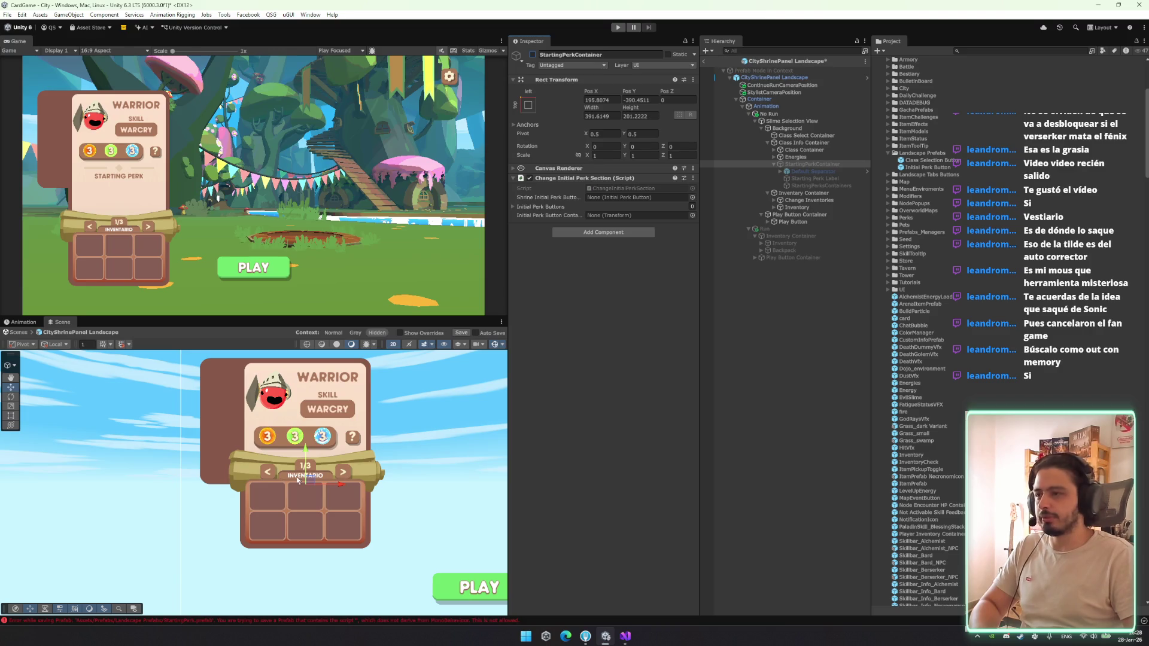
Step: Re-enable StartingPerkContainer in the CityShrinePanel Landscape prefab and save it
mouse_move(373, 461)
left_mouse_down()
mouse_move(331, 425)
mouse_move(280, 455)
left_mouse_up()
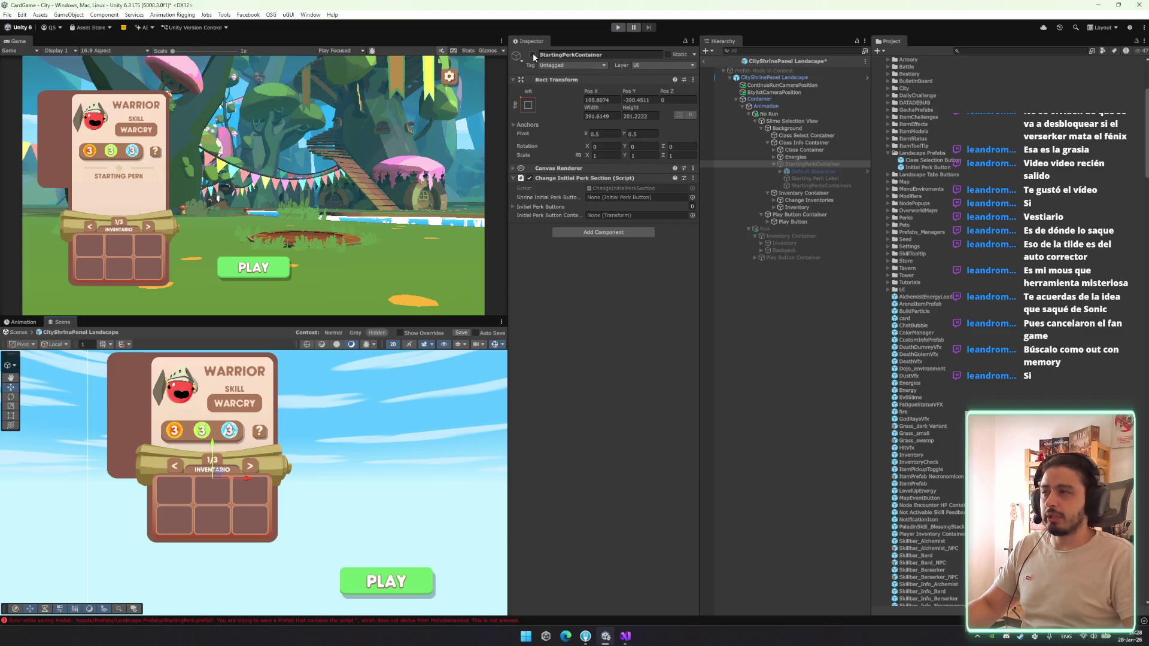
key("ctrl+s")
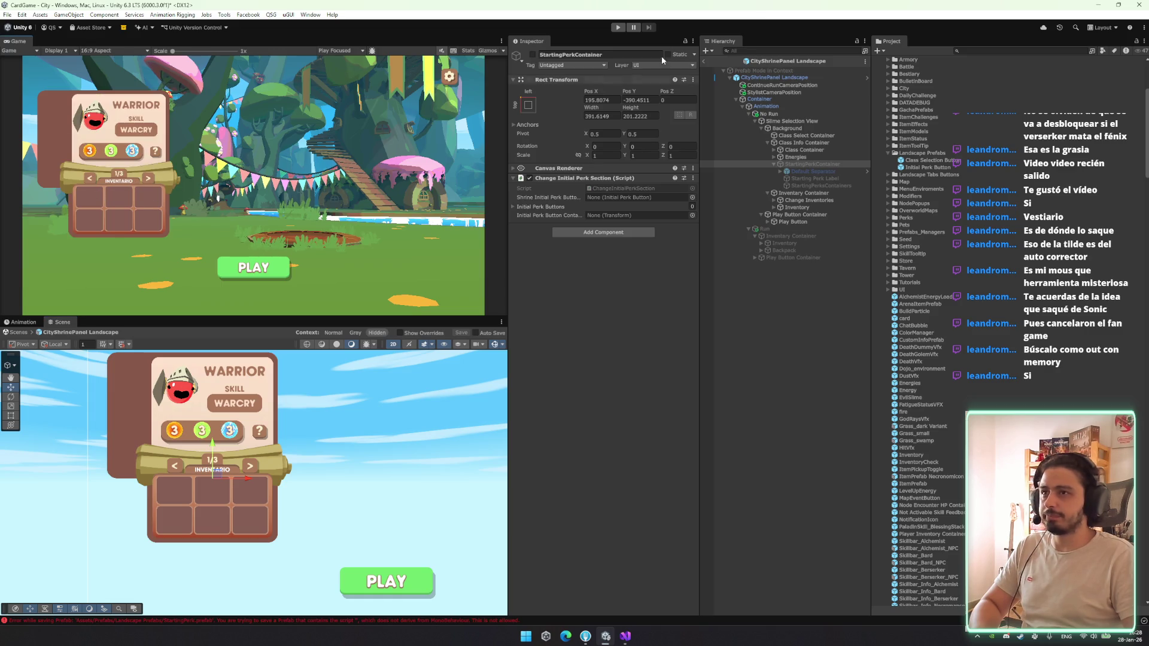
left_click(531, 55)
key("ctrl+s")
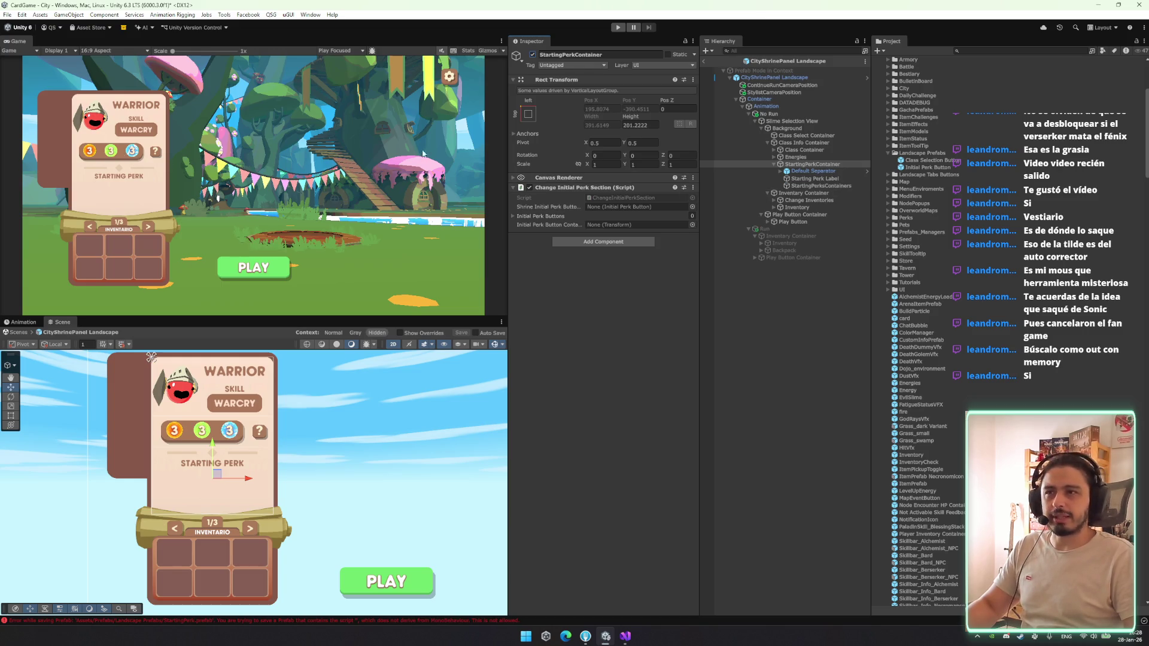
Step: Compare the card with the starting-perk section disabled, then restore it and save the prefab
left_click(751, 164)
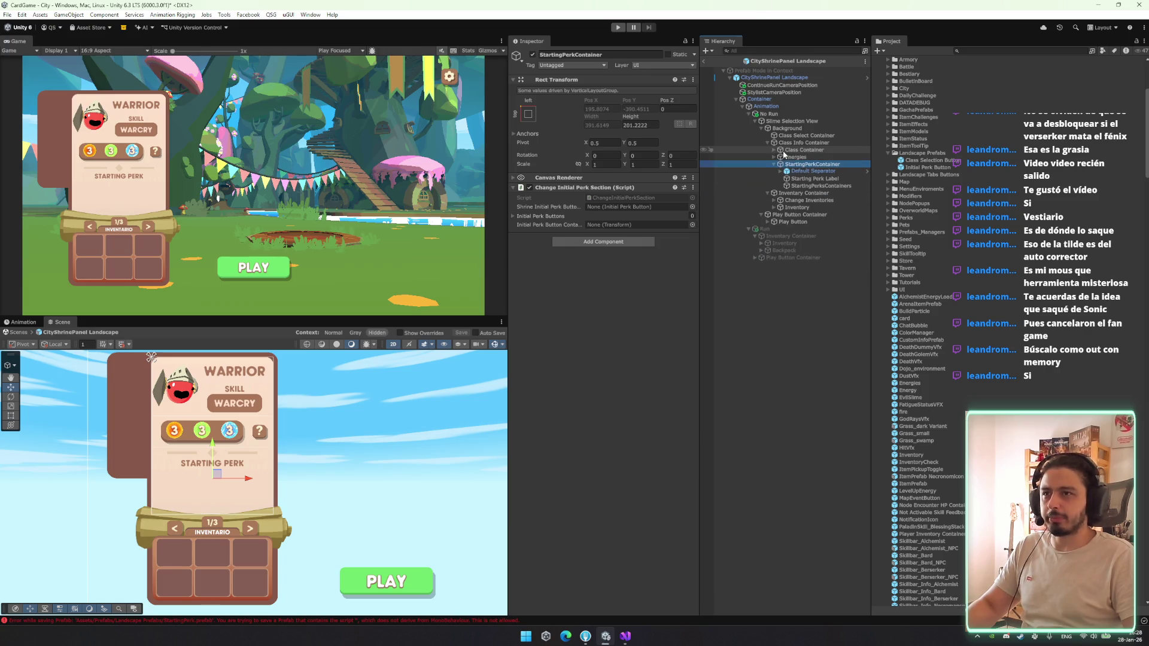
left_click(785, 151)
left_click(801, 164)
left_click(814, 151)
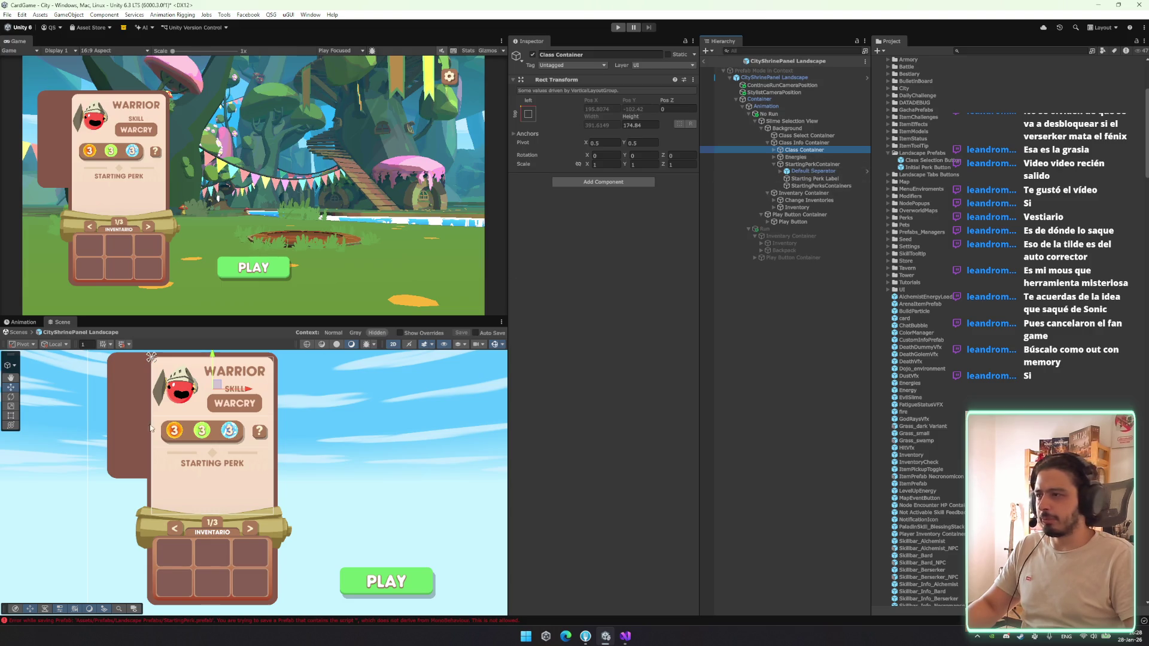
left_click(805, 165)
left_click(533, 54)
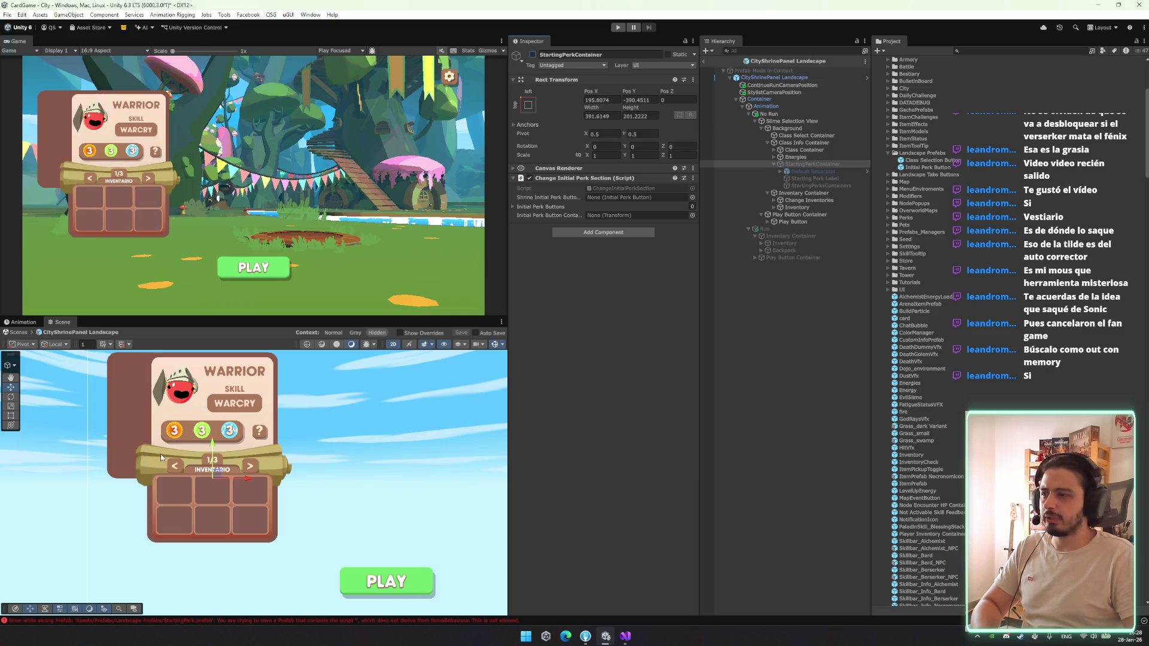
key("ctrl+z")
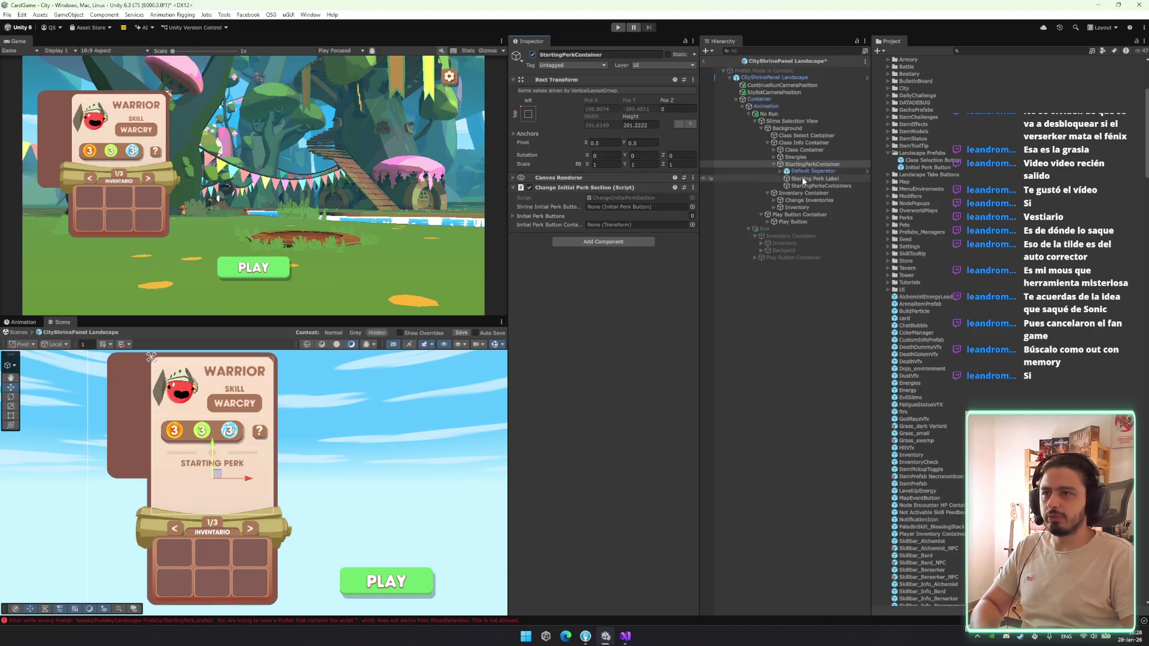
key("ctrl+s")
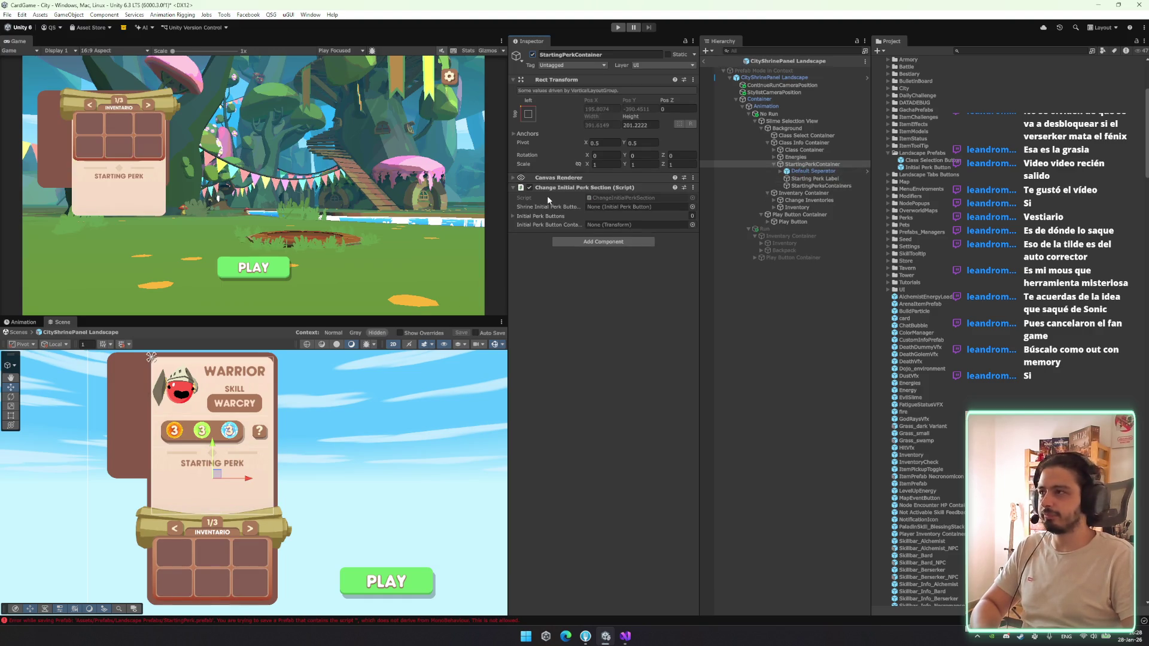
left_click(843, 186)
Step: Move Default Separator above StartingPerkContainer, save, and toggle the perk section off and on
left_click_drag(843, 187, 826, 160)
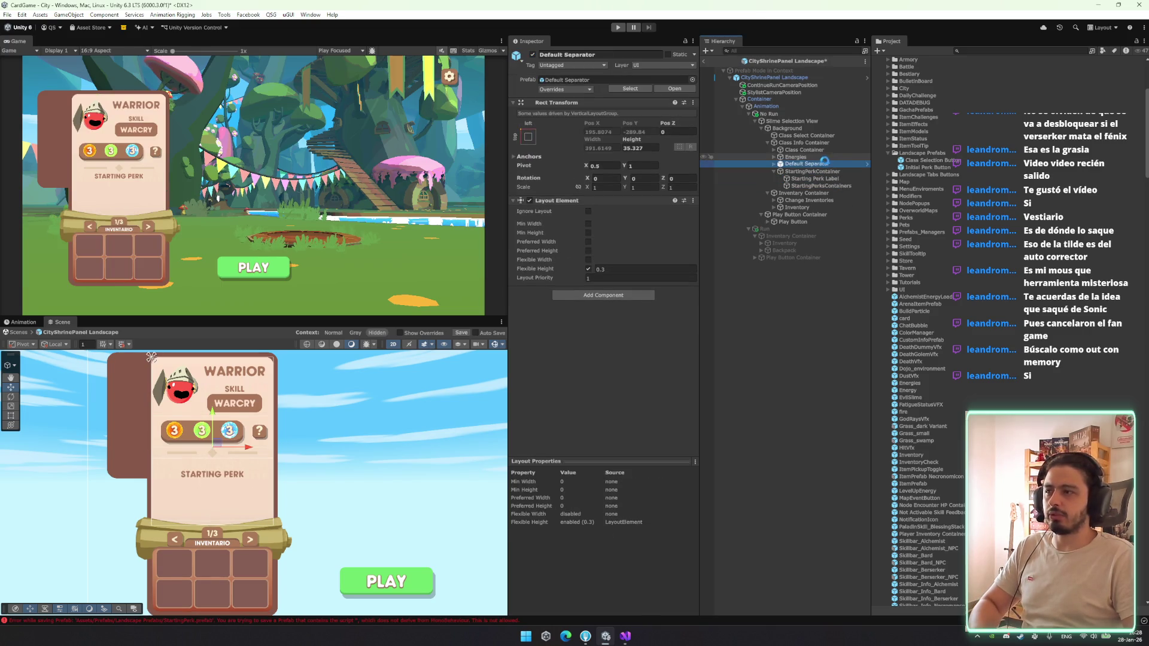
key("ctrl+s")
left_click(812, 171)
left_click(532, 55)
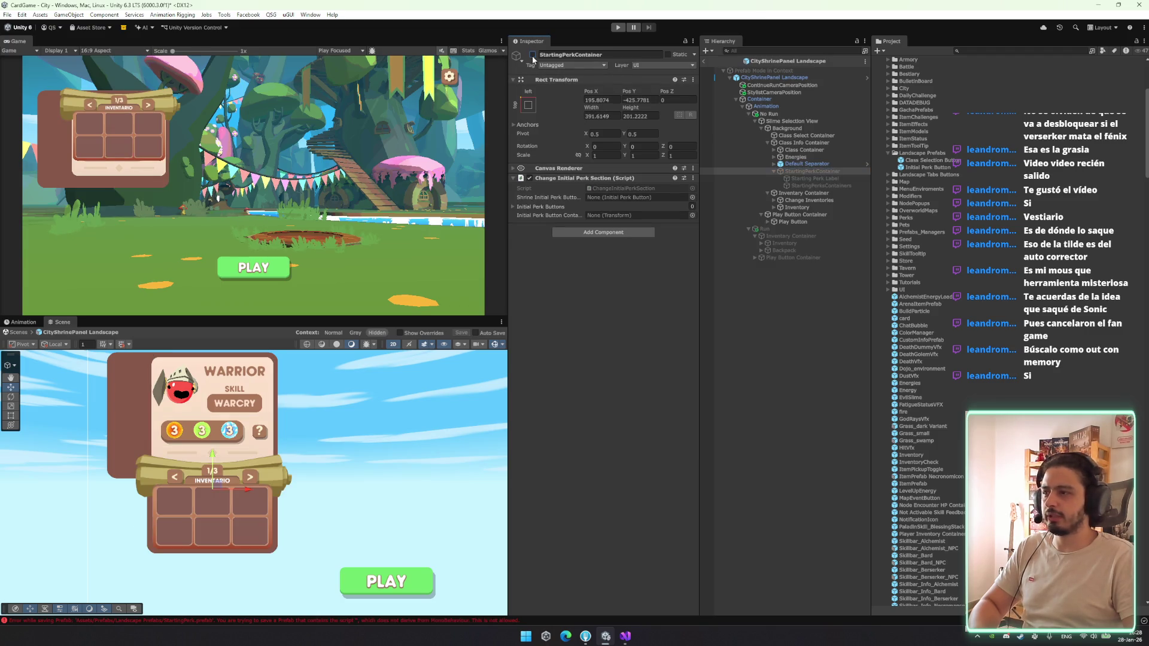
left_click(533, 55)
Step: Make Default Separator StartingPerkContainer's first child, trying Pos X/Y of 0 and then undoing
left_click_drag(807, 164, 826, 174)
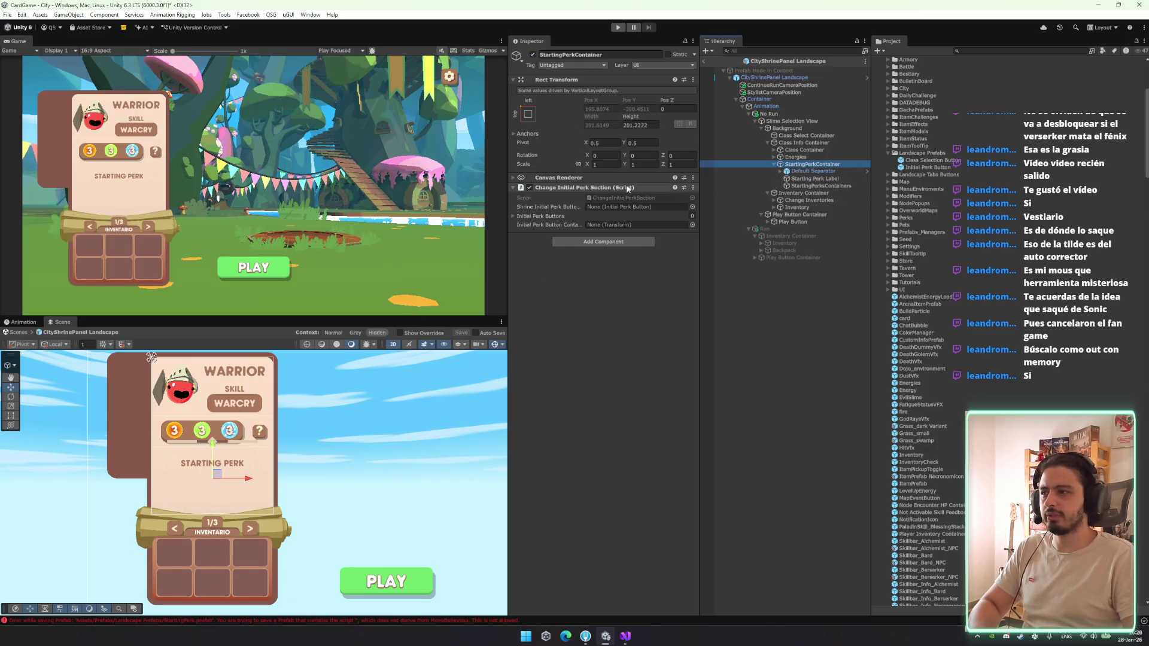
left_click(822, 172)
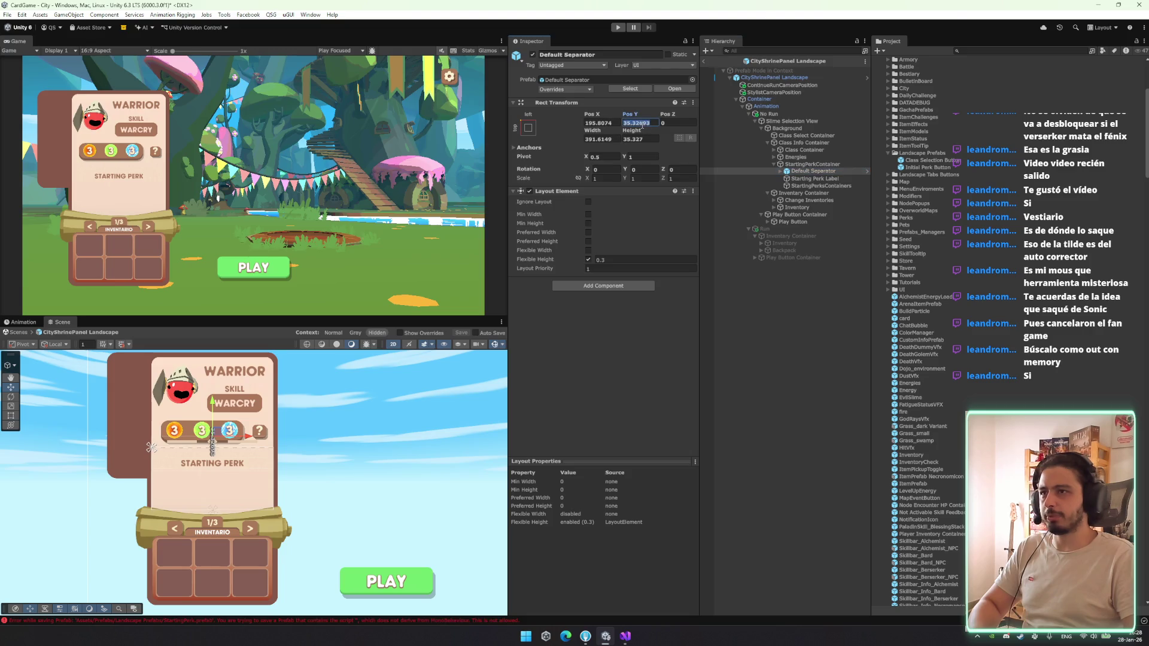
left_click(812, 165)
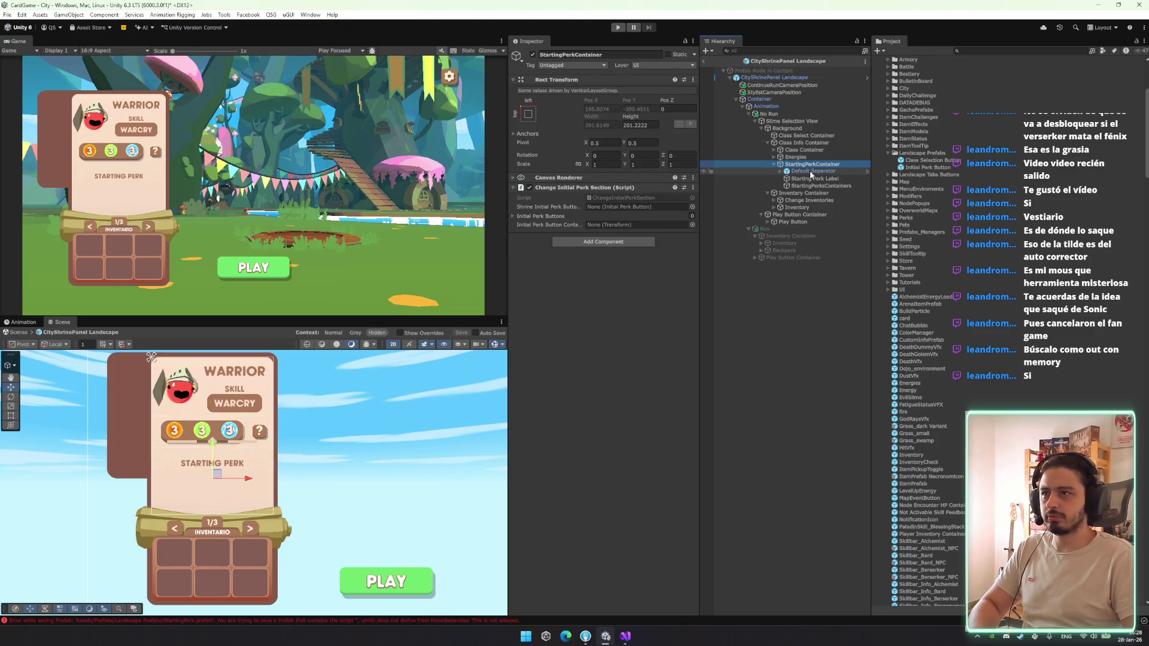
left_click(811, 172)
double_click(640, 123)
type("0")
double_click(611, 123)
type("0")
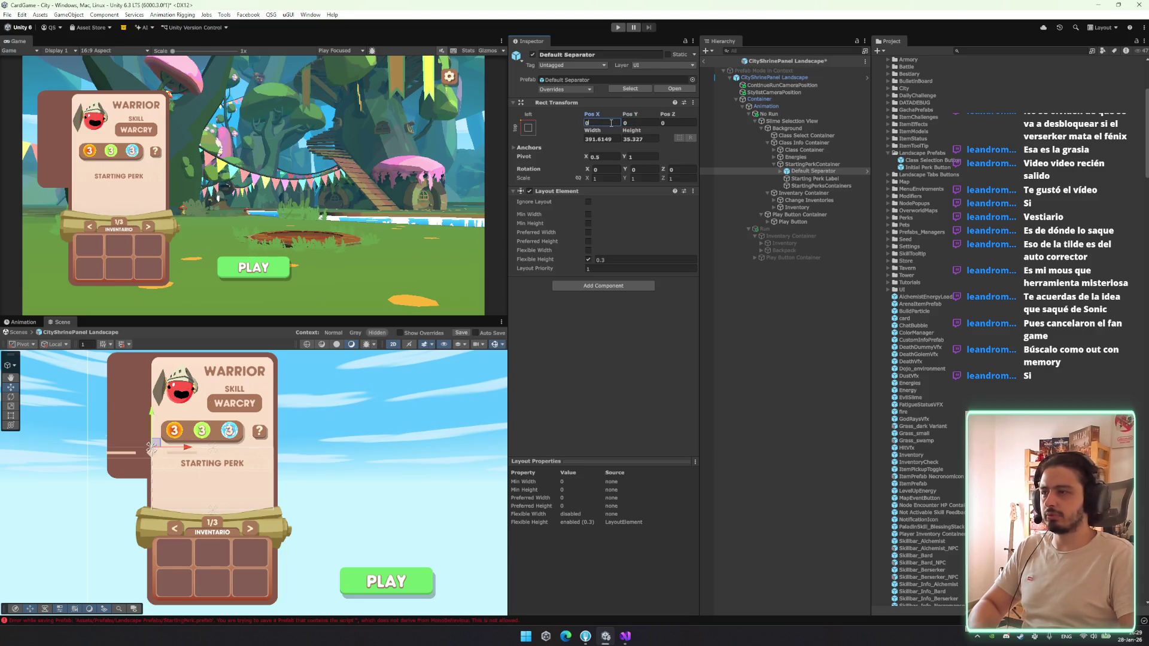
key("ctrl+z")
key("ctrl+z")
key("ctrl+z")
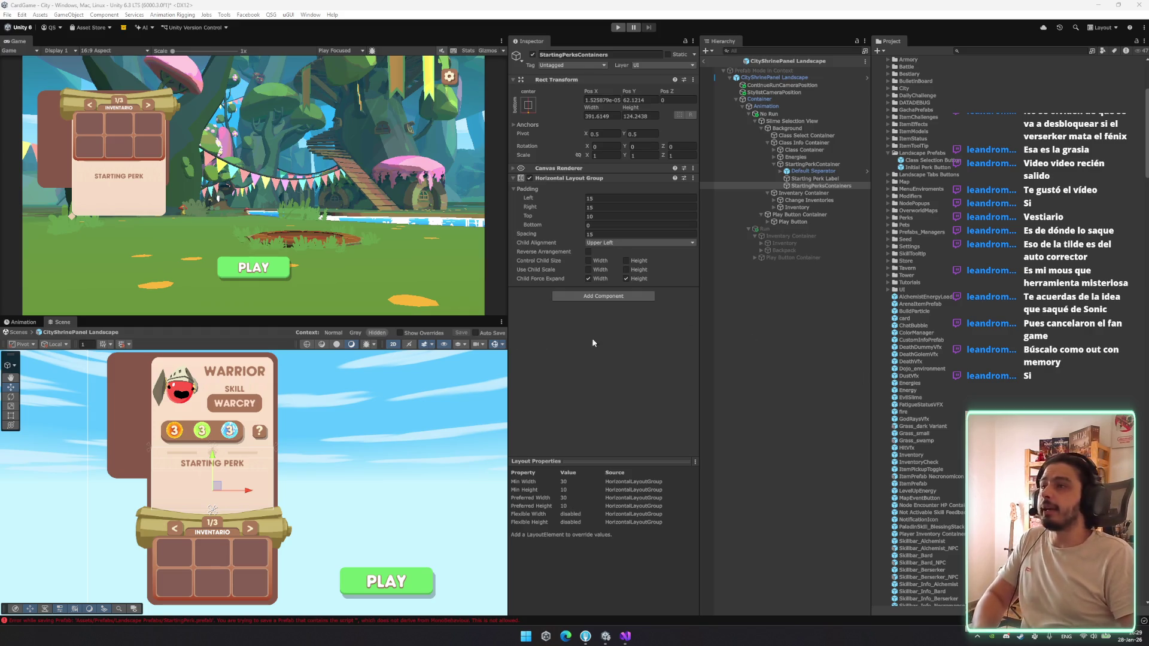
left_click(831, 299)
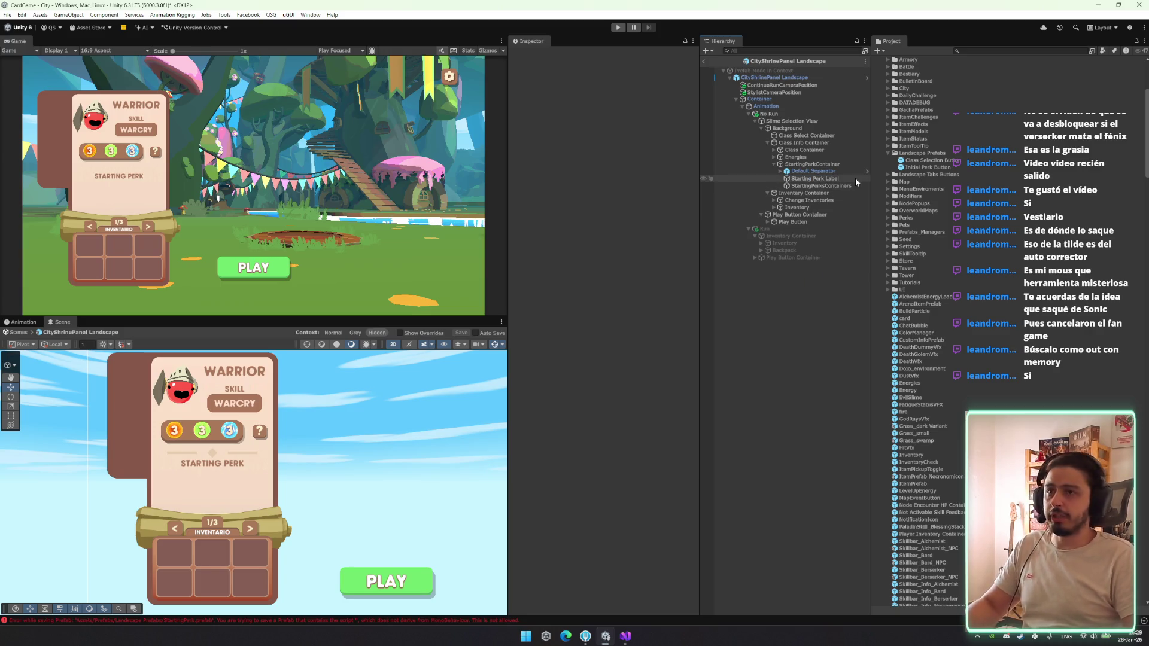
Step: Assign StartingPerksContainers to StartingPerkContainer's Initial Perk Button Container field
left_click(832, 172)
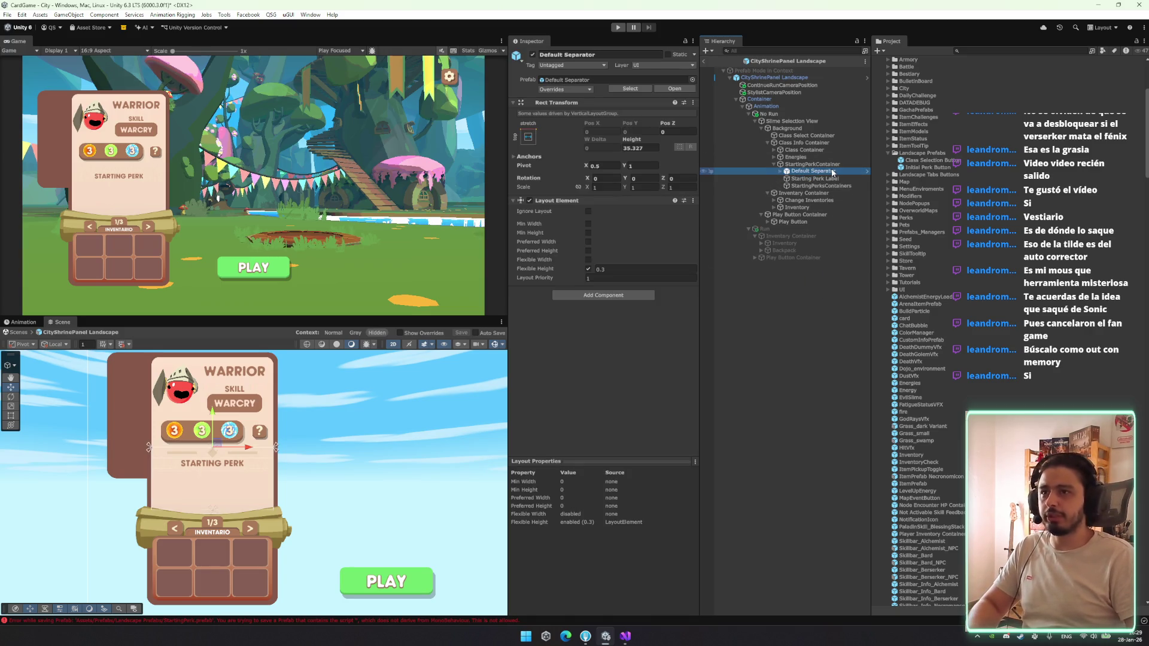
key("Left")
key("Left")
key("Right")
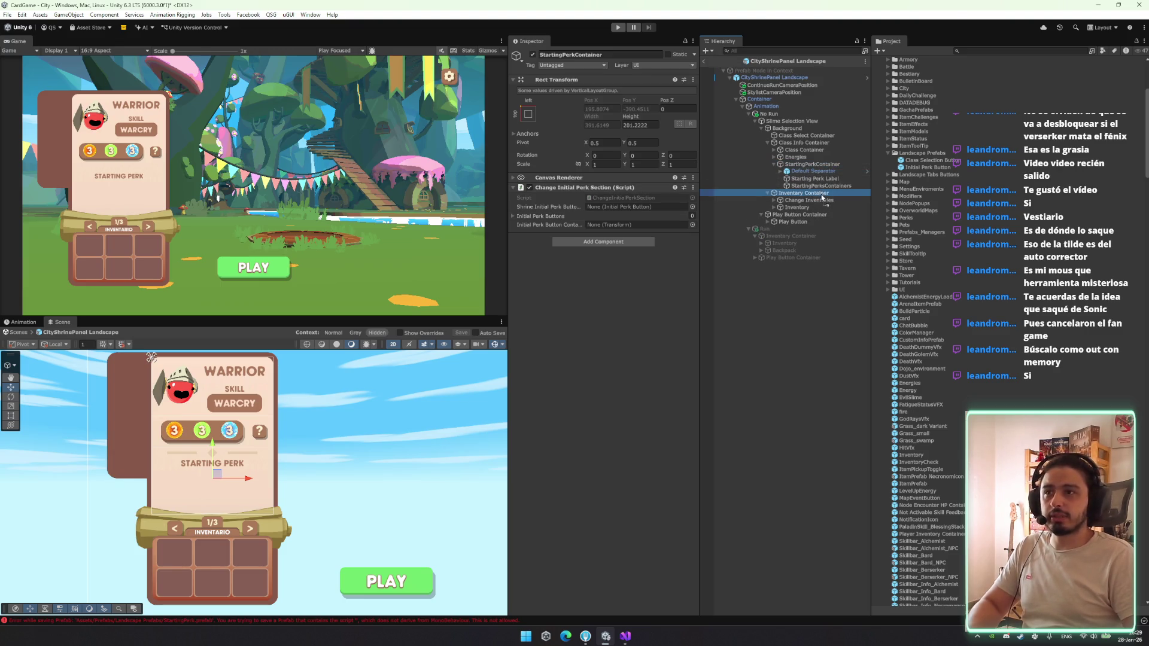
left_click_drag(821, 190, 652, 227)
left_click(551, 216)
left_click(552, 216)
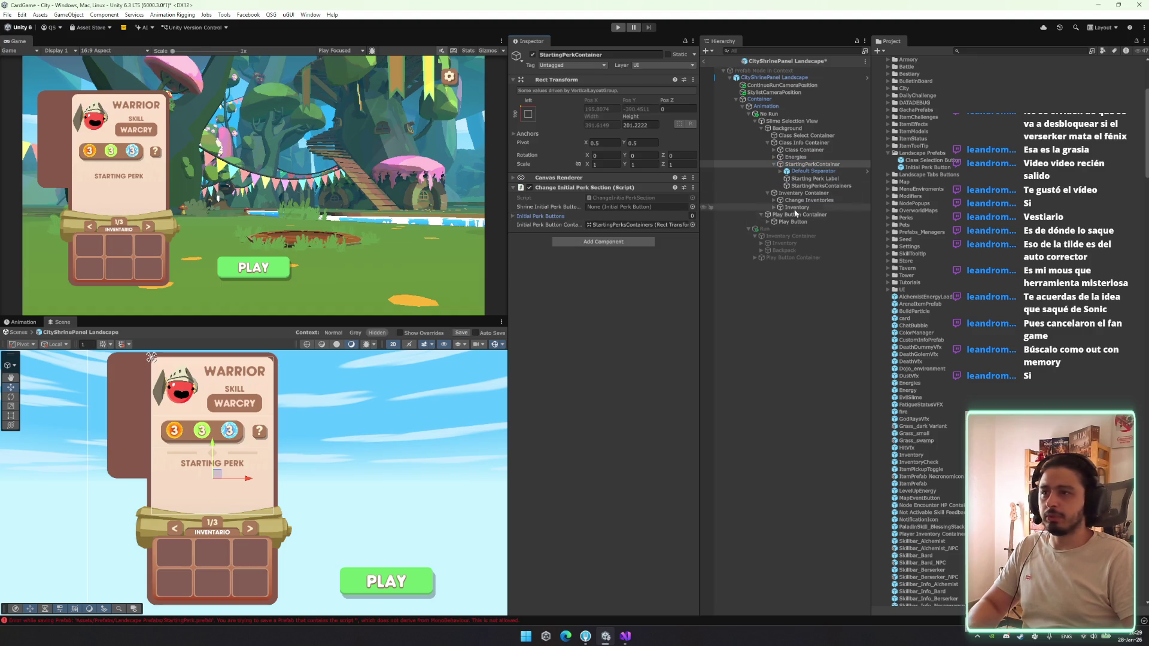
Step: Link StartingPerkContainer to the No Run object's shrine UI as its Change Initial Perk Section
left_click_drag(912, 168, 634, 208)
mouse_move(507, 207)
left_mouse_down()
mouse_move(485, 207)
mouse_move(492, 192)
left_mouse_up()
left_click(820, 113)
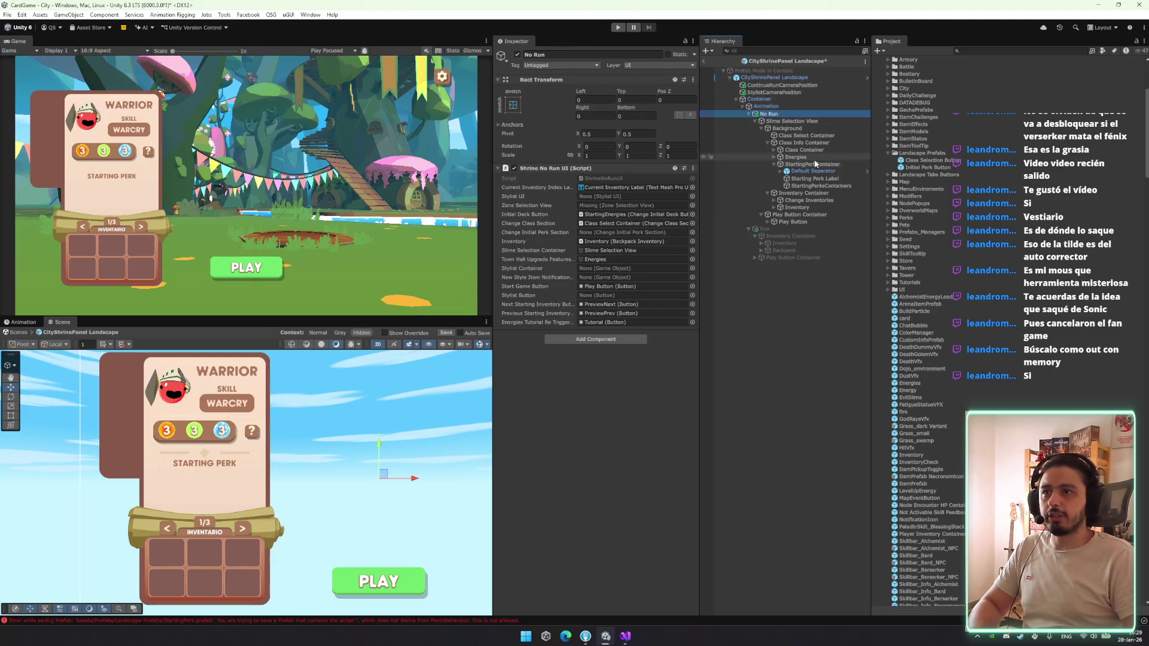
mouse_move(812, 163)
left_mouse_down()
mouse_move(604, 263)
mouse_move(598, 236)
left_mouse_up()
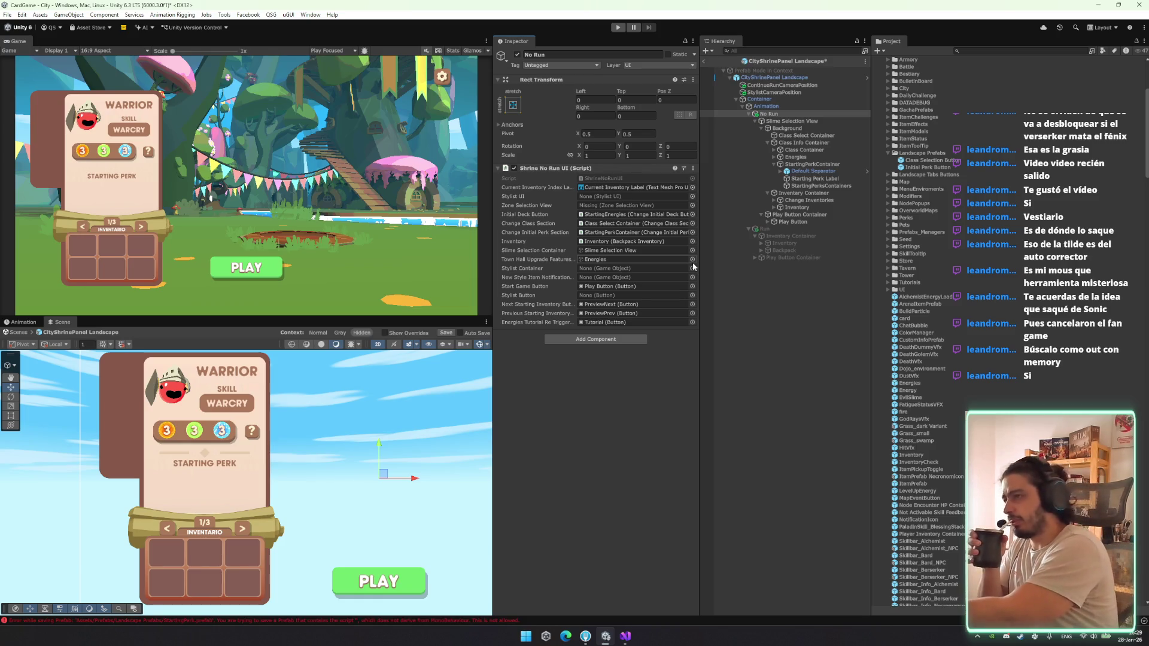
left_click(813, 285)
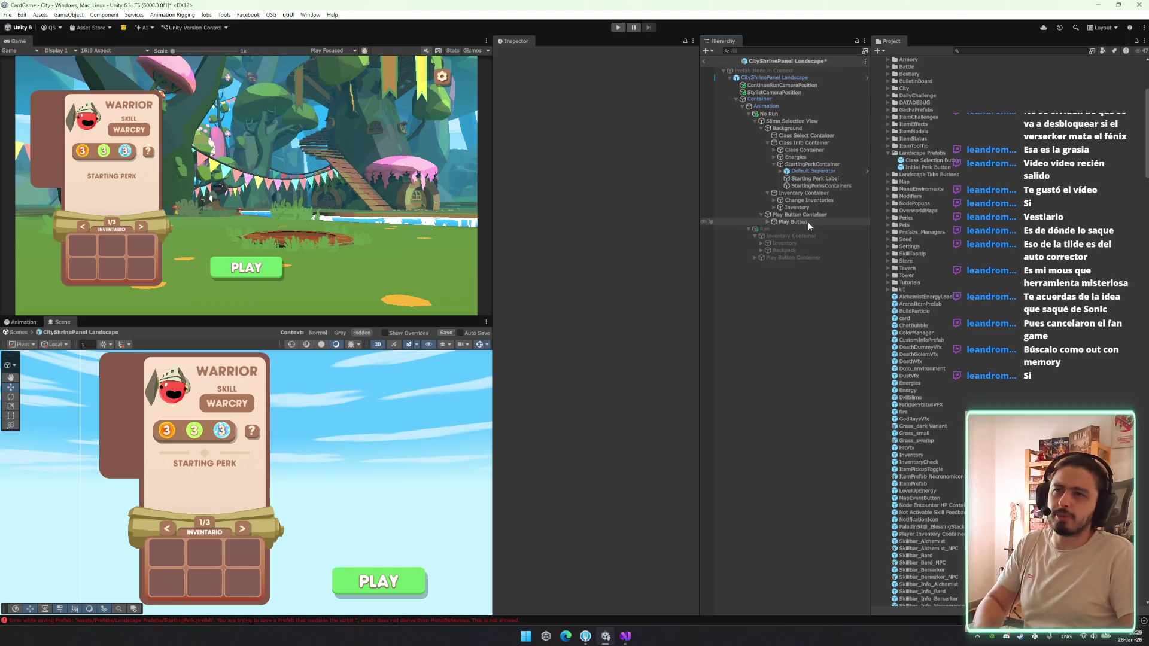
Step: Exit Prefab Mode back to the City scene and start Play mode, restarting it once
left_click(709, 63)
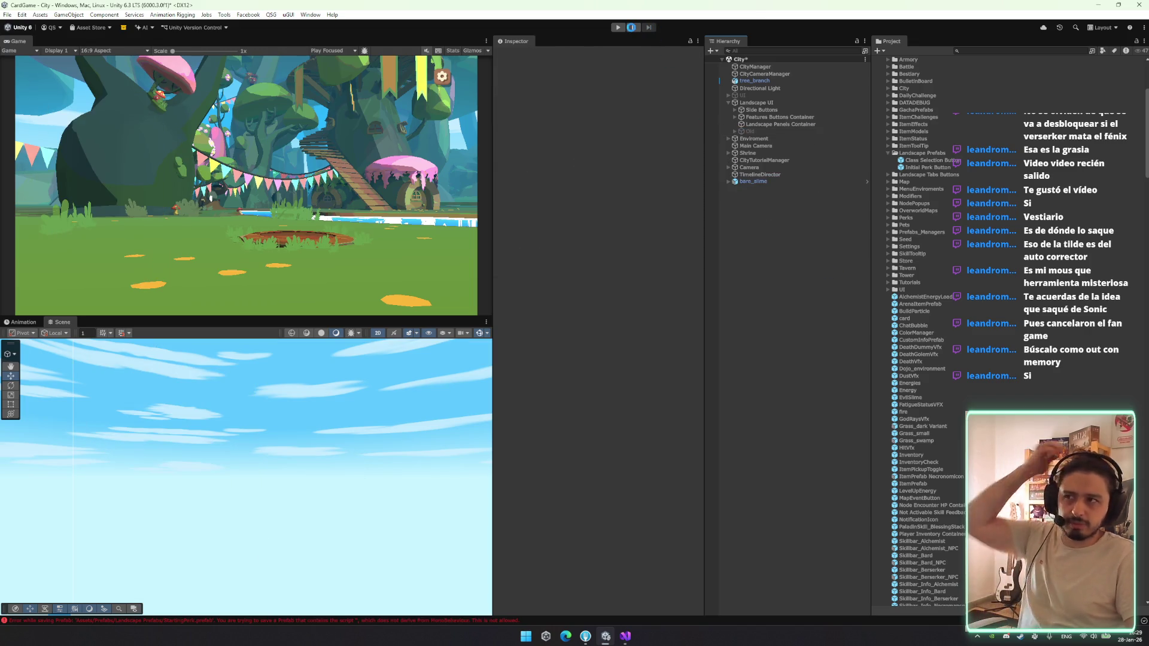
left_click(618, 27)
left_click(620, 28)
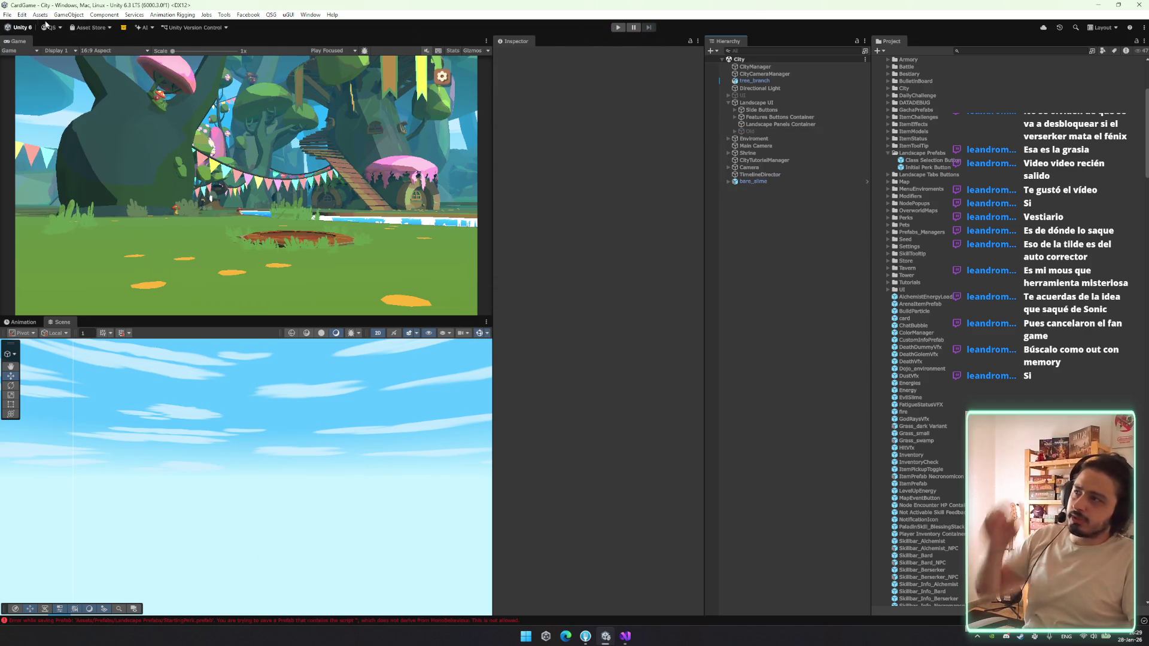
left_click(615, 28)
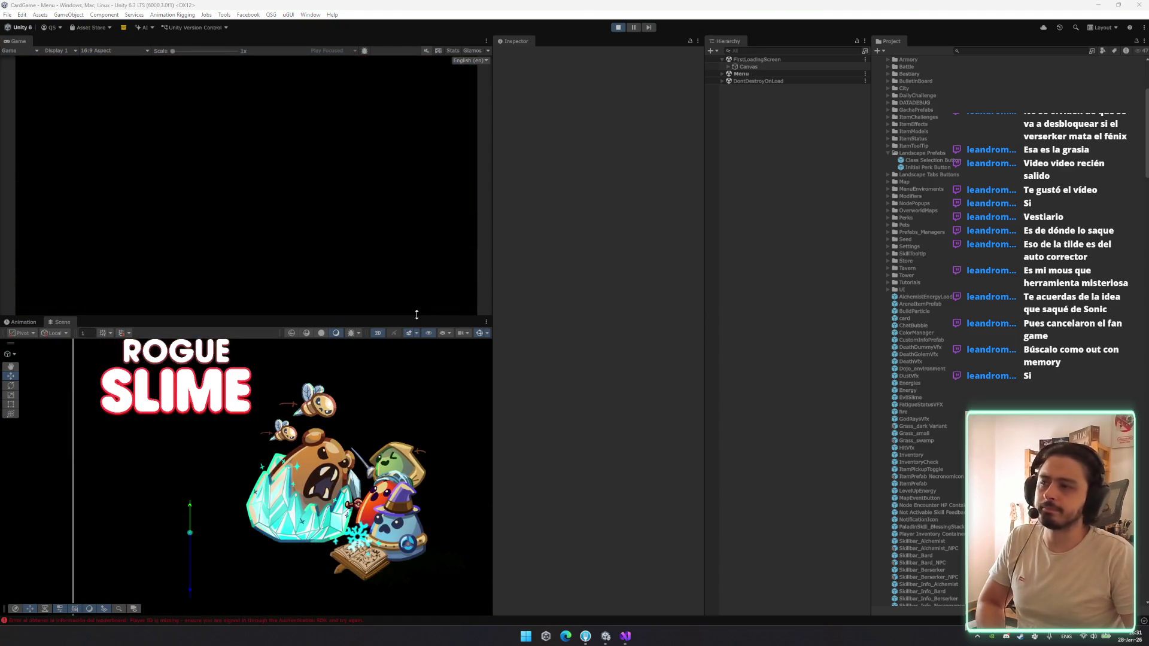
Step: Enter the city from the game's main menu and pan the scene back to the Warrior panel
left_click_drag(417, 314, 417, 335)
left_click(112, 219)
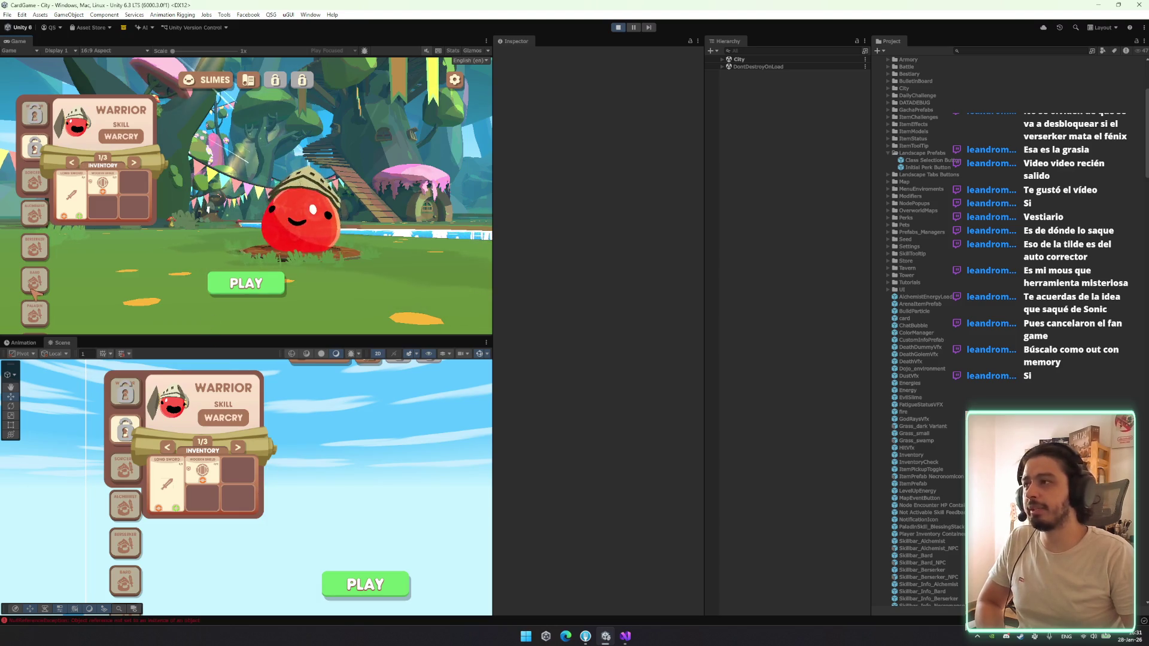
left_click_drag(139, 441, 249, 437)
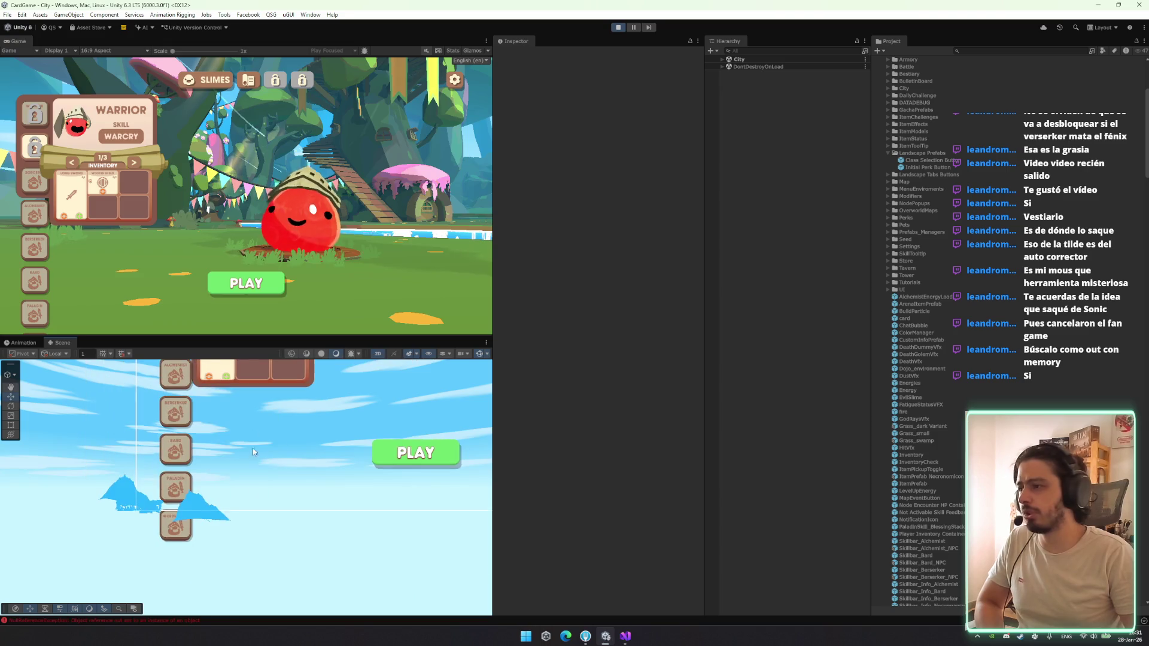
left_click_drag(239, 482, 219, 537)
left_click_drag(149, 483, 150, 577)
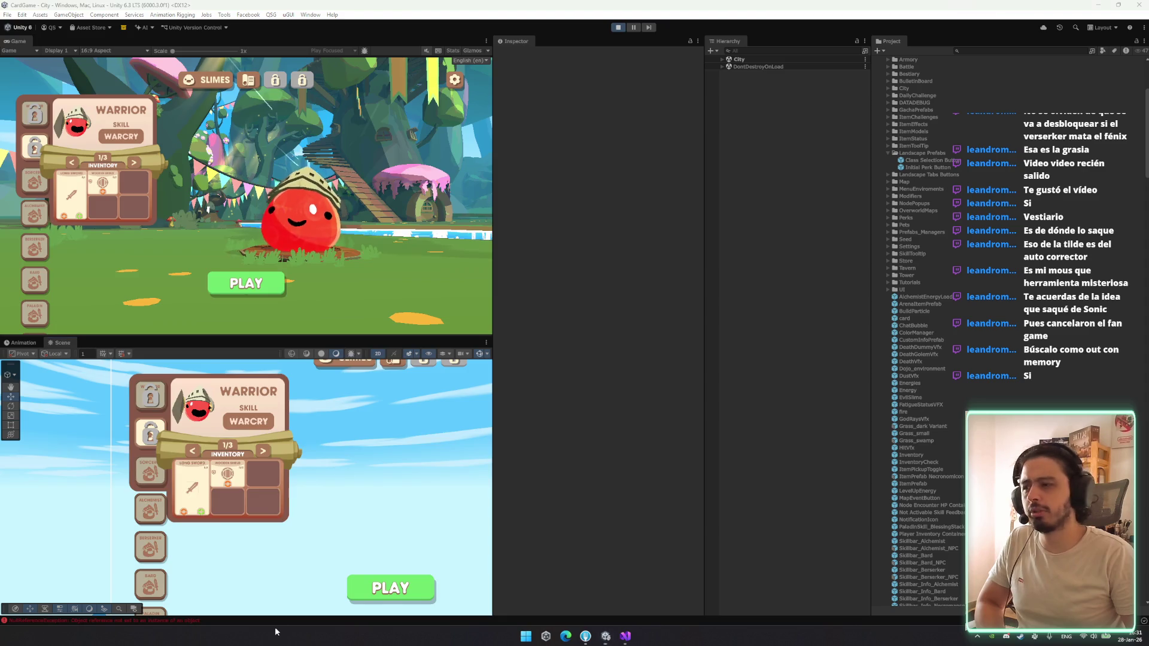
Step: Dock the Console below the Scene view and open the NullReferenceException's line in ShrineNoRunUI.cs
left_click(293, 620)
mouse_move(78, 446)
left_mouse_down()
mouse_move(59, 536)
mouse_move(179, 581)
left_mouse_up()
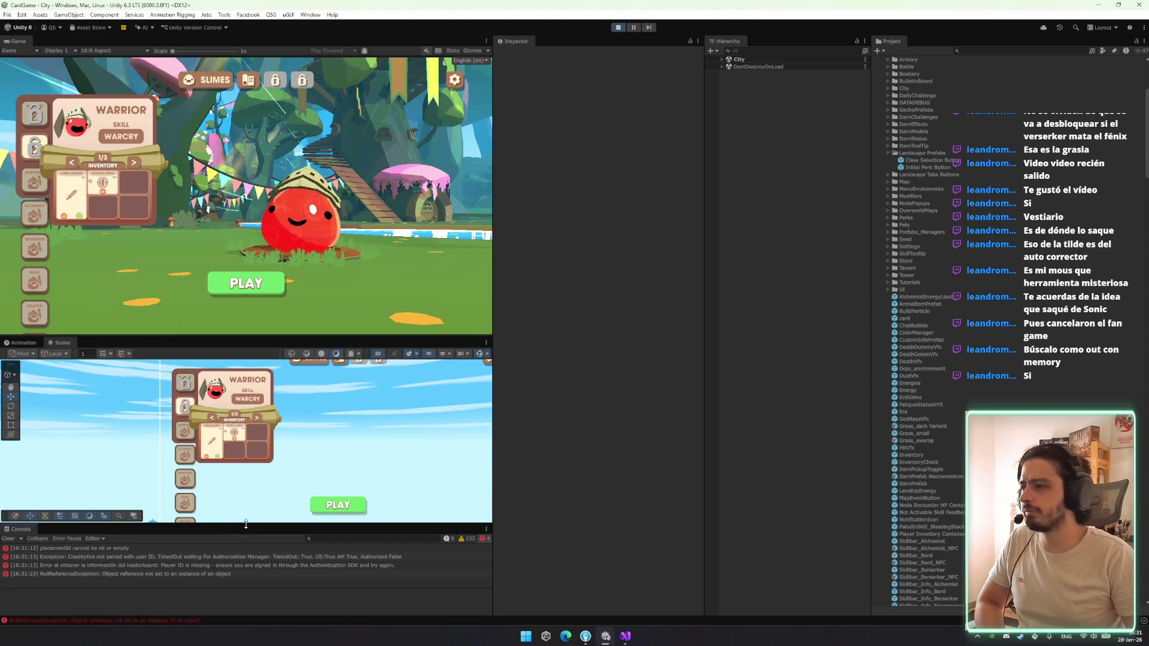
left_click_drag(246, 524, 234, 546)
left_click(202, 579)
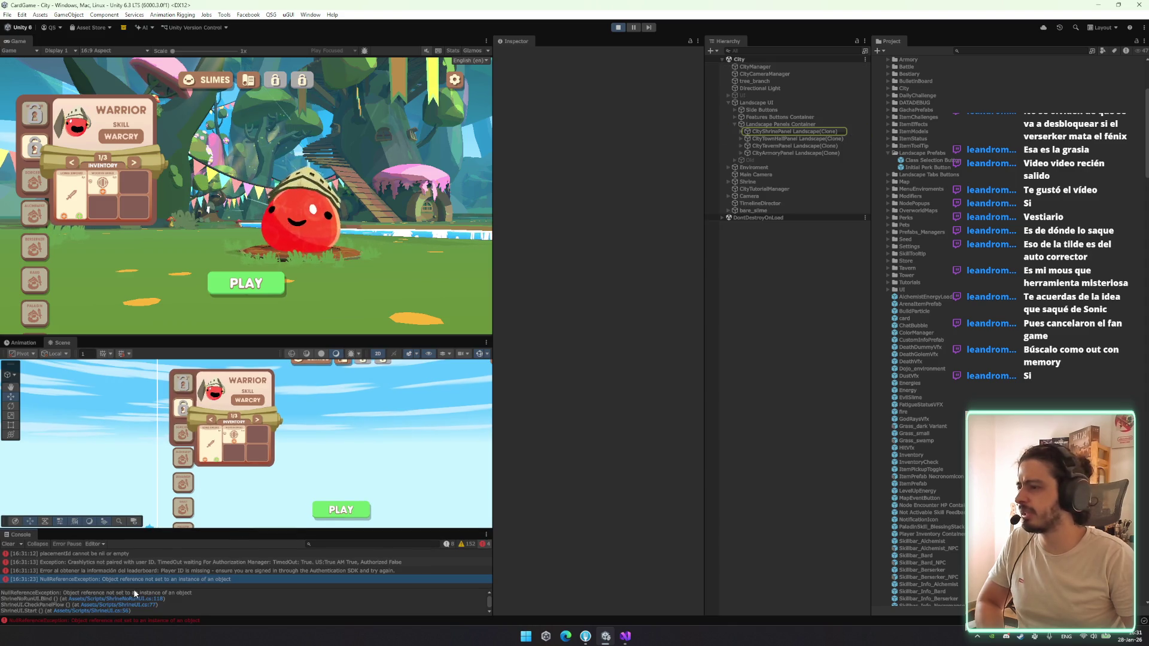
left_click(149, 580)
double_click(149, 580)
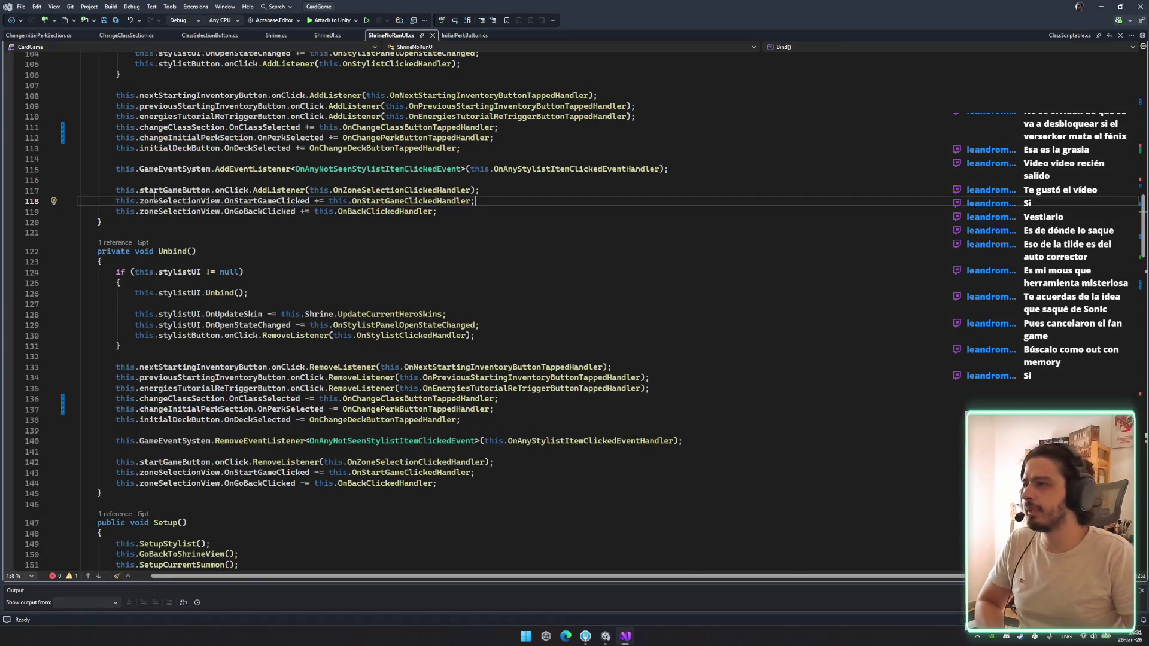
Step: Try deleting the zoneSelectionView lines in Bind, then undo and check the field's other uses
key("shift+Down")
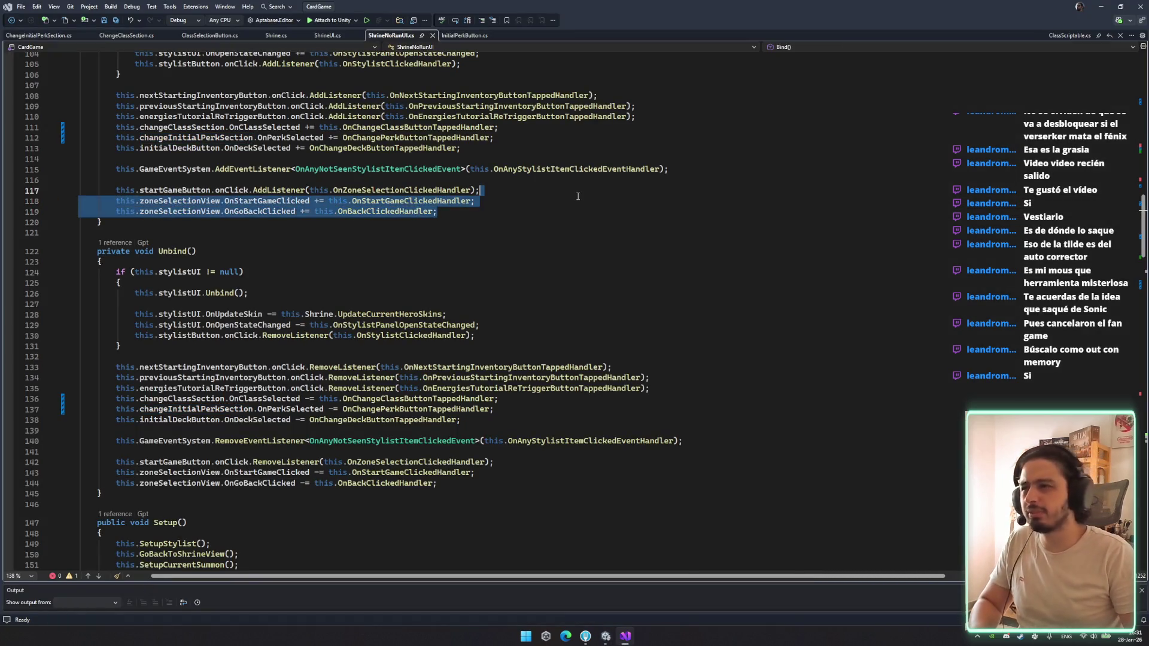
key("shift+Up")
key("Delete")
key("ctrl+s")
scroll(494, 357, "down", 3)
left_click(571, 353)
key("shift+Down")
double_click(199, 358)
key("ctrl+z")
key("ctrl+z")
key("ctrl+z")
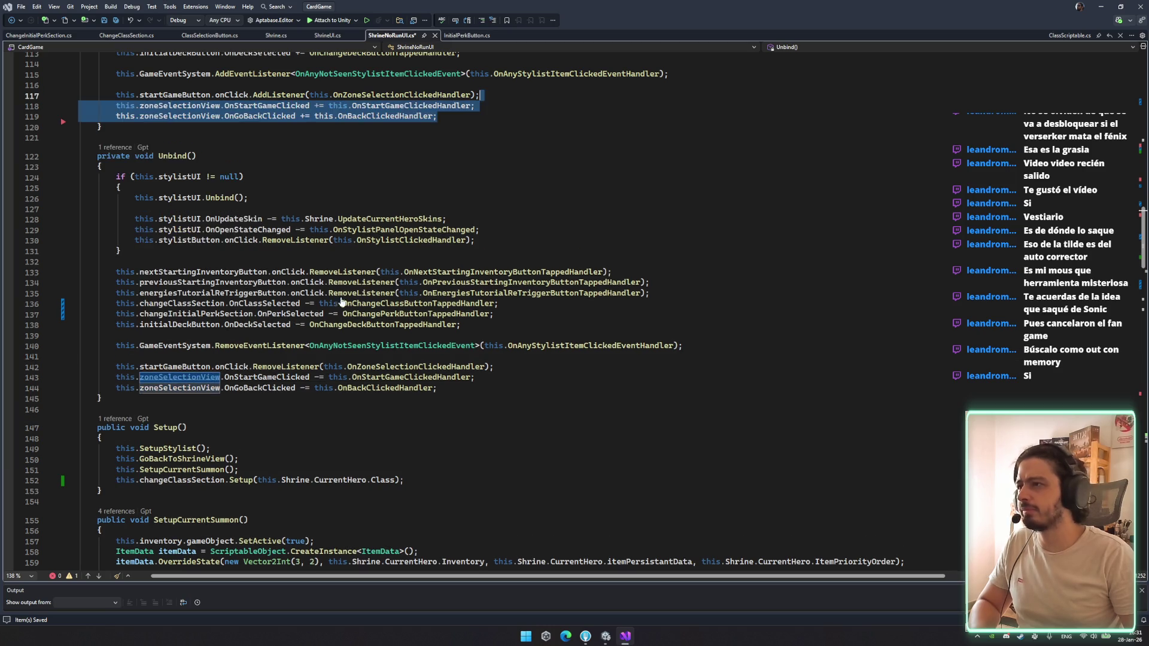
key("ctrl+z")
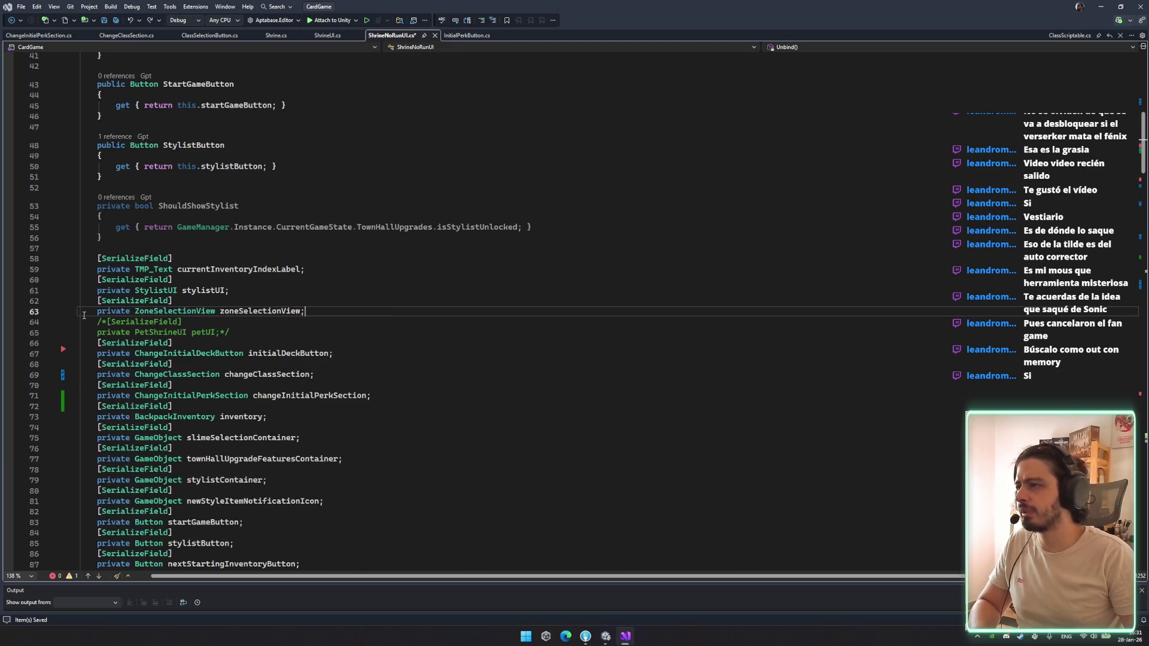
Step: Look at the ZoneSelectionView class definition, then comment out the zoneSelectionView field and save
double_click(175, 311)
key("F12")
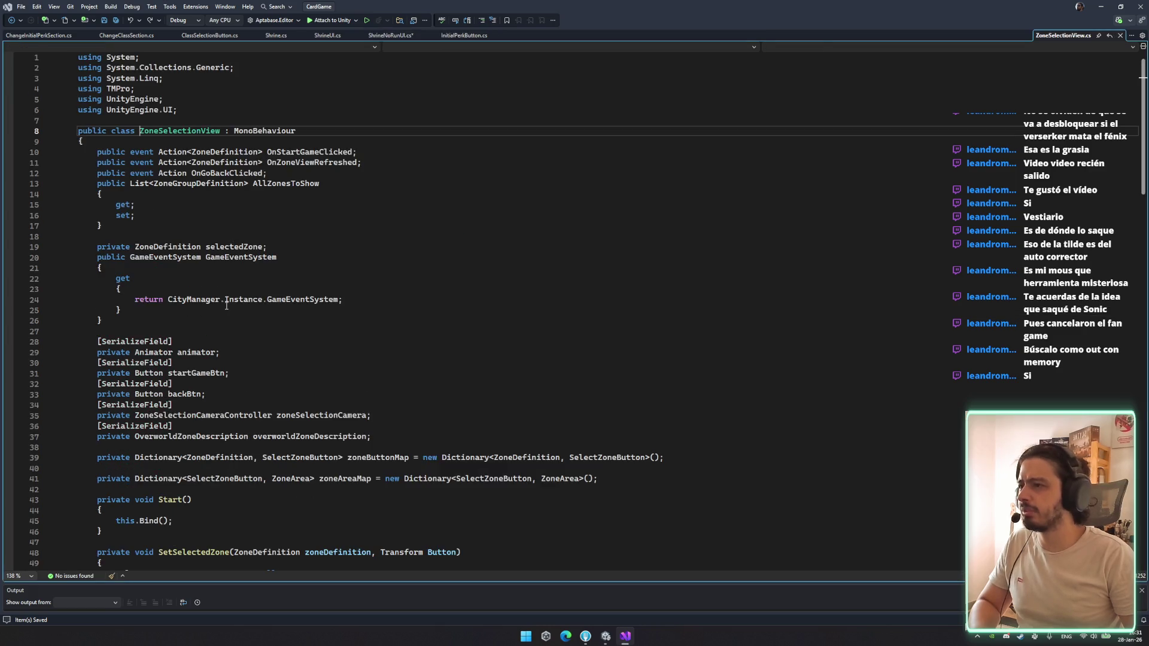
scroll(287, 331, "down", 11)
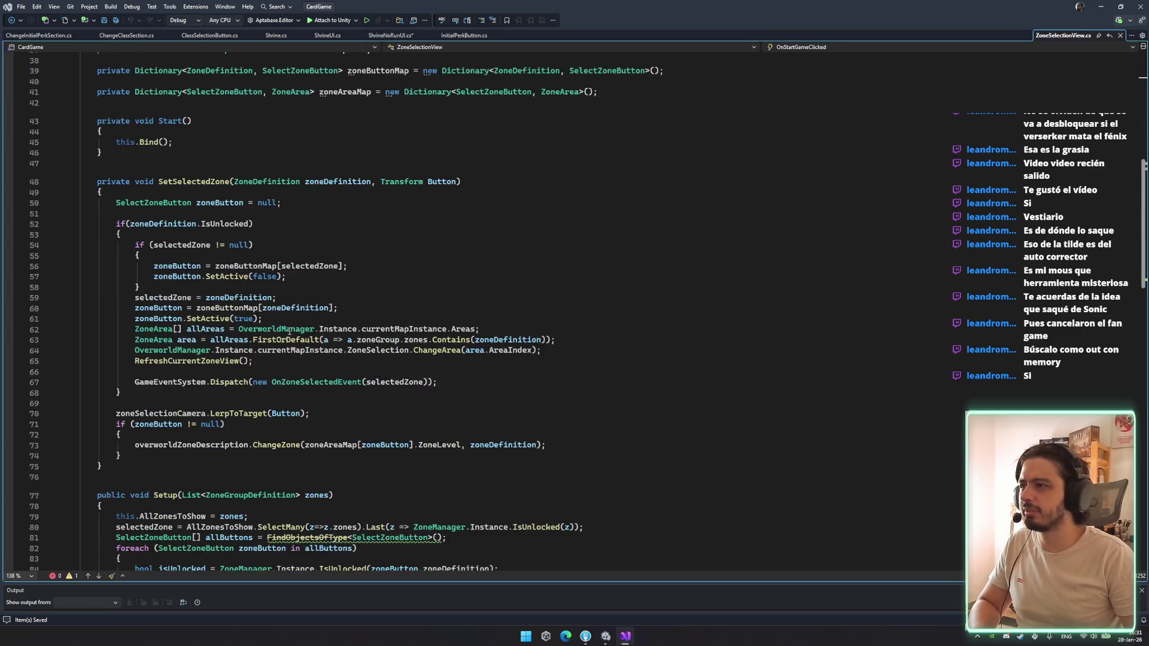
key("ctrl+minus")
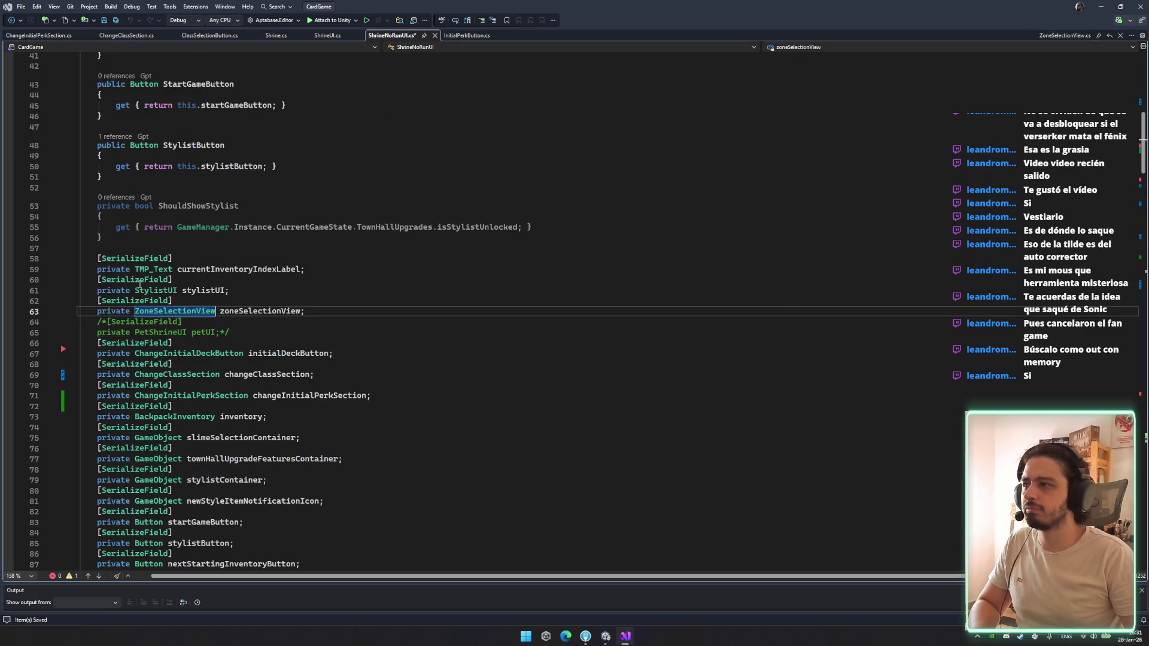
key("ctrl+k")
key("ctrl+c")
key("ctrl+s")
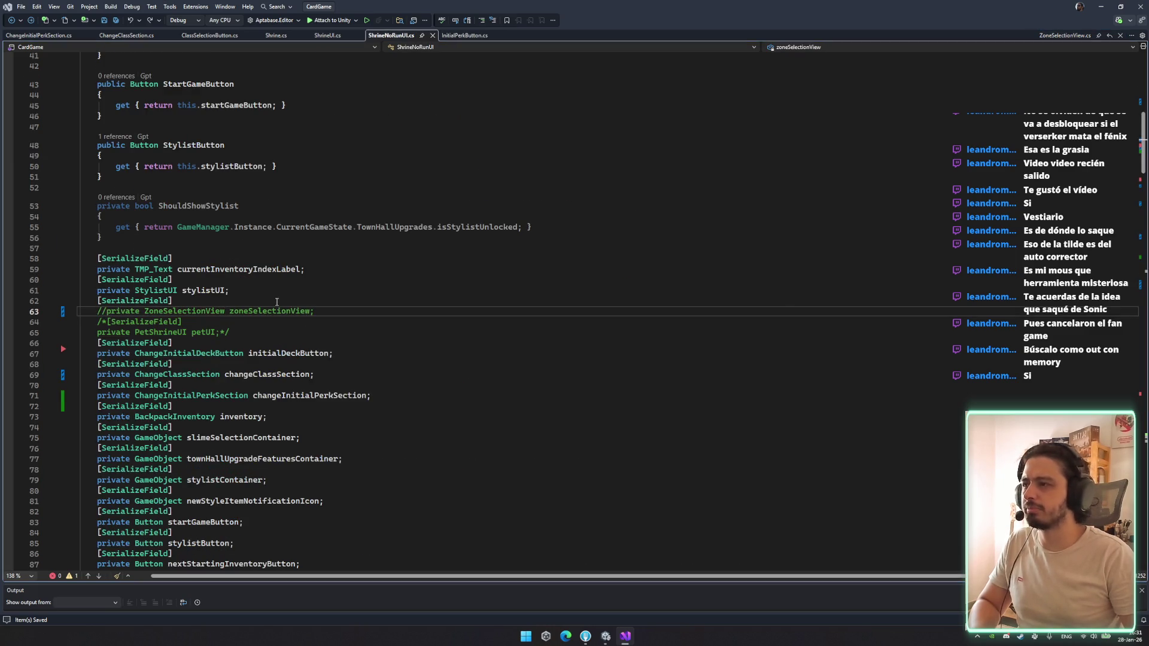
Step: Comment out the zone-selection unsubscriptions on lines 143–144 in Unbind and save
key("ctrl+minus")
key("Home")
left_click(117, 323, "shift")
key("ctrl+k")
key("ctrl+c")
key("ctrl+s")
Step: Comment out the zone-selection subscriptions on lines 118–119 in Bind and save
scroll(127, 221, "up", 6)
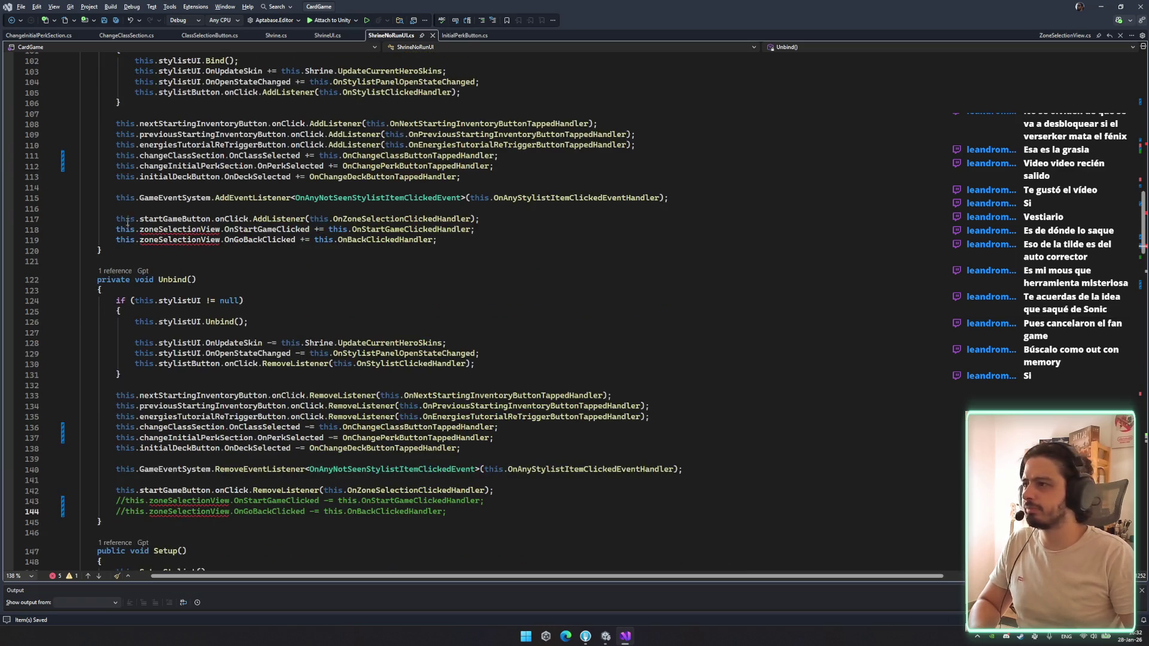
left_click_drag(117, 229, 120, 240)
key("ctrl+k")
key("ctrl+c")
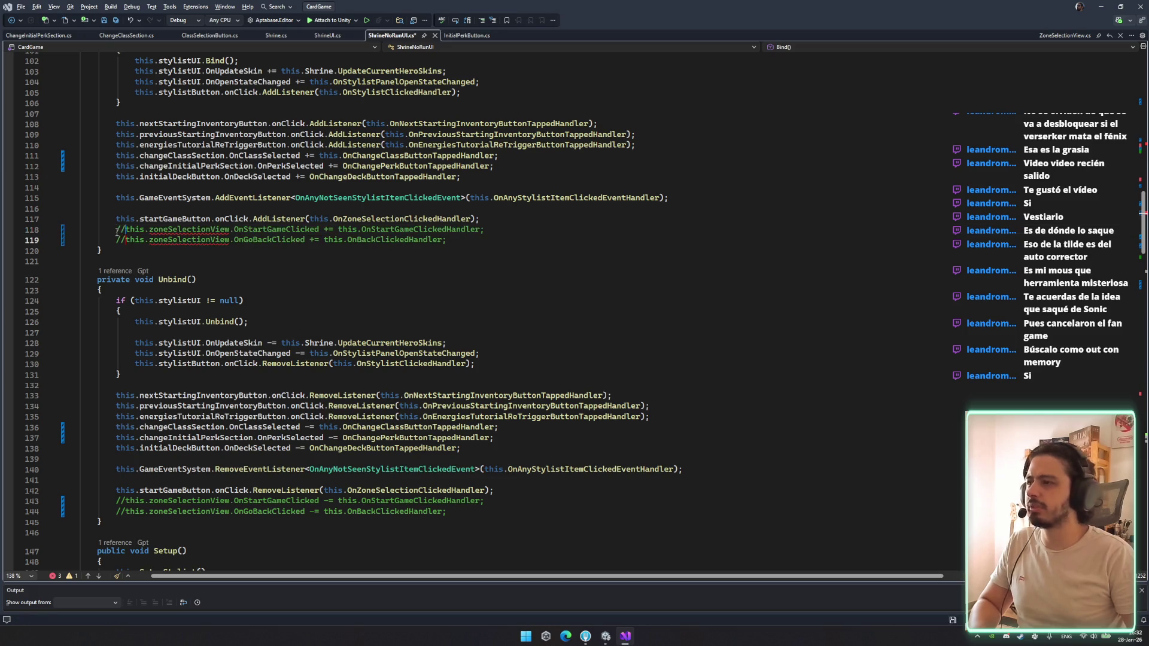
key("ctrl+s")
Step: Switch from Visual Studio back to the Unity editor
mouse_move(1144, 240)
left_mouse_down()
mouse_move(1144, 190)
mouse_move(1143, 508)
left_mouse_up()
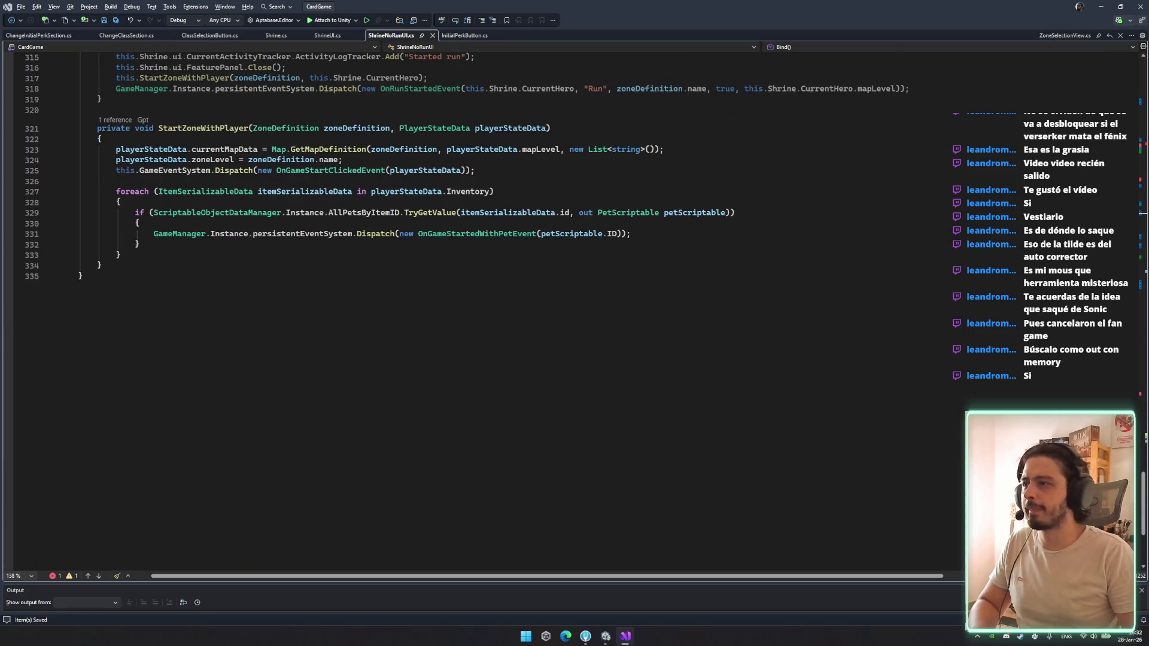
left_click(888, 409)
mouse_move(606, 636)
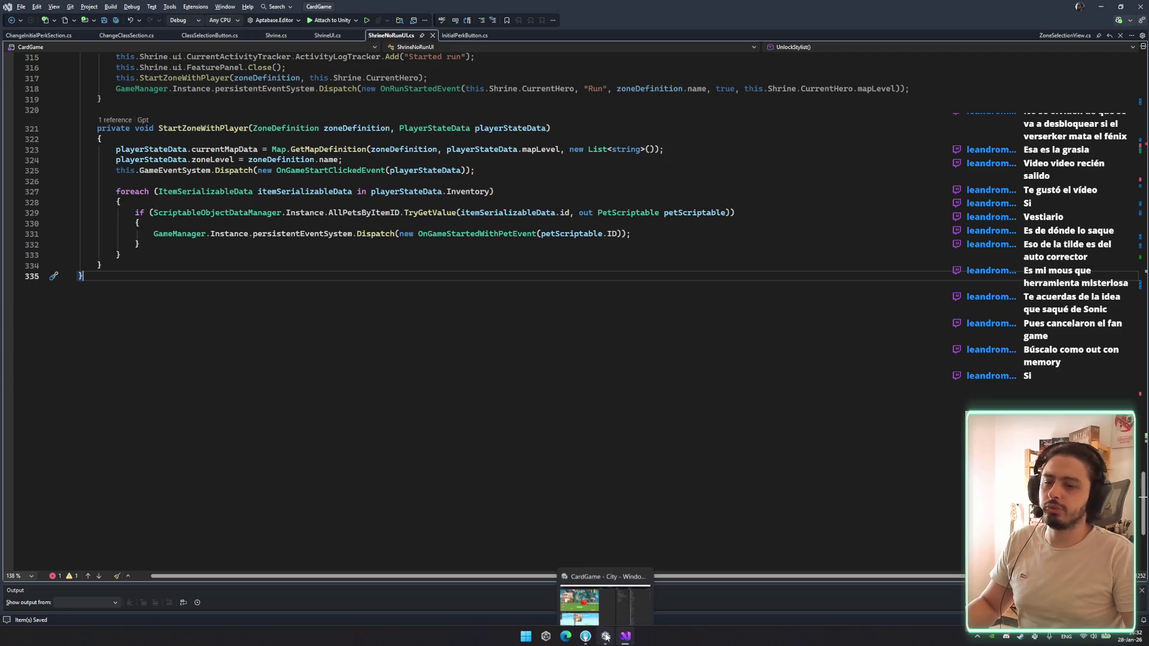
left_click(605, 576)
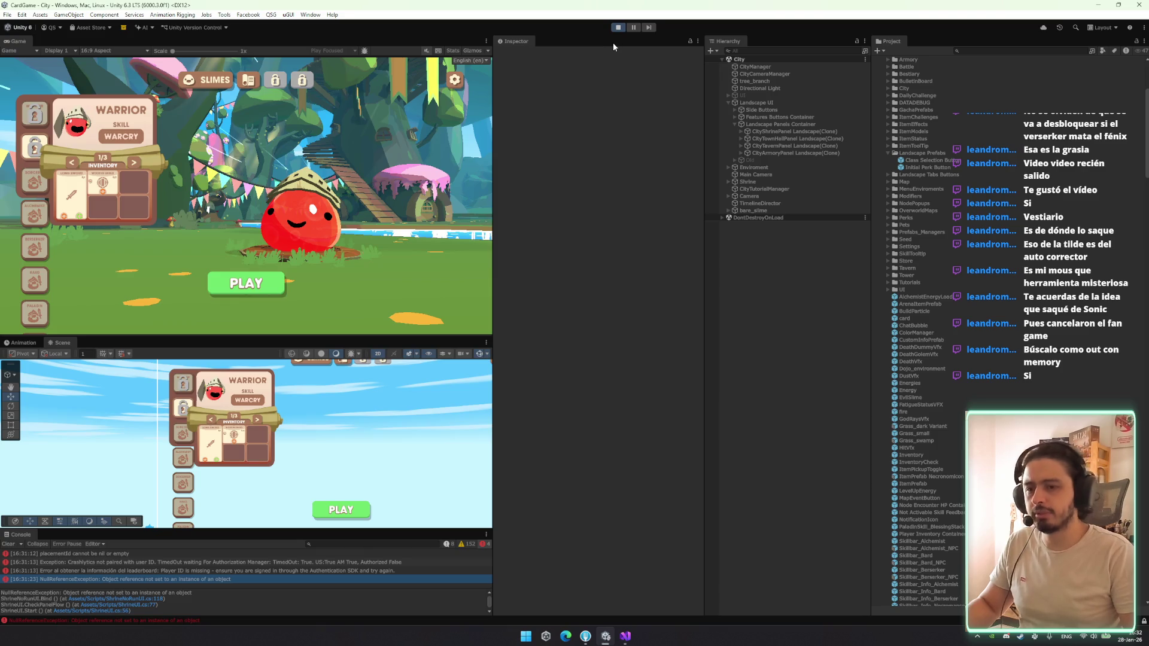
Step: Stop the game and load the Menu scene from the SceneTool window
left_click(618, 28)
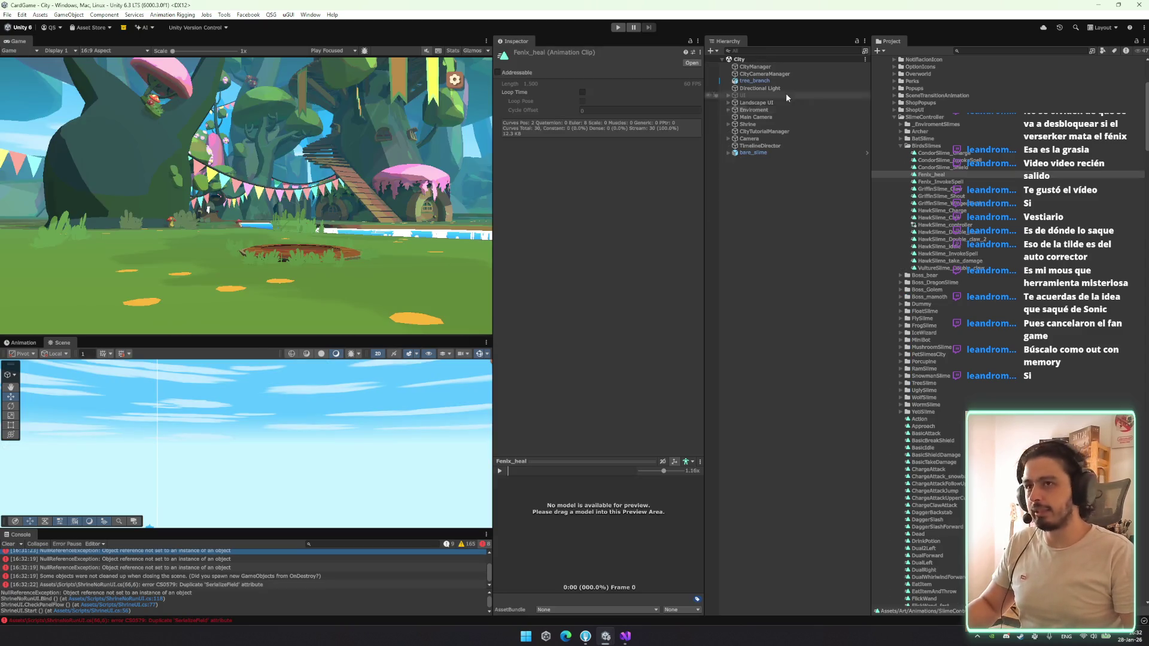
key("ctrl+shift+s")
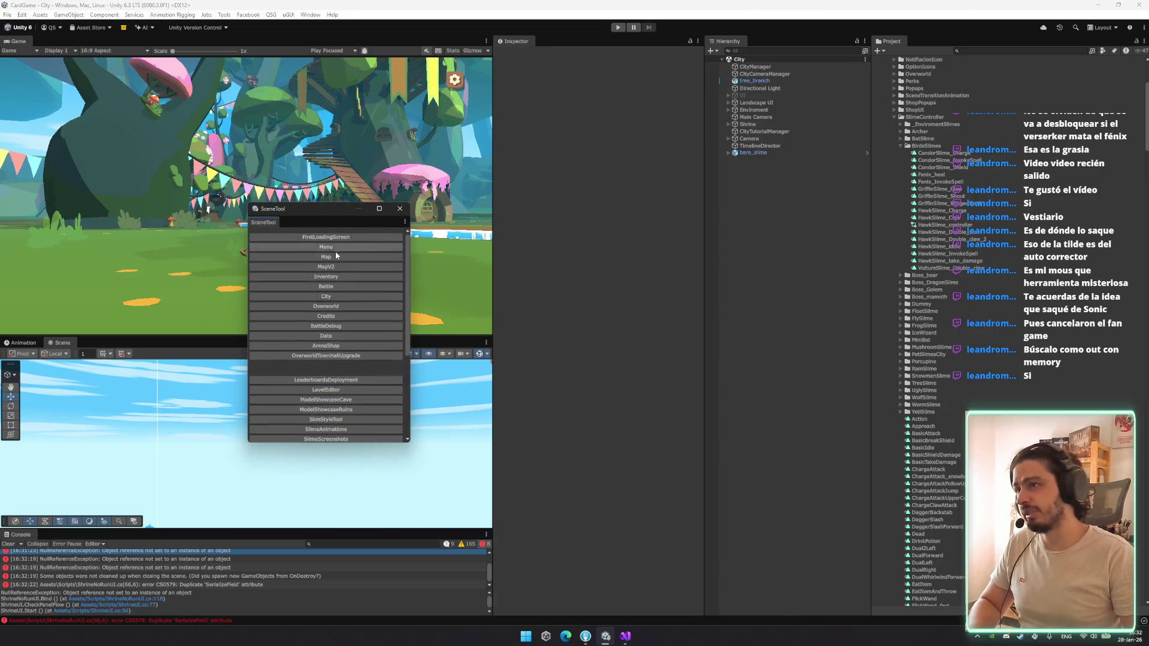
left_click(342, 248)
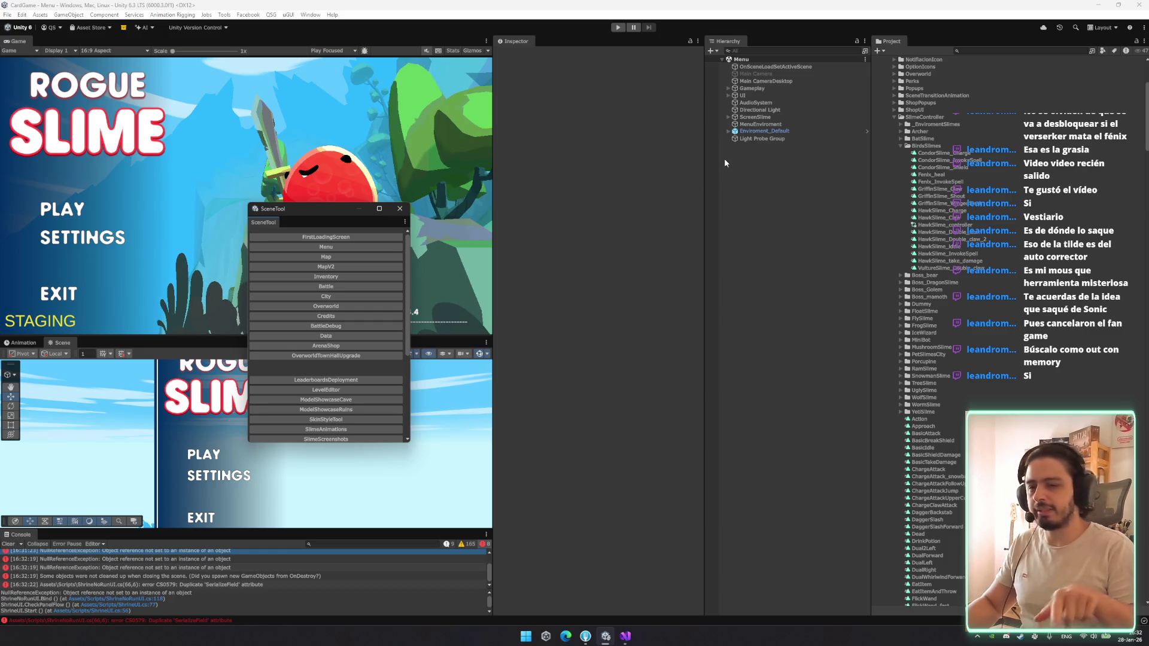
Step: Close SceneTool and step through the Hierarchy's UI, AudioSystem and Gameplay manager objects
left_click(399, 208)
left_click(762, 95)
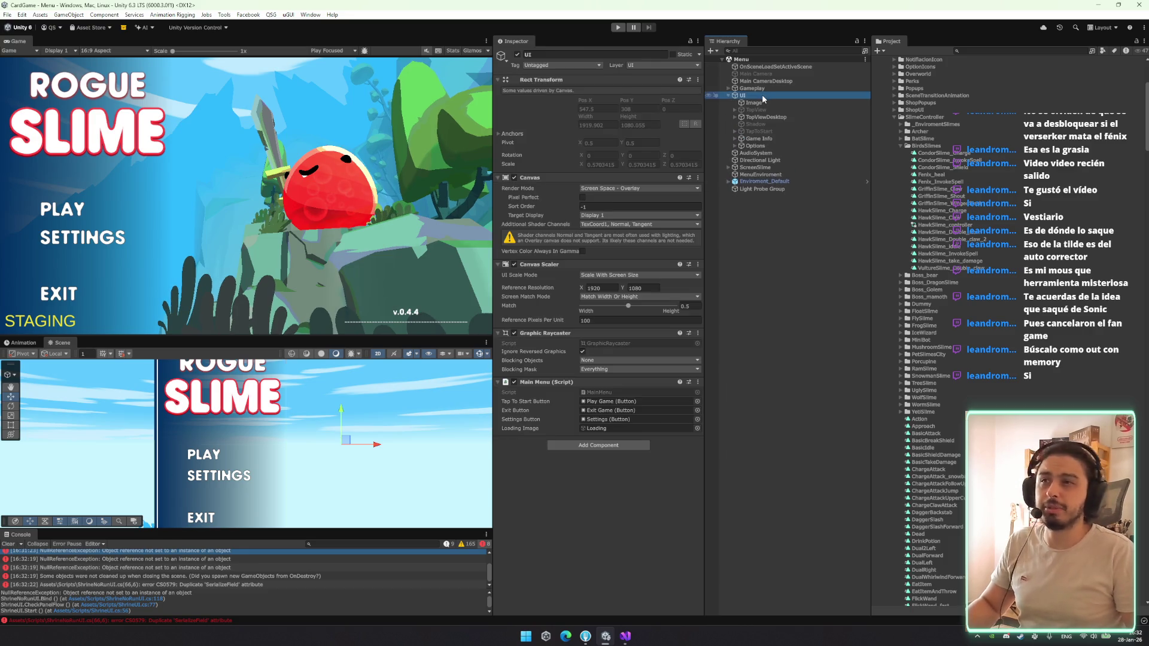
key("Left")
key("Down")
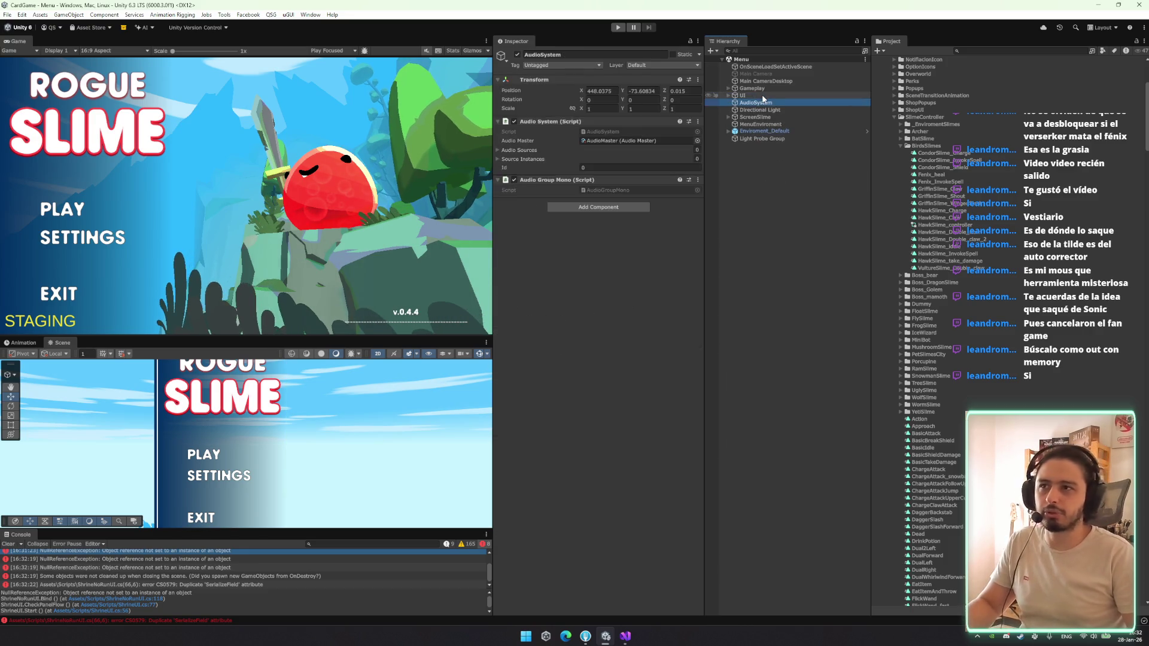
key("Down")
key("Down")
key("Down")
left_click(763, 95)
key("Right")
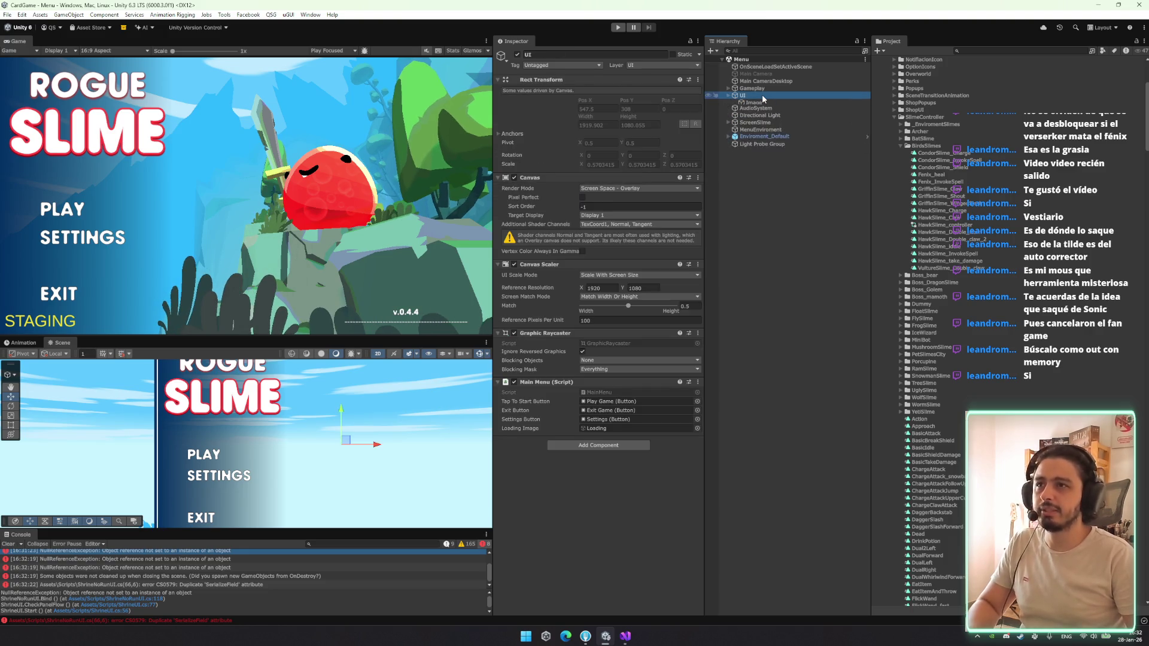
key("Left")
key("Up")
key("Right")
key("Down")
key("Down")
key("Down")
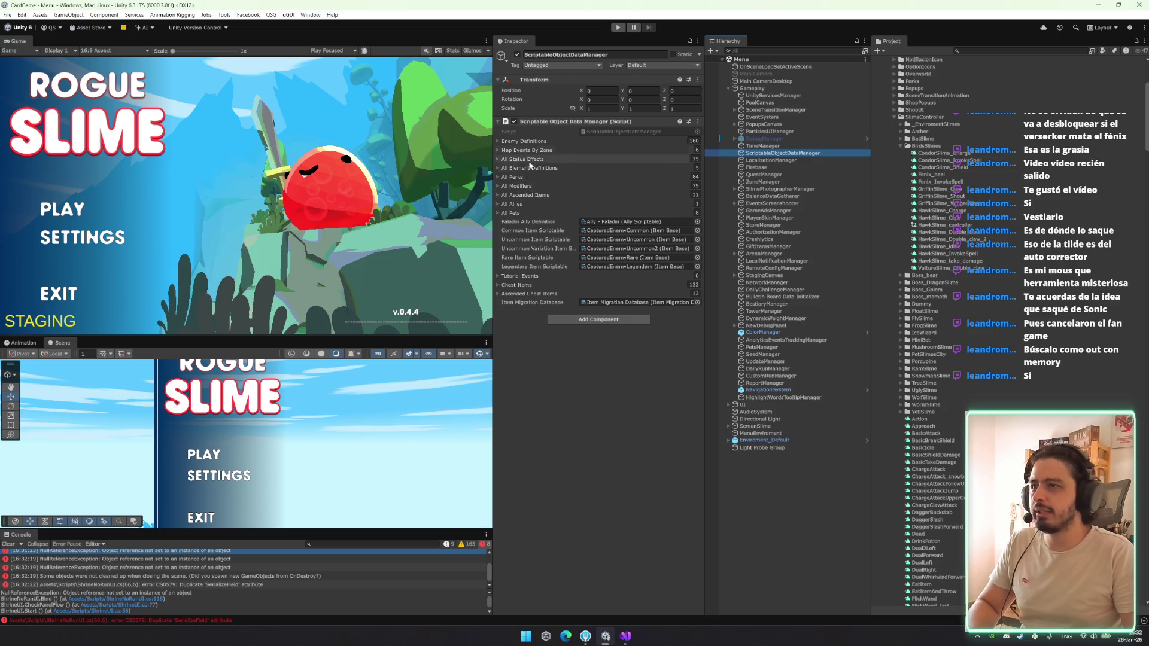
Step: Show Gameplay's Game Manager, toggle the Current Summon foldout, and widen the Inspector
key("Left")
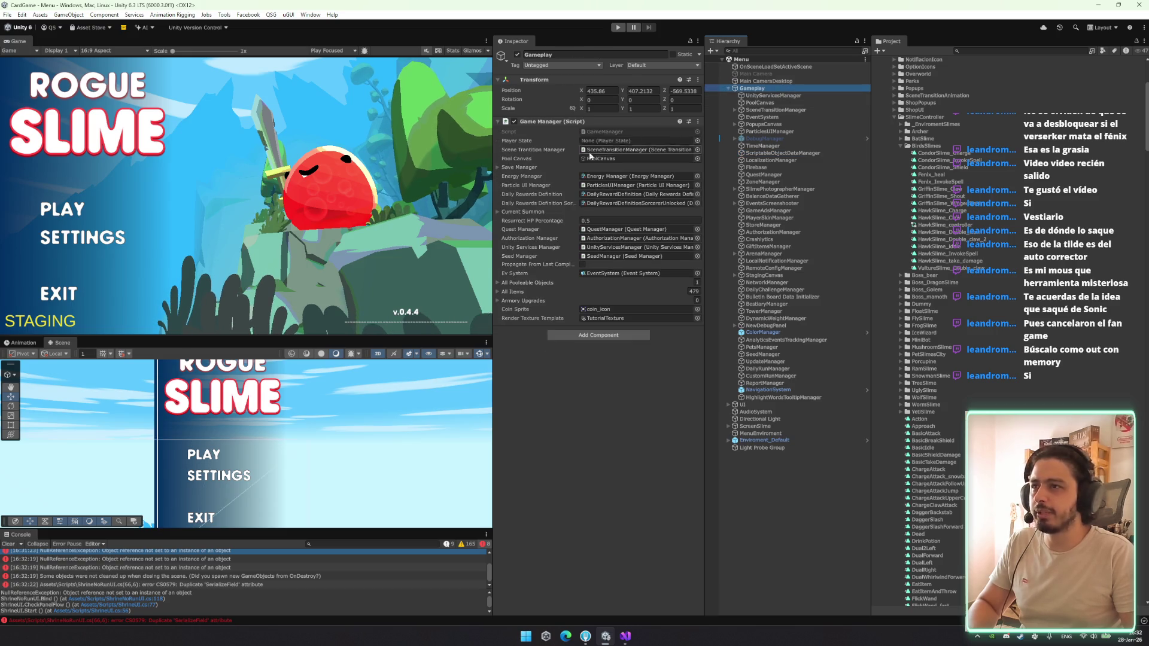
left_click(526, 211)
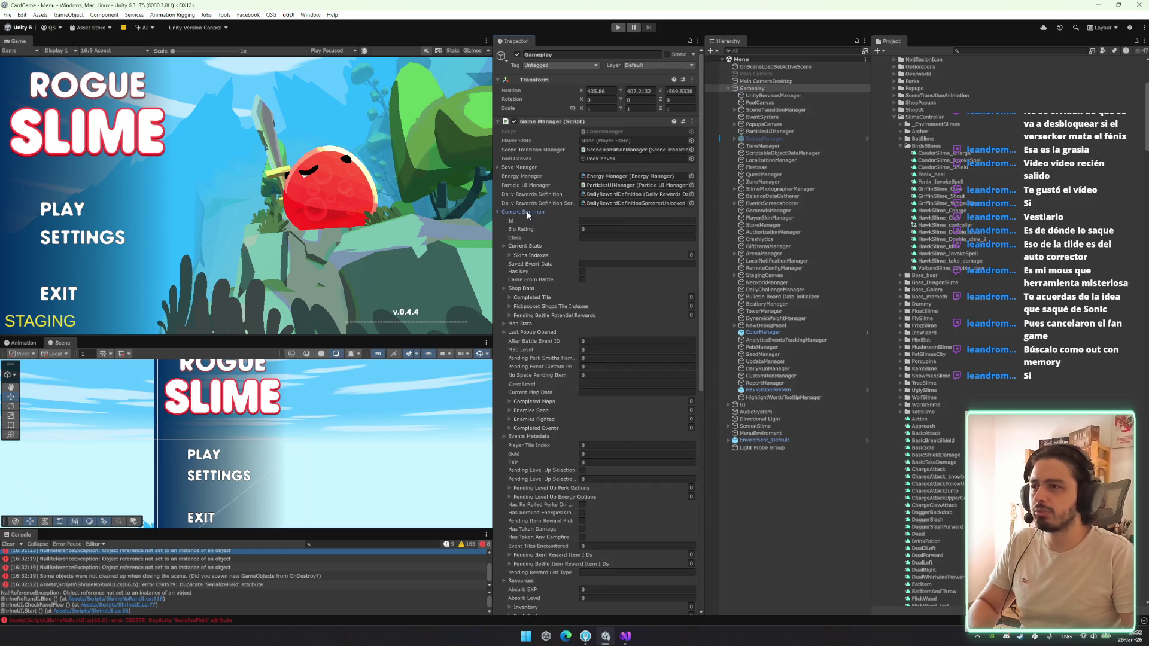
left_click(526, 211)
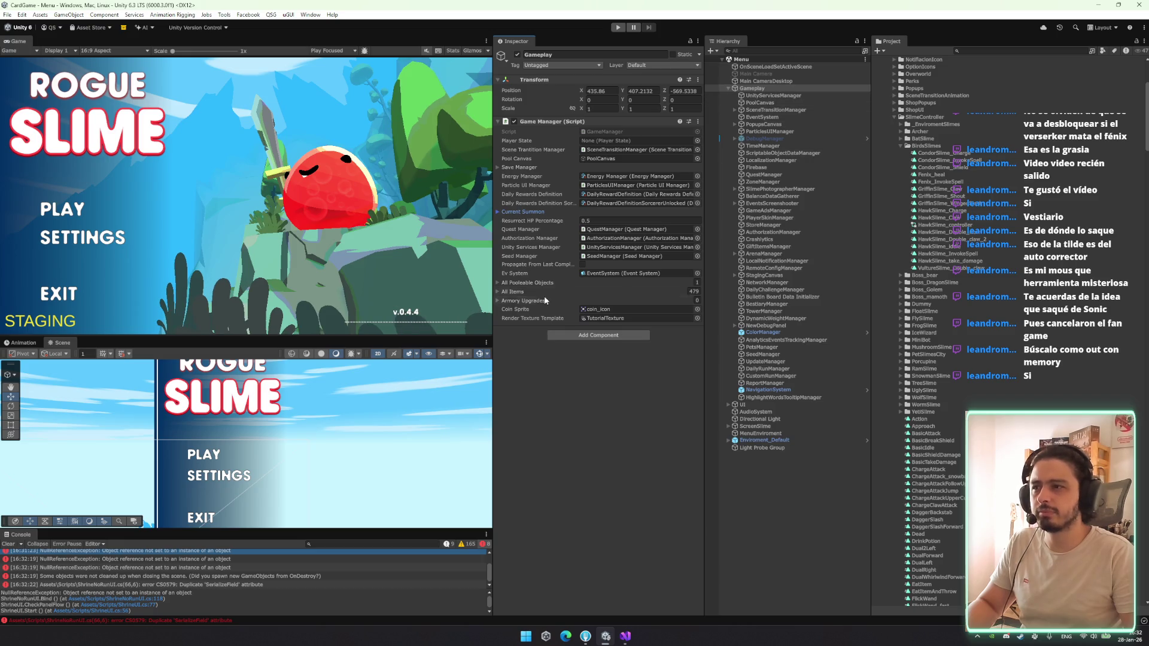
left_click_drag(490, 279, 471, 279)
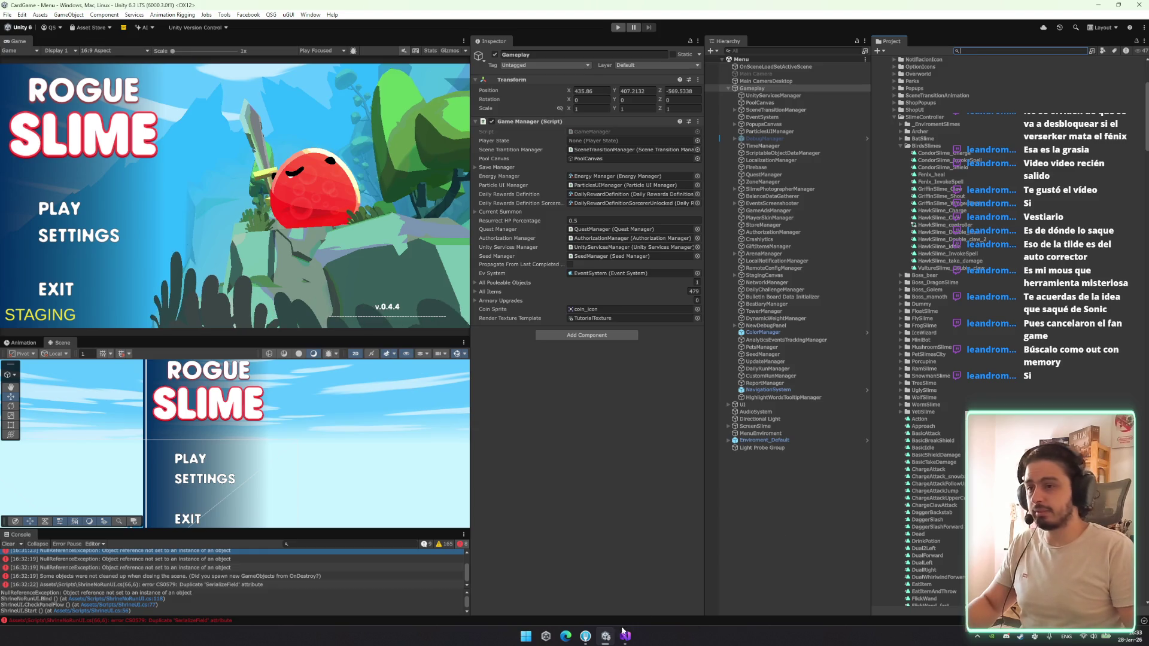
Step: Open GameManager.cs in Visual Studio via the code search
key("alt+Tab")
key("ctrl+t")
type("gamemanaer.c")
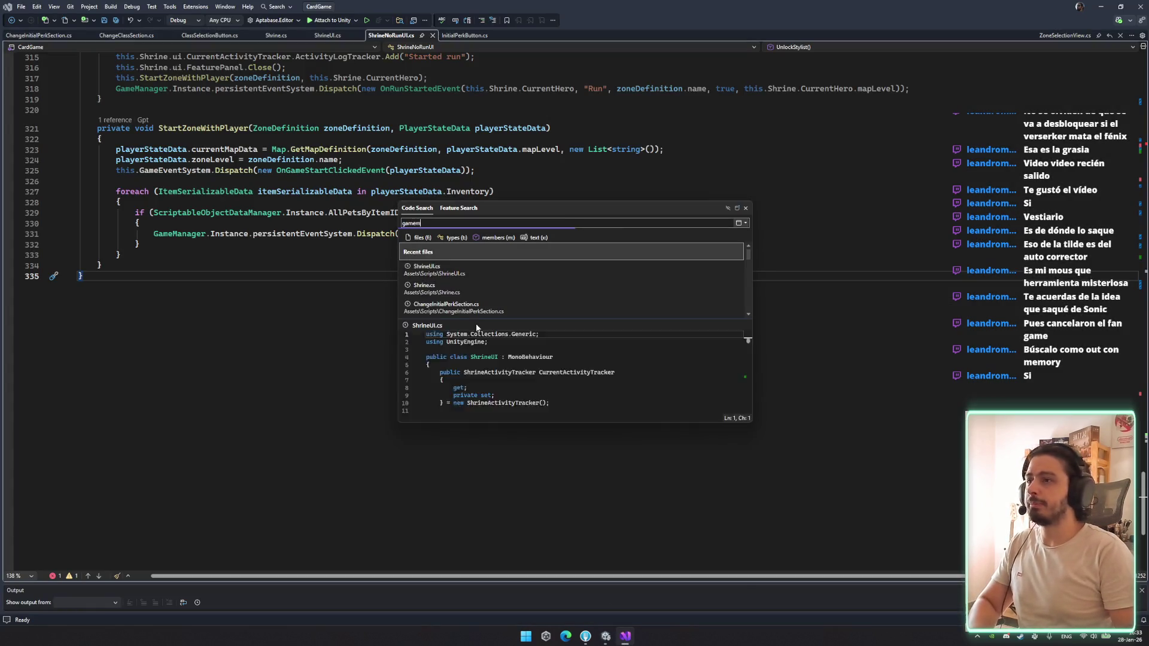
type("s")
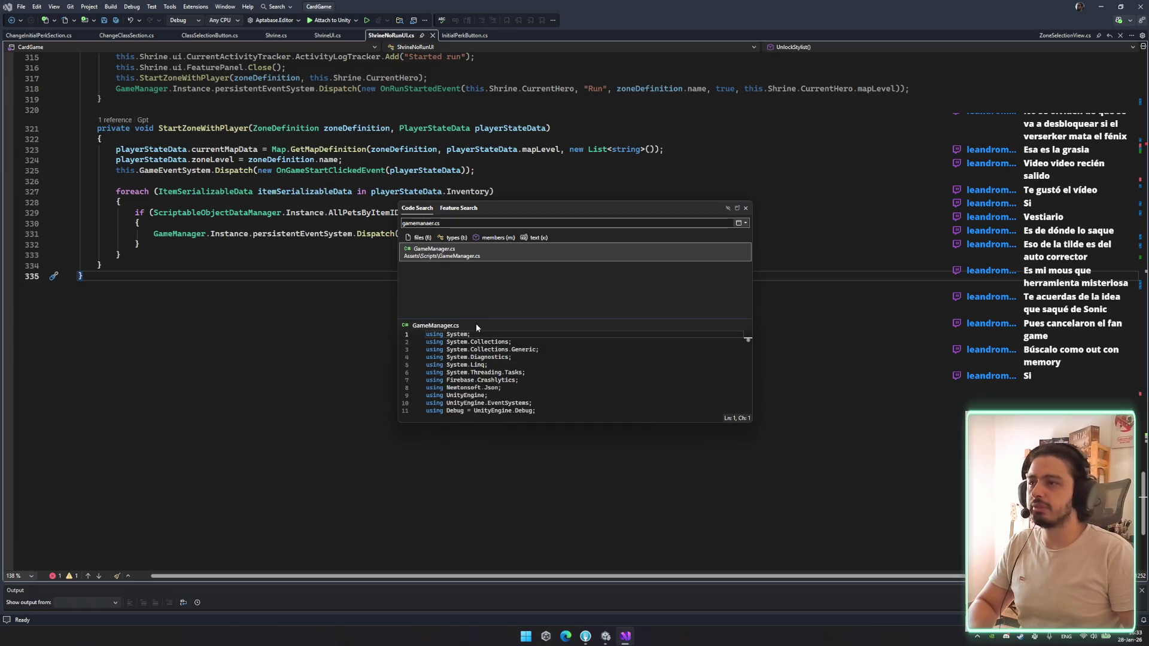
key("Return")
Step: Search for 'classes' and select the ClassData/ Resources.LoadAll path on line 154
scroll(276, 339, "down", 8)
key("ctrl+f")
type("all")
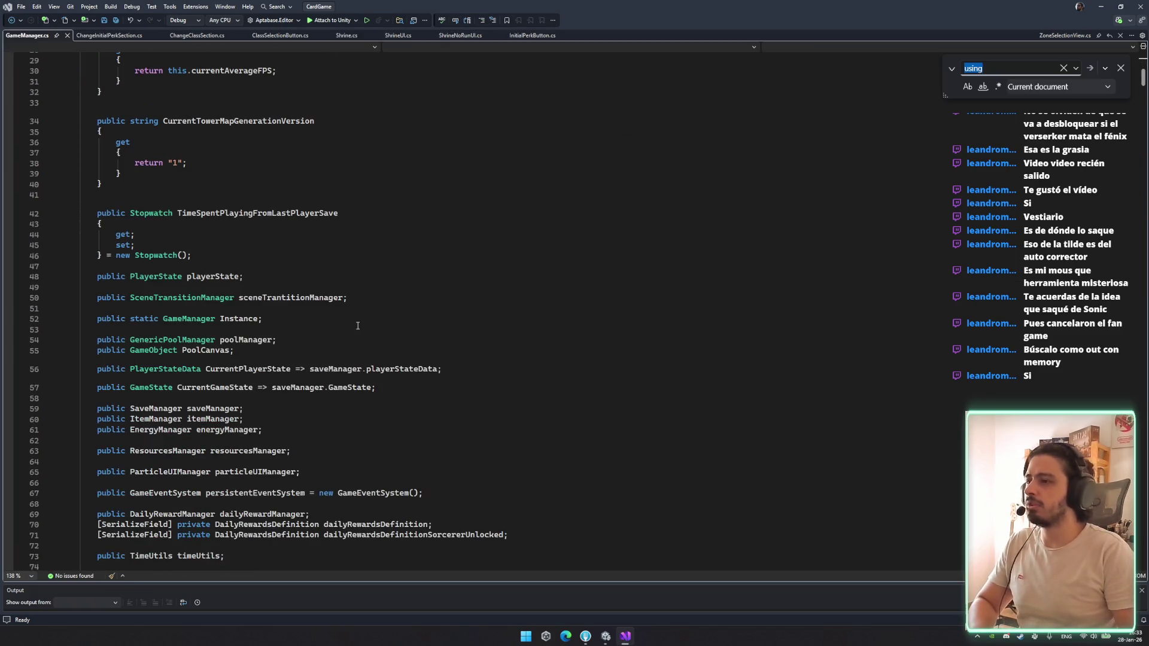
type("clas")
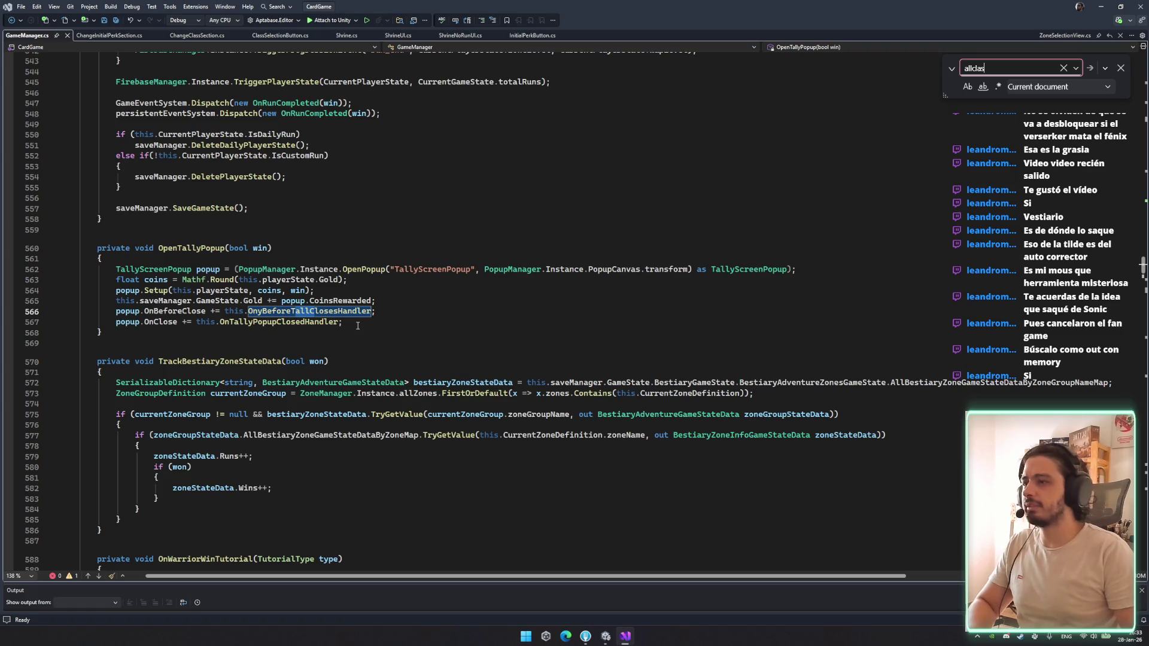
key("ctrl+a")
type("classes")
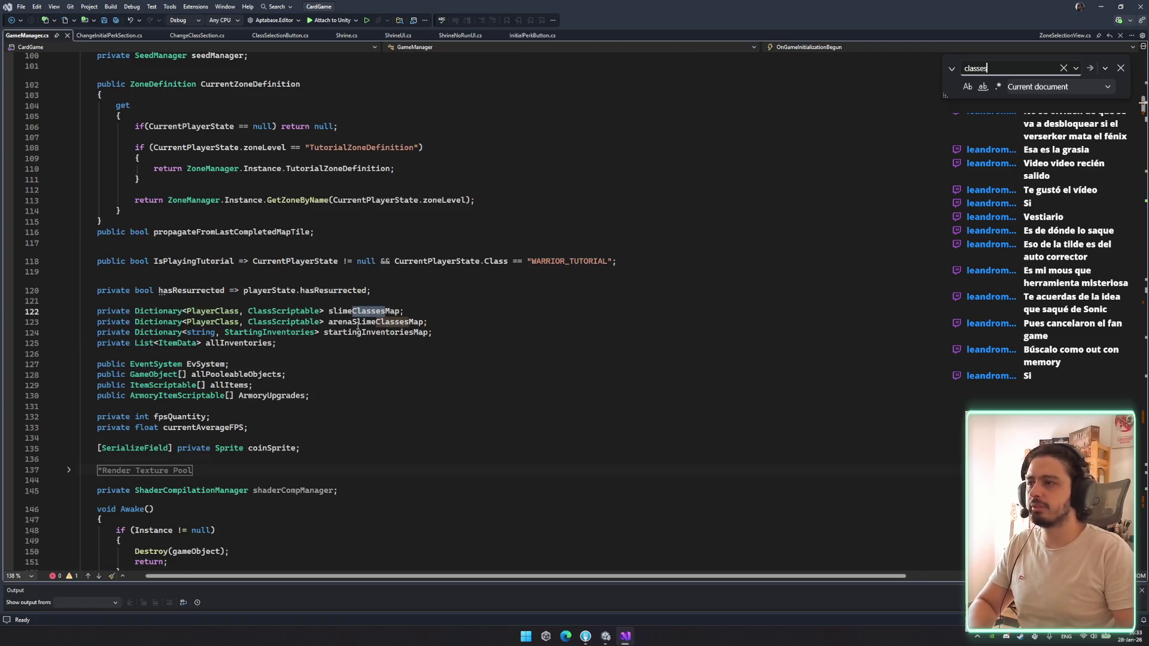
scroll(327, 354, "down", 9)
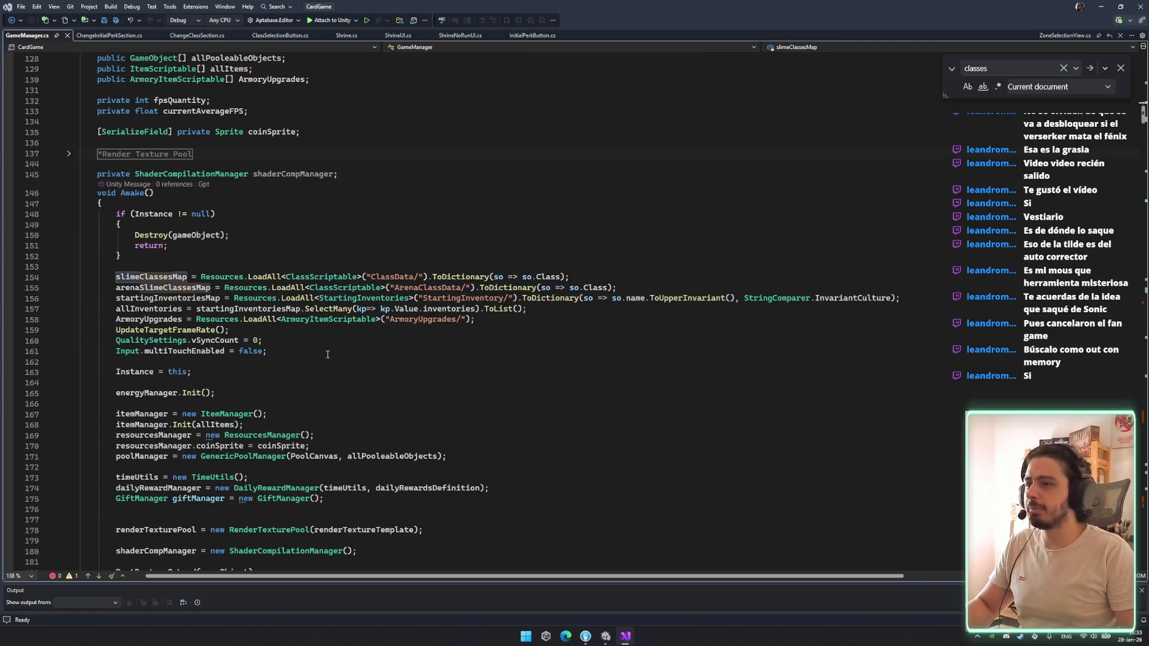
mouse_move(116, 276)
left_mouse_down()
mouse_move(452, 280)
mouse_move(386, 277)
left_mouse_up()
key("alt+Tab")
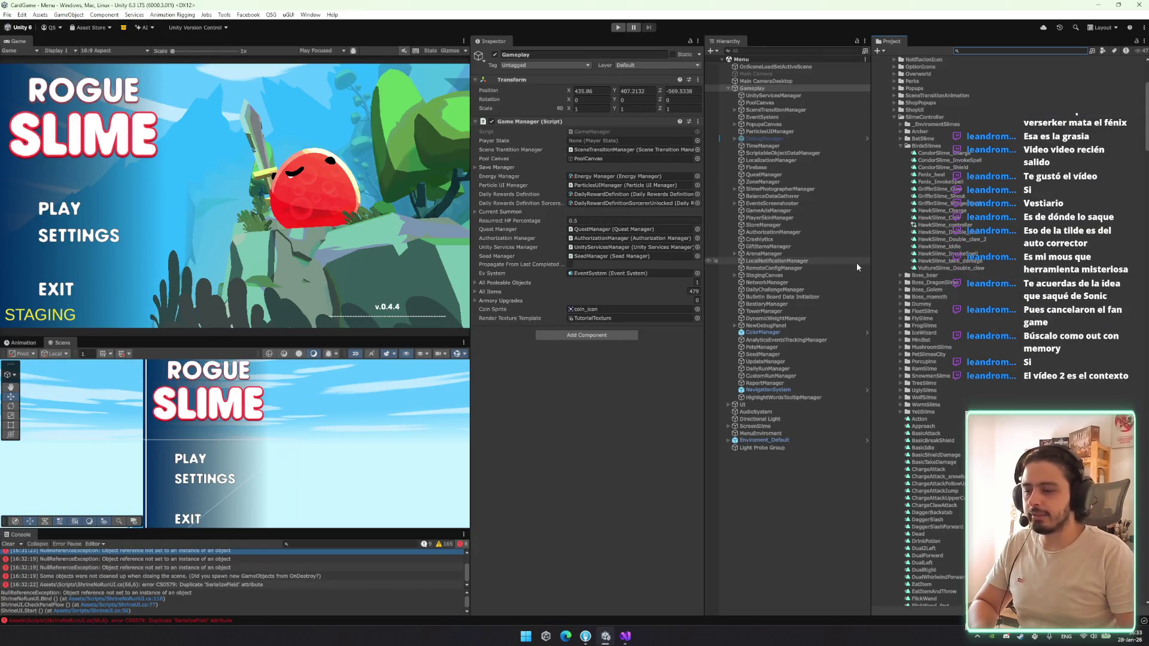
Step: Search the Project for ClassData and reveal the class assets in the Resources ClassData folder
left_click(1011, 50)
type("ClassData/")
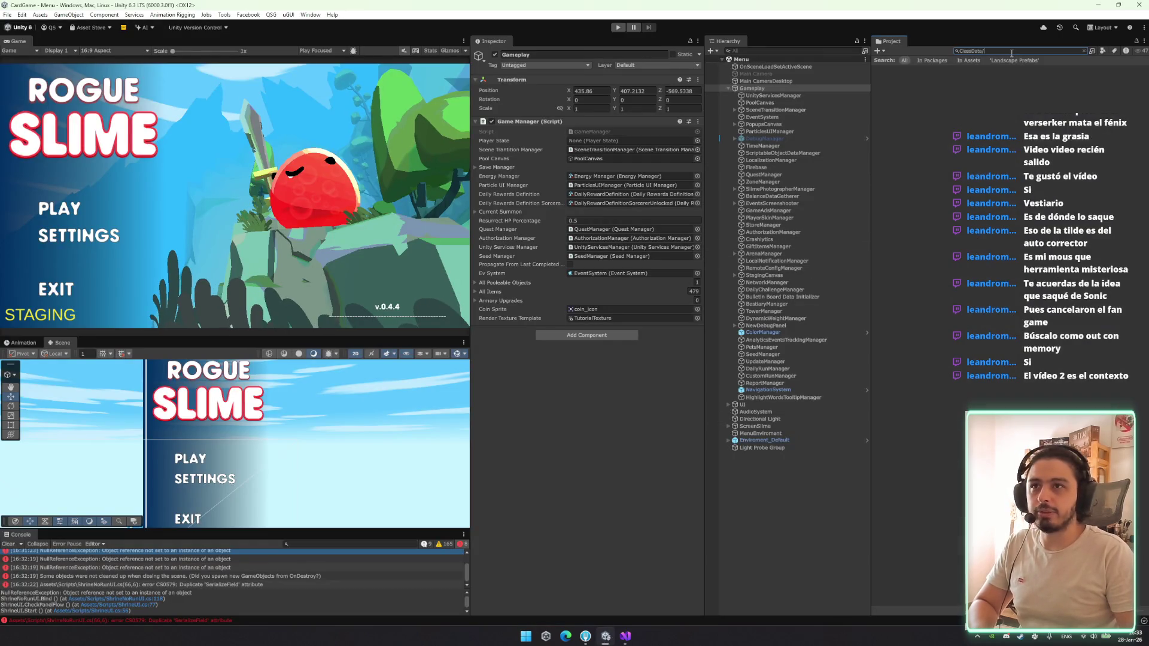
left_click(937, 77)
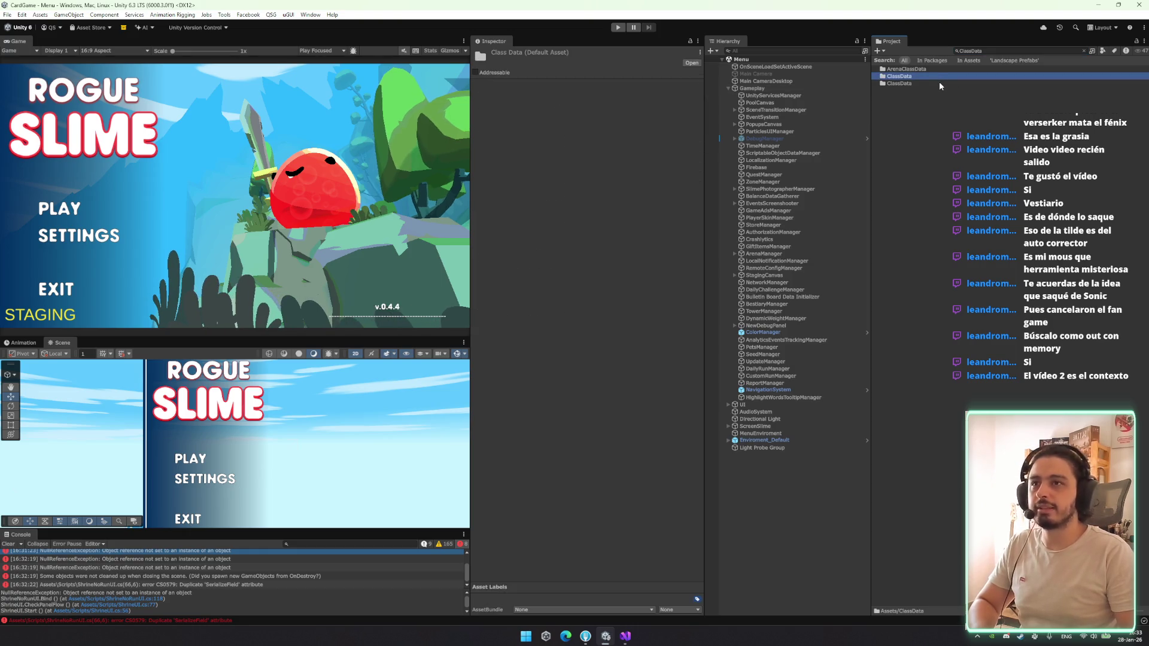
double_click(925, 77)
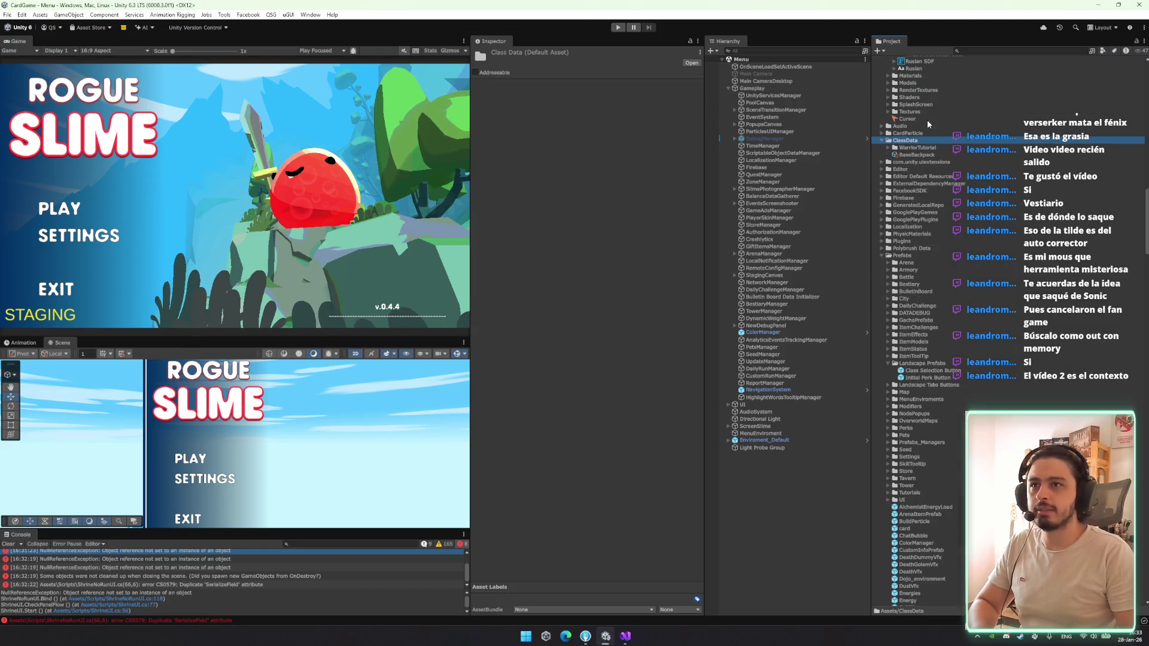
left_click(925, 148)
key("Left")
key("Left")
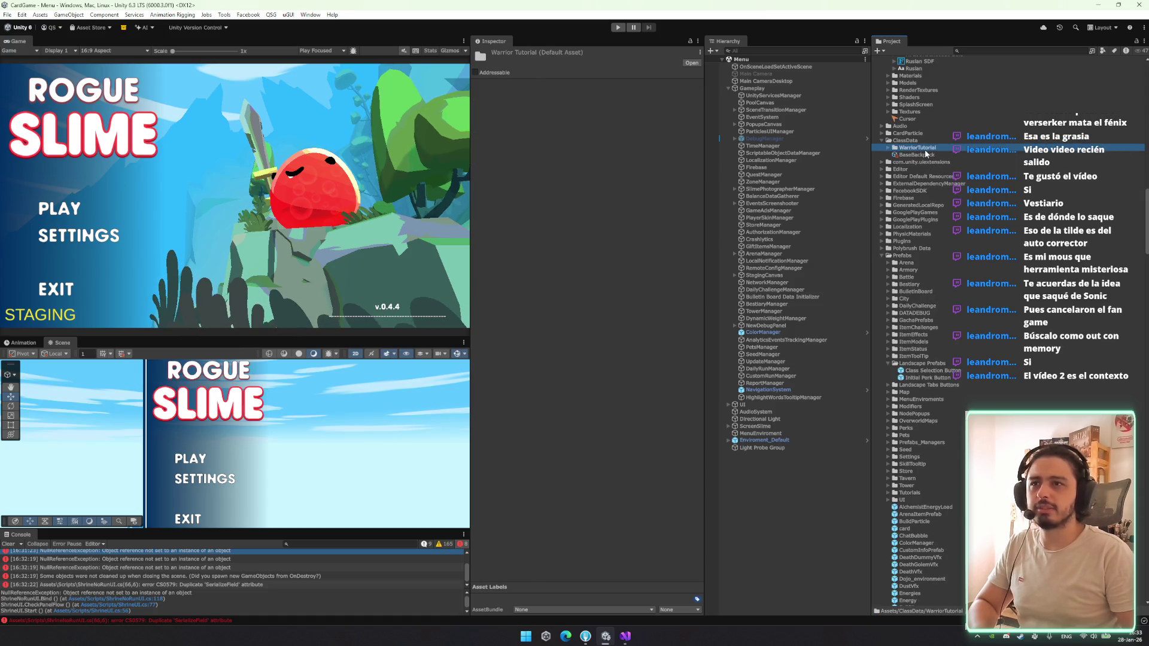
left_click(972, 51)
type("ClassData")
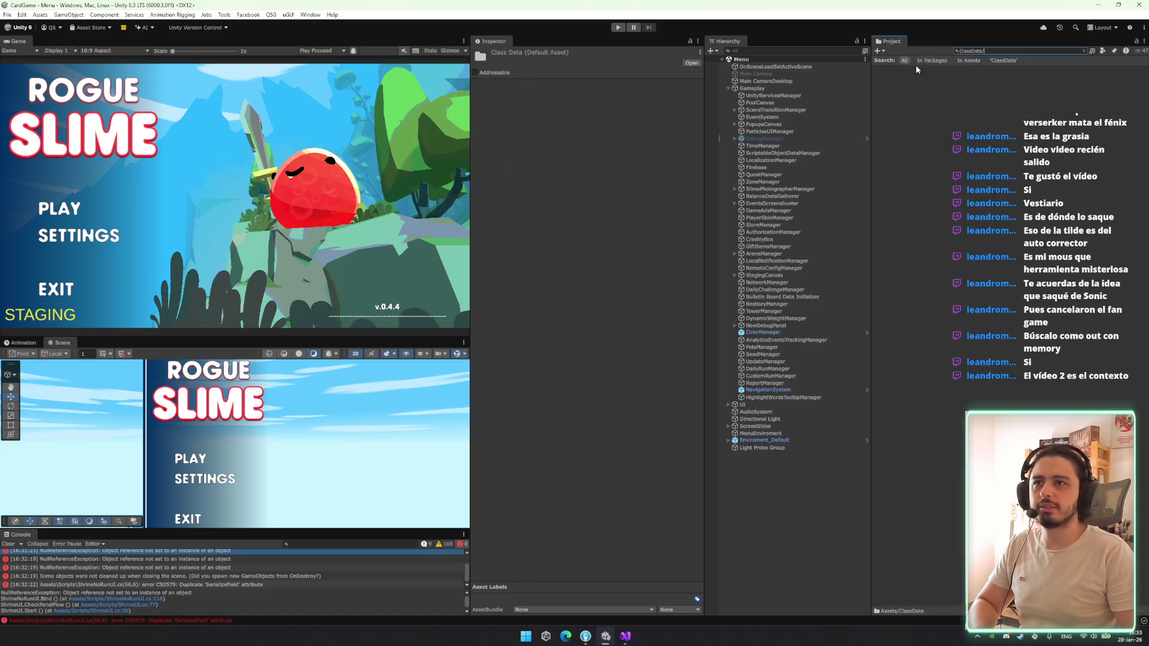
double_click(927, 83)
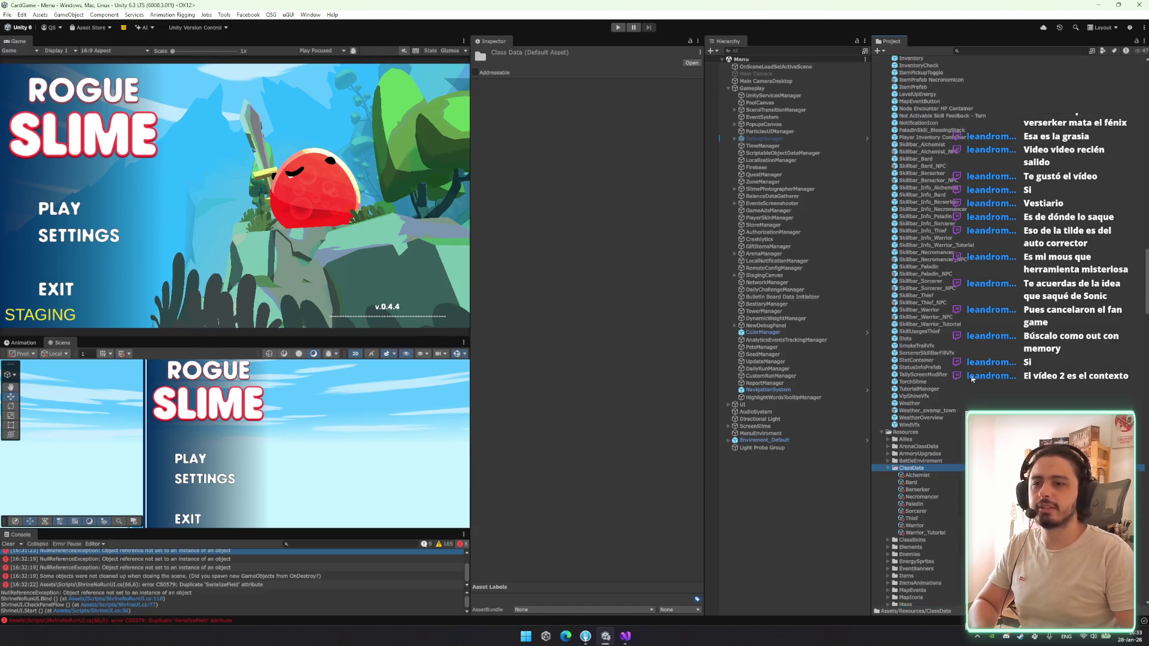
key("Down")
key("Down")
Step: Create a new folder named ClassDataNonDemo inside Resources
right_click(921, 361)
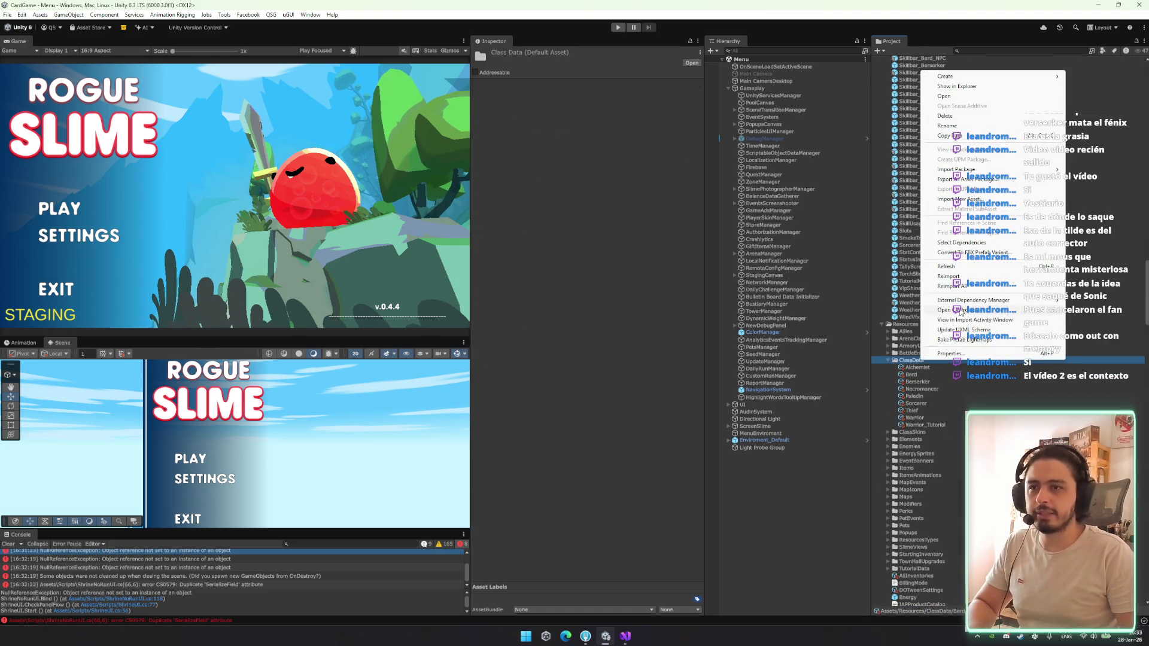
left_click(898, 326)
right_click(905, 327)
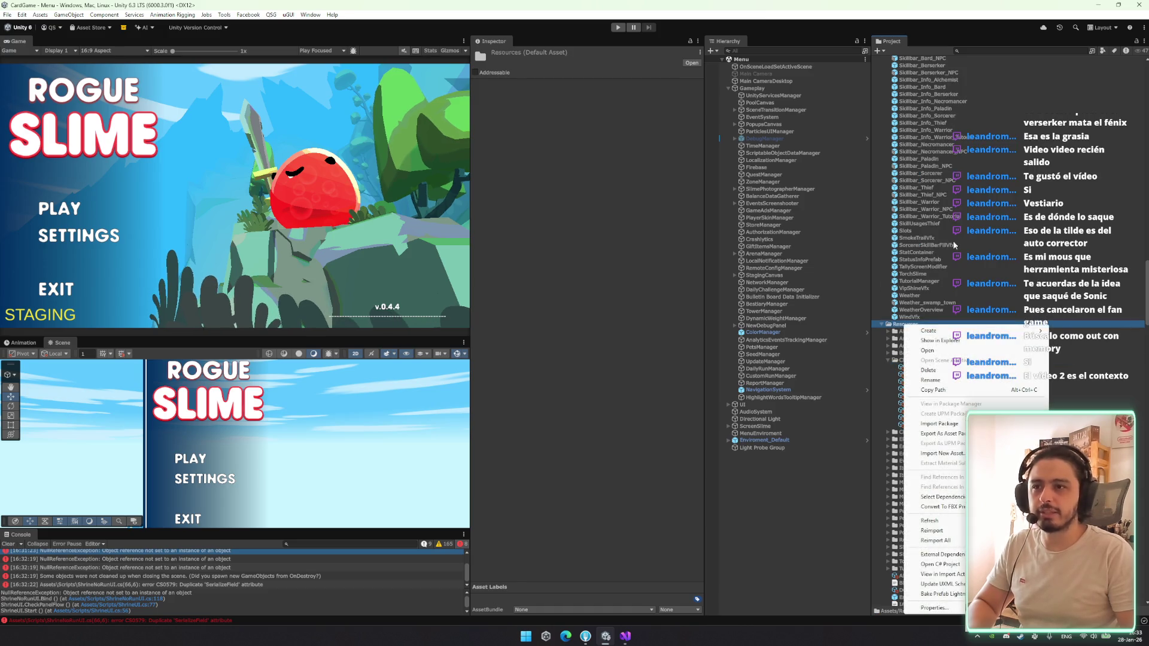
mouse_move(933, 330)
left_click(801, 220)
type("ClassDataNonDemo")
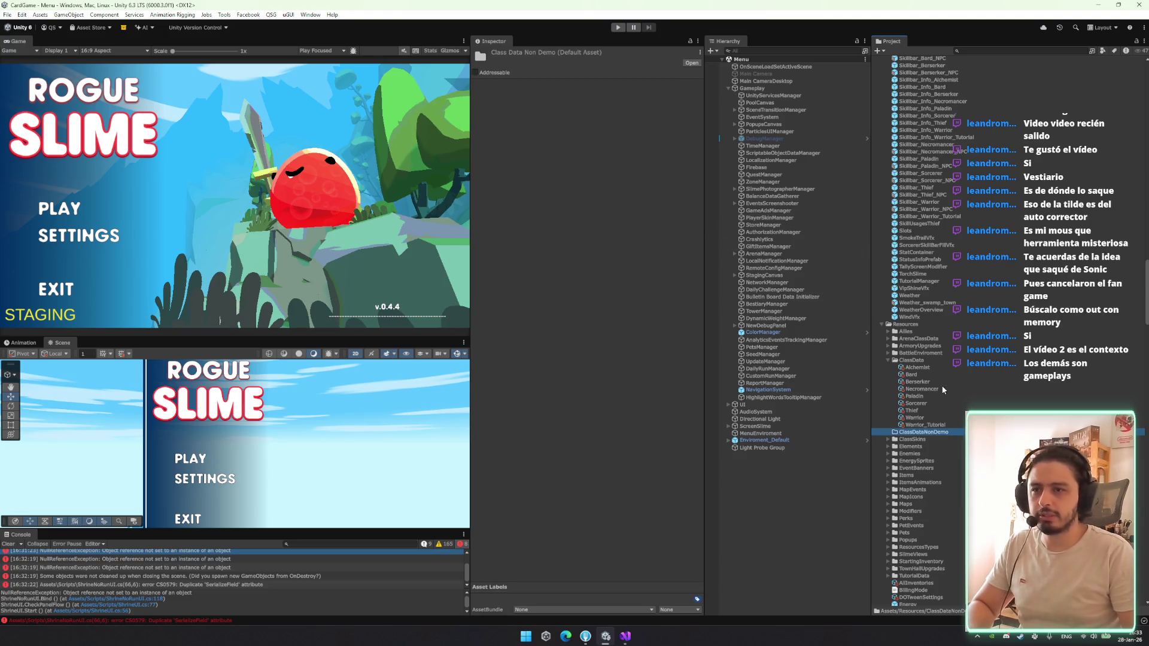
Step: Move the Alchemist, Bard, Berserker, Necromancer and Paladin assets into ClassDataNonDemo
left_click(917, 366)
left_click(925, 398, "shift")
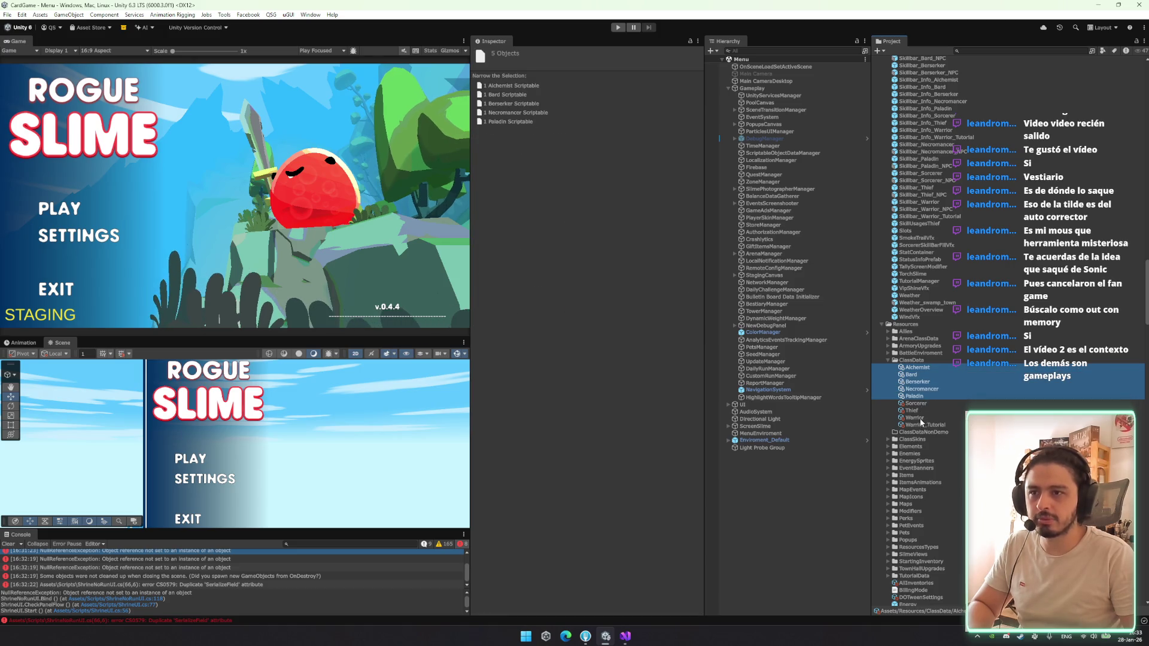
left_click_drag(952, 437, 937, 433)
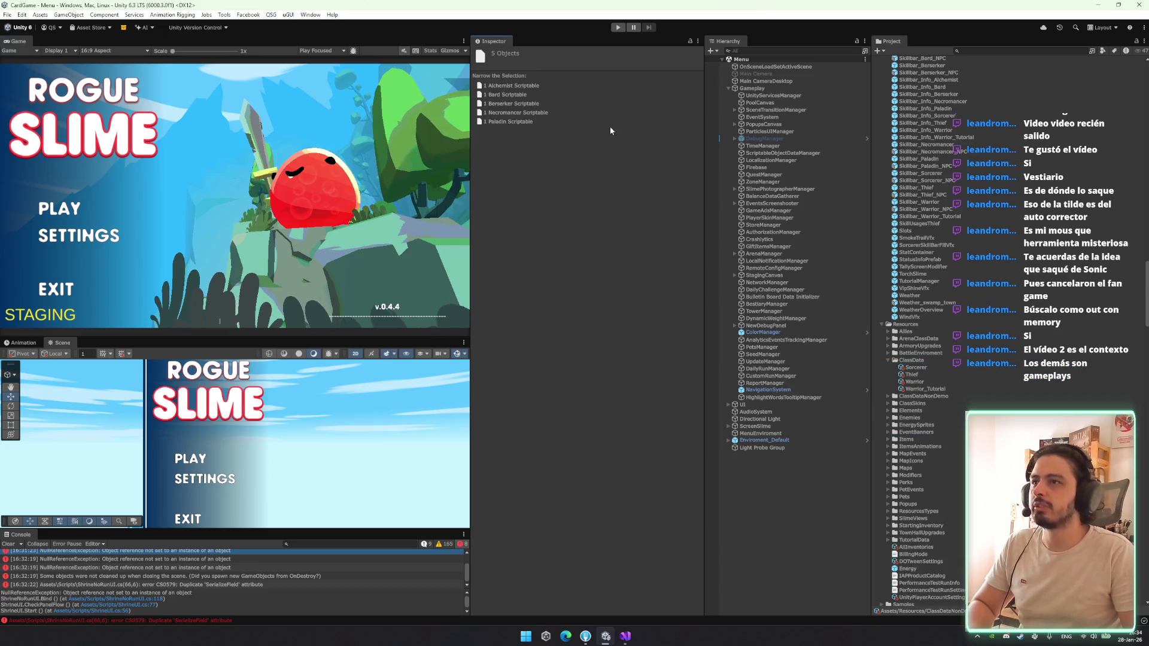
left_click(617, 28)
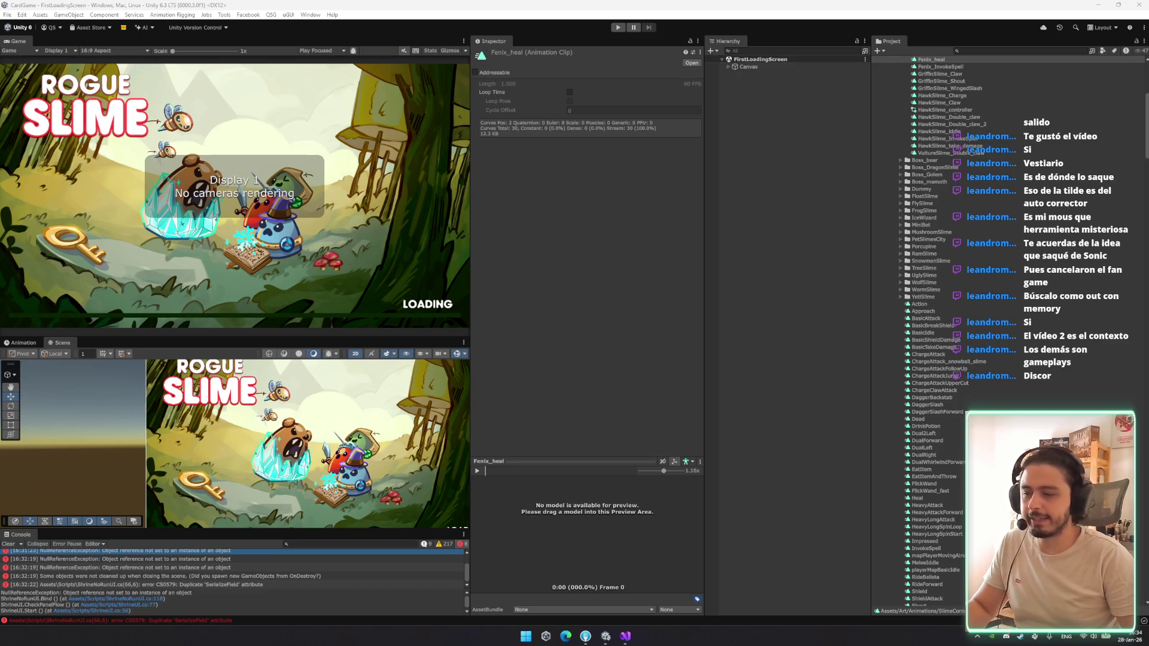
Step: Switch to the browser window playing the Sonic Solo gameplay YouTube video
key("alt+Tab")
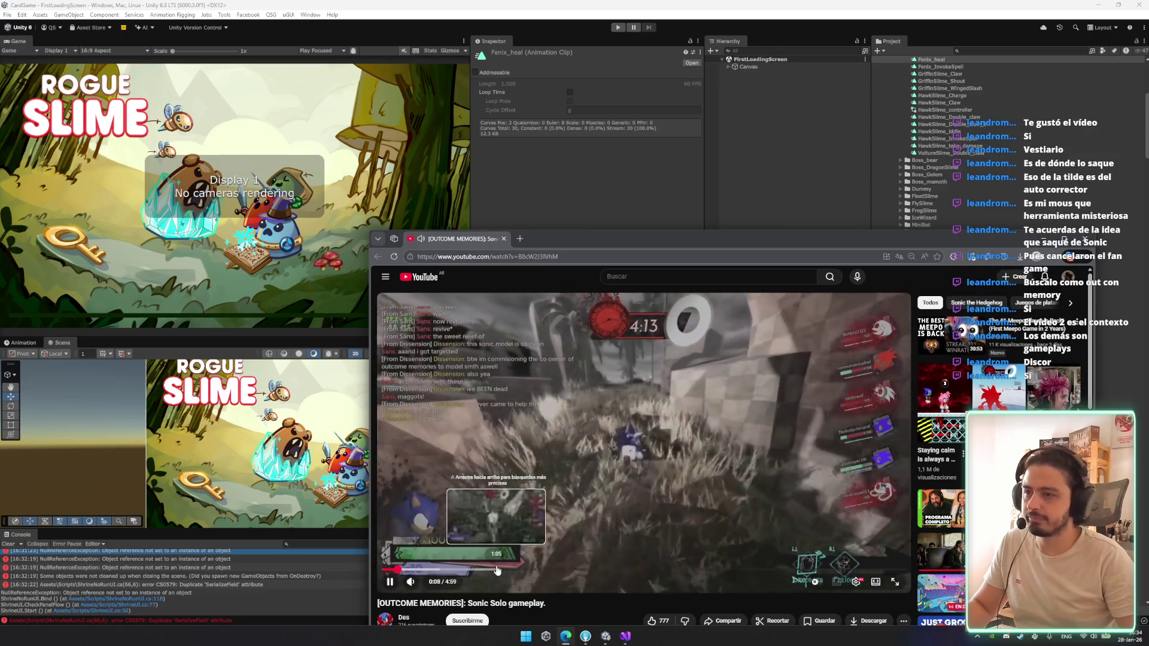
left_click(473, 572)
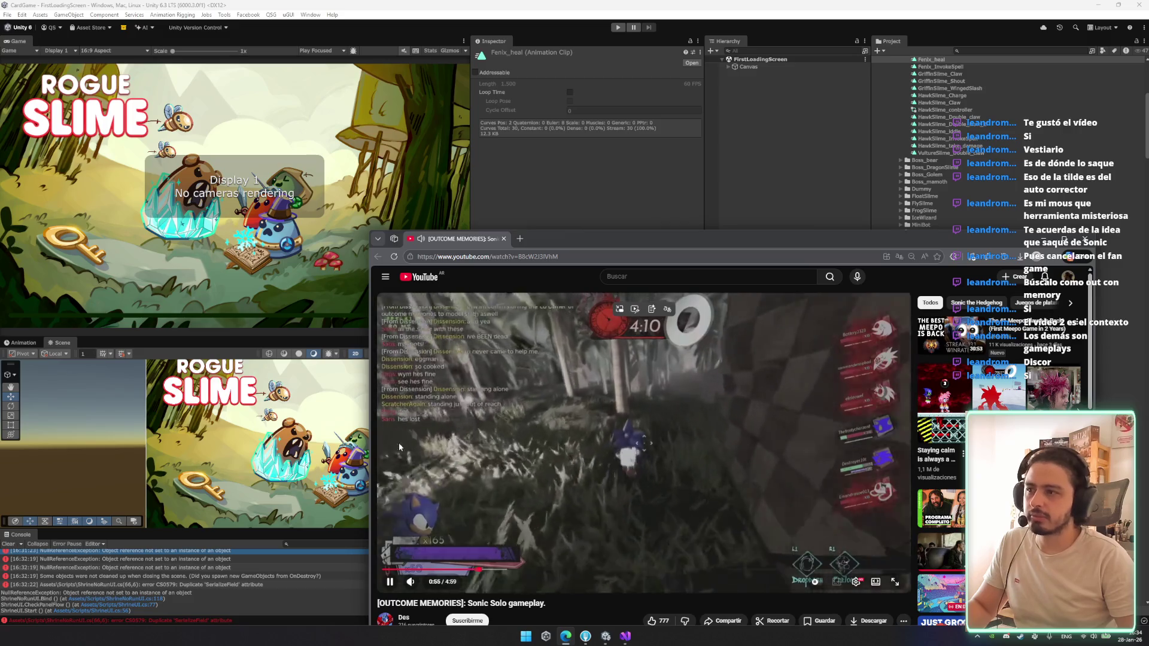
left_click_drag(479, 570, 566, 572)
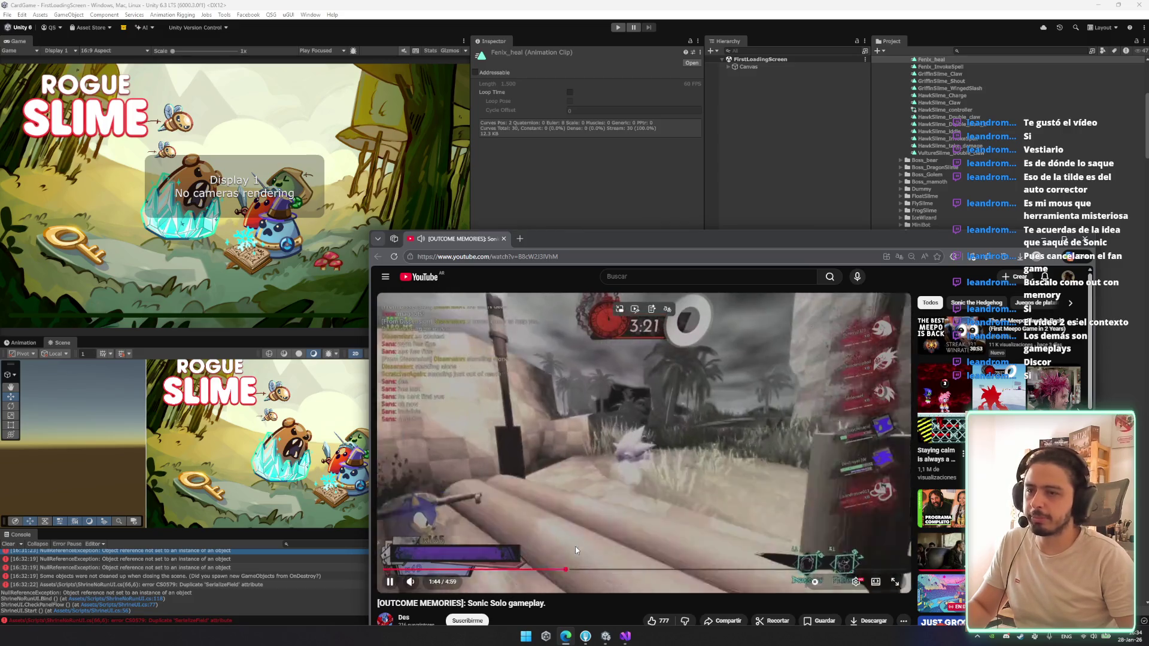
middle_click(443, 241)
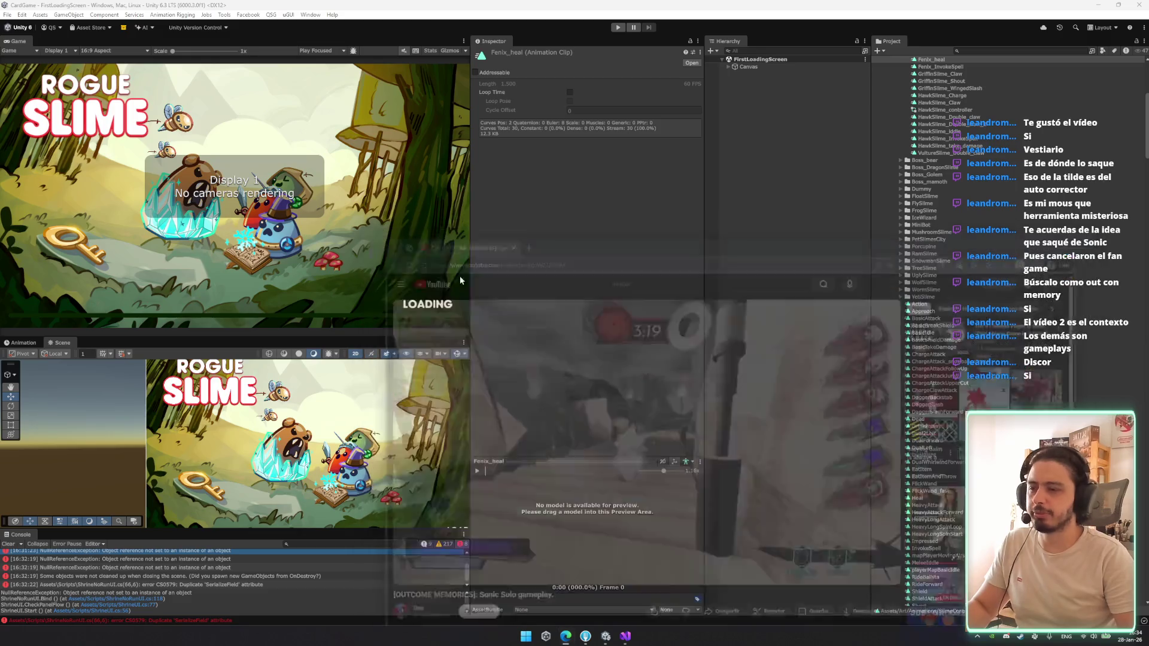
left_click(8, 544)
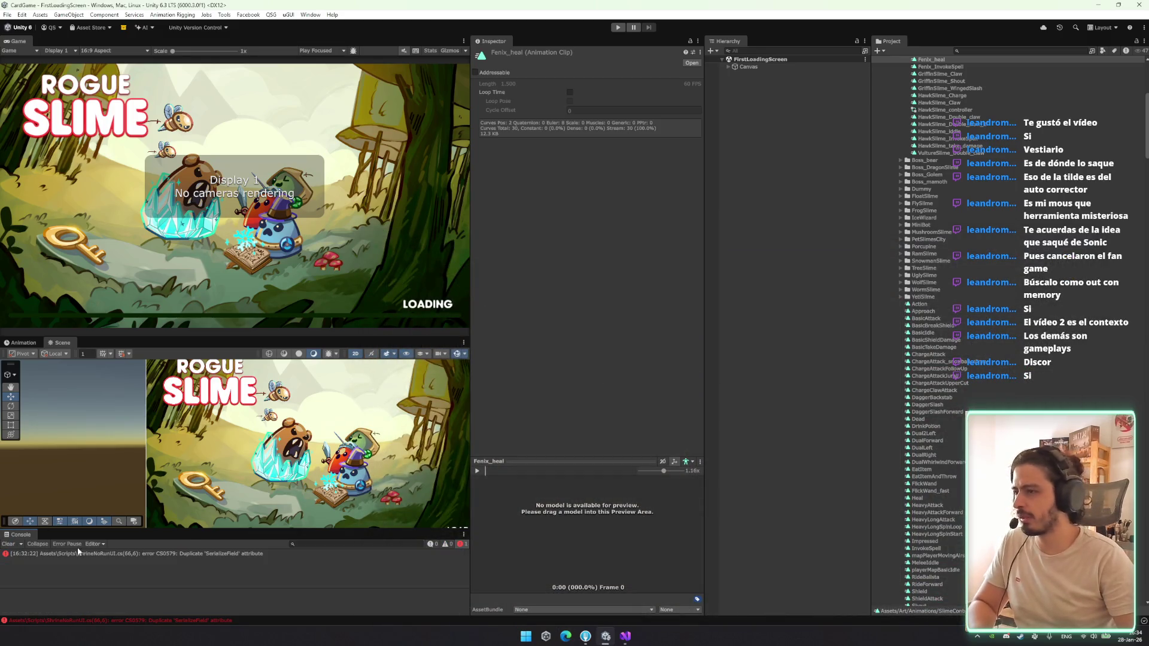
Step: Select the remaining CS0579 duplicate SerializeField error and read its full detail text
left_click(188, 553)
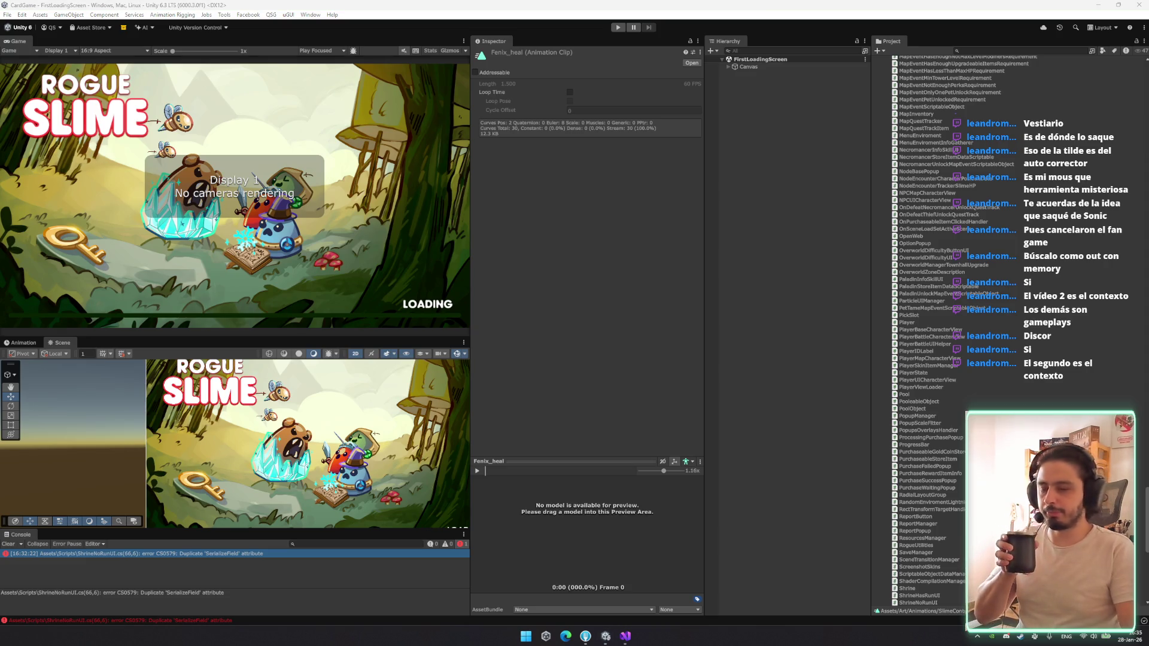
triple_click(164, 593)
left_click(164, 613)
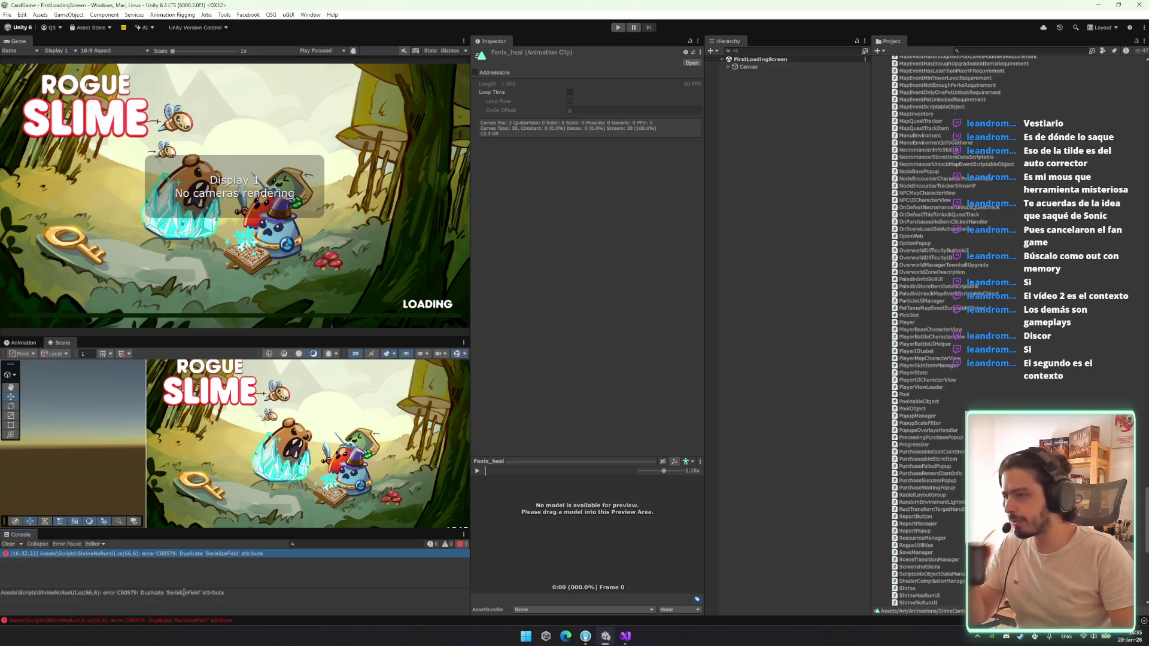
Step: Cut the stray duplicate [SerializeField] line 62 from ShrineNoRunUI.cs in Visual Studio
mouse_move(625, 636)
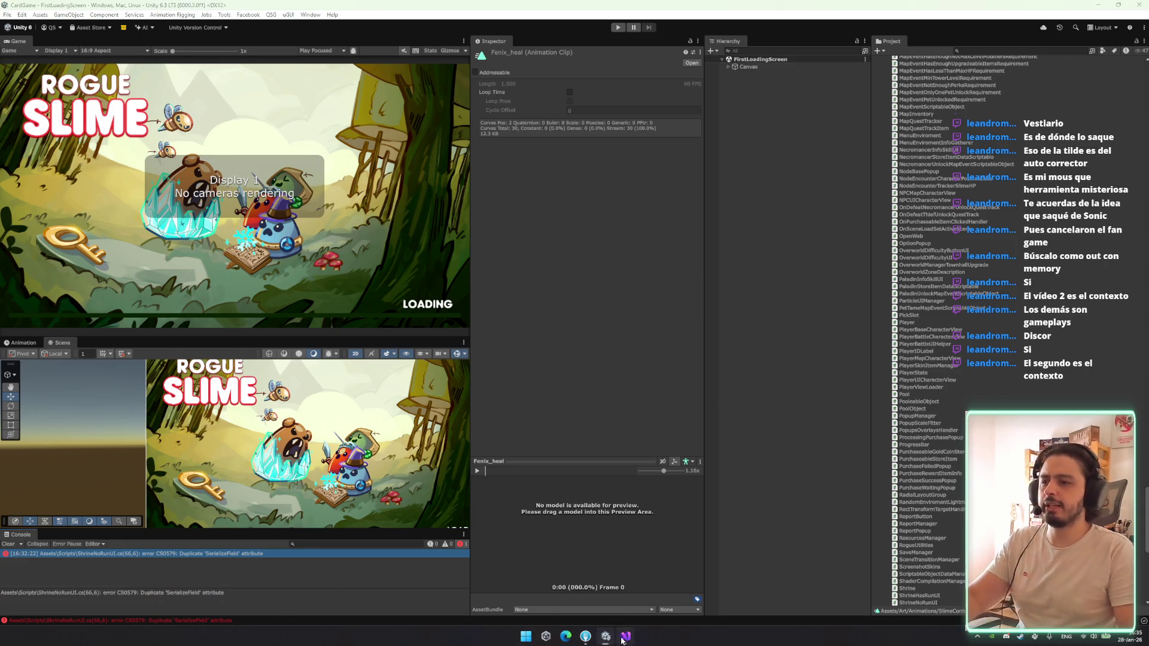
left_click(583, 598)
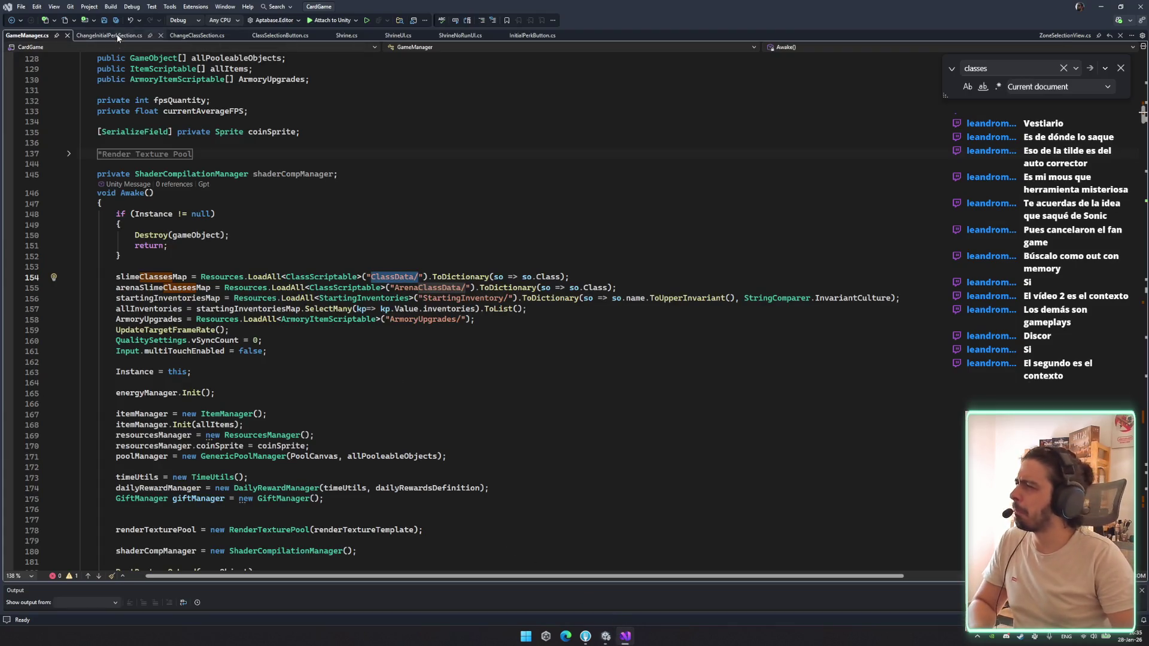
left_click(460, 35)
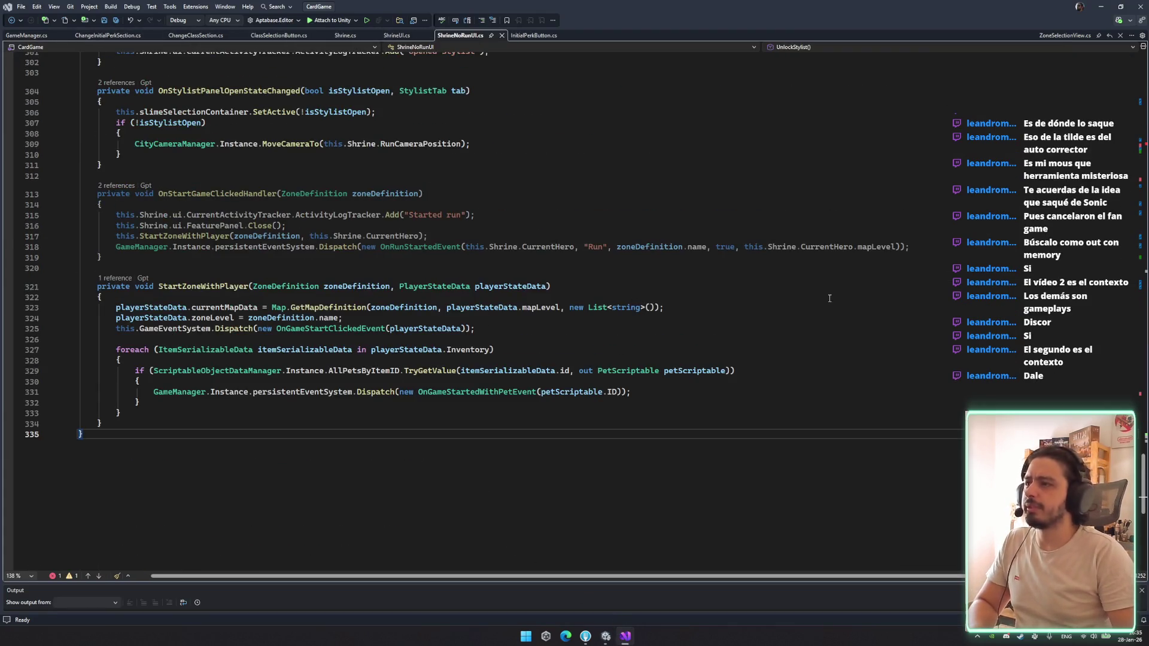
left_click_drag(1139, 462, 1130, 164)
scroll(538, 209, "up", 3)
left_click(201, 133)
key("ctrl+x")
left_click(451, 216)
left_click(448, 239)
left_click(605, 638)
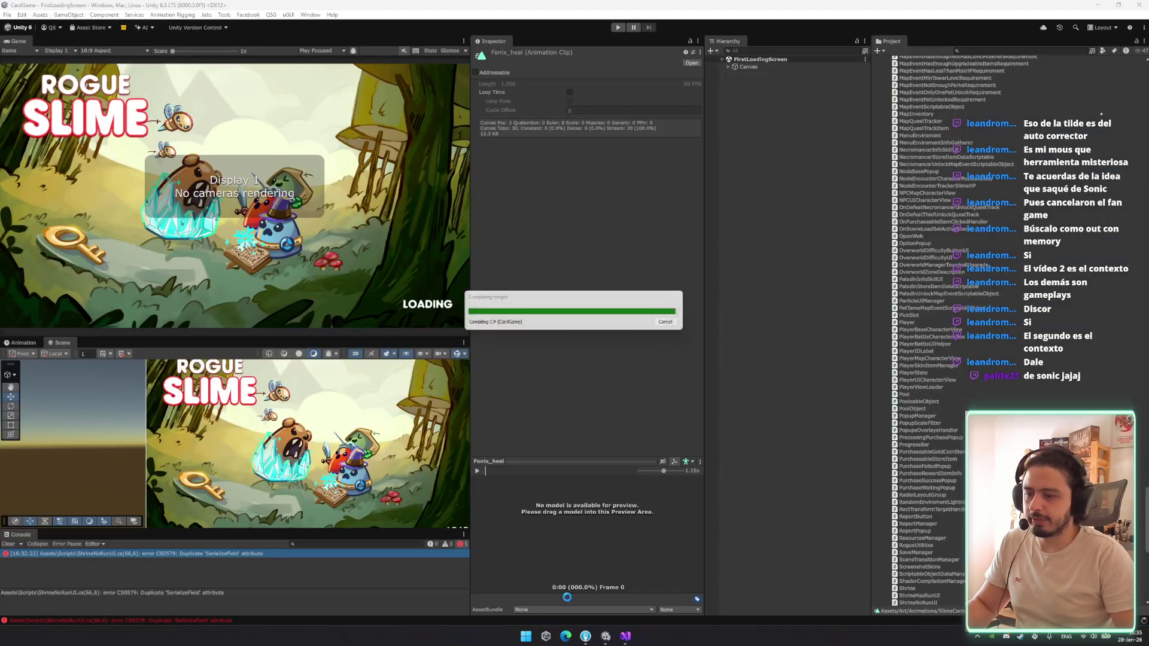
Step: Start play mode once Unity finishes recompiling the fixed scripts
mouse_move(620, 633)
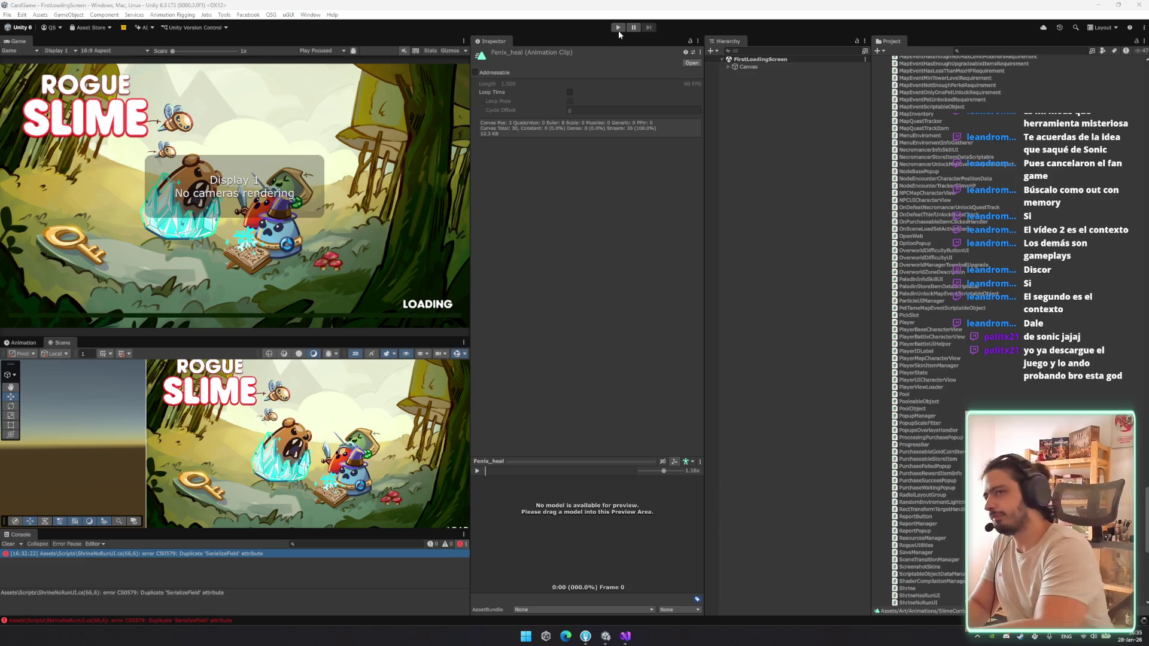
left_click(618, 31)
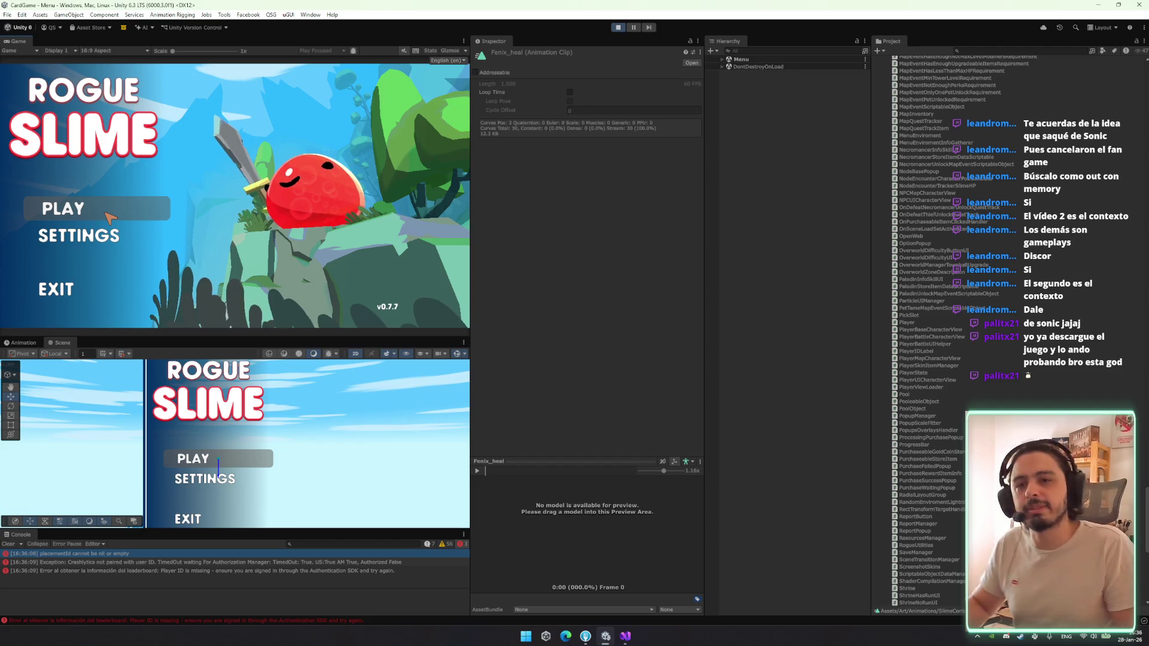
Step: Press PLAY on the game's main menu and switch to the next slime in the class panel
left_click(109, 217)
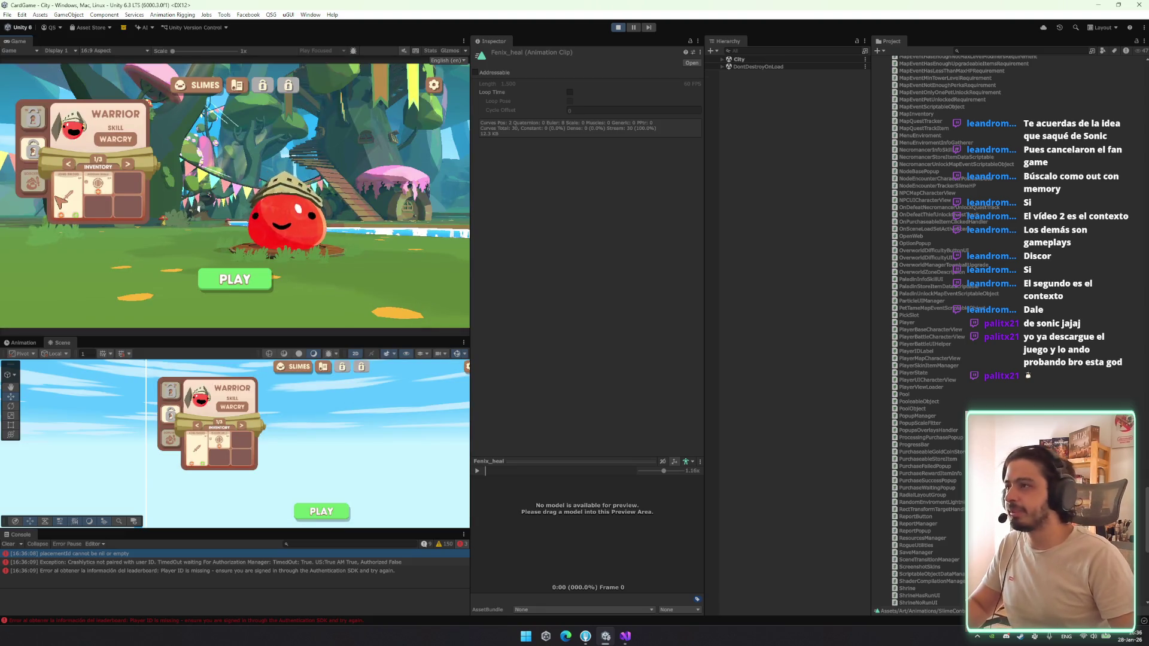
left_click(32, 183)
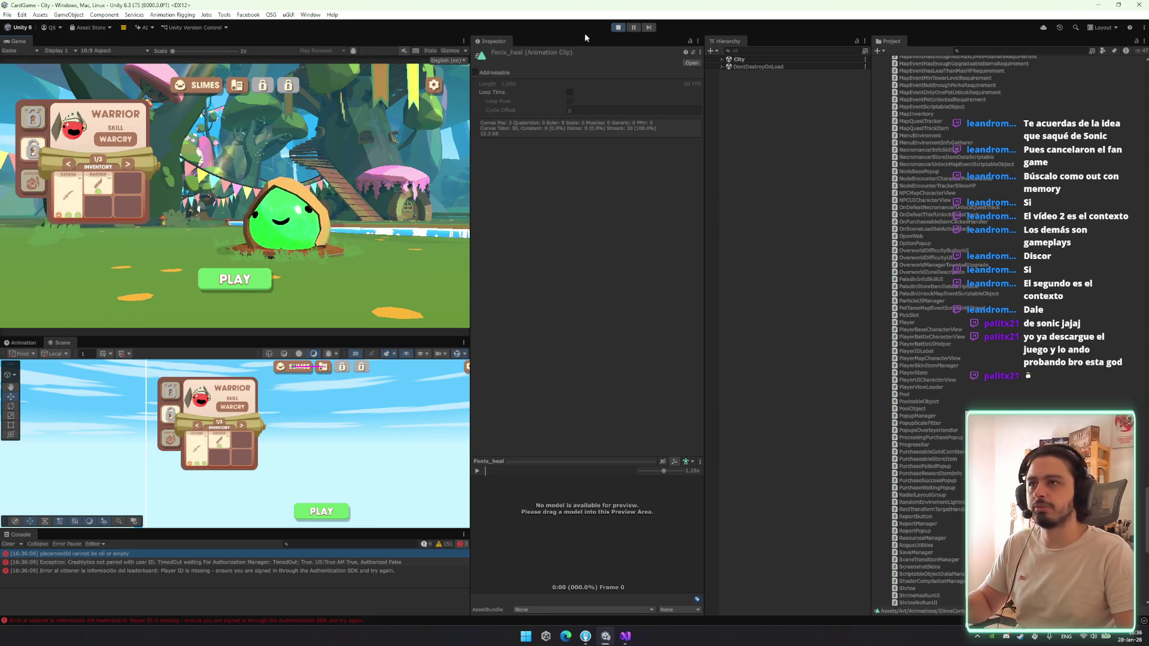
key("alt+Tab")
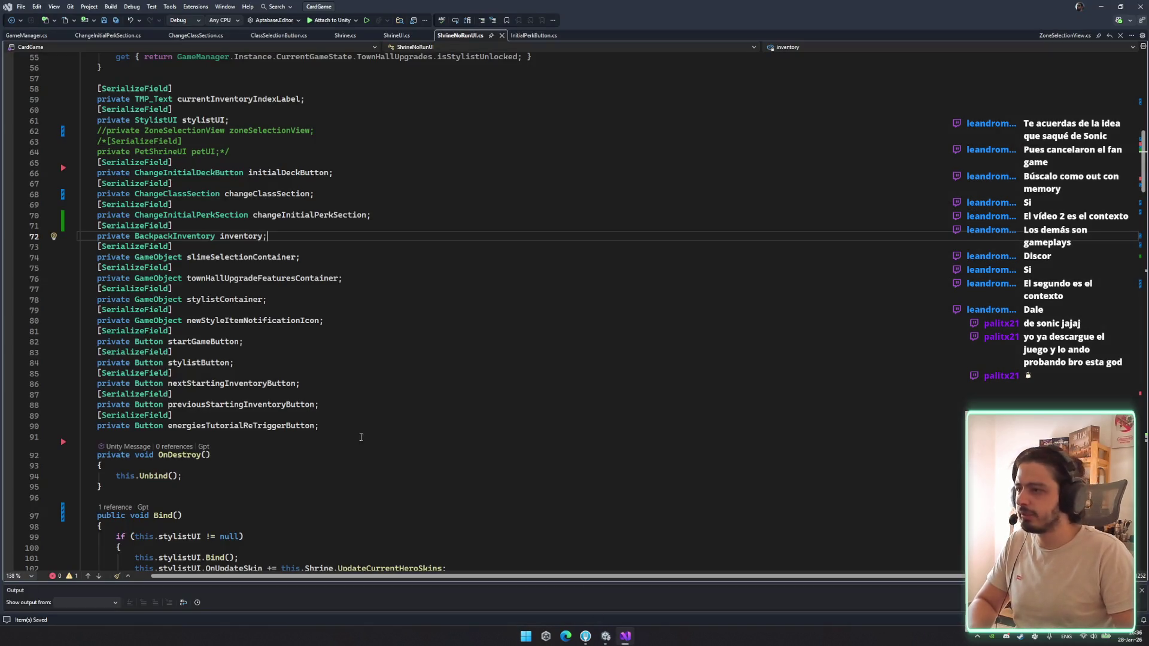
Step: Browse the GameManager and InitialPerkButton scripts to reach ClassSelectionButton.cs
left_click(108, 35)
left_click(27, 35)
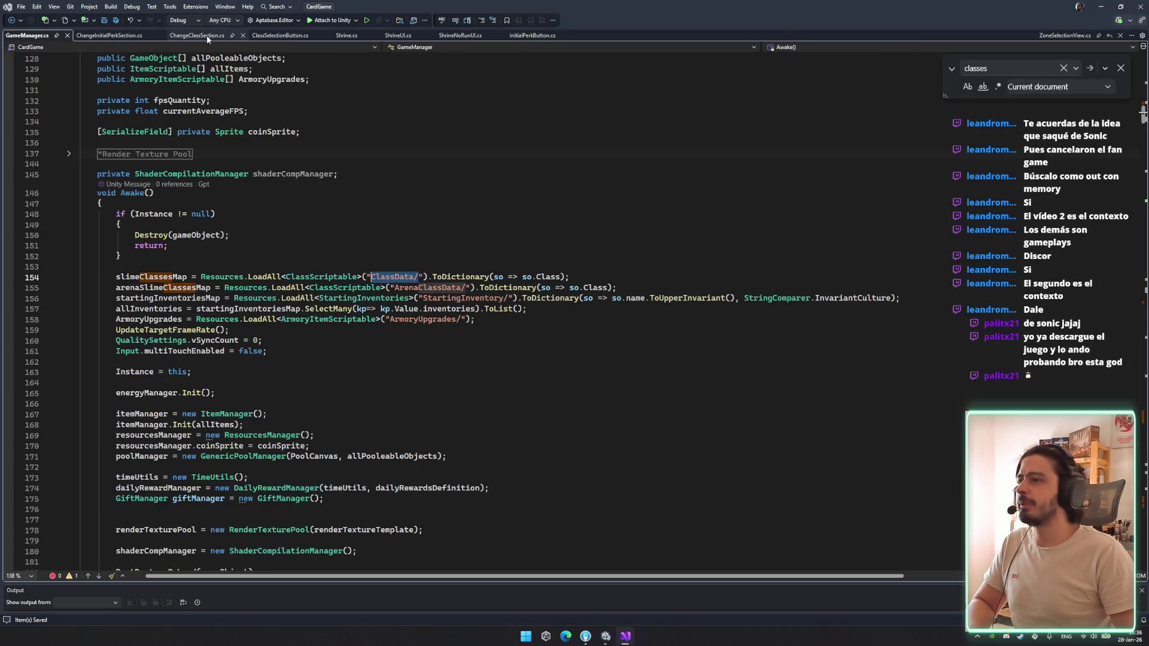
left_click(395, 35)
left_click(532, 35)
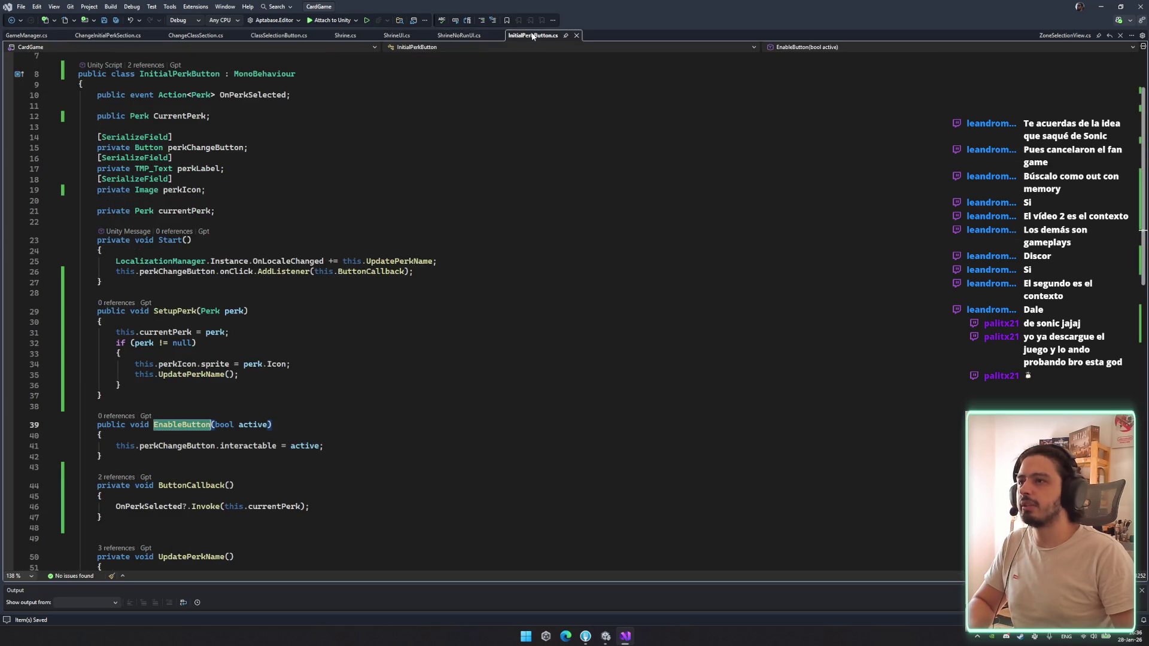
scroll(679, 166, "down", 10)
scroll(679, 167, "up", 10)
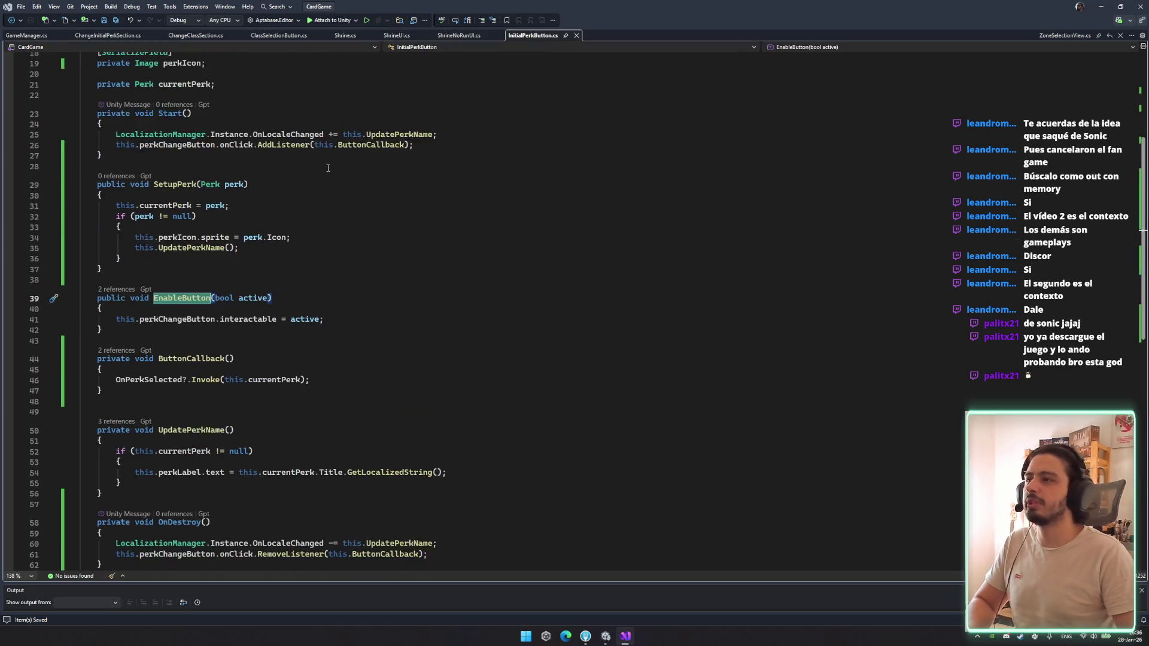
left_click(272, 36)
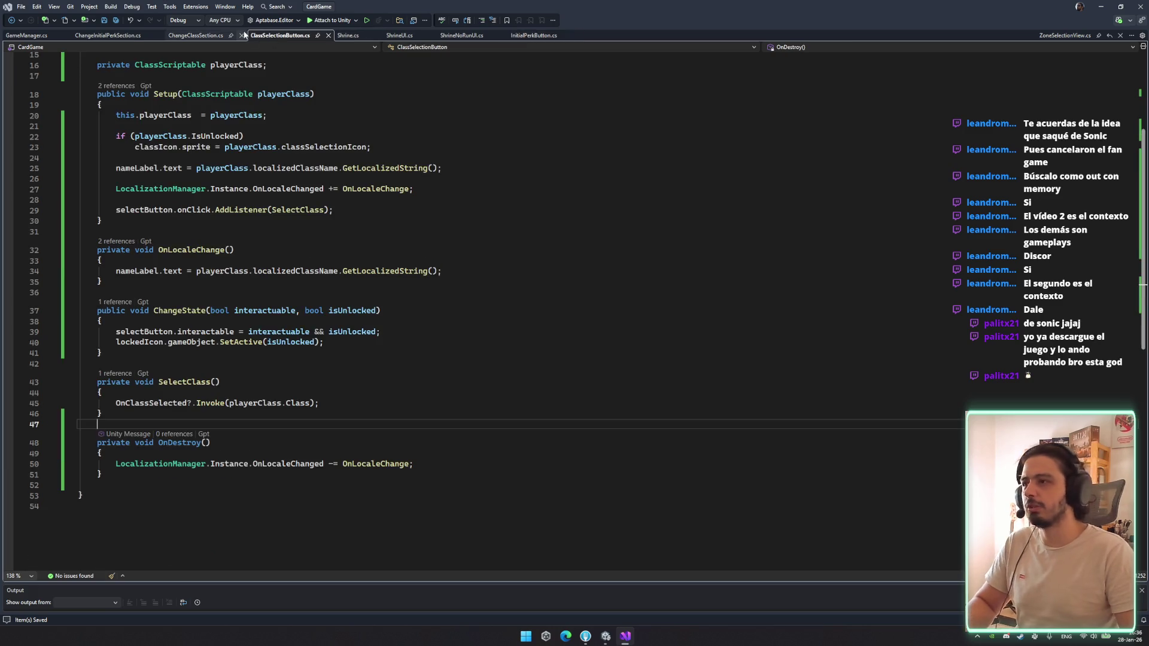
Step: Inspect the IsUnlocked check and the classIcon / classSelectionIcon lines in Setup
scroll(343, 234, "up", 3)
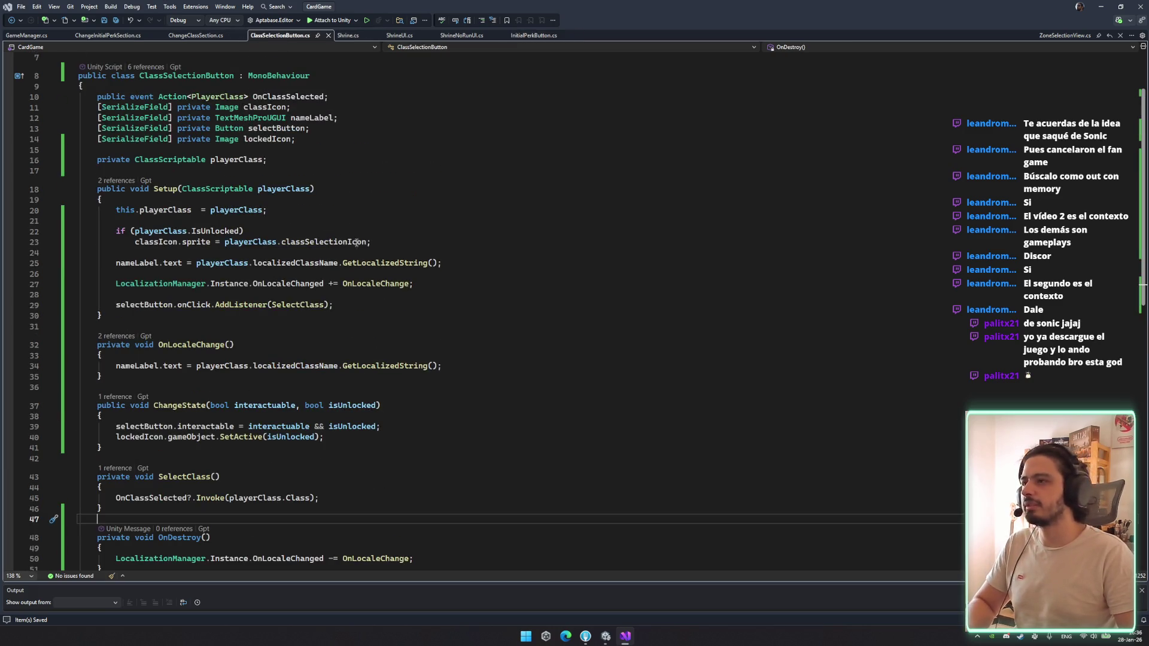
double_click(210, 232)
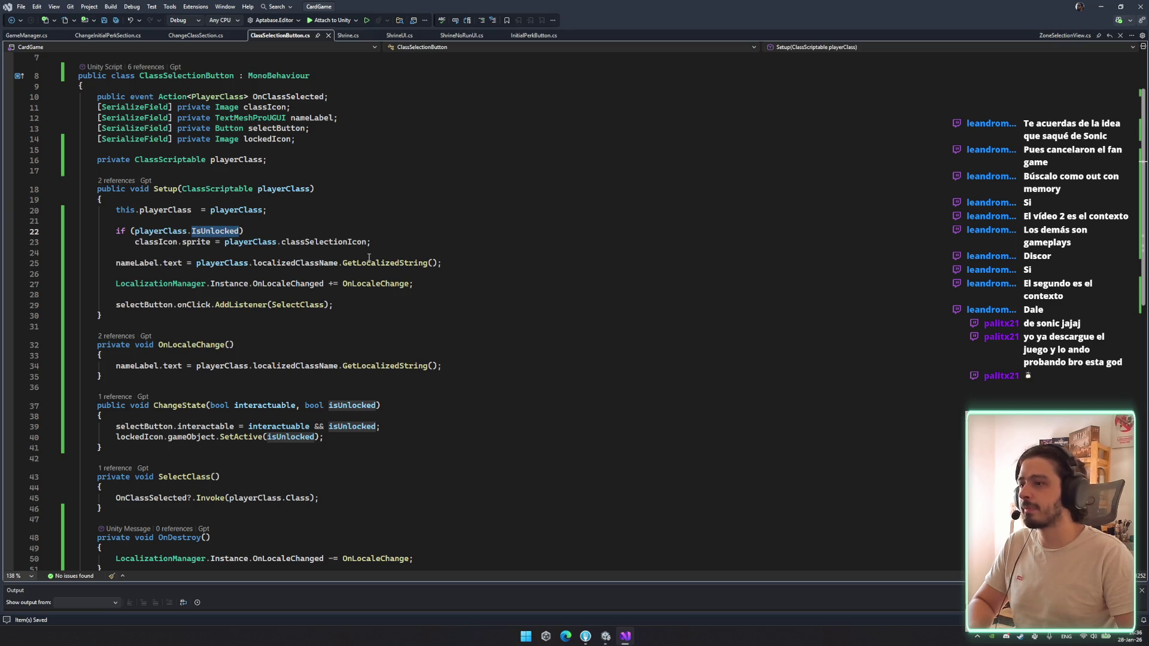
left_click(121, 232)
left_click(155, 189)
left_click_drag(81, 231, 371, 241)
left_click(369, 242)
double_click(161, 242)
mouse_move(80, 231)
left_mouse_down()
mouse_move(371, 242)
mouse_move(350, 253)
mouse_move(474, 215)
left_mouse_up()
left_click(370, 242)
double_click(344, 242)
Step: Delete the 'if (playerClass.IsUnlocked)' line and the surrounding blank lines in Setup, then save
left_click(248, 231)
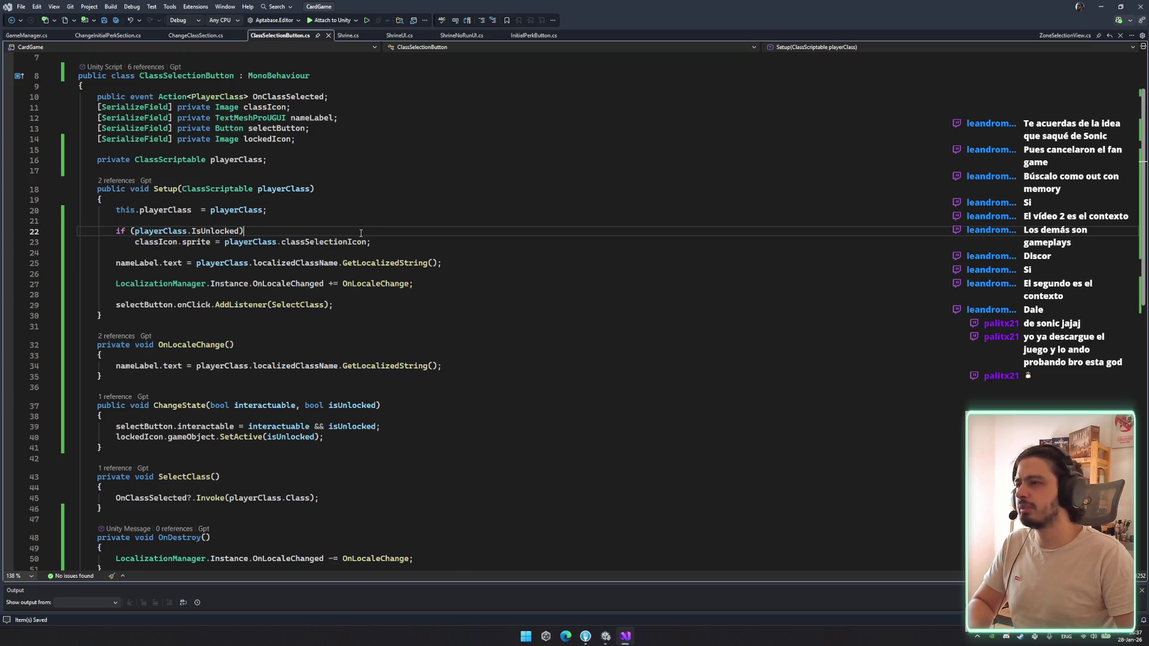
key("ctrl+x")
key("BackSpace")
key("ctrl+s")
key("Down")
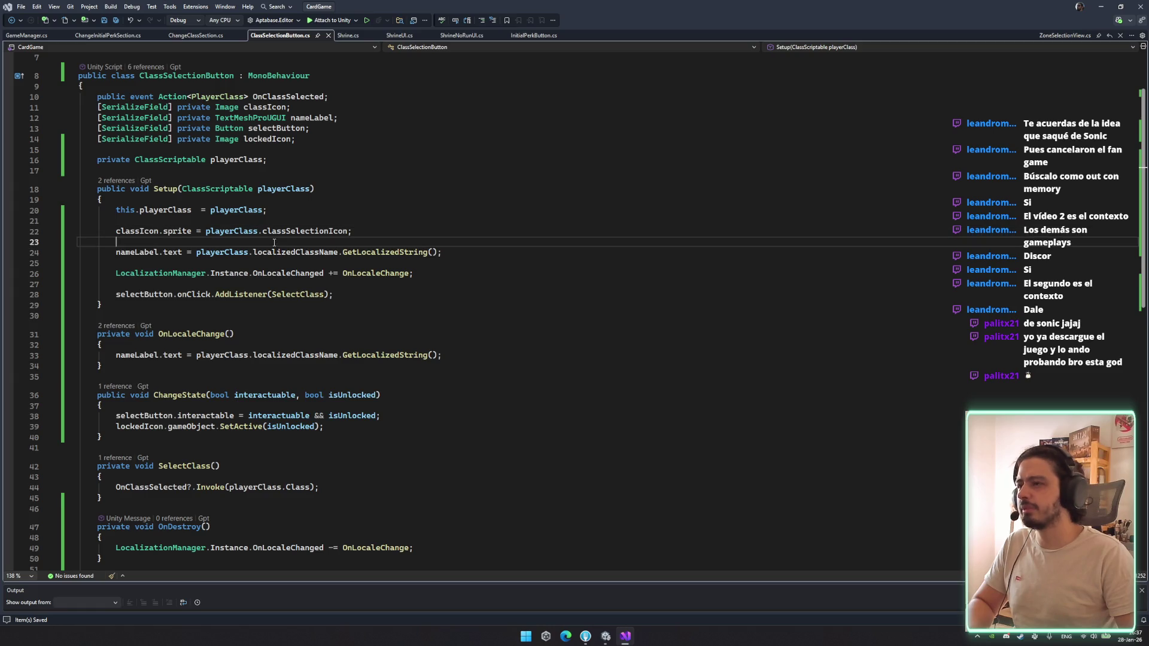
key("Delete")
key("ctrl+s")
left_click(254, 263)
key("Down")
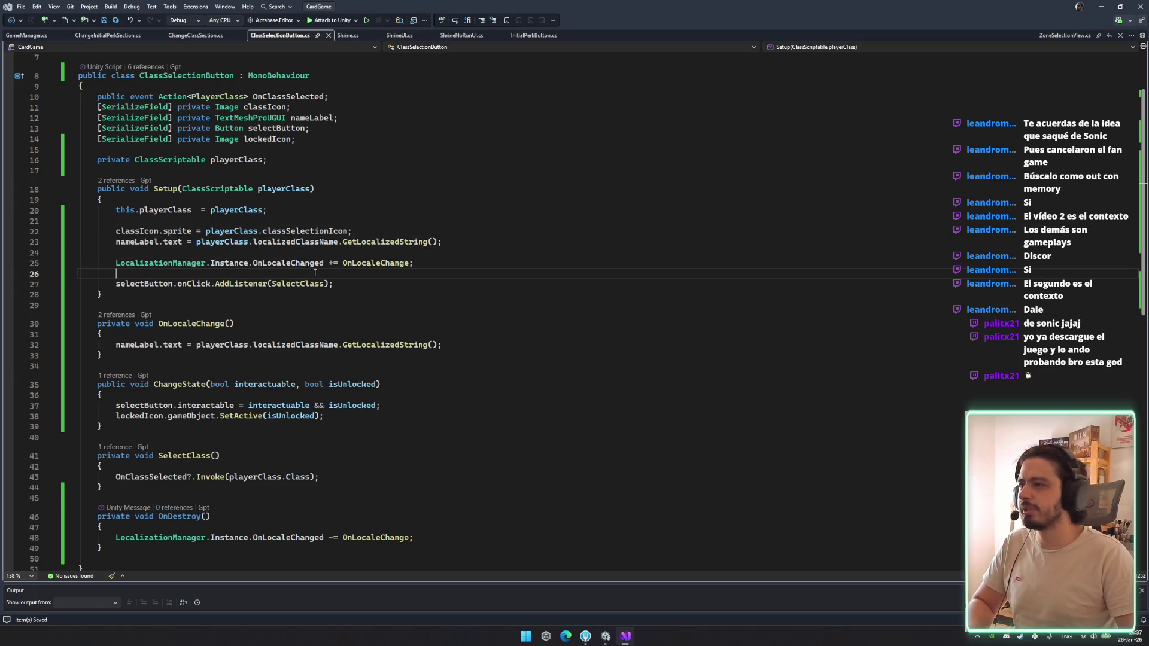
key("Delete")
Step: Change the locked icon to SetActive(!isUnlocked) in ChangeState and jump to its ChangeClassSection caller
left_click(352, 374)
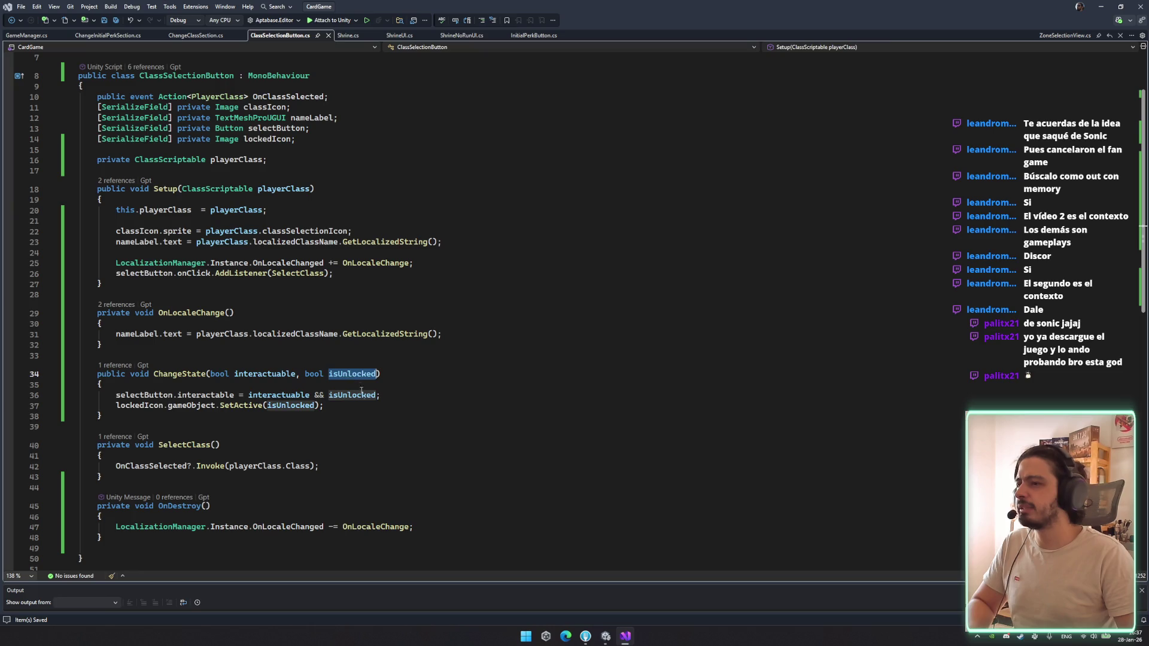
double_click(352, 395)
double_click(301, 407)
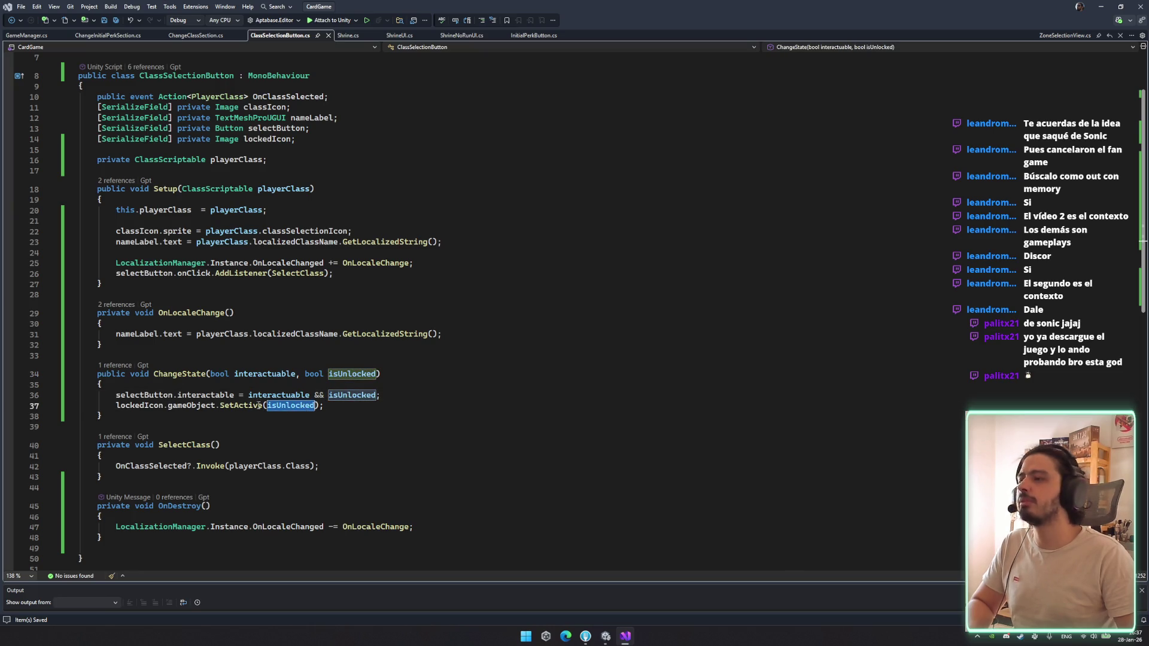
key("Left")
type("!")
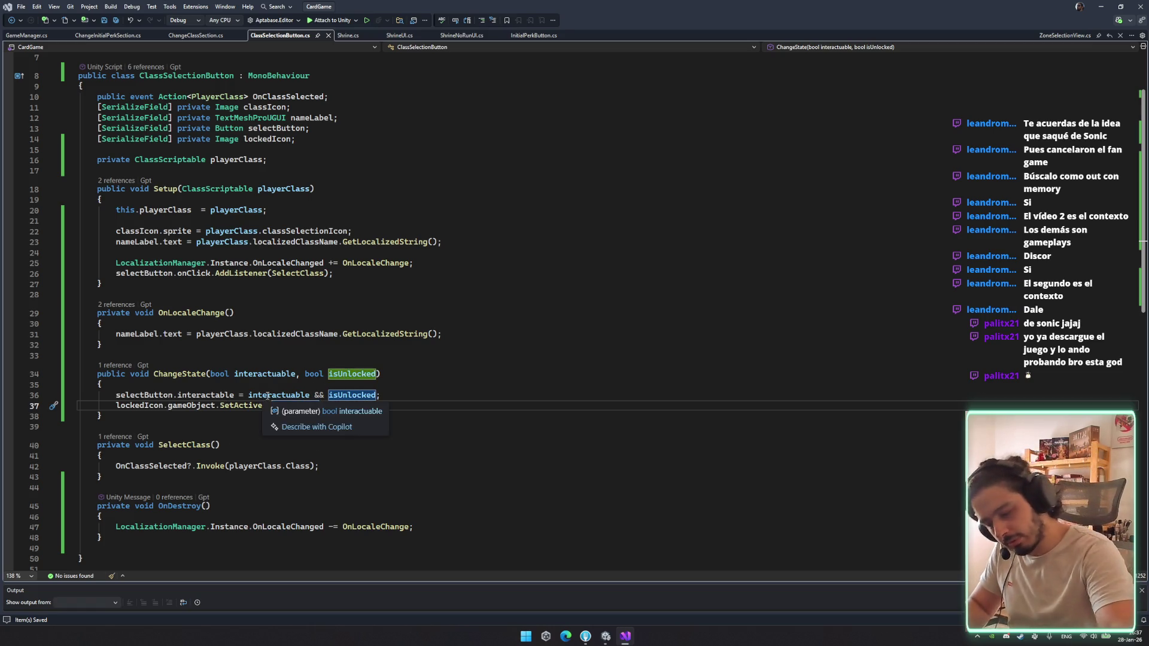
left_click(107, 369)
double_click(198, 333)
Step: Drop a half-typed classScriptable unlock condition from the ChangeState call and check IsUnlocked's definition
left_click(611, 317)
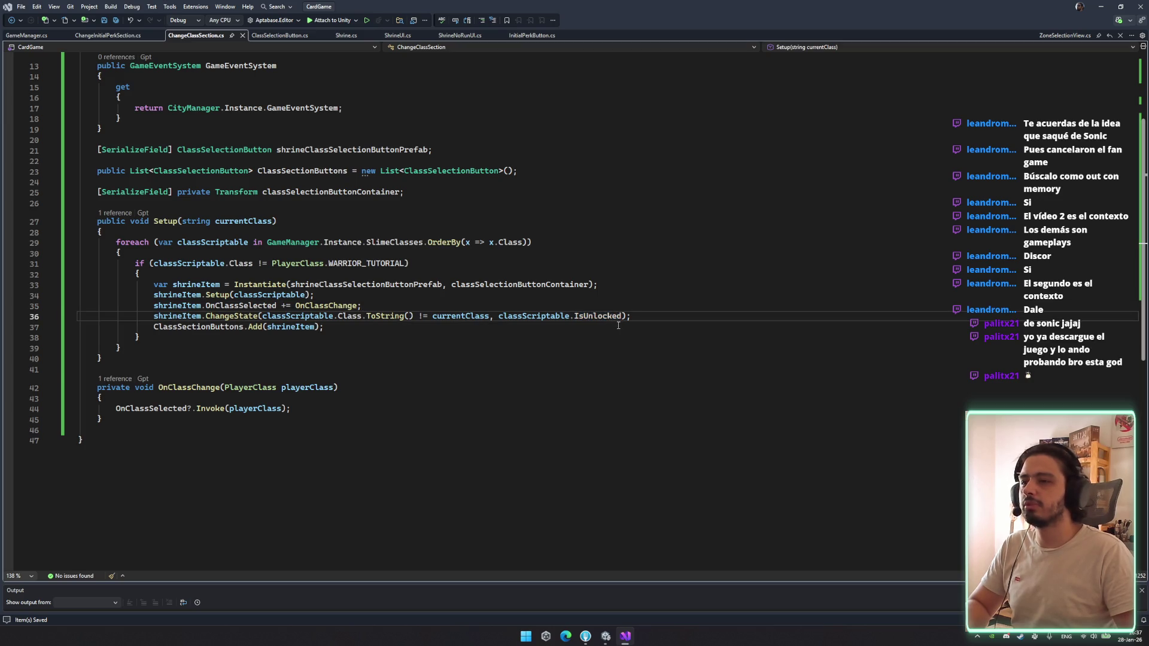
type("classScriptable.un")
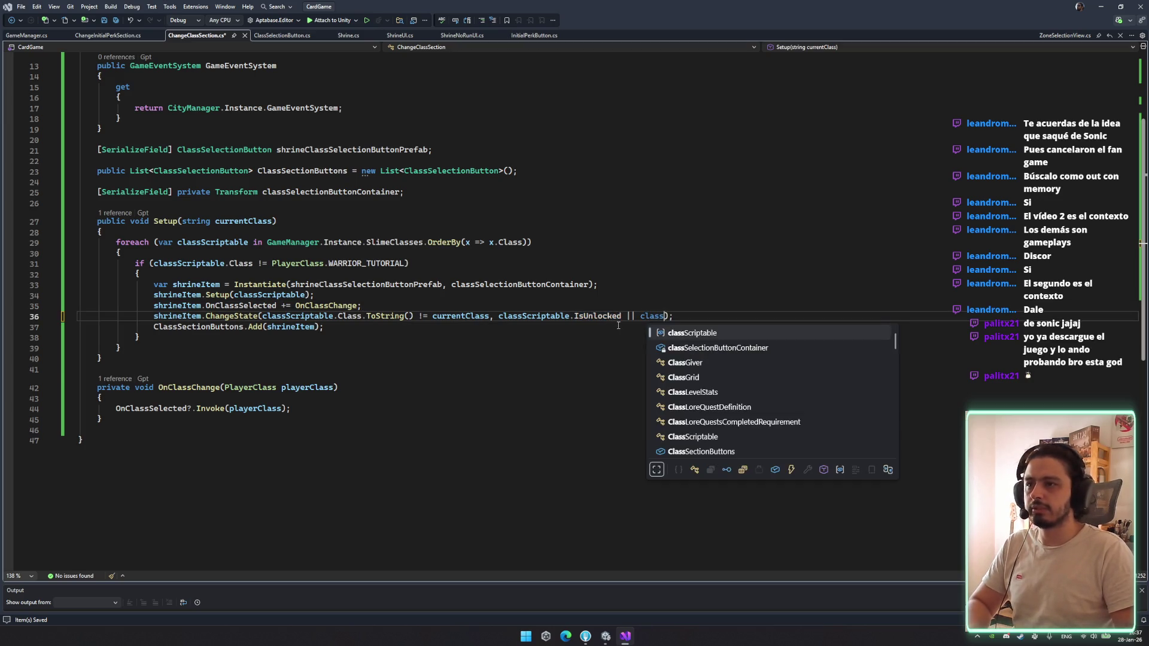
type("lo")
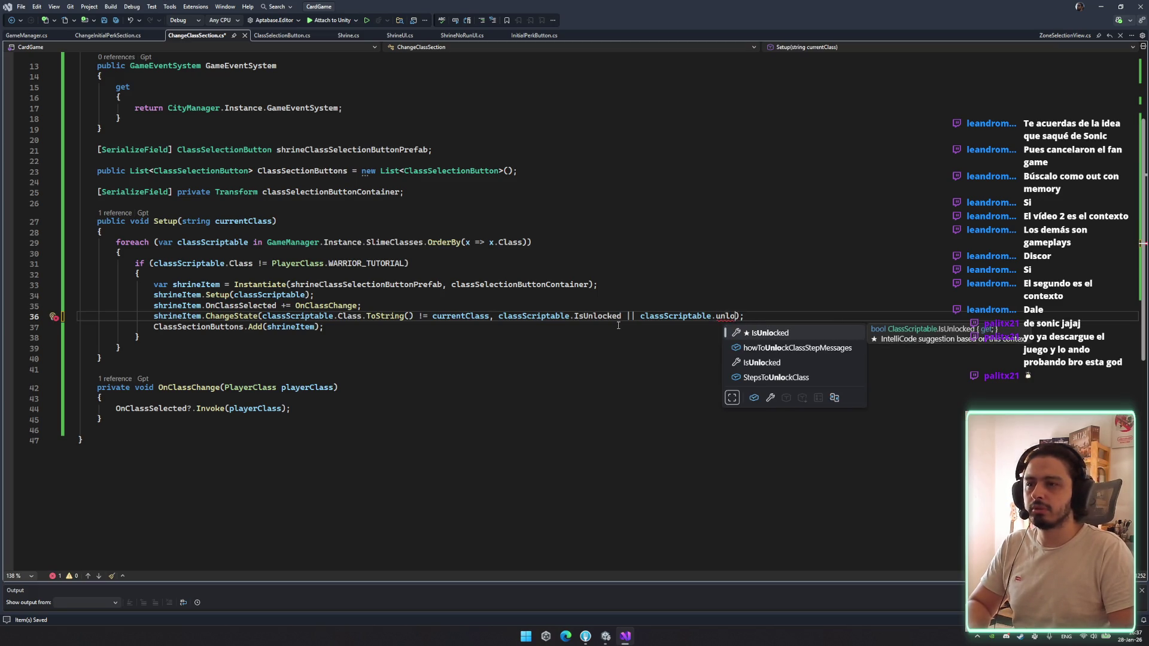
key("Escape")
key("ctrl+BackSpace")
key("ctrl+BackSpace")
key("ctrl+BackSpace")
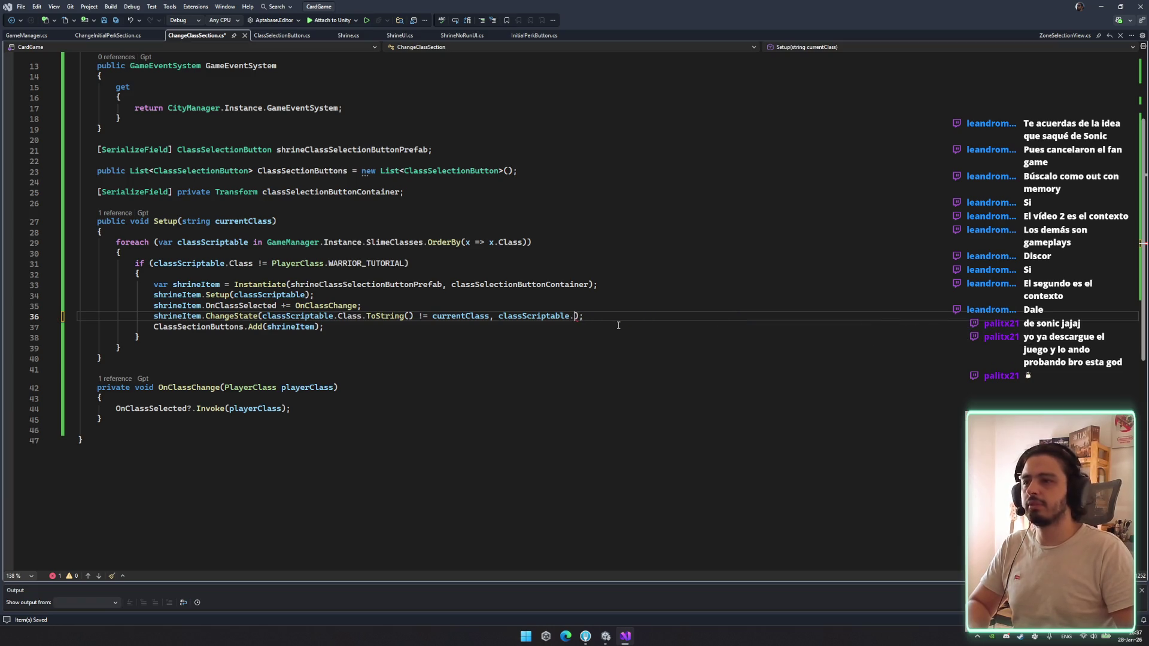
key("BackSpace")
key("ctrl+s")
double_click(612, 316)
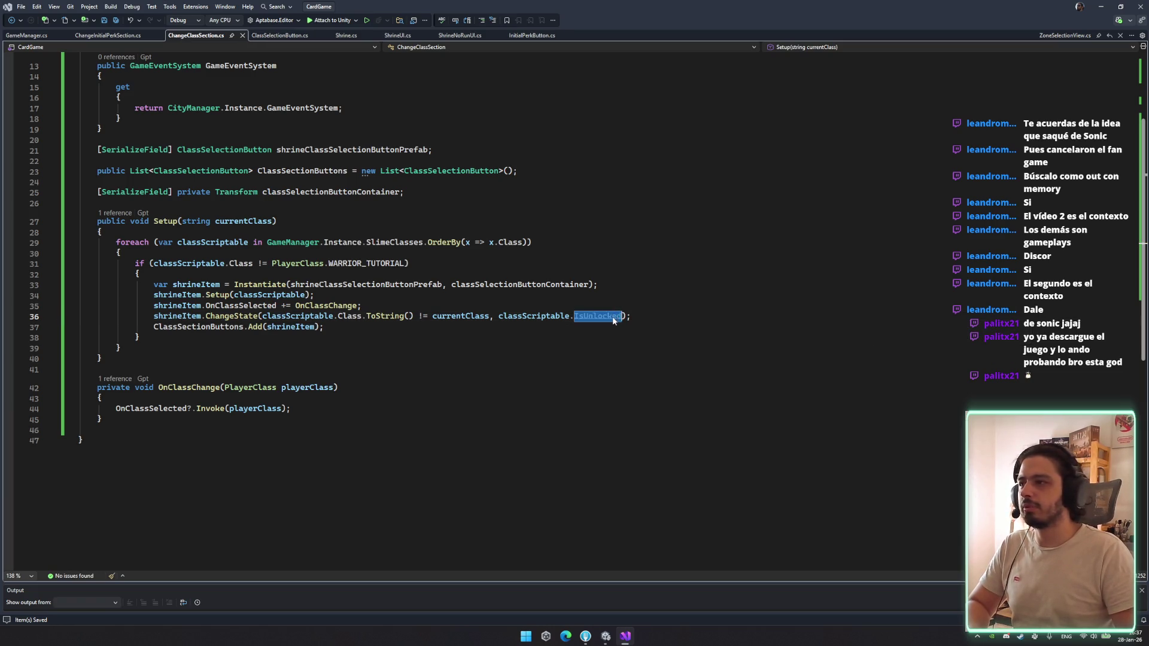
left_click(612, 316, "ctrl")
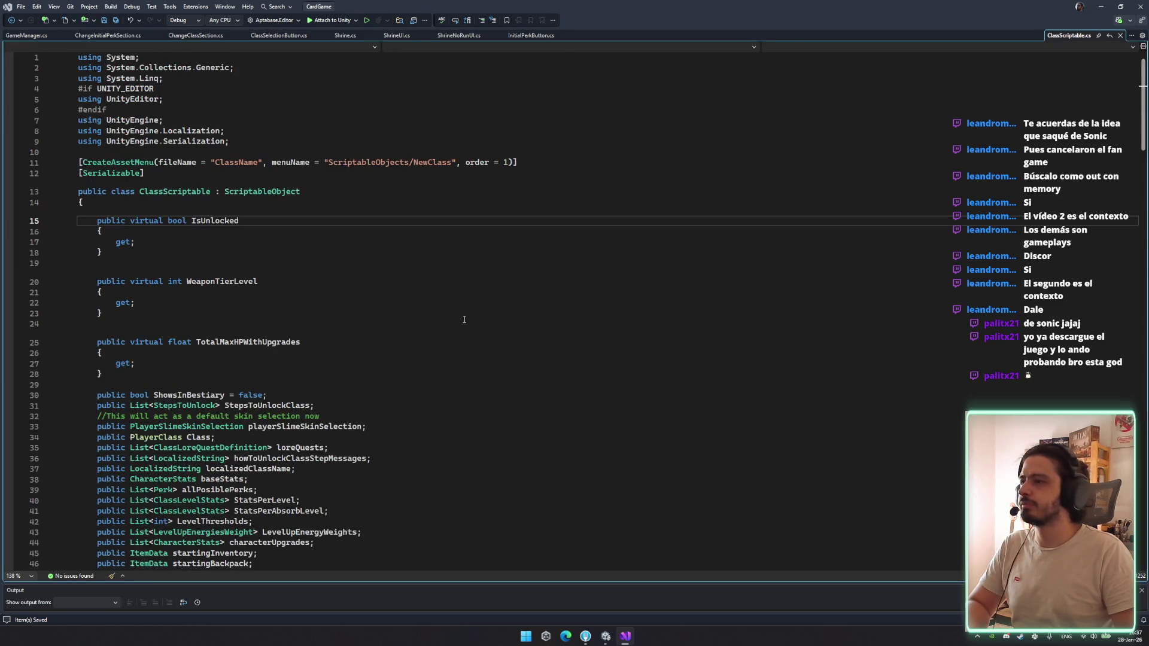
key("ctrl+minus")
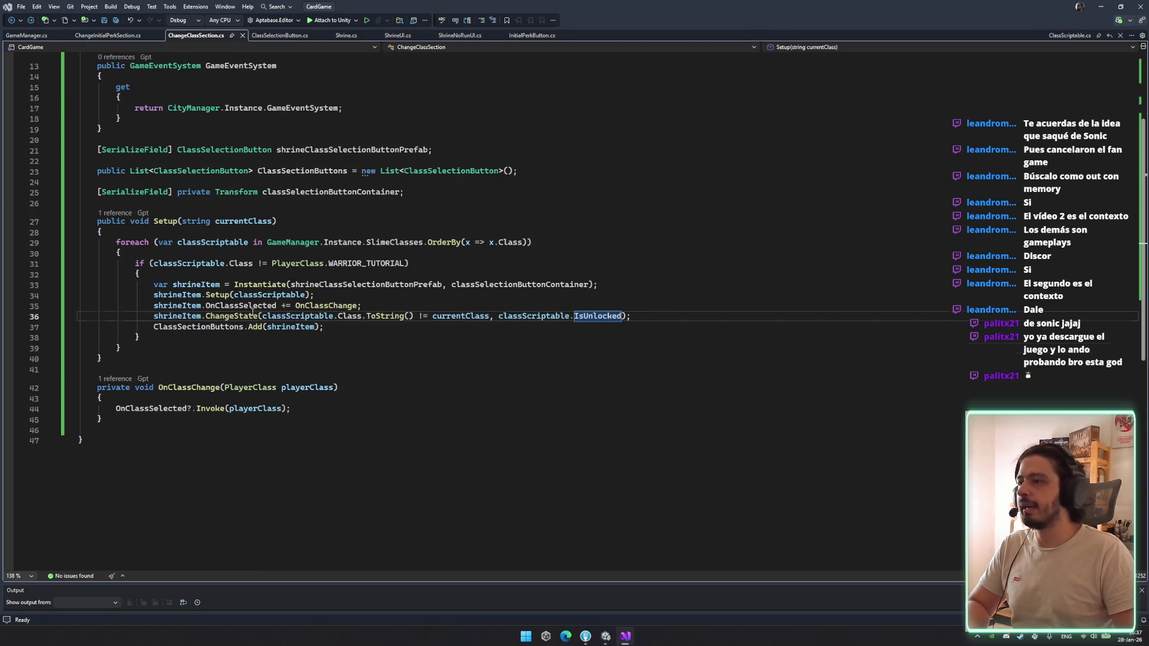
scroll(253, 312, "up", 3)
Step: Add a suggested foreach over ClassSectionButtons calling ChangeState above the OnClassSelected invoke, and save
left_click(134, 359)
left_click(327, 266)
double_click(326, 266)
left_click(361, 507)
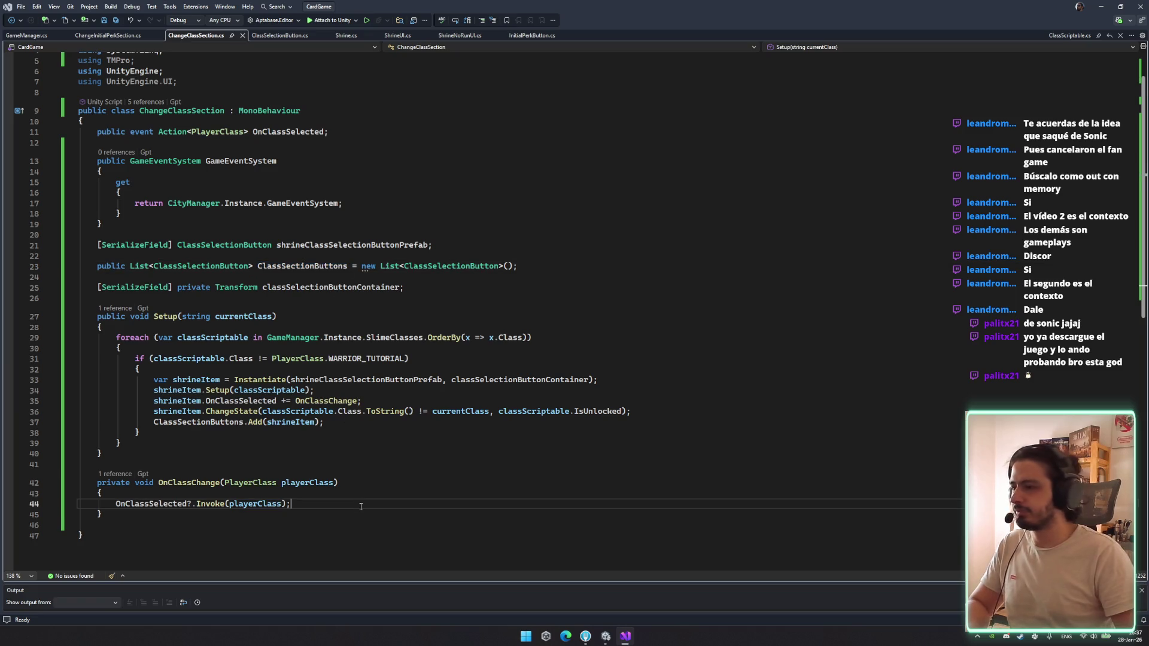
key("ctrl+Return")
key("ctrl+Return")
type("foreach(")
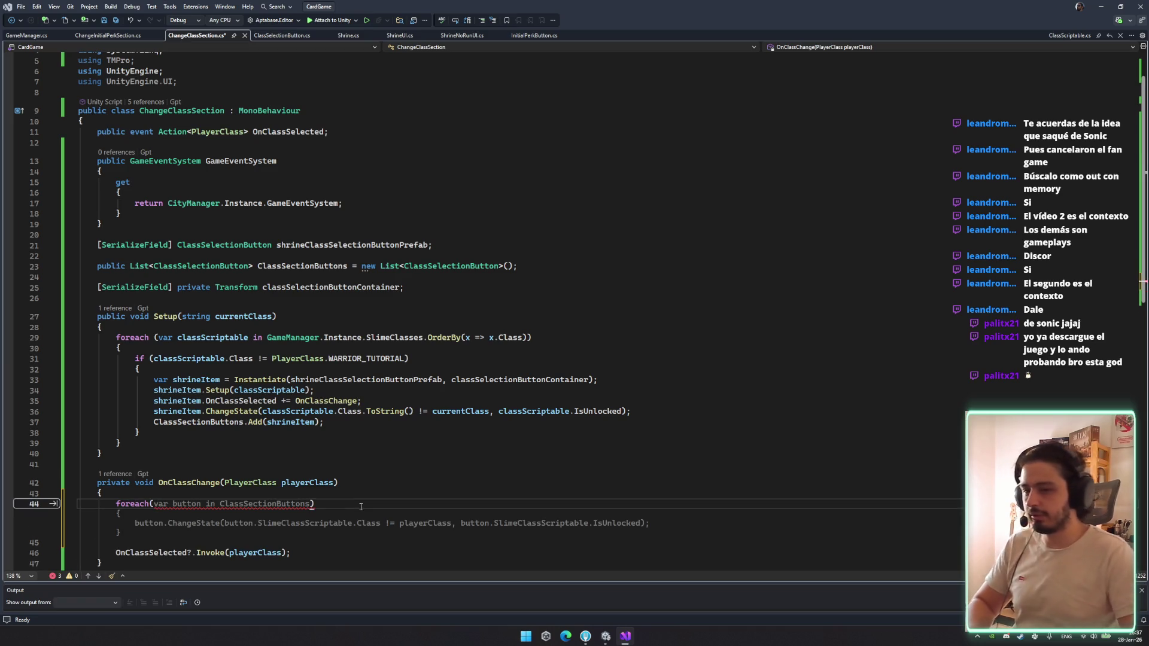
key("Tab")
key("ctrl+s")
Step: Review the ChangeState arguments inside the new loop
double_click(209, 526)
left_click(273, 498)
key("Up")
left_click_drag(225, 524, 640, 525)
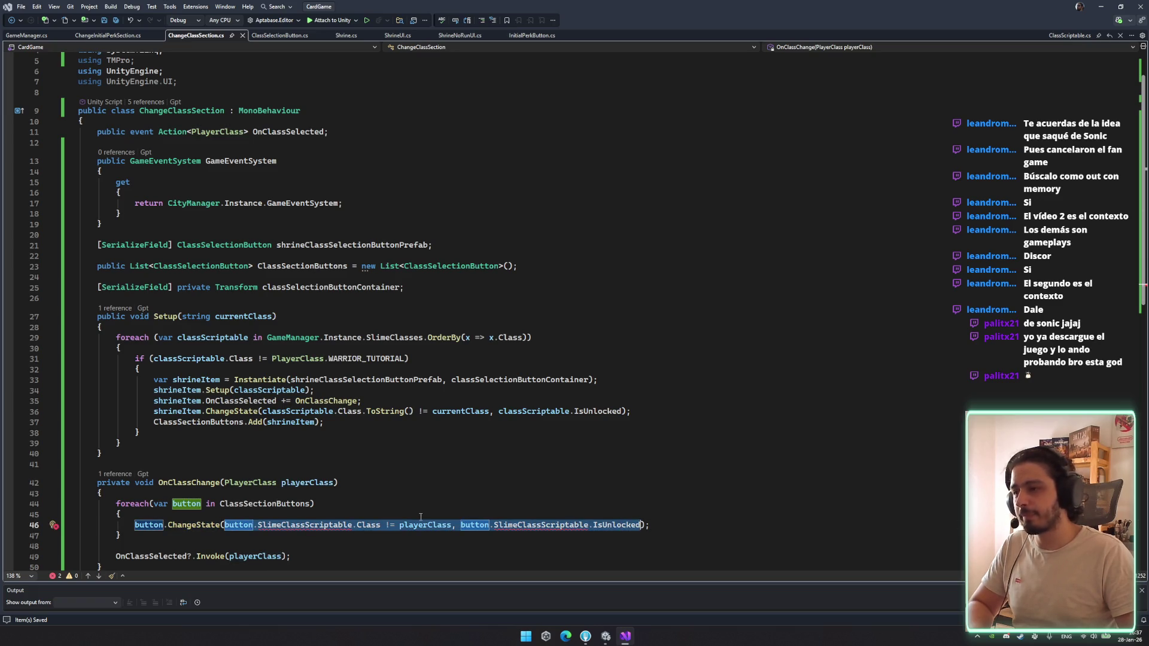
scroll(420, 516, "down", 3)
left_click(254, 393)
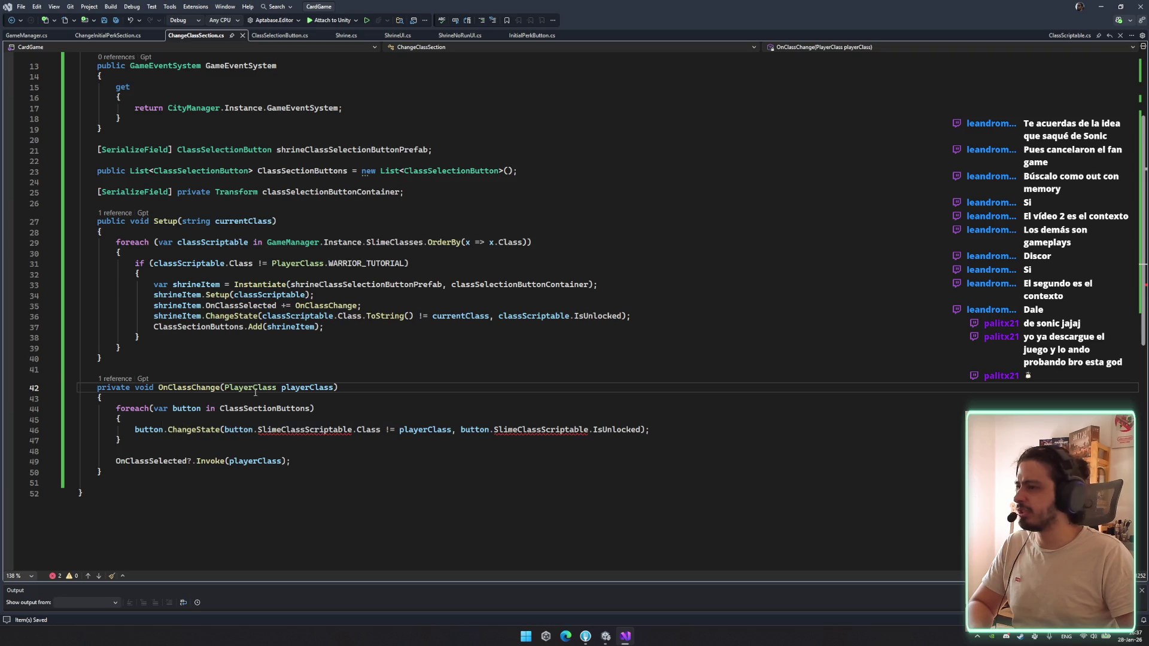
Step: Check where OnClassChange is subscribed and select the loop's ChangeState arguments
left_click(118, 379)
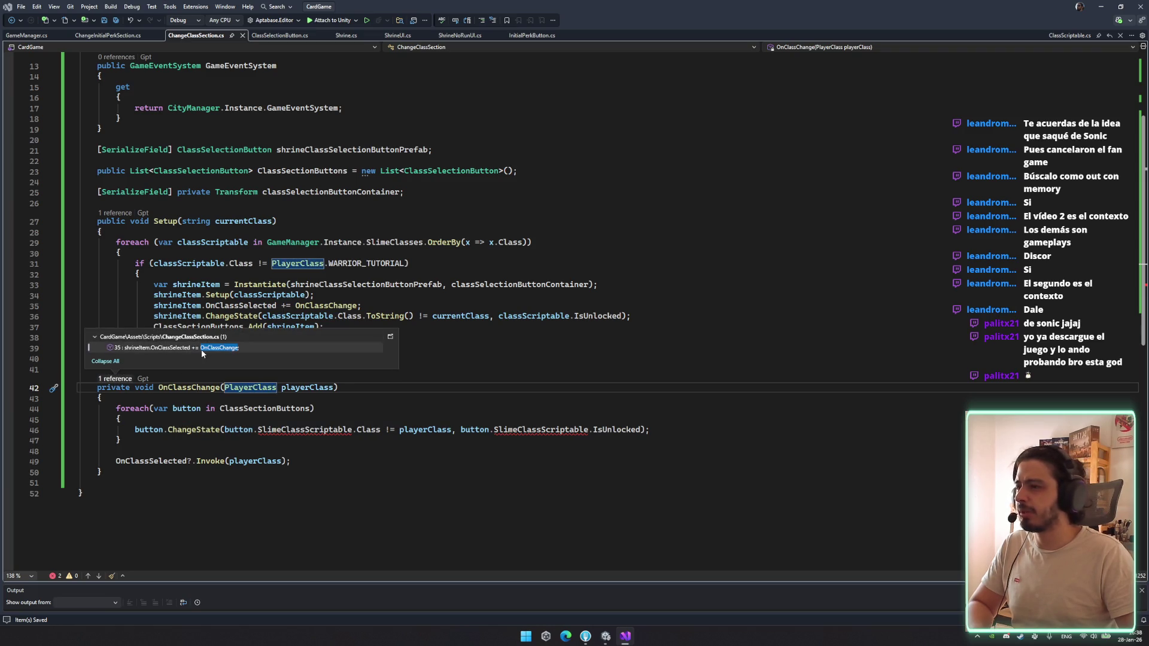
double_click(264, 347)
double_click(194, 274)
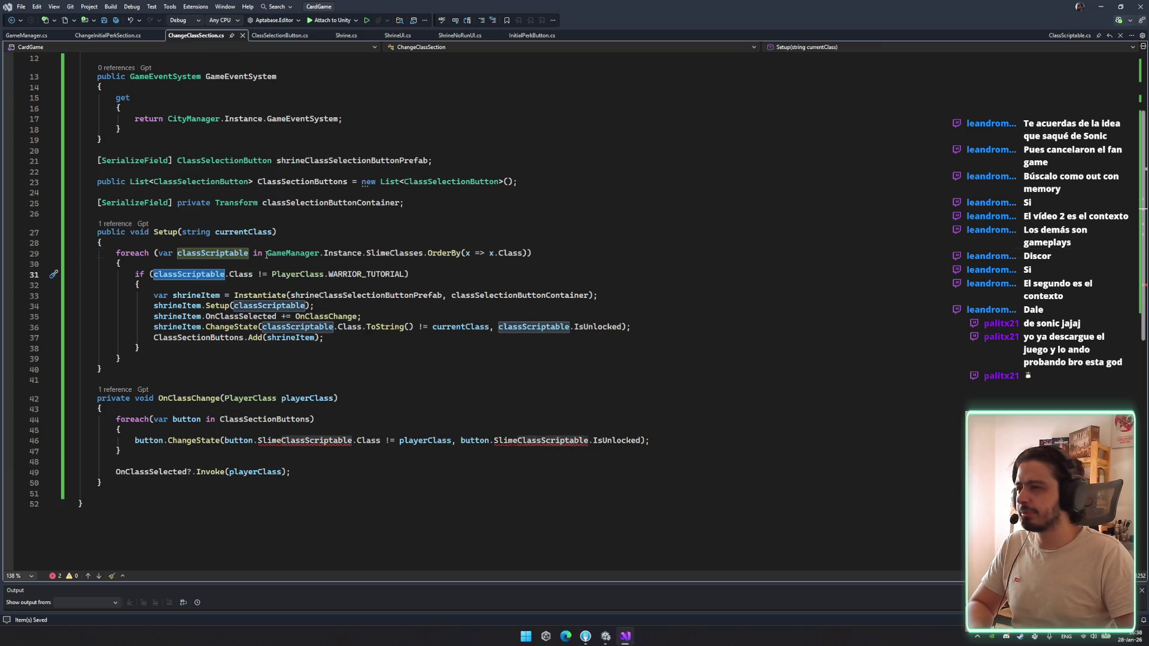
left_click(366, 275)
left_click(250, 432)
double_click(238, 441)
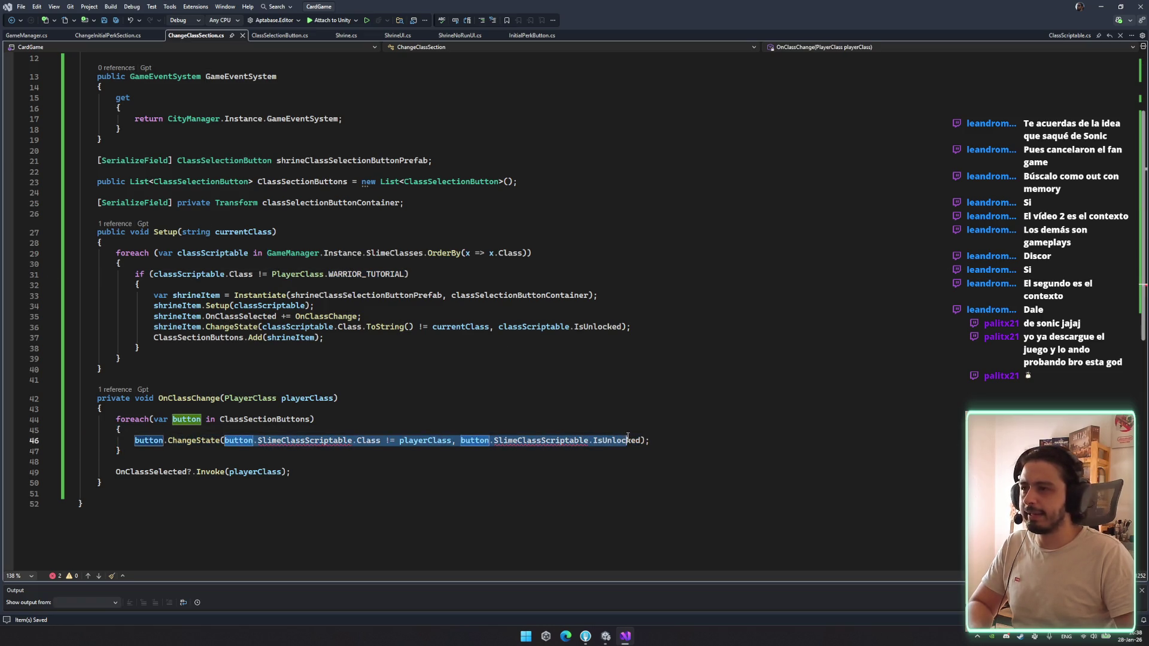
Step: Replace the argument with GameManager.Instance.GetSlimeClass(playerClass).IsUnlocked and save ChangeClassSection.cs
key("BackSpace")
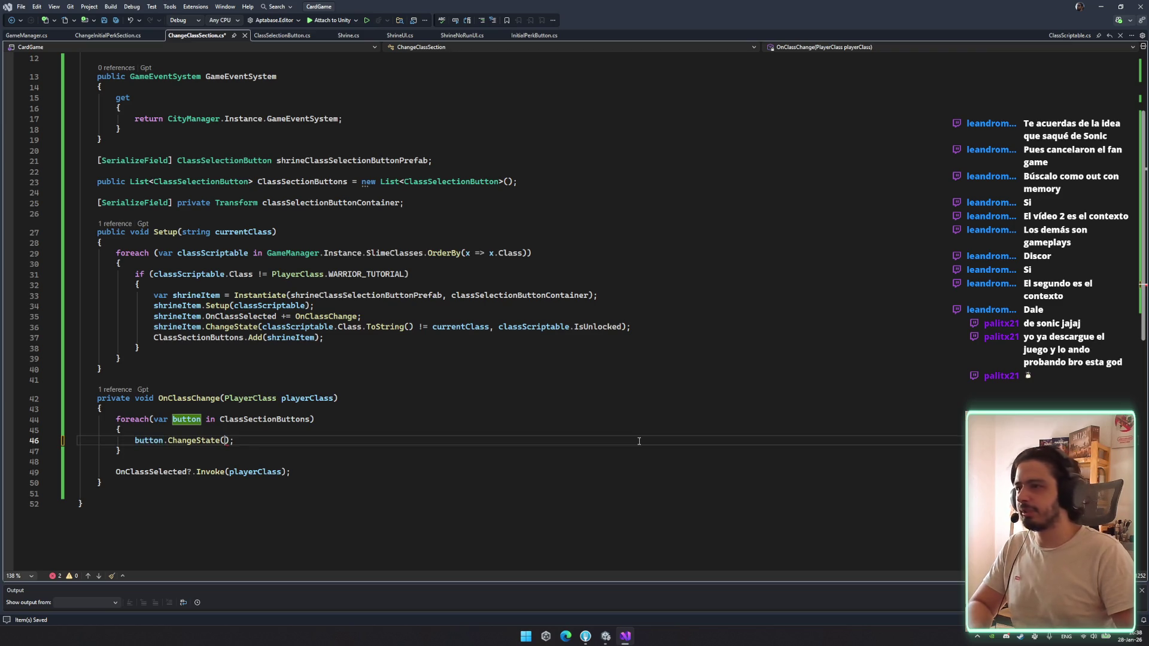
type("GameManager.Instance.c")
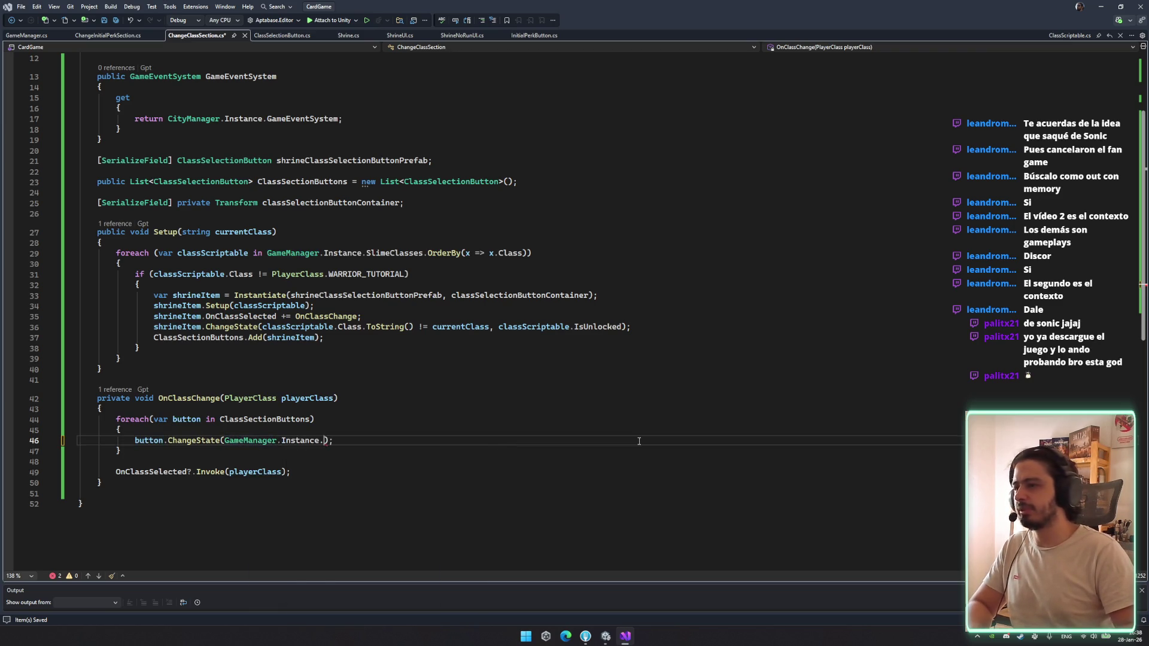
type("las")
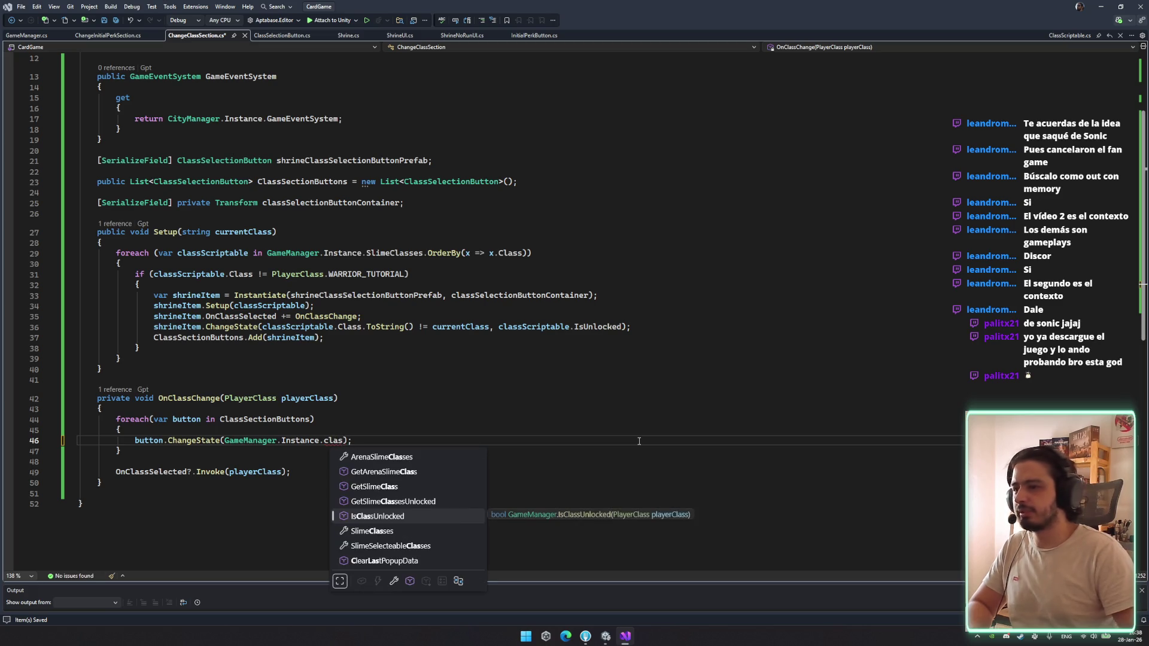
key("Tab")
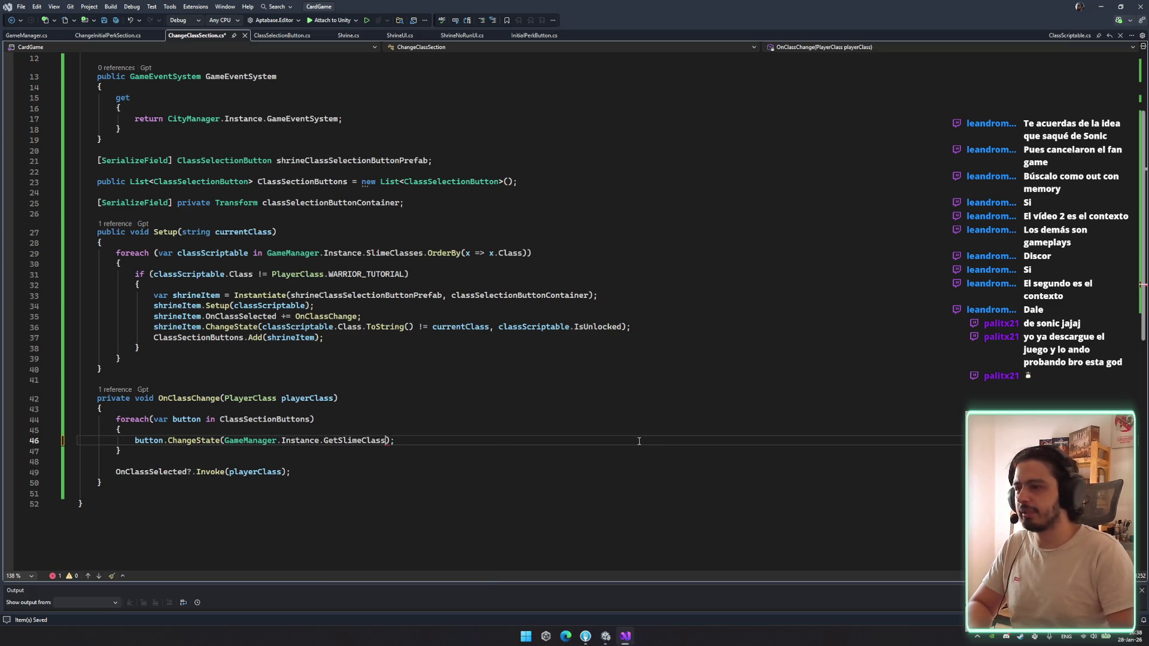
type("(")
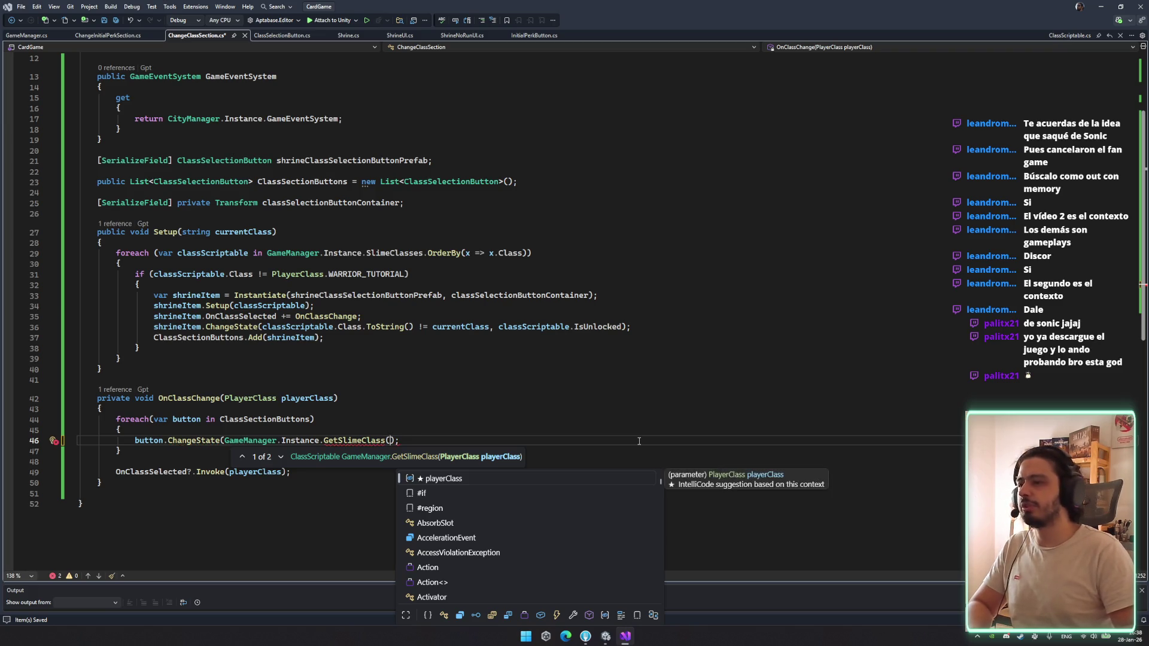
type("play")
key("Down")
key("Up")
key("Tab")
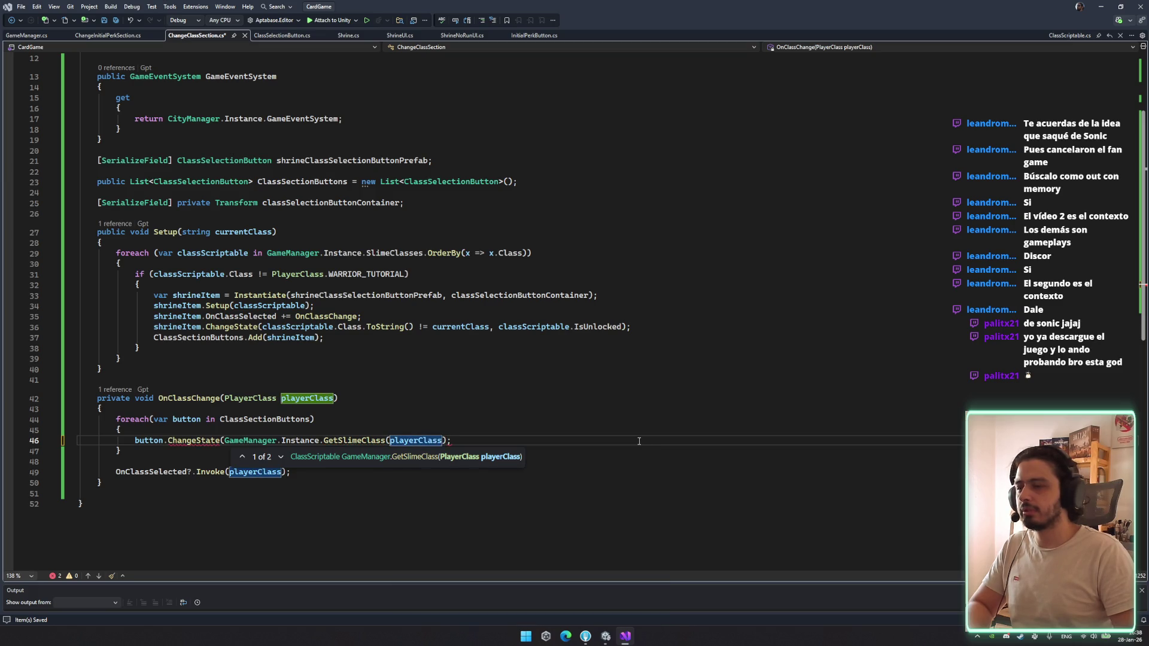
type("),")
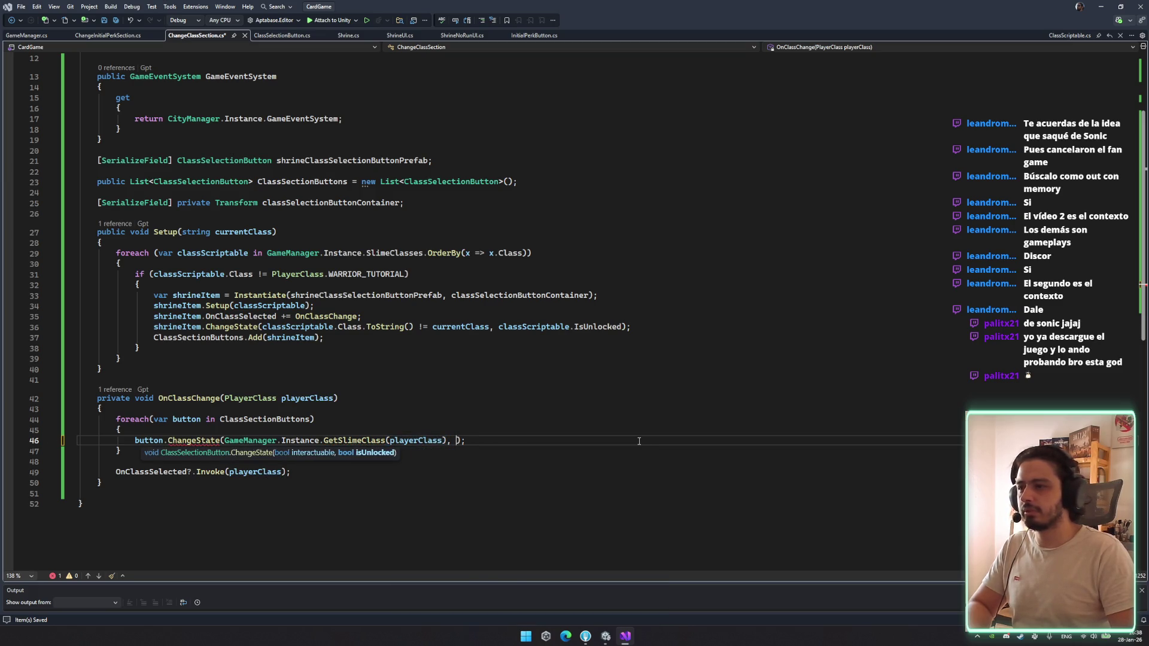
key("BackSpace")
key("BackSpace")
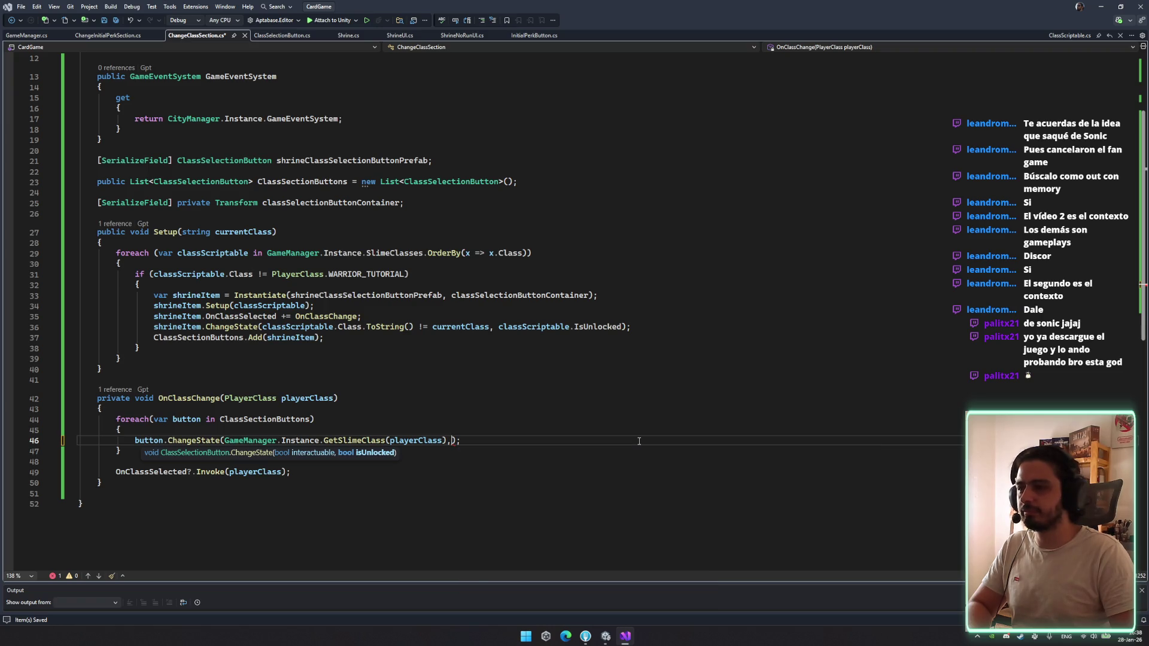
type(".IsUnlocked")
key("ctrl+s")
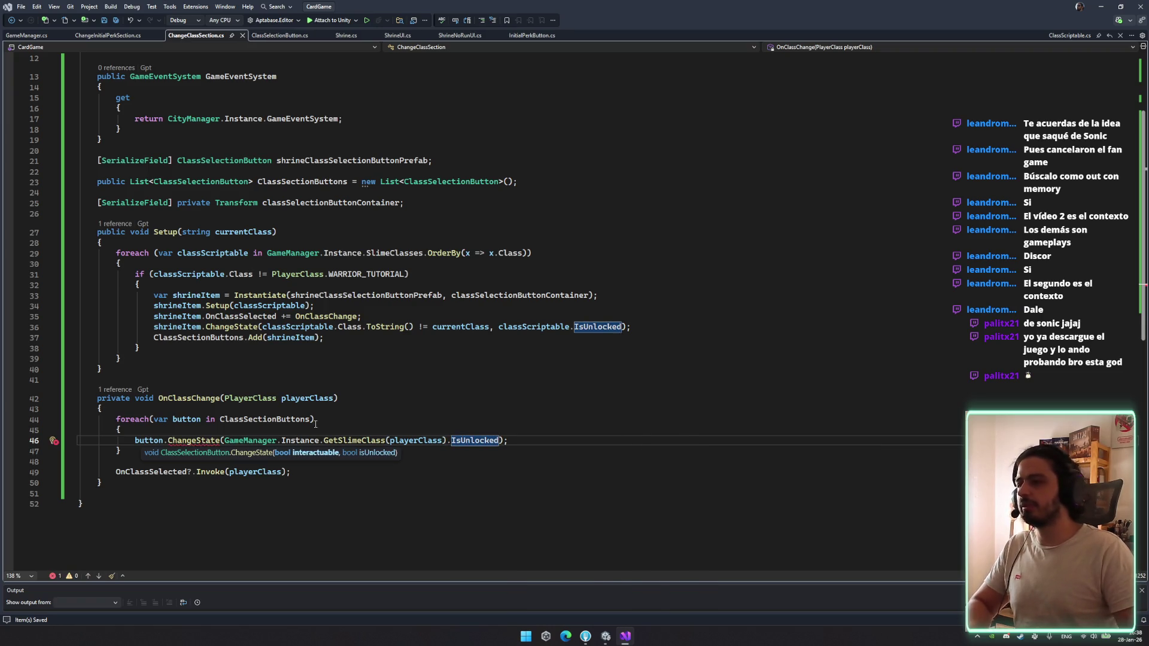
Step: Insert a comma at the start of the ChangeState arguments for a new first argument
left_click(222, 441)
type(",")
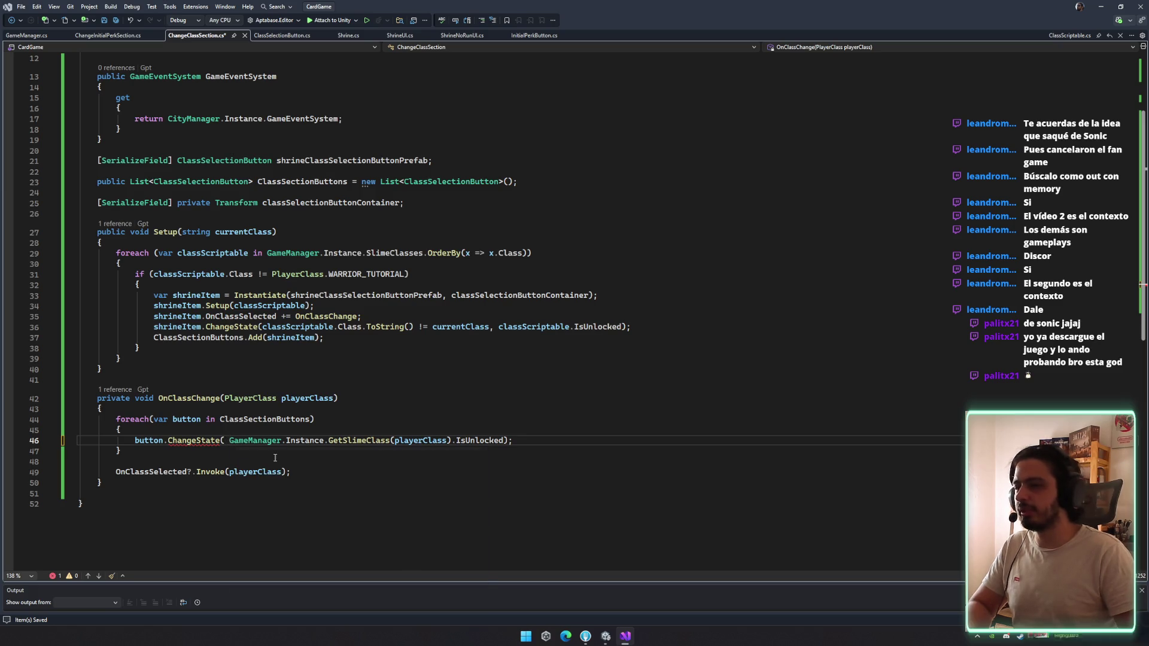
key("Escape")
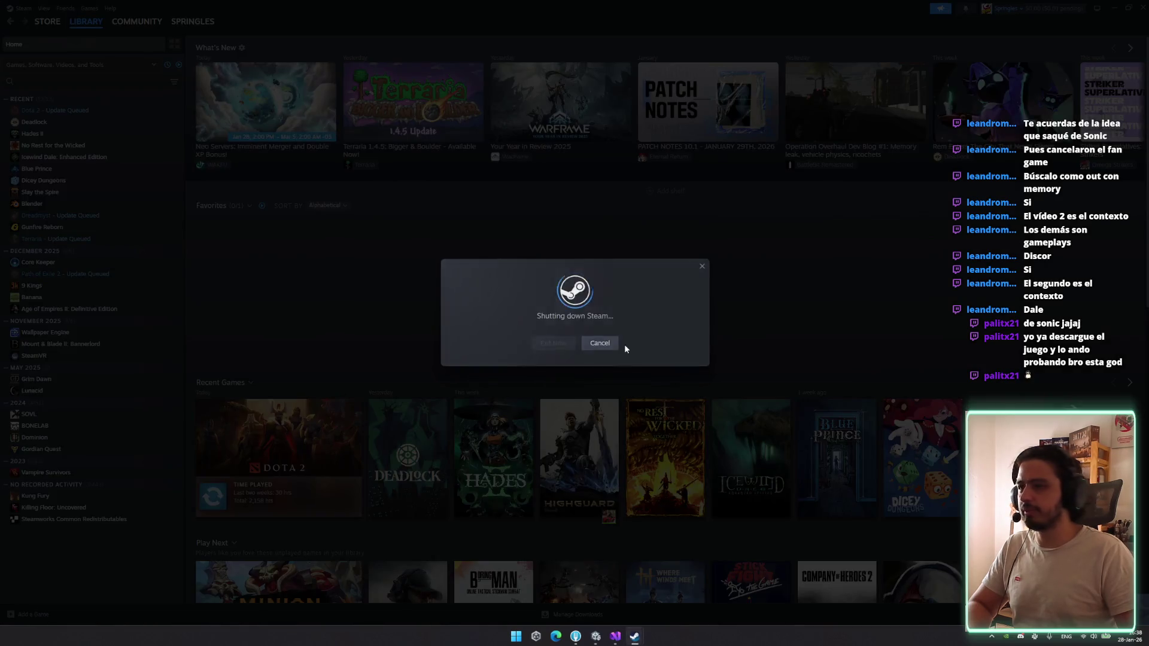
left_click(622, 346)
key("Left")
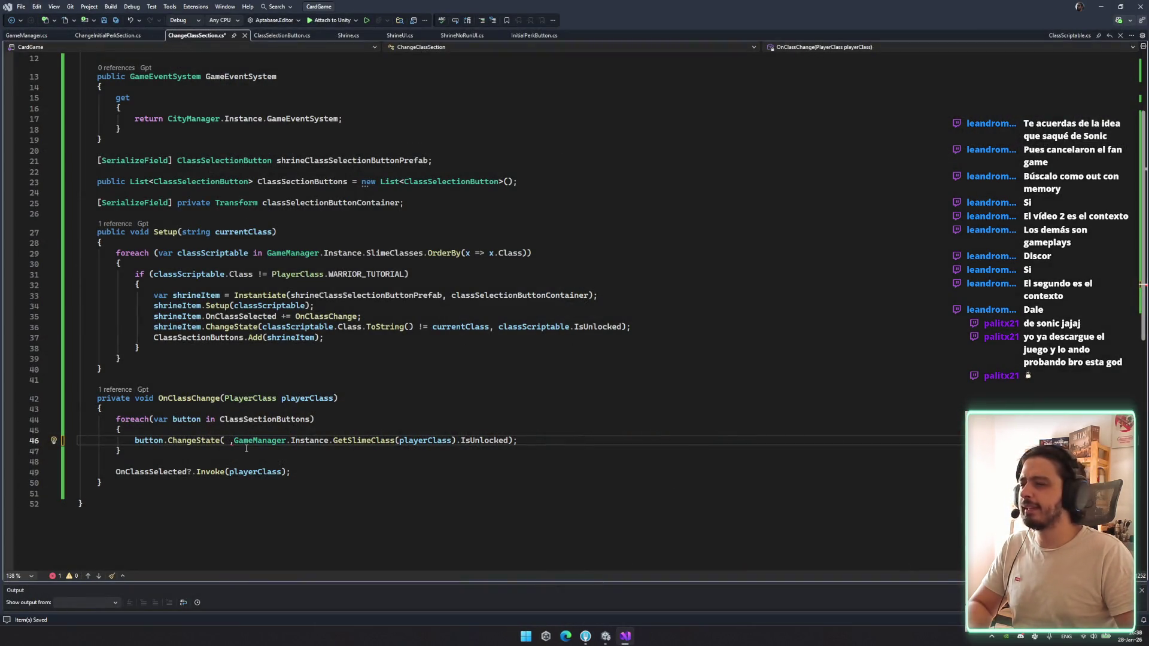
Step: Start the first argument with 'button.' and go to the ClassSelectionButton class definition
left_click(153, 441, "ctrl")
left_click(227, 441)
type("button.cu")
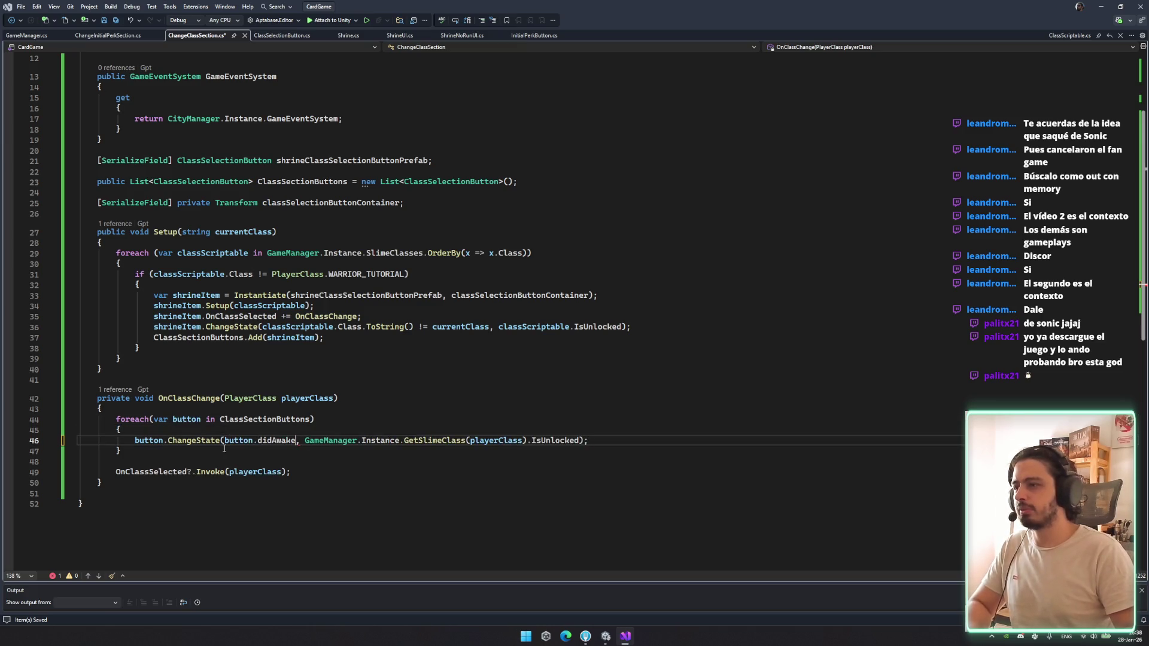
key("BackSpace")
key("BackSpace")
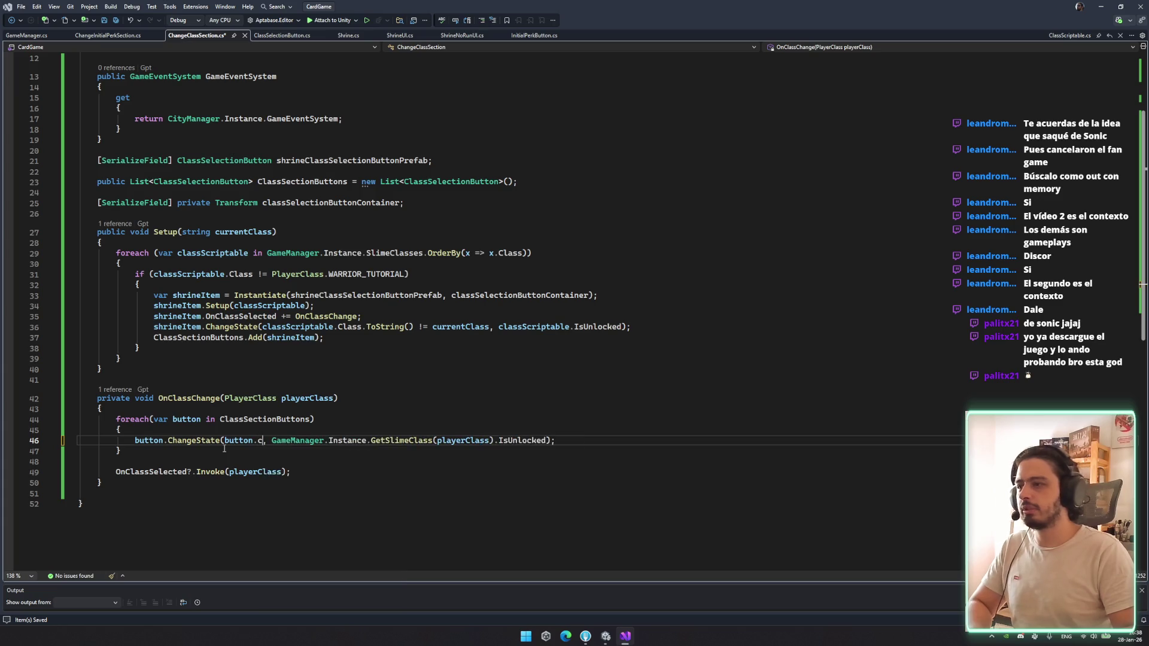
type("clas")
key("BackSpace")
key("BackSpace")
key("BackSpace")
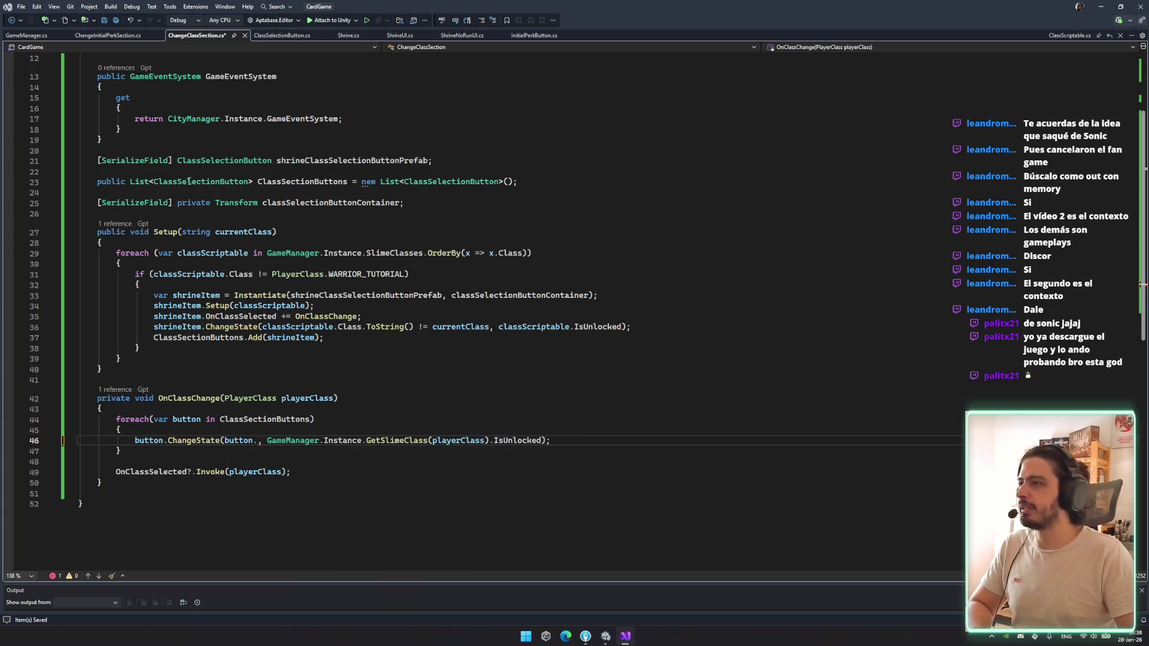
left_click(191, 179)
key("F12")
Step: In ClassSelectionButton, move the OnClassSelected event to the class top, add the PlayerClass property, and save
left_click(270, 143)
key("Return")
key("Return")
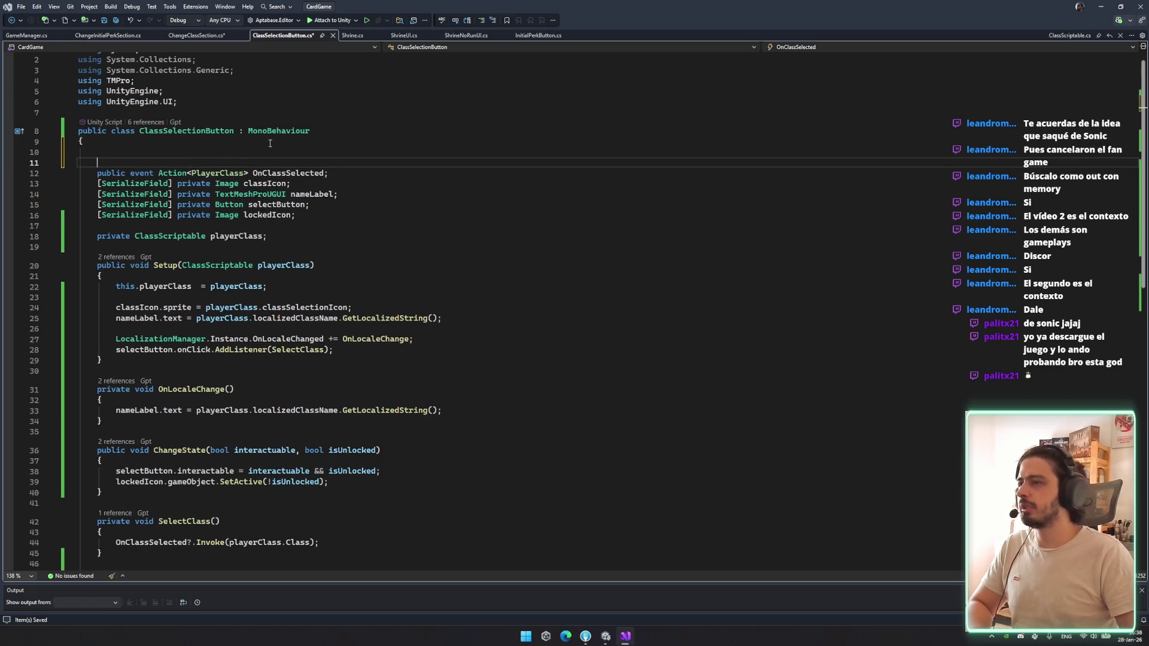
key("Down")
key("alt+Up")
key("alt+Up")
key("Down")
key("Return")
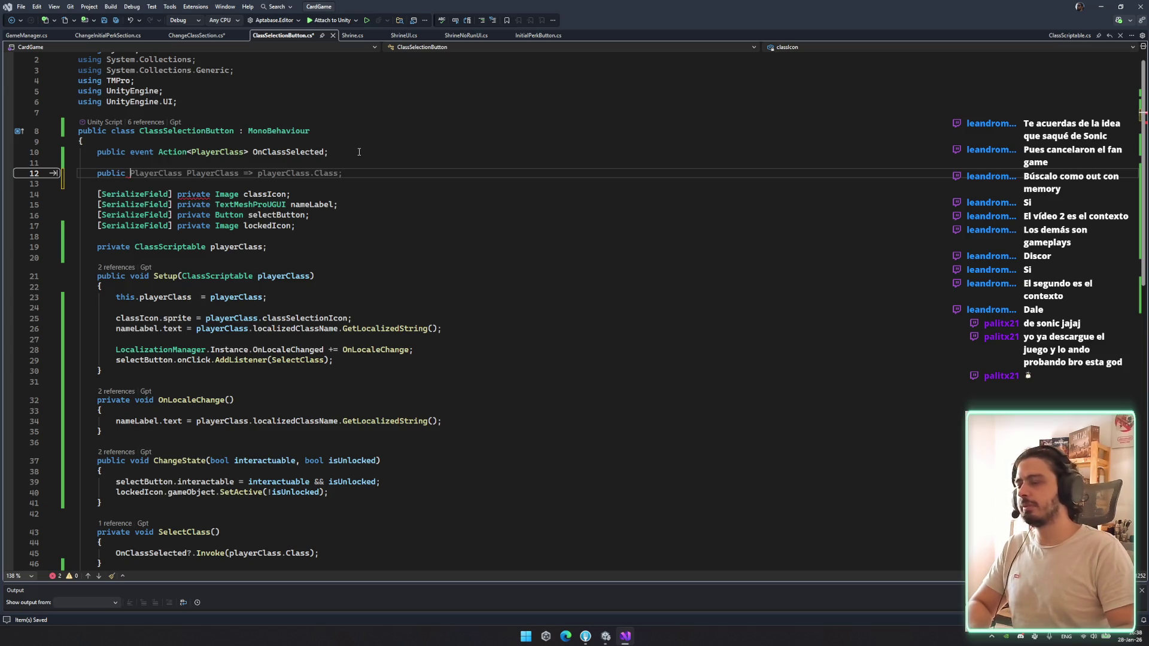
key("Tab")
key("Down")
key("ctrl+s")
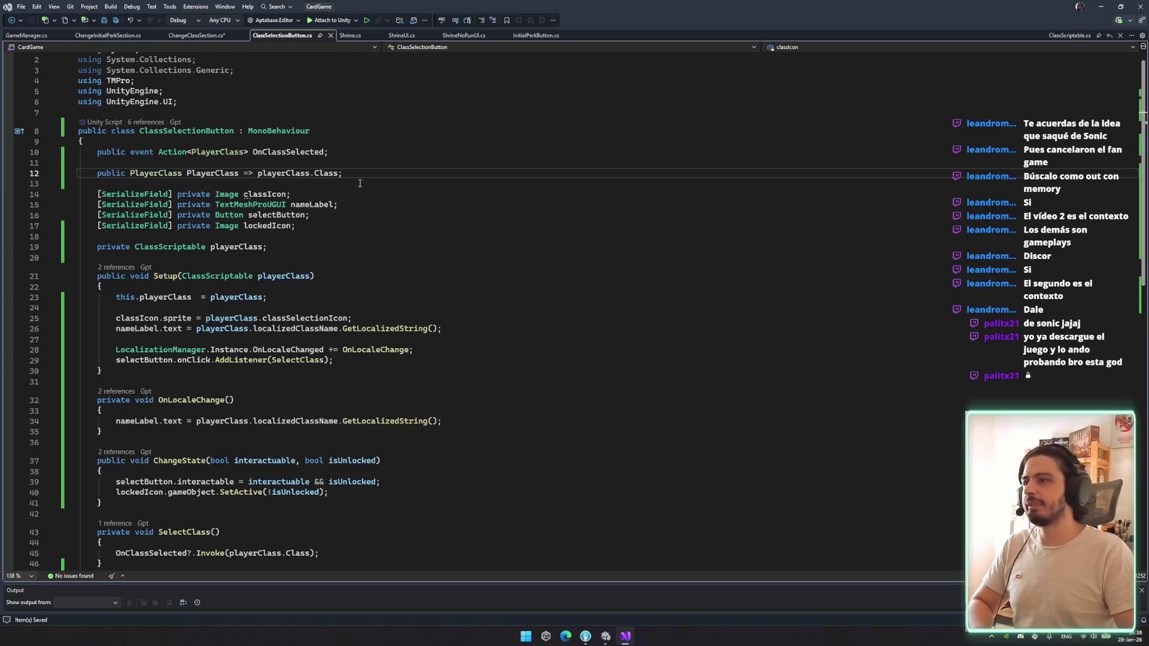
Step: In ChangeClassSection, compare each button's PlayerClass against playerClass on line 46
left_click(241, 176)
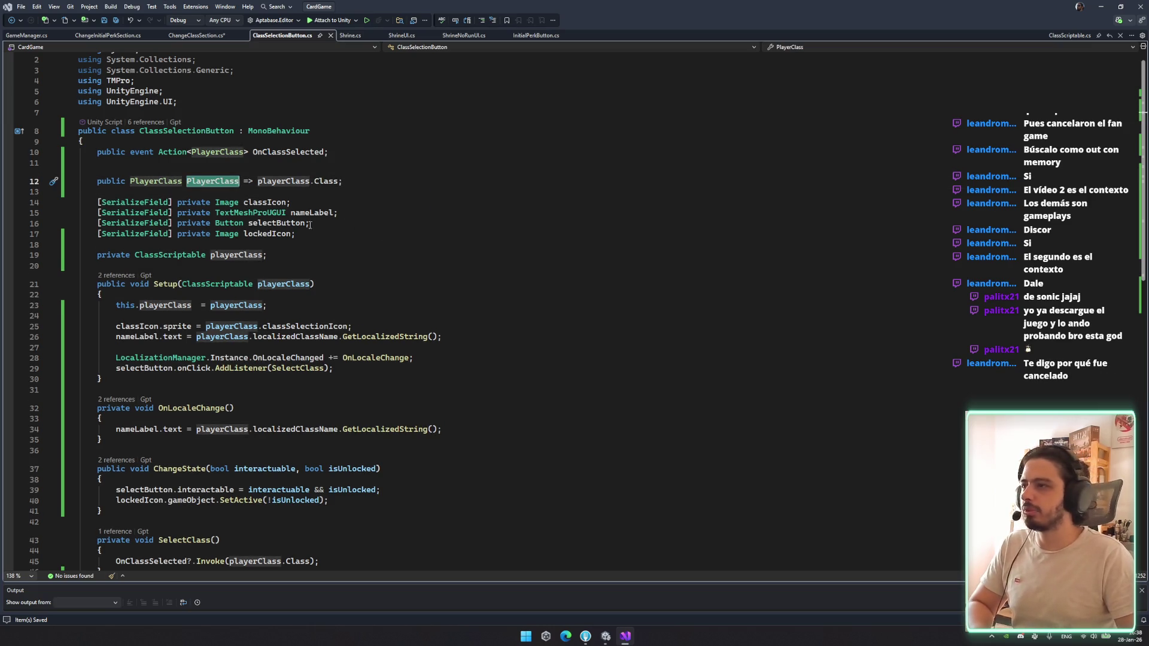
left_click(197, 35)
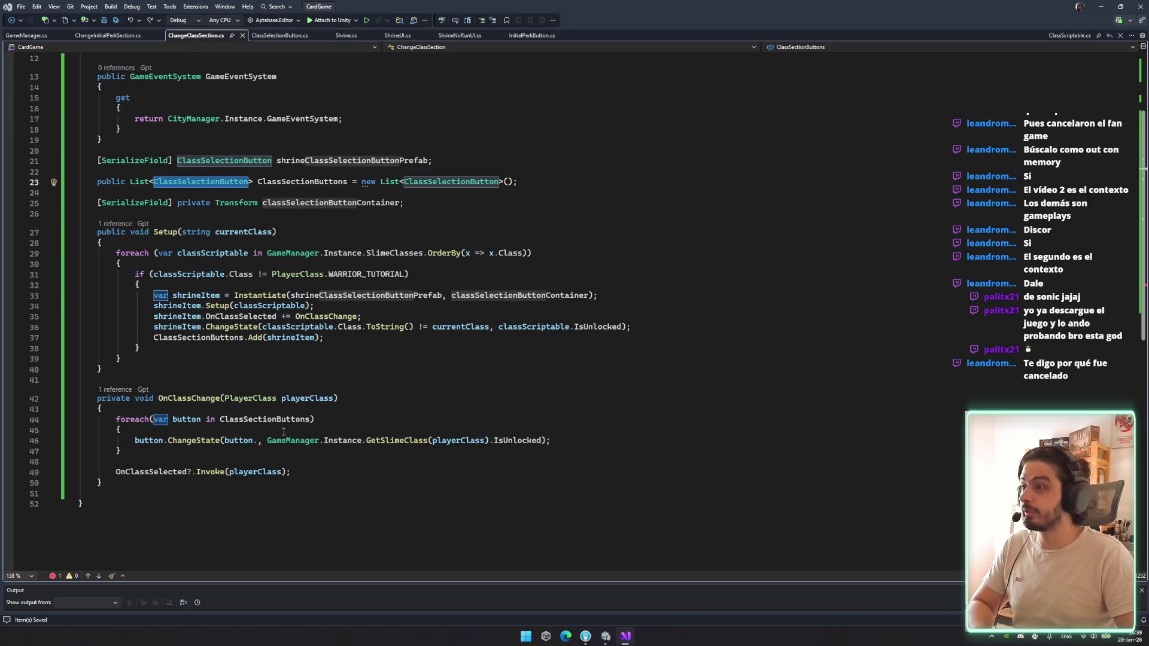
type(".PlayerClass == ")
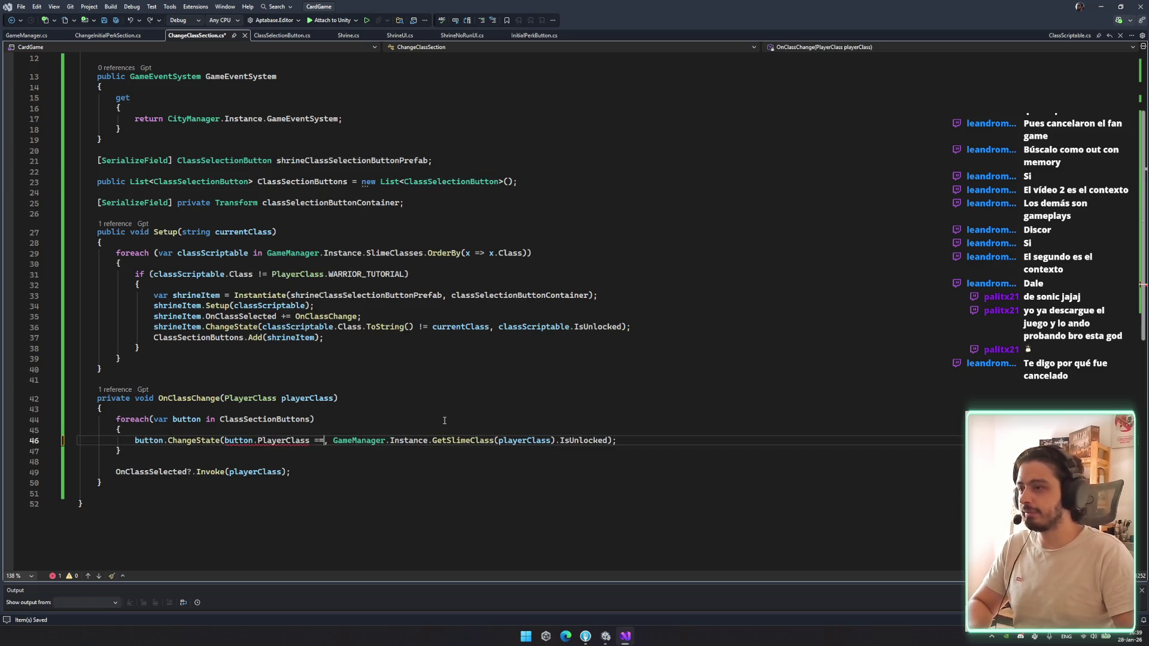
type("player")
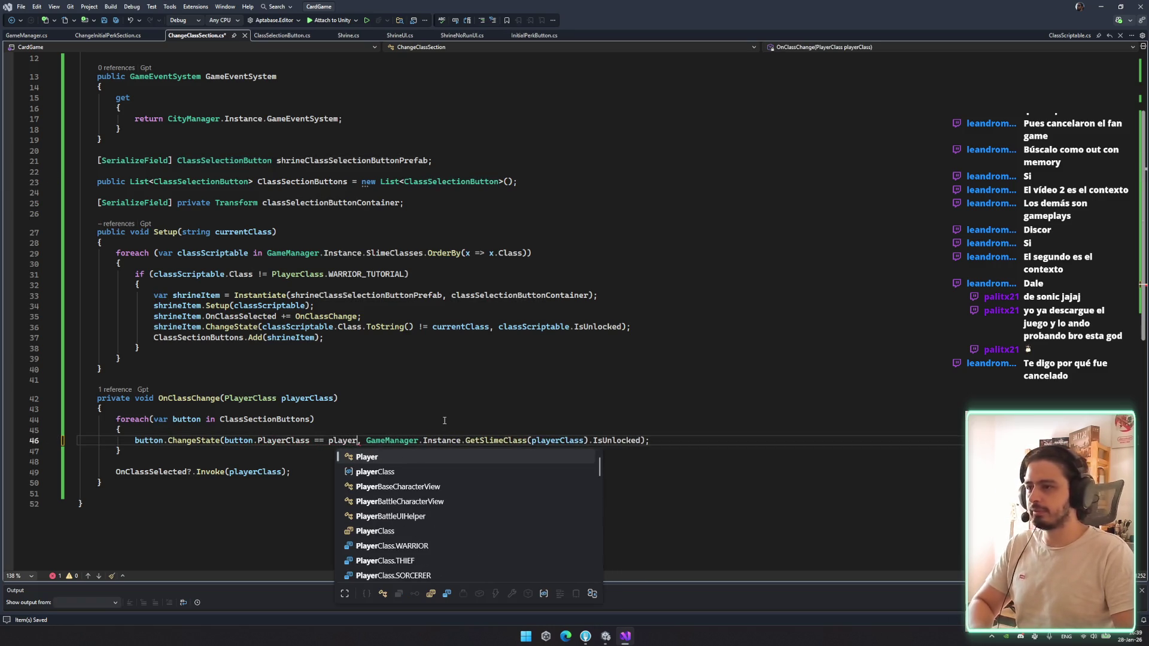
key("Down")
key("Tab")
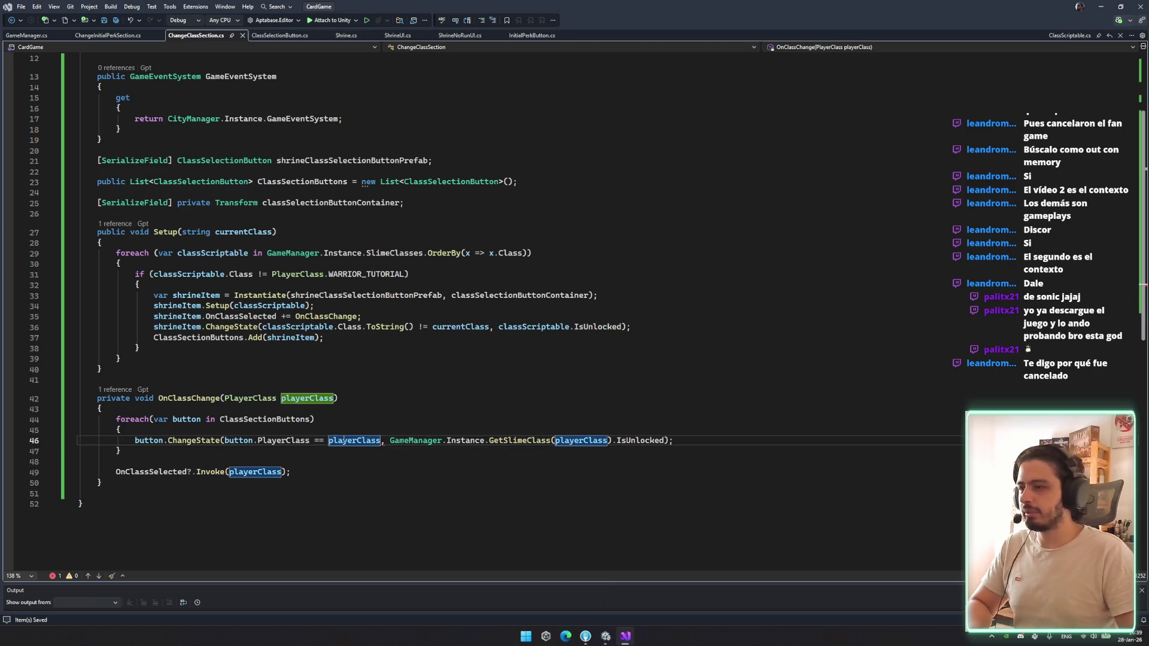
Step: Change the line 46 comparison from == to != after checking ChangeState's definition
double_click(322, 442)
left_click(207, 443)
key("F12")
key("ctrl+minus")
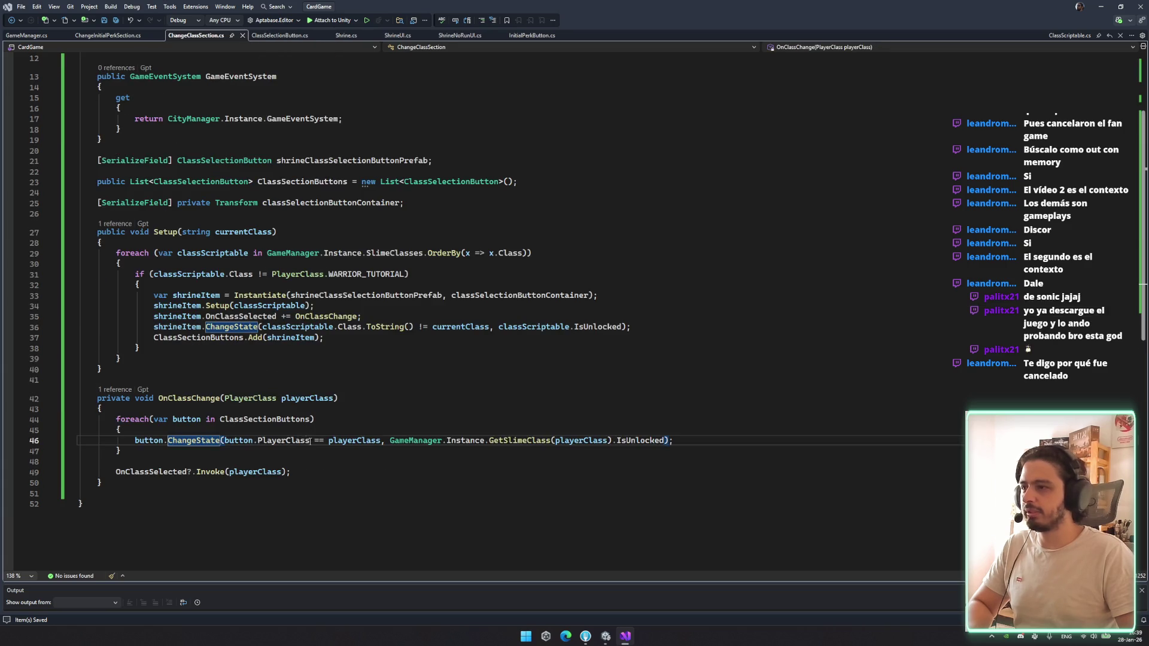
key("BackSpace")
key("BackSpace")
type("!=")
left_click(413, 429)
Step: Review ChangeState's definition in ClassSelectionButton and the IsUnlocked references
left_click(192, 441)
key("F12")
key("ctrl+minus")
key("End")
key("Left")
key("Left")
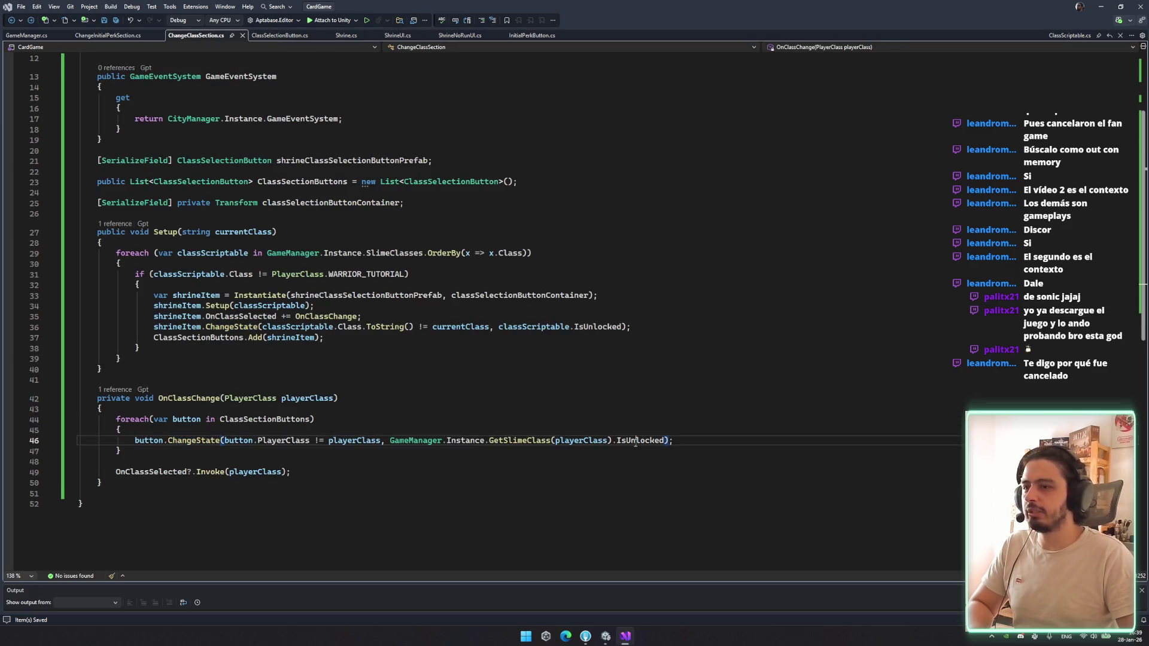
left_click(403, 468)
left_click(459, 418)
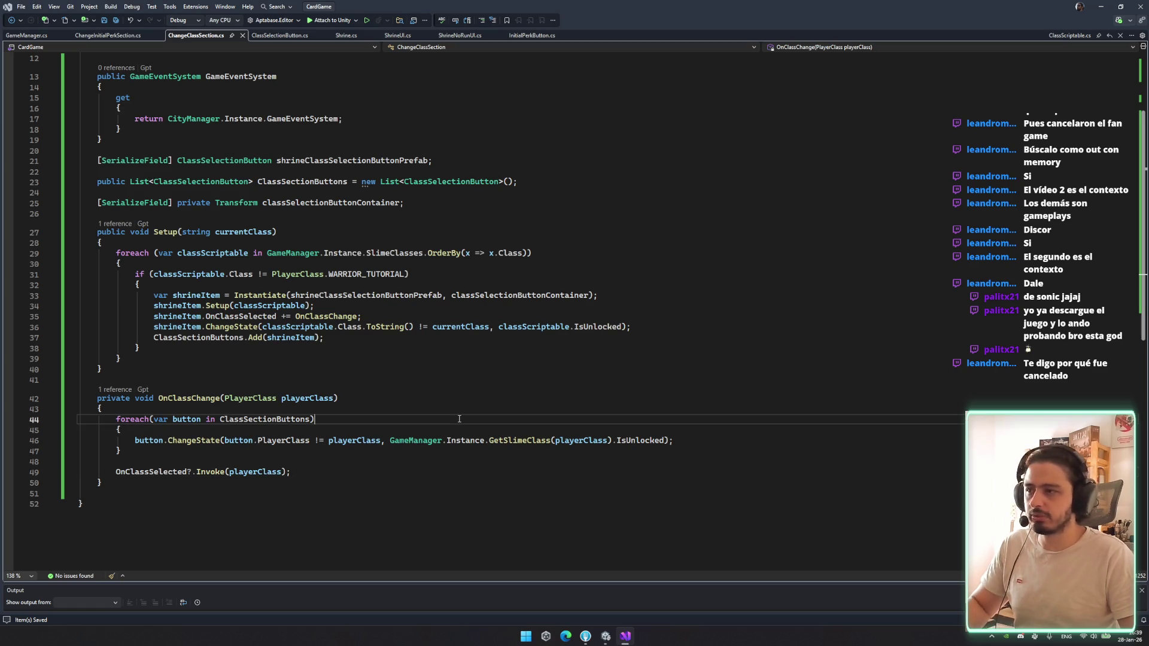
Step: Change the PlayerClass property's return type to ClassScriptable, drop .Class, and save ClassSelectionButton
left_click(293, 441, "ctrl")
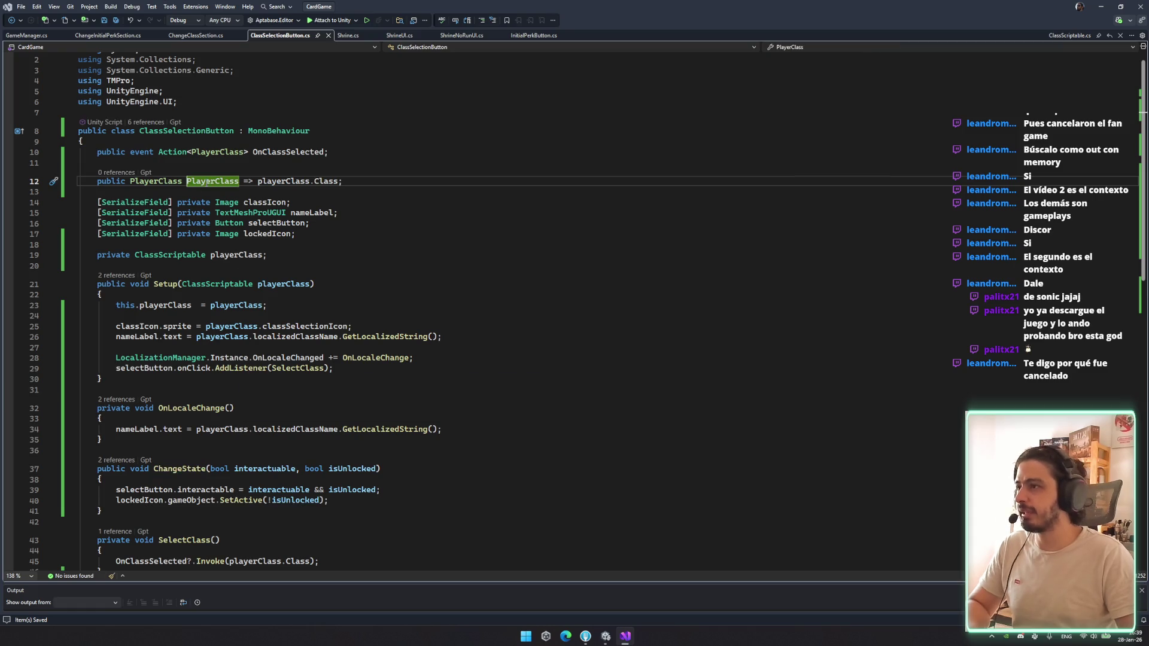
double_click(155, 181)
type("ClassScriptable")
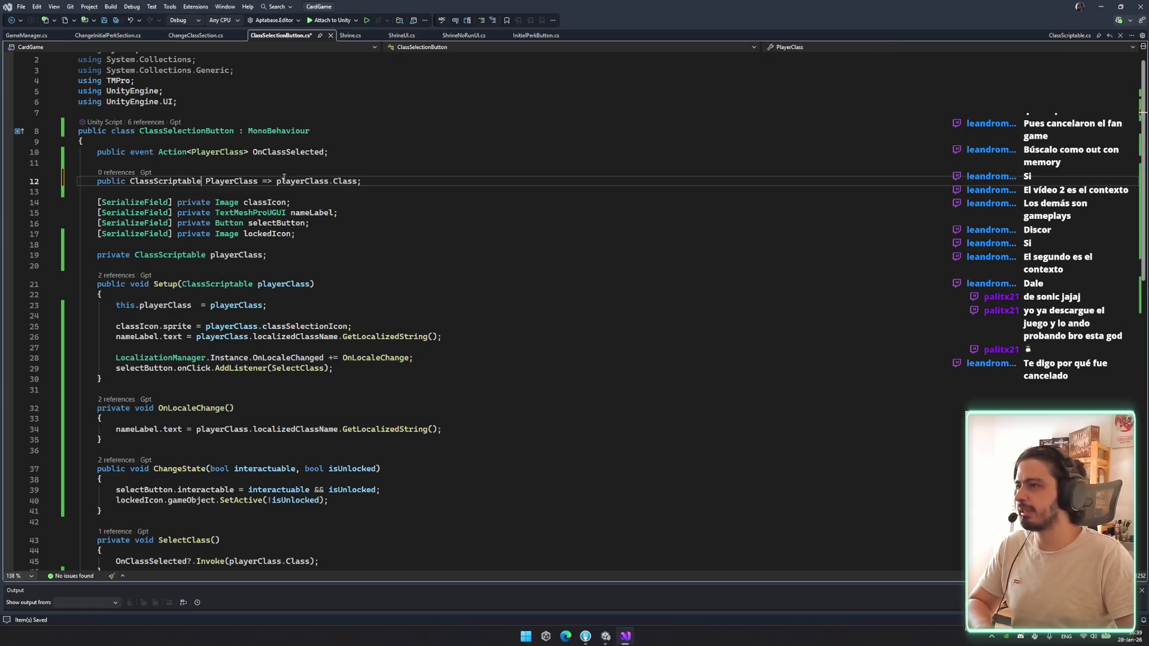
key("Delete")
key("Delete")
key("Delete")
key("ctrl+s")
key("ctrl+minus")
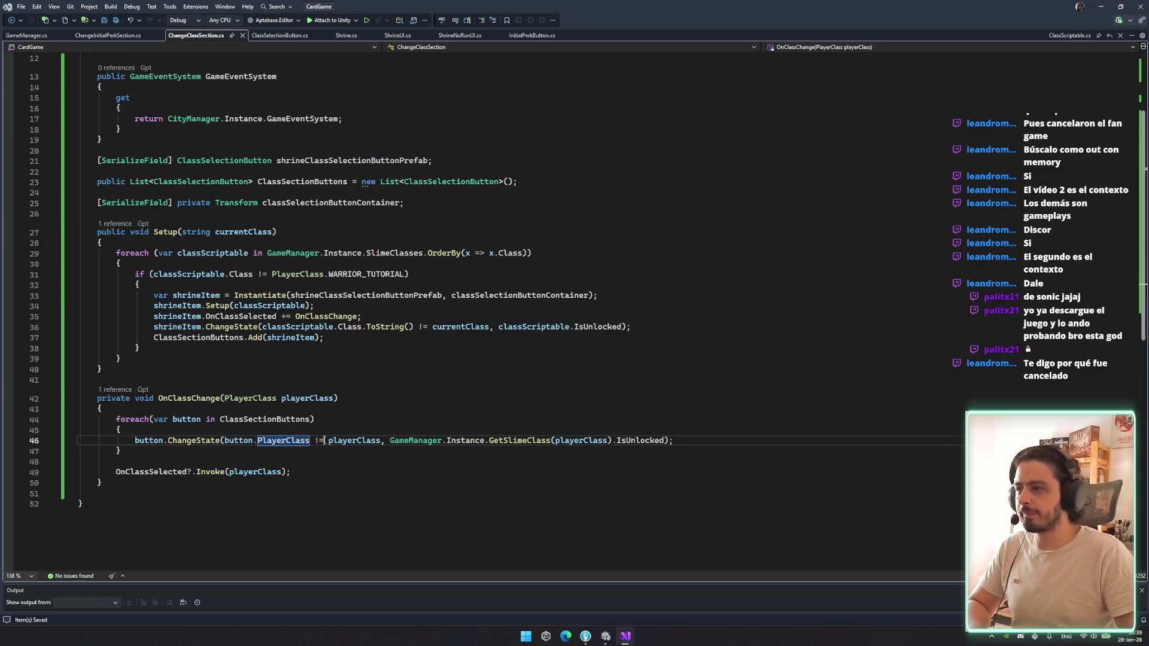
Step: Update the line 46 comparison to use PlayerClass.Class
left_click(307, 434)
double_click(293, 441)
type("[")
key("ctrl+z")
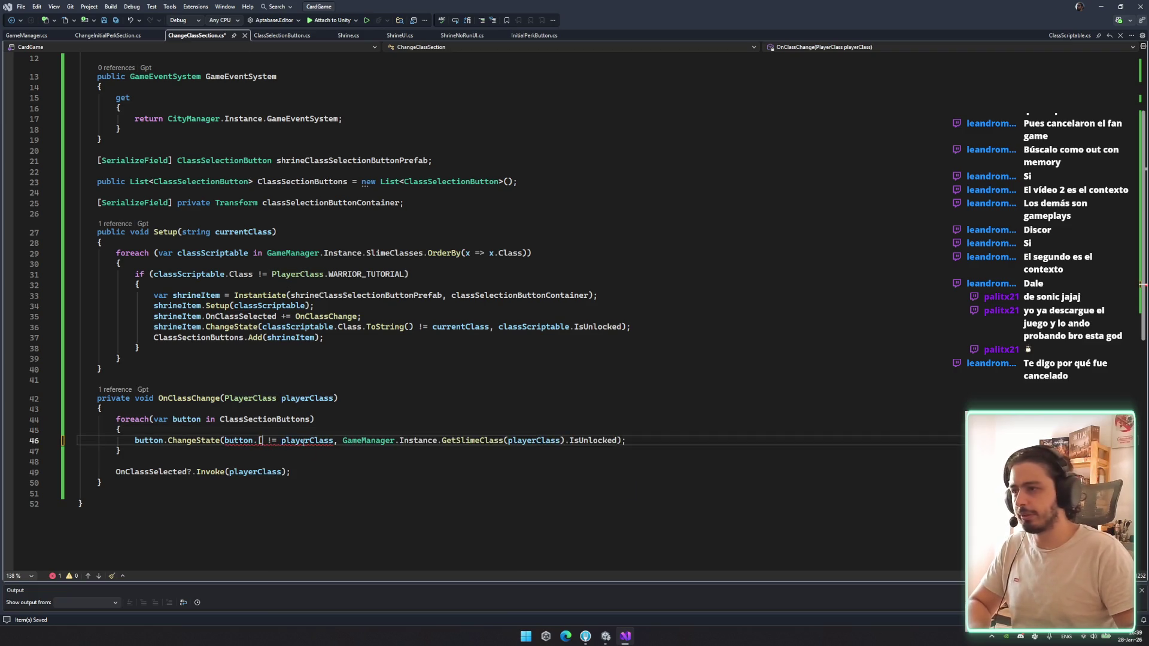
type("PlayerClass.")
type("p")
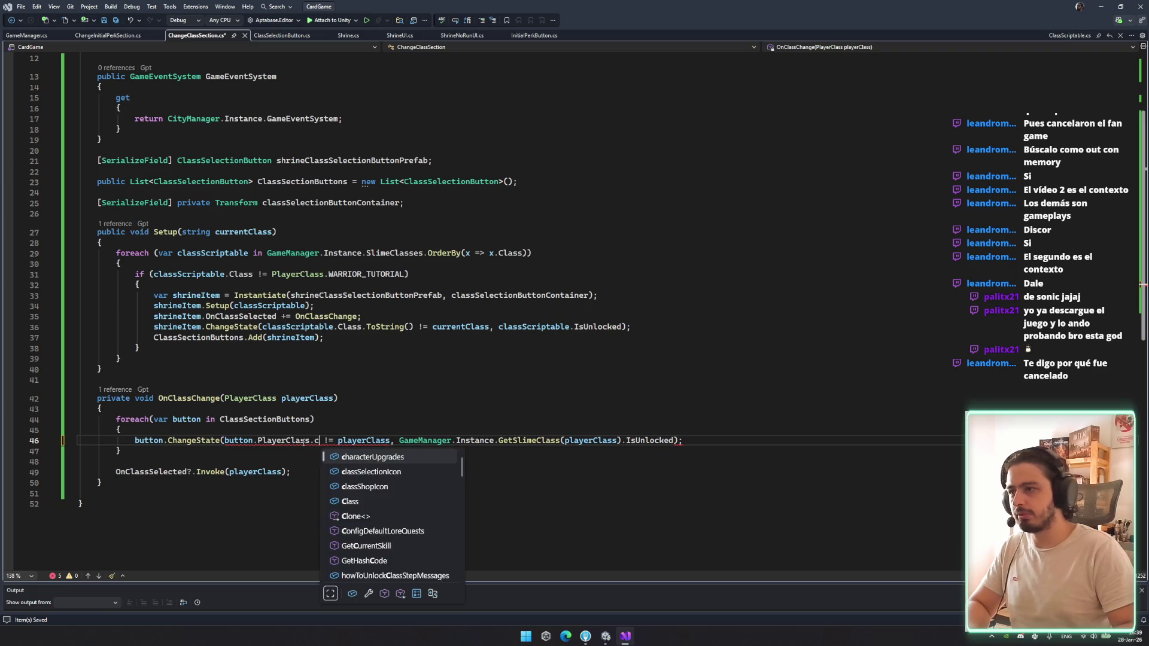
key("BackSpace")
type("clas")
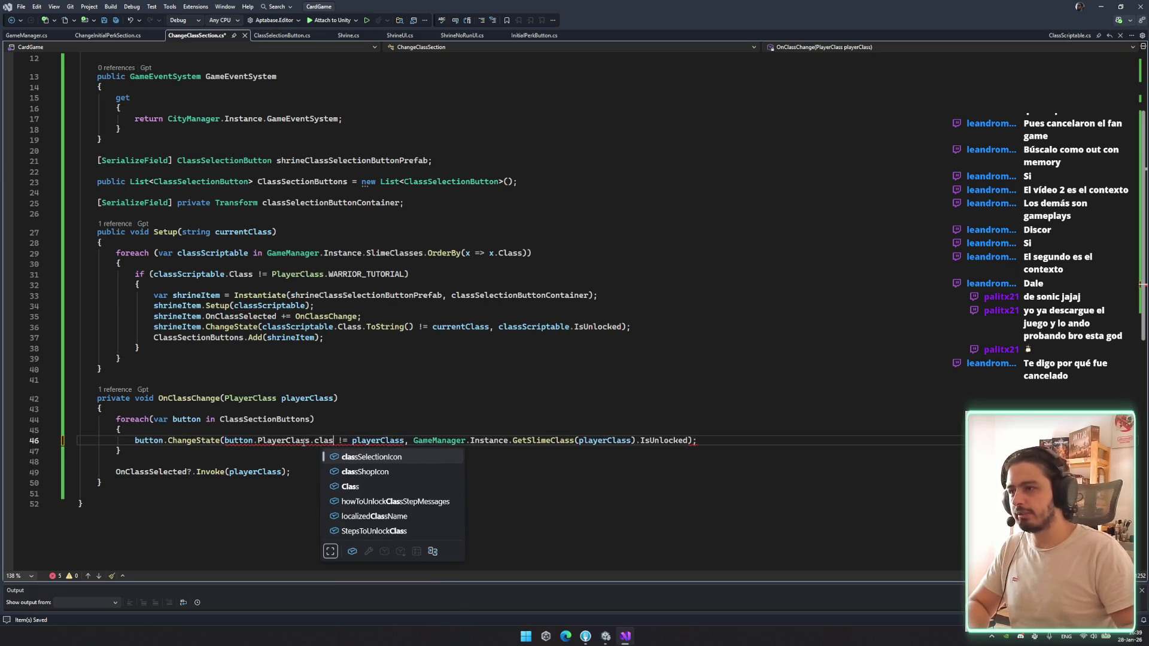
key("Tab")
Step: Replace the GameManager IsUnlocked argument with button.PlayerClass.IsUnlocked and save
double_click(677, 437)
key("ctrl+BackSpace")
key("ctrl+BackSpace")
key("ctrl+BackSpace")
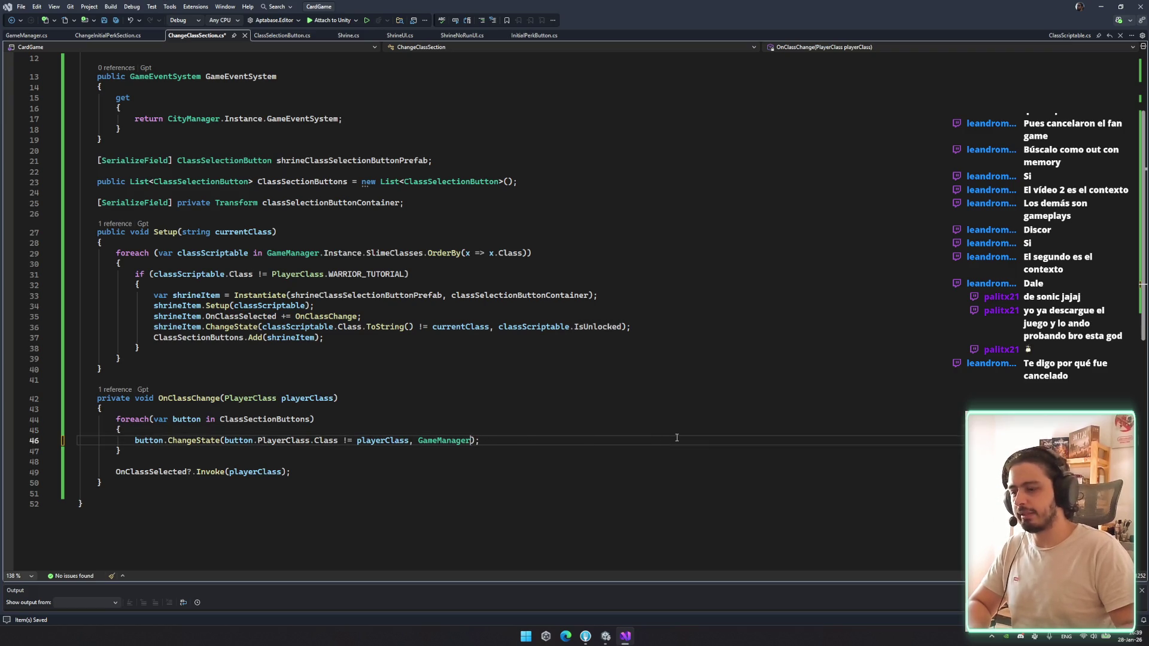
key("ctrl+BackSpace")
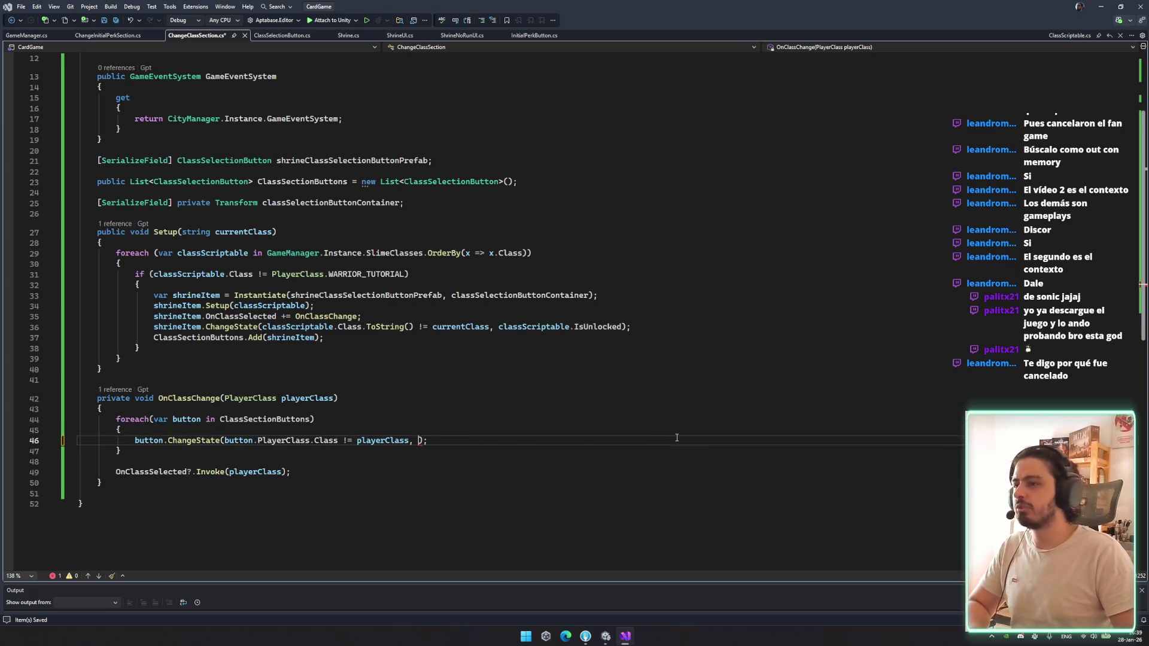
type(".is")
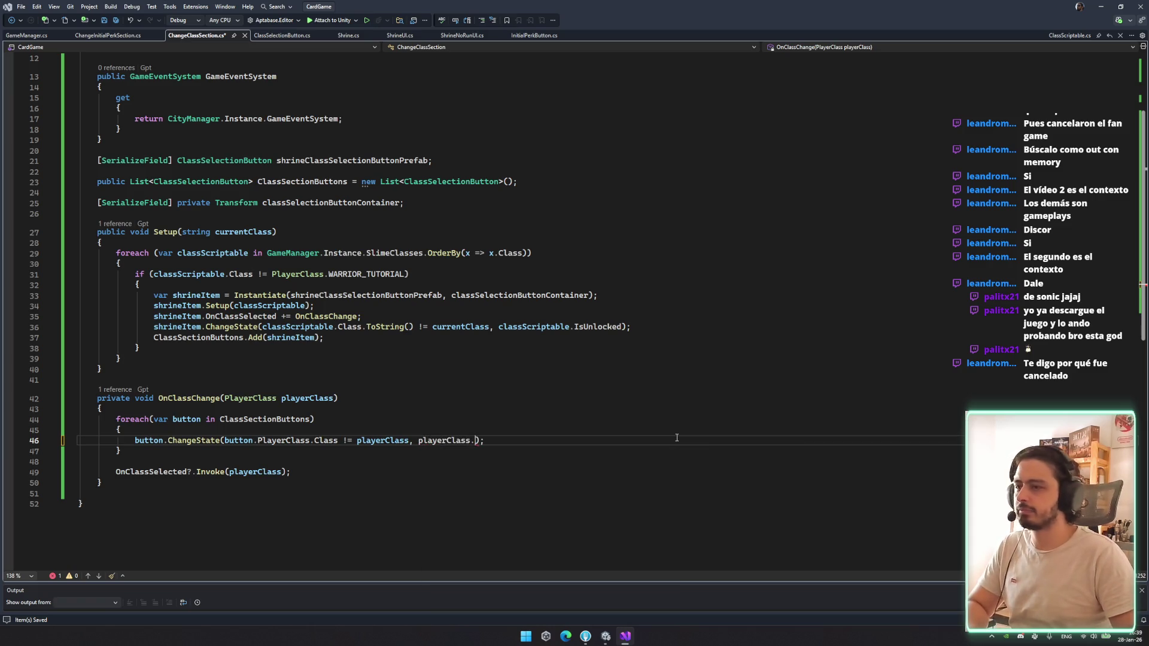
key("BackSpace")
key("BackSpace")
type("clas")
key("ctrl+BackSpace")
key("ctrl+BackSpace")
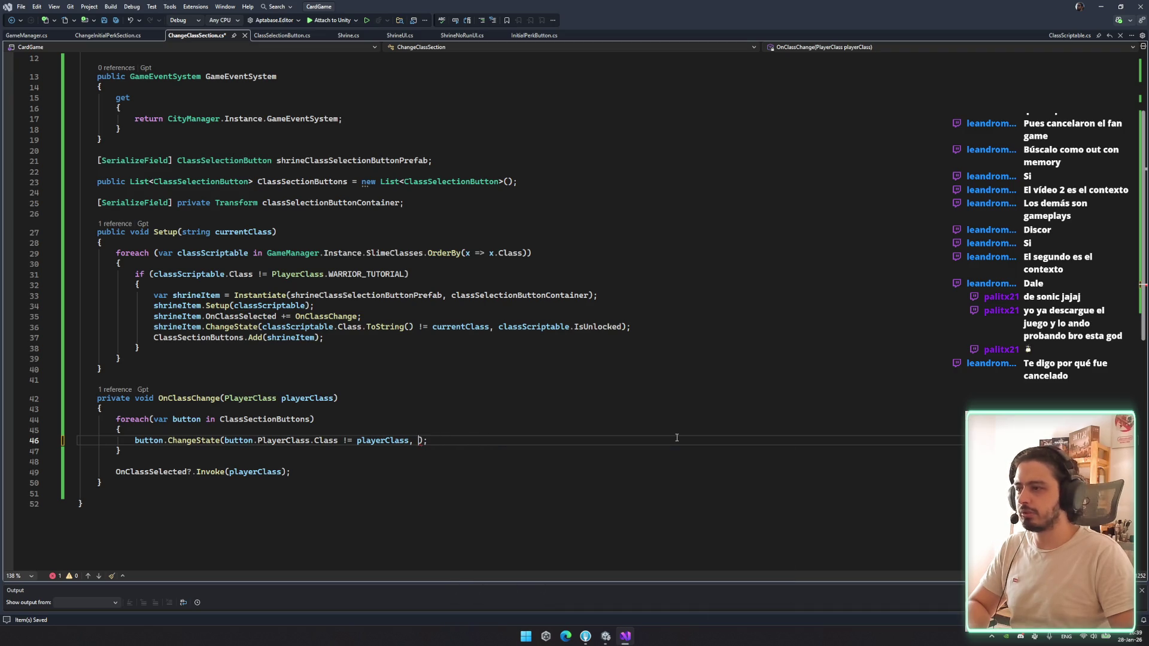
type("utton.Play")
key("Tab")
type(".")
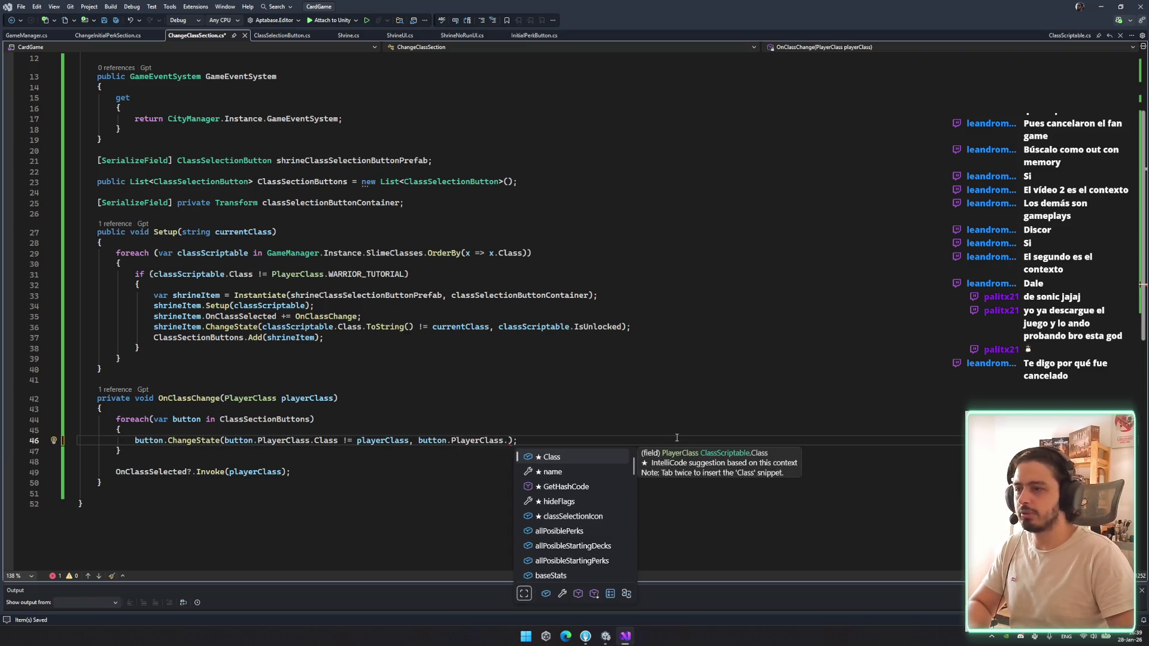
type("Is")
key("Tab")
key("ctrl+s")
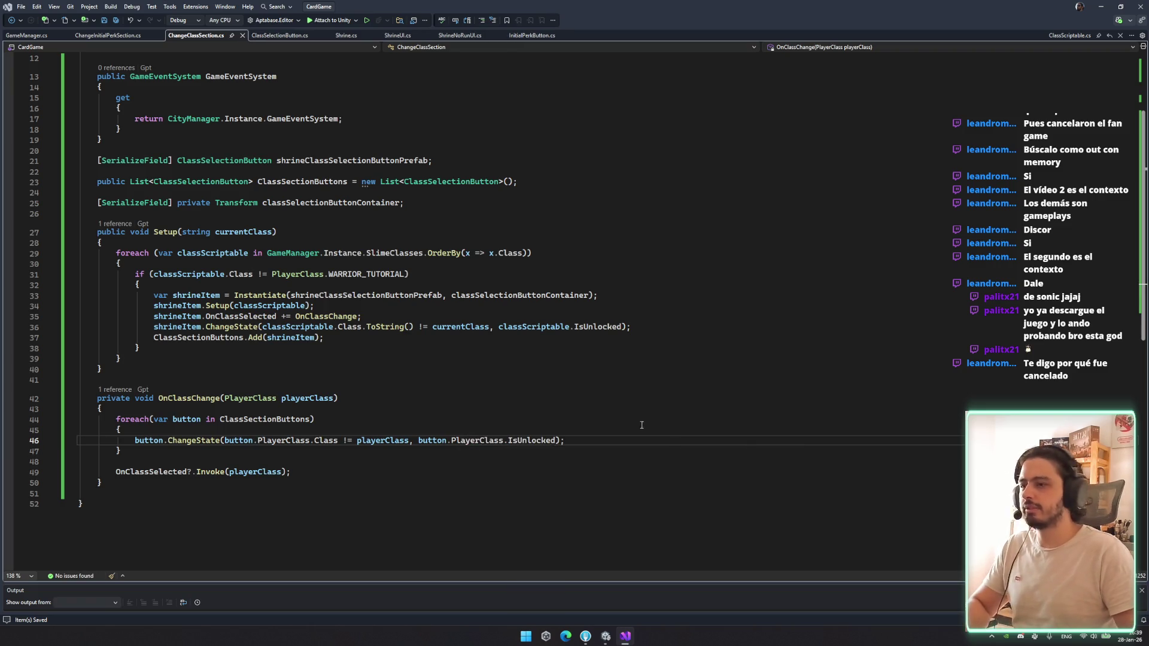
Step: Look over the finished script, then switch back to the Unity editor
key("ctrl+a")
left_click(649, 429)
scroll(649, 433, "down", 4)
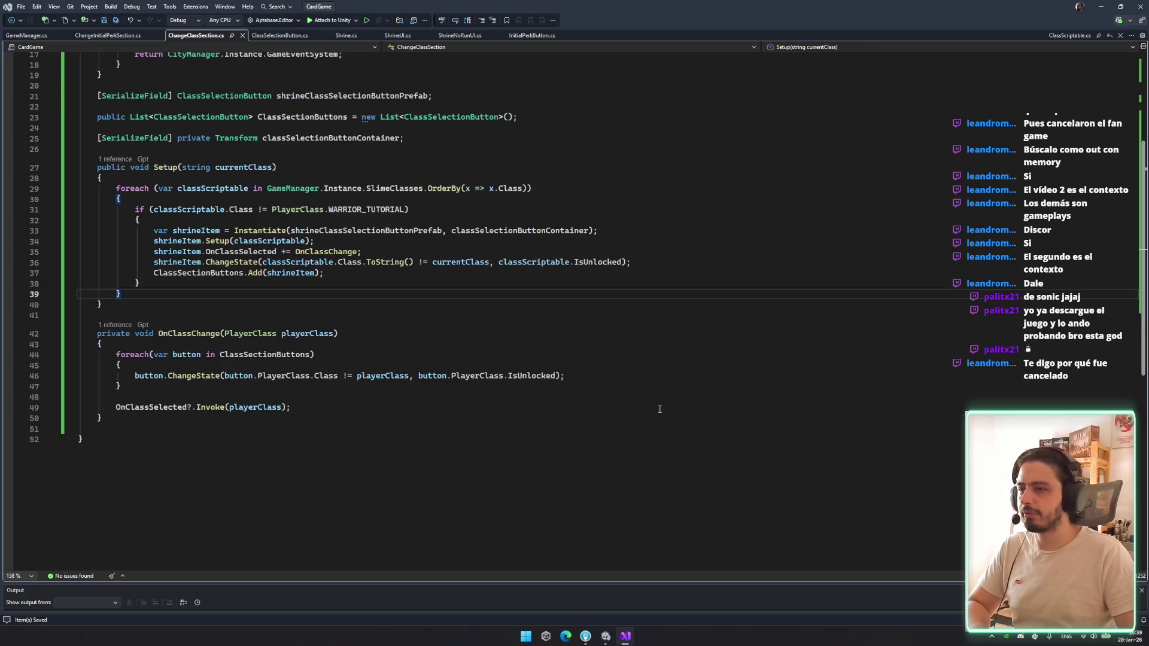
left_click(592, 401)
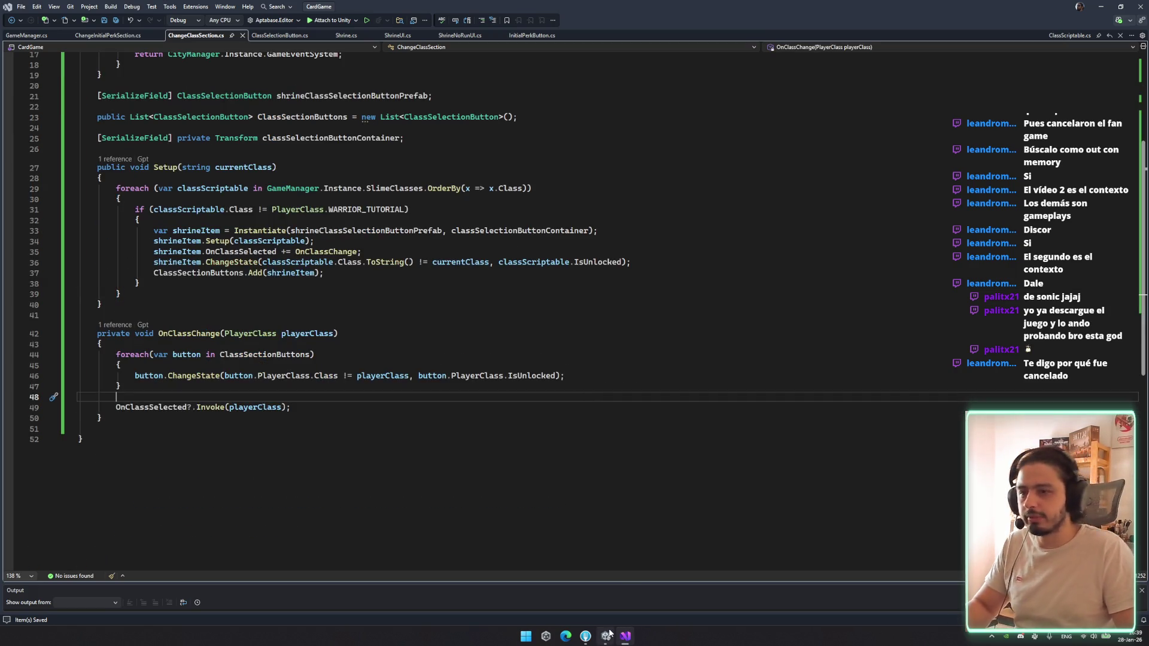
mouse_move(606, 634)
left_click(595, 586)
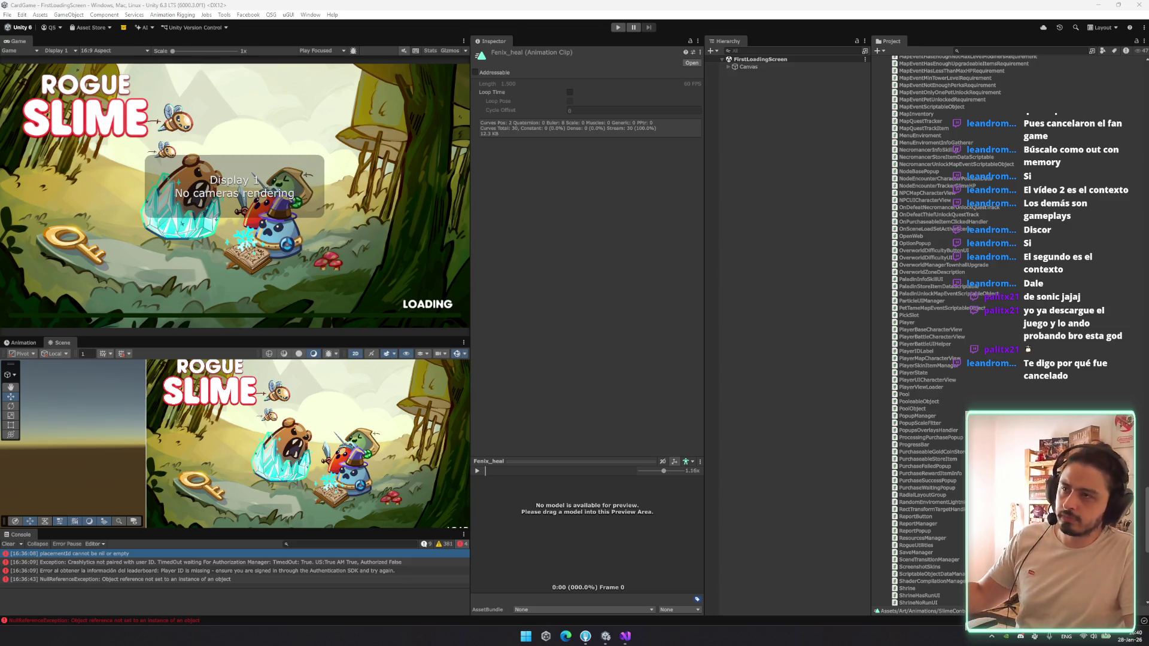
Step: Clear the Console's old messages and enter Play mode to reach the City scene
left_click(8, 544)
left_click(618, 28)
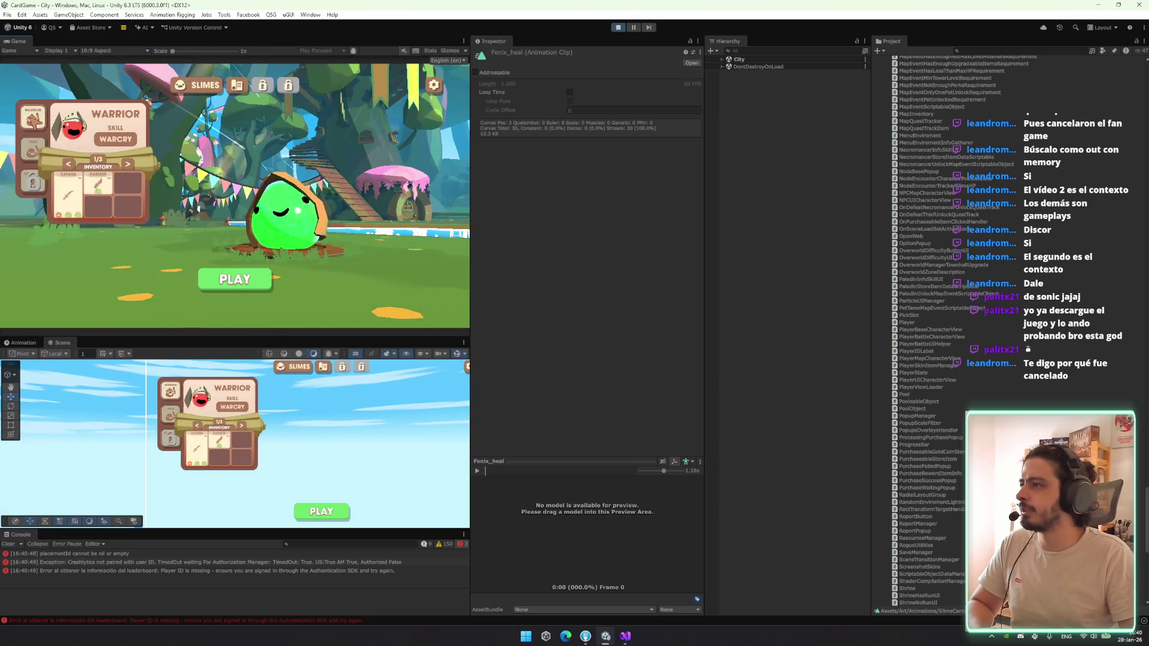
Step: Switch between the red and green hooded slime classes, then show the next inventory page
left_click(34, 149)
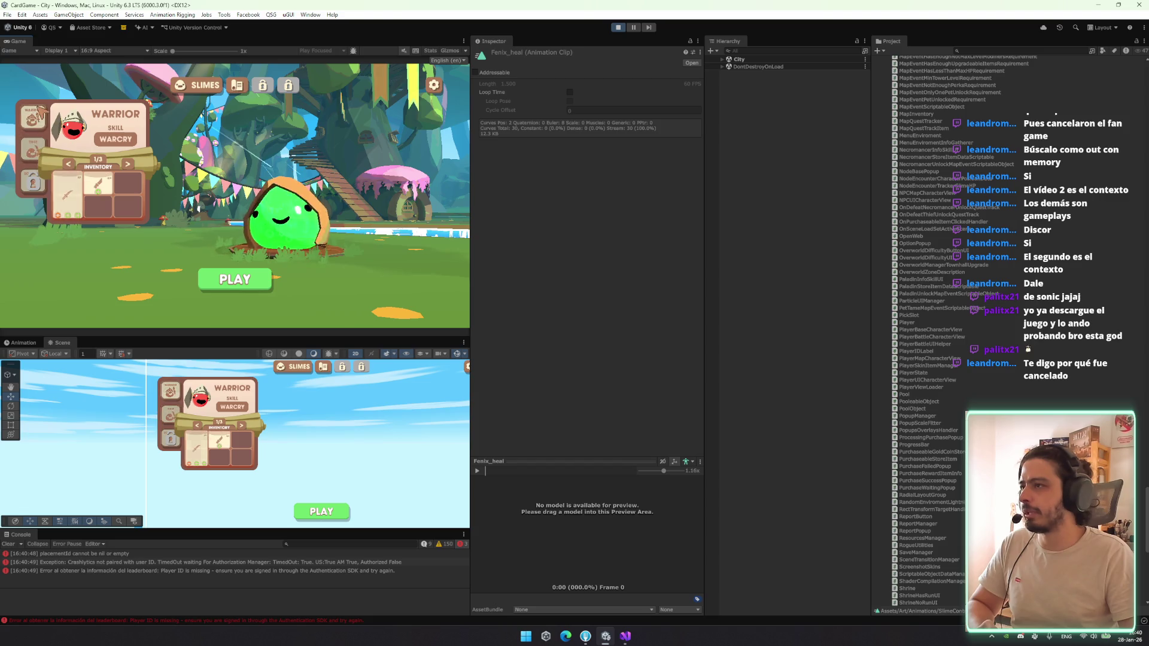
left_click(35, 157)
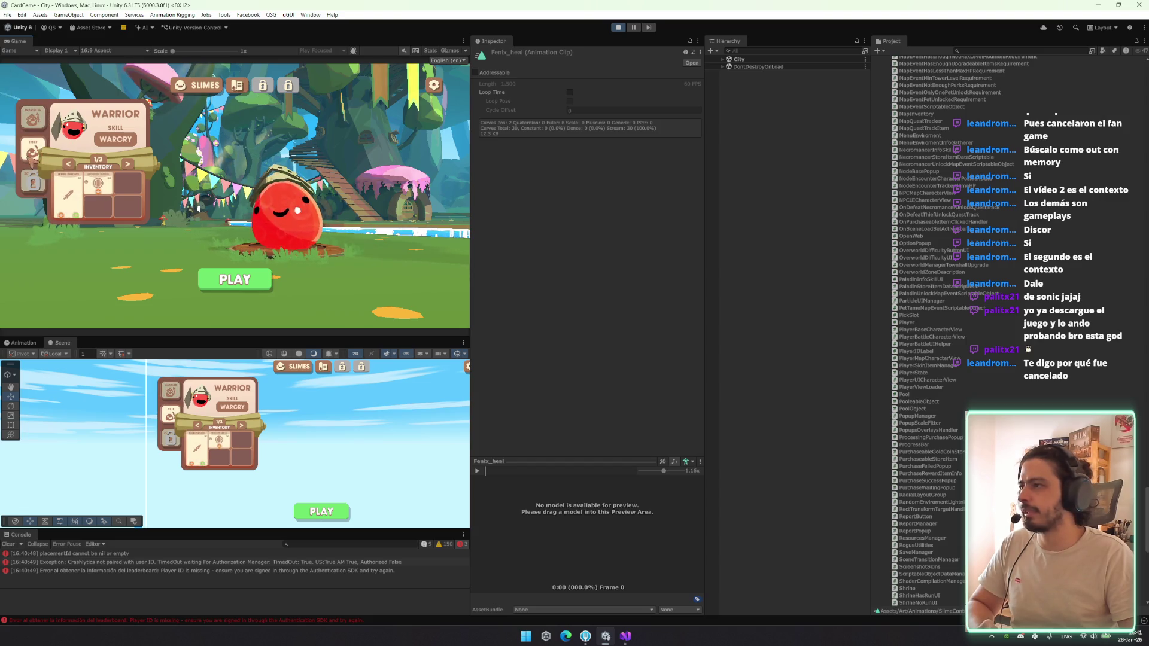
left_click(32, 150)
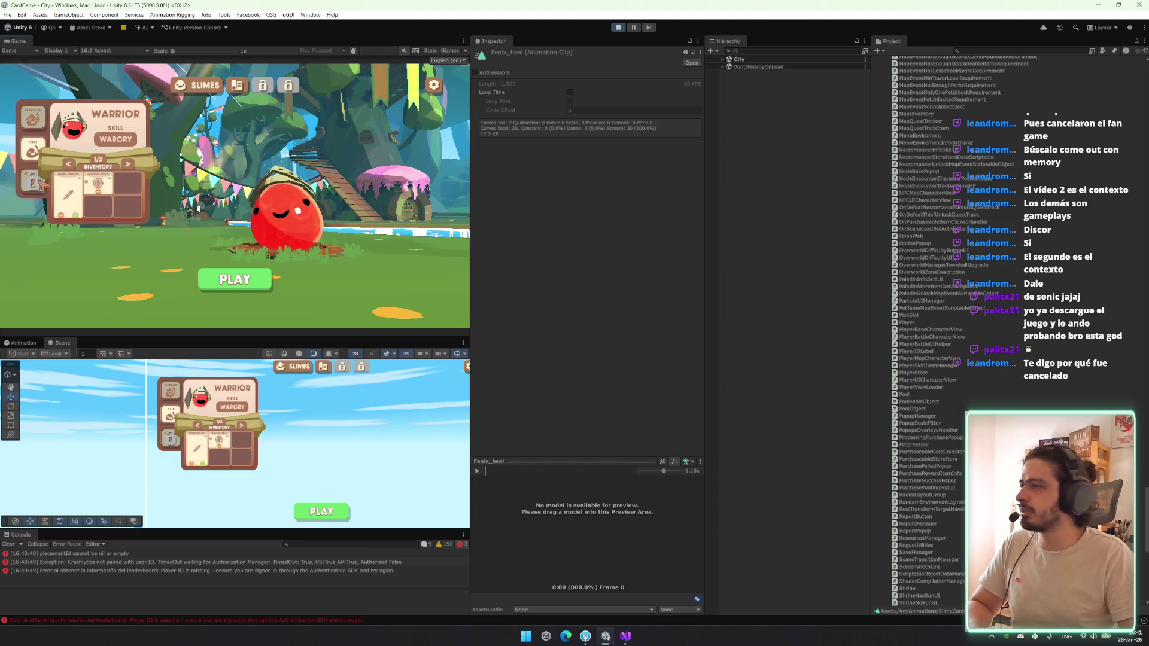
left_click(33, 151)
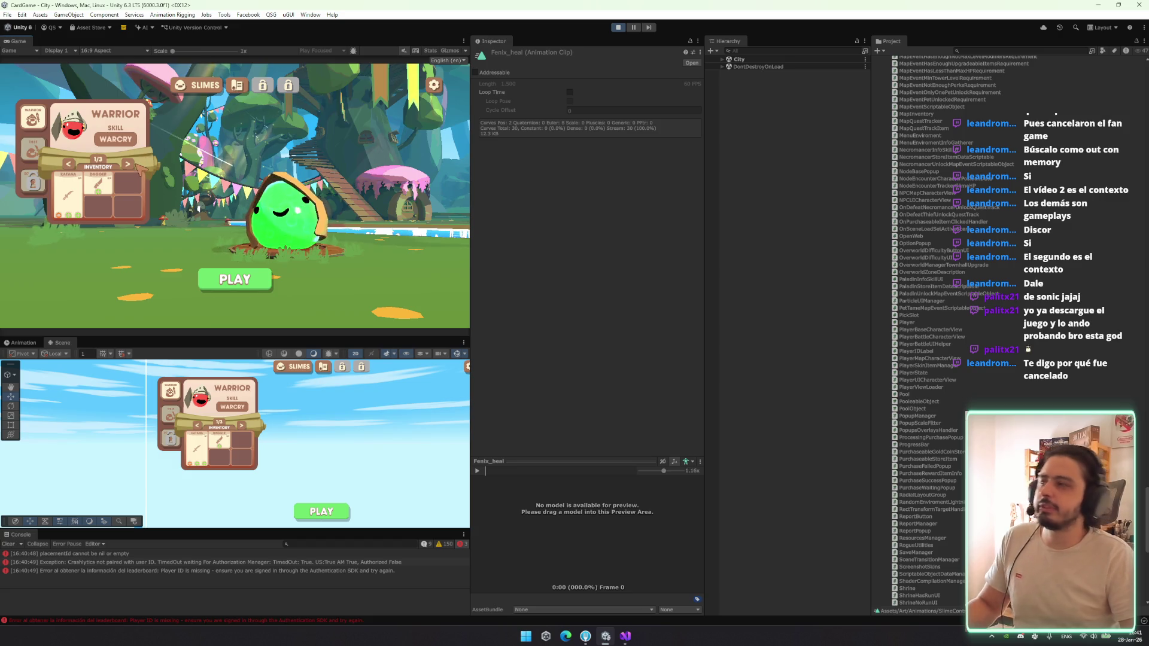
left_click(129, 164)
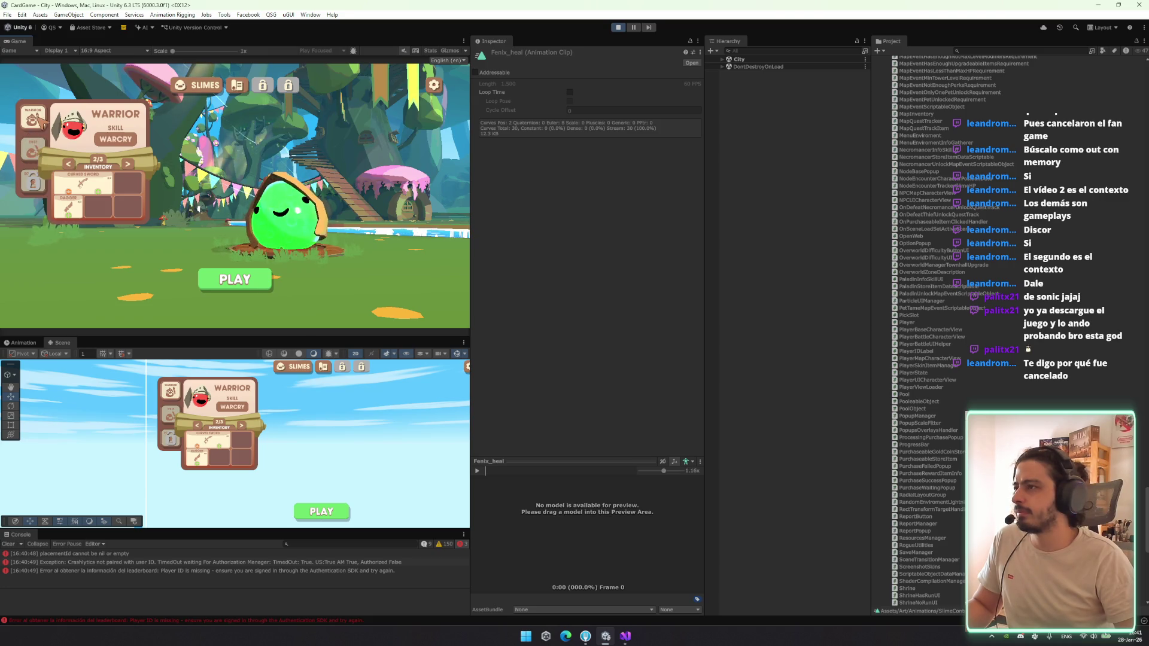
Step: Toggle repeatedly between warrior and hooded slime classes, ending on the red helmeted slime
left_click(40, 119)
left_click(31, 153)
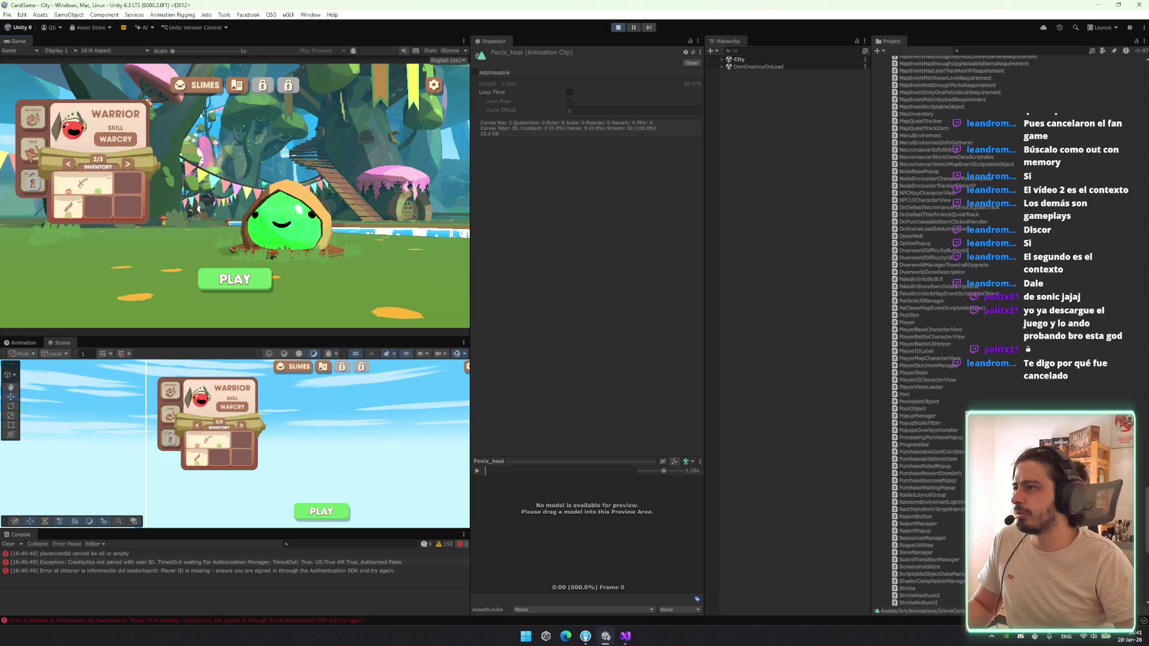
left_click(40, 119)
left_click(31, 152)
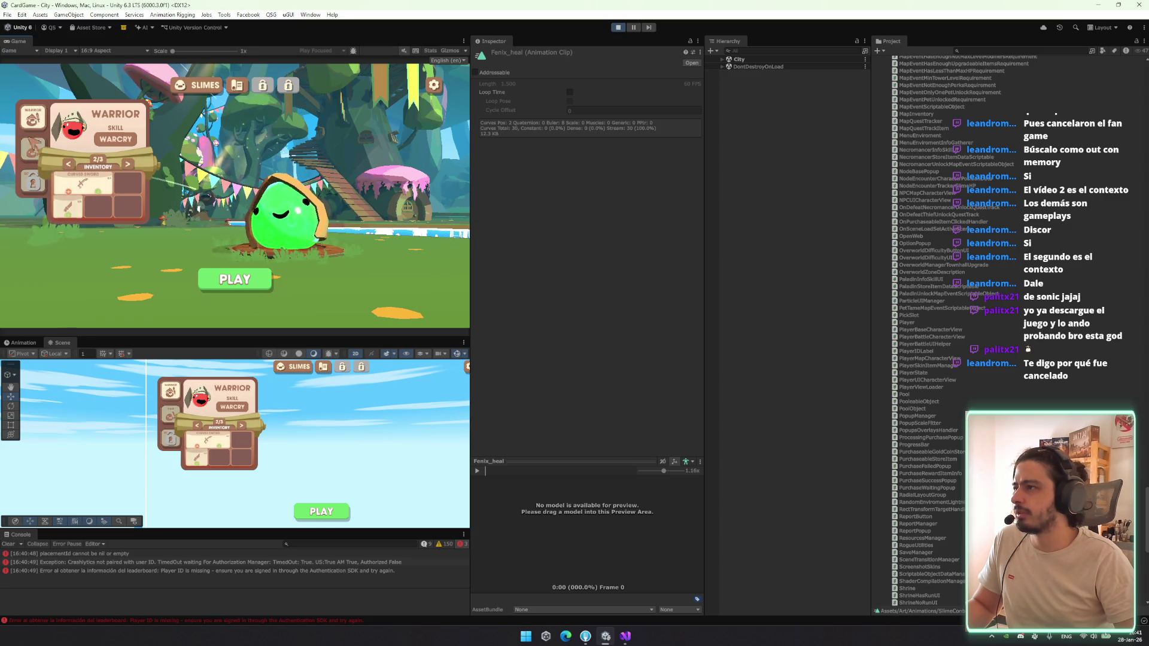
left_click(33, 118)
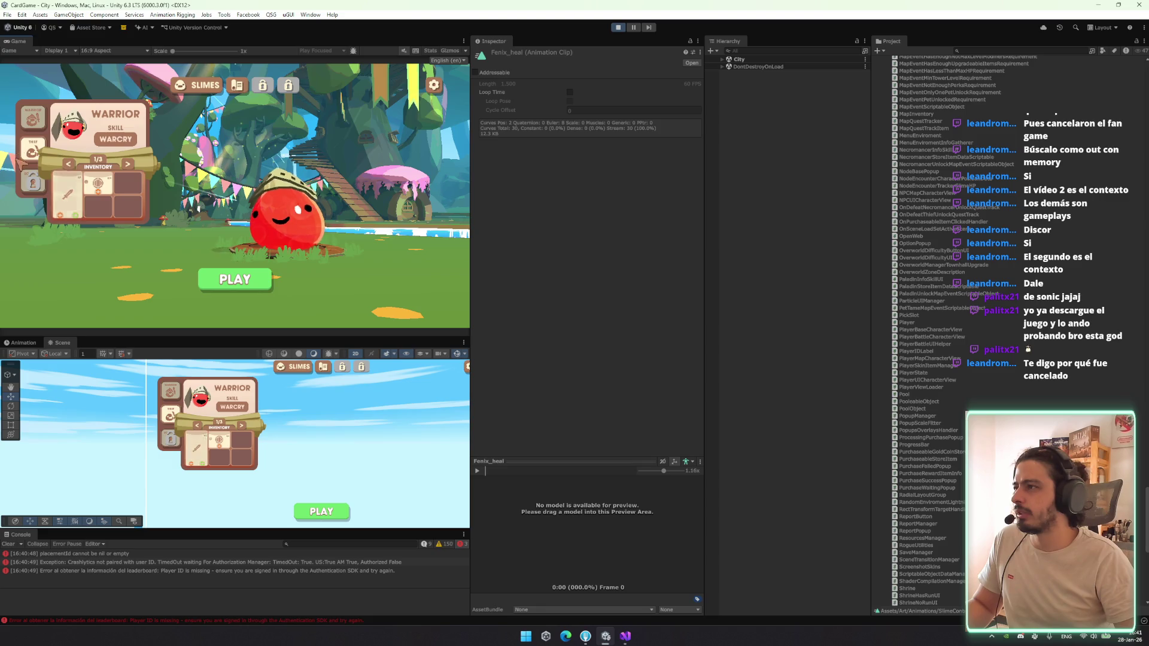
left_click(31, 153)
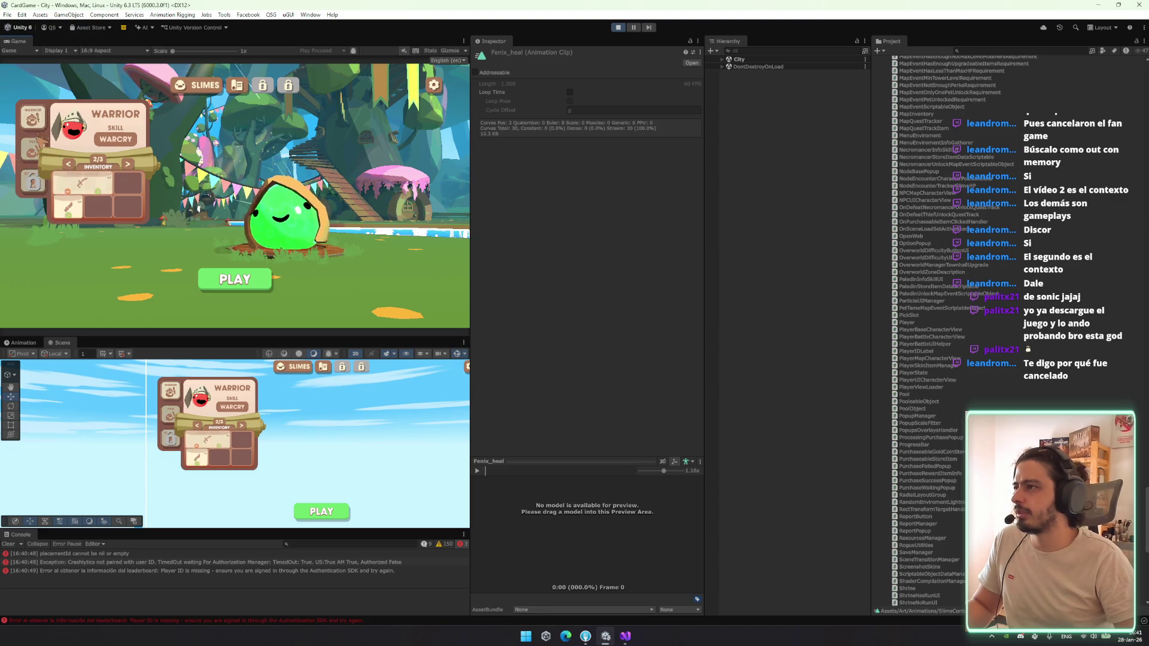
left_click(36, 119)
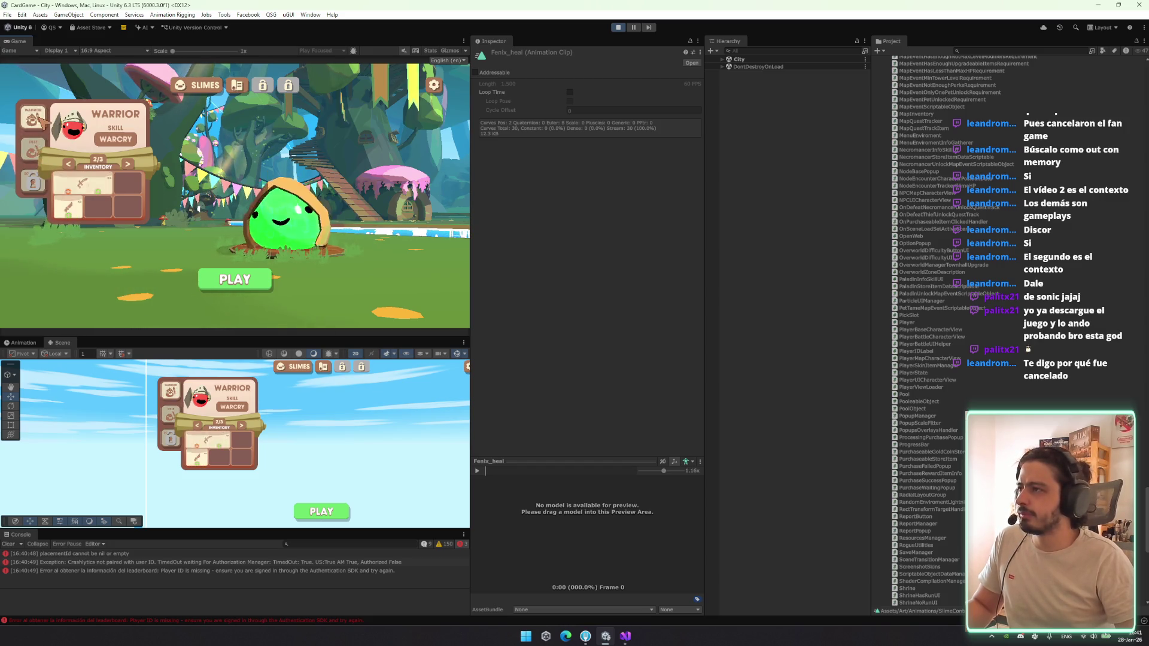
left_click(34, 153)
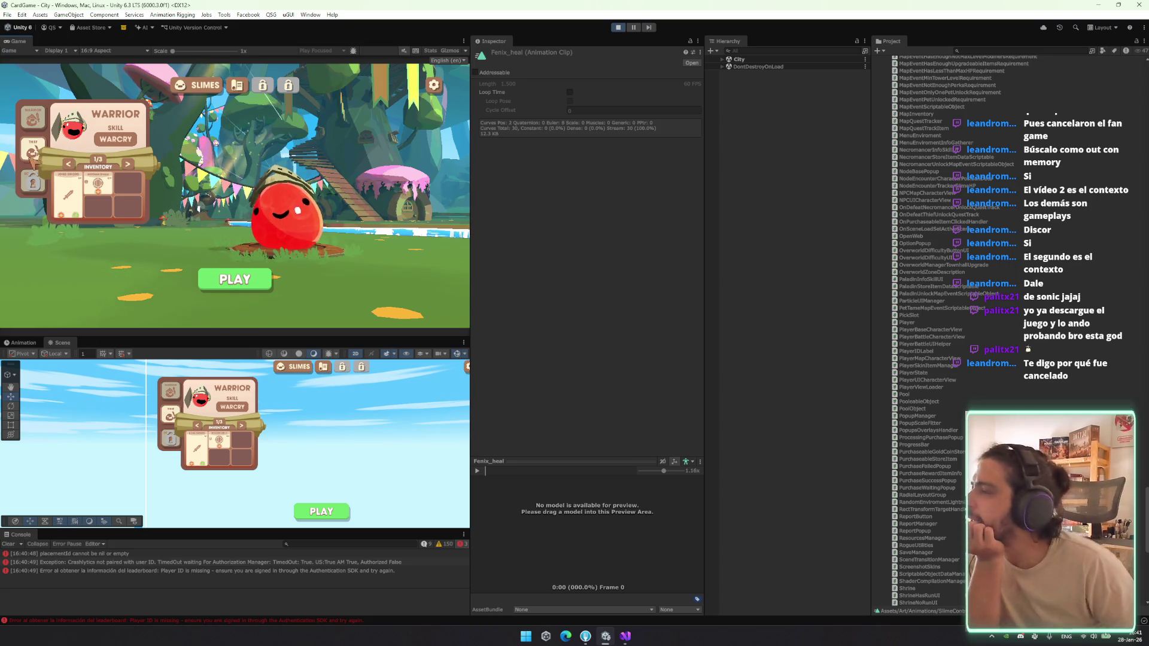
left_click(748, 51)
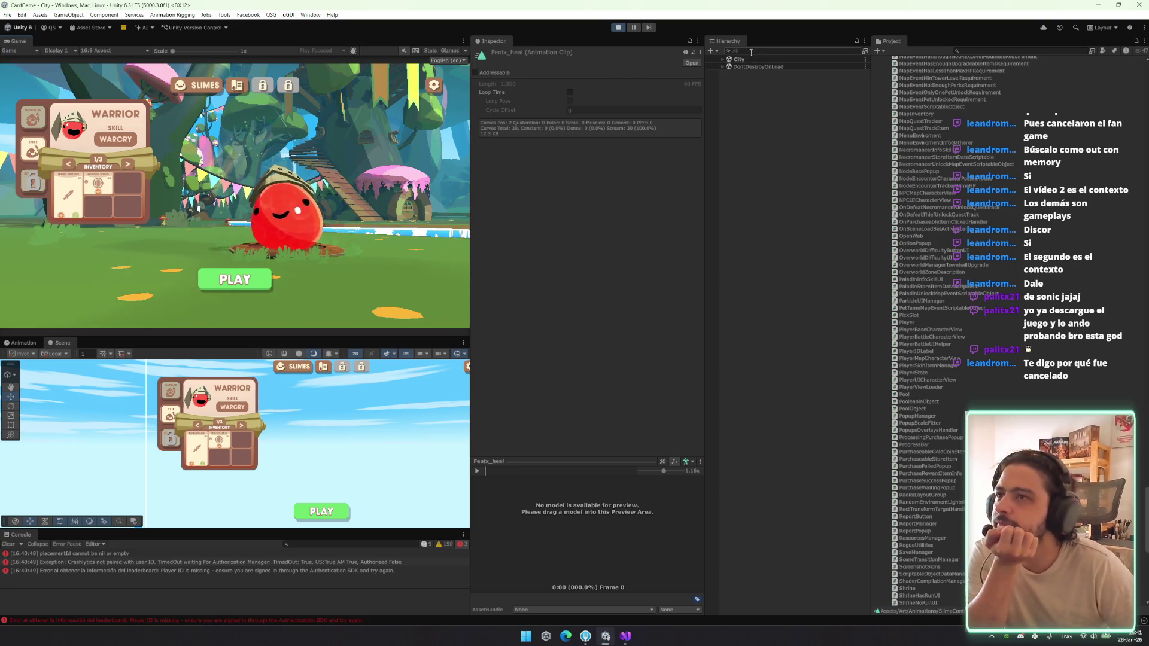
Step: Filter the Hierarchy for 'Perk' and enable StartingPerkContainer and Energies
type("Perk")
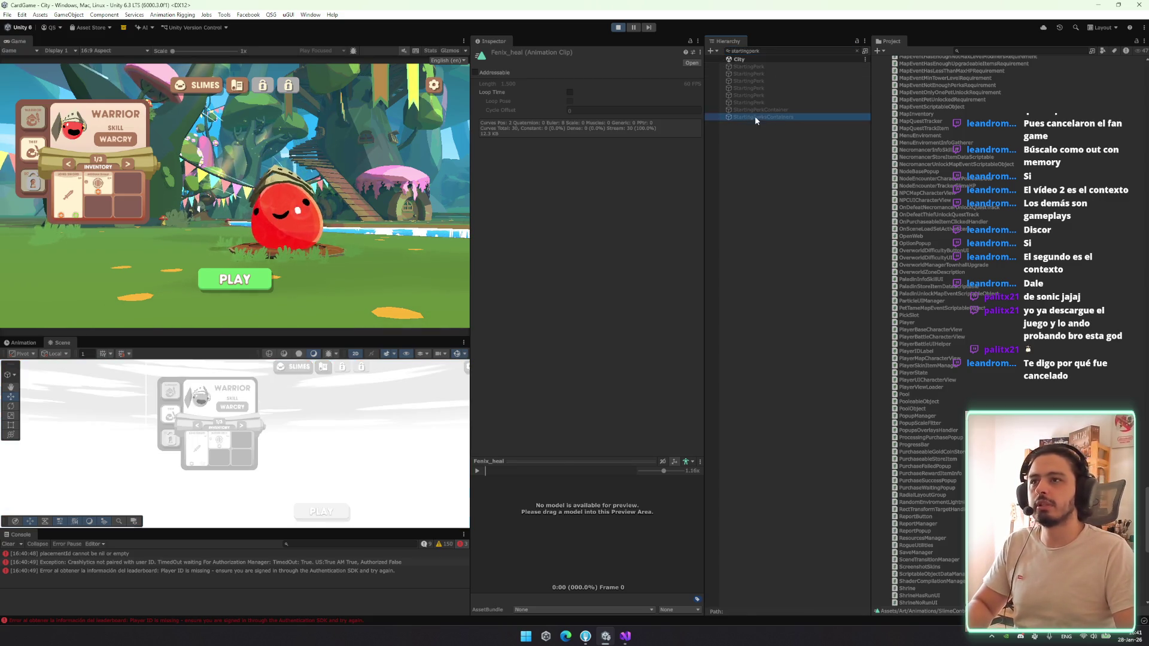
left_click(761, 109)
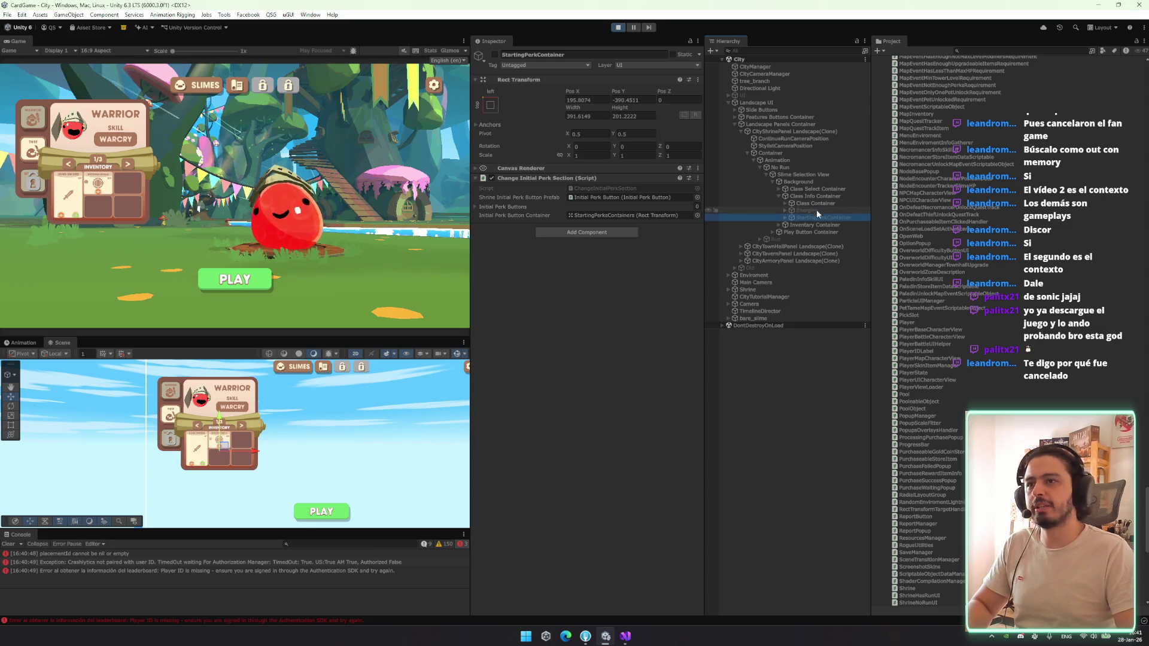
left_click(494, 54)
left_click(806, 210)
left_click(494, 55)
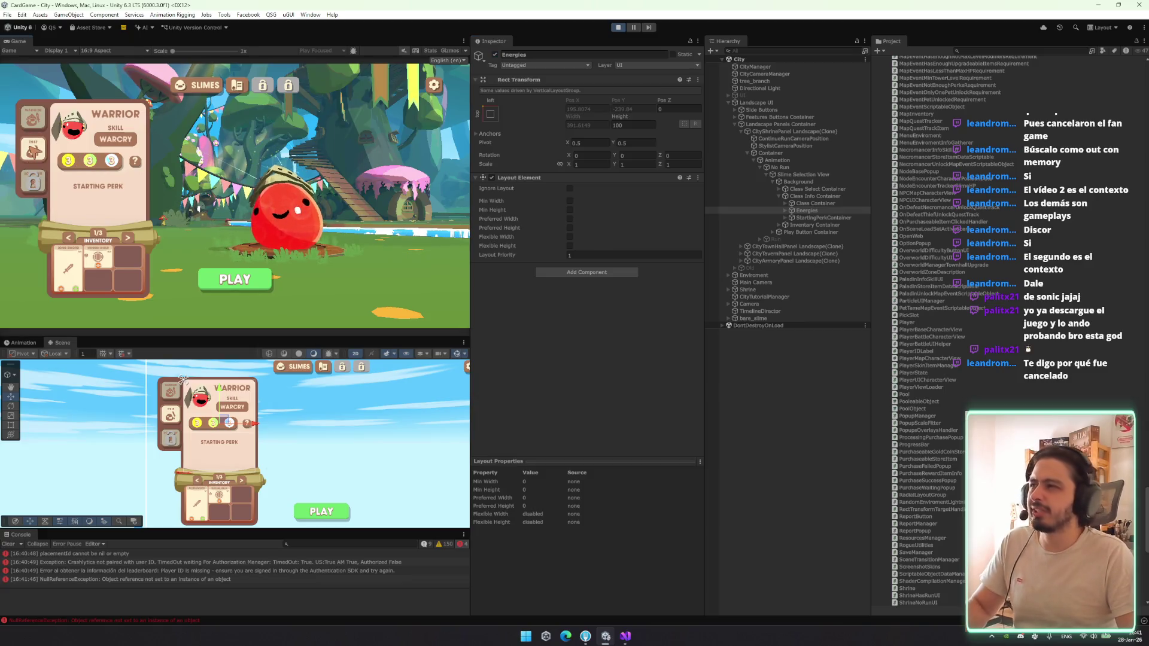
Step: Switch back and forth between classes to see how the energies and starting perk react
left_click(37, 121)
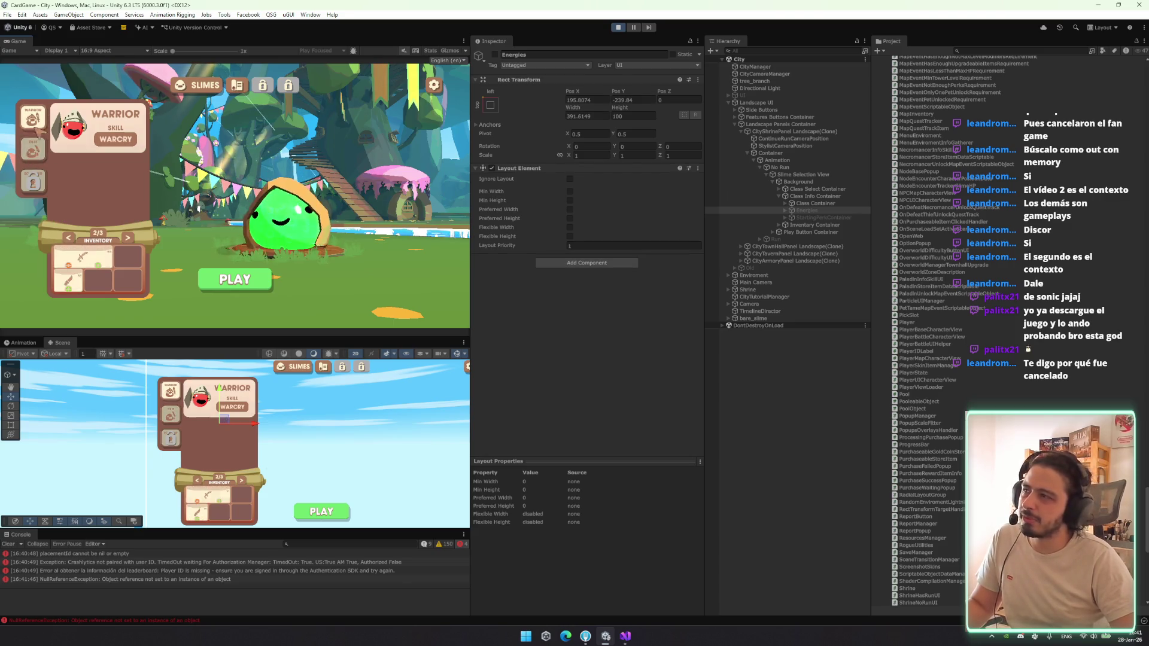
left_click(47, 145)
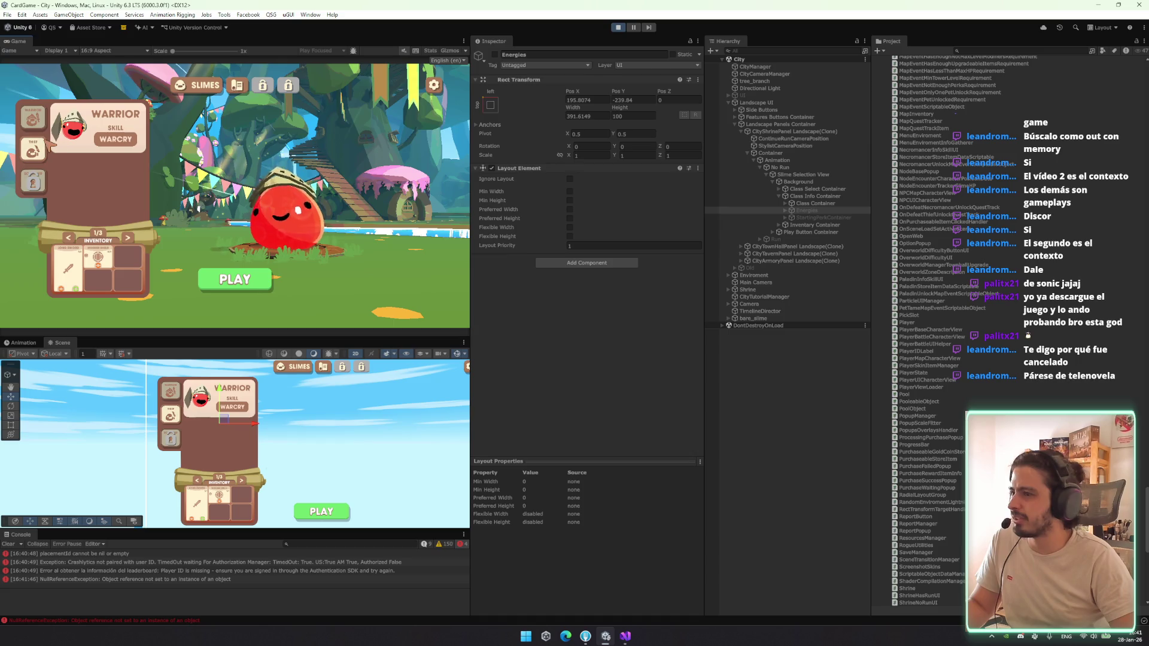
left_click(33, 117)
left_click(36, 145)
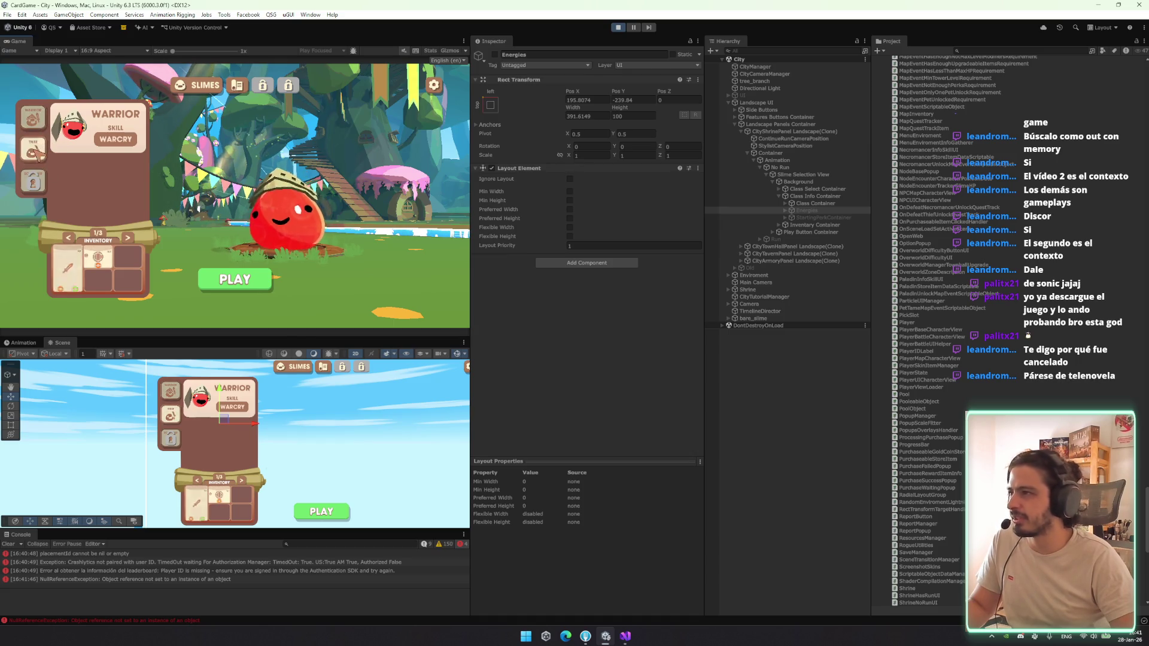
left_click(33, 118)
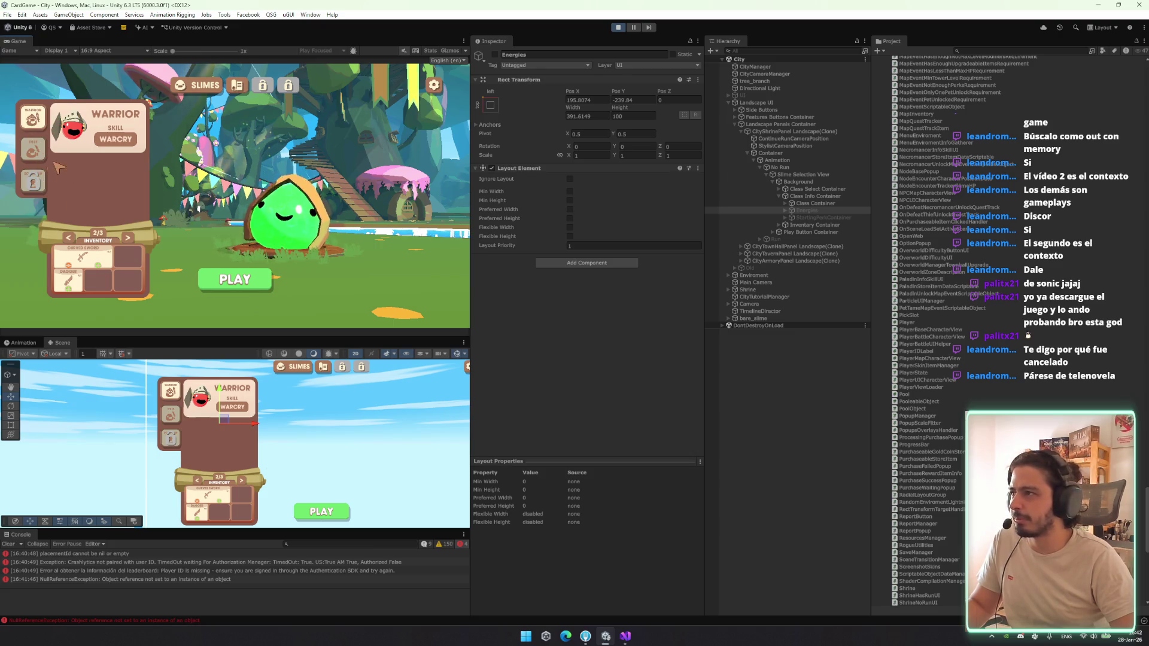
left_click(36, 147)
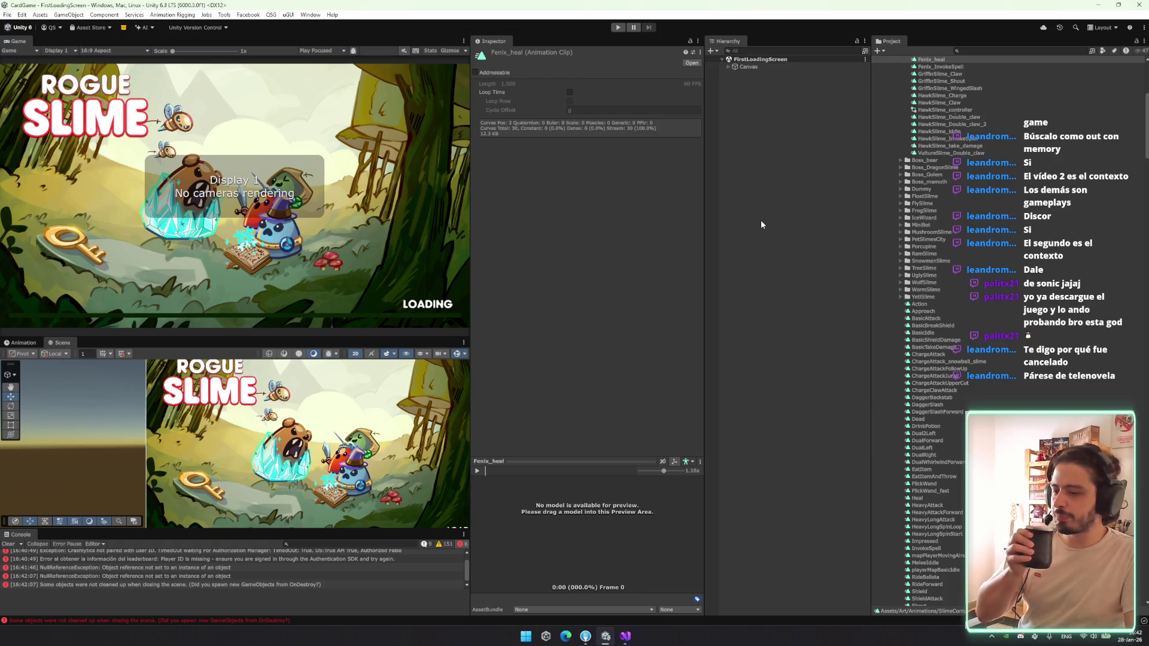
Step: Search the Project for 'shrine' and open the CityShrinePanel Landscape prefab
left_click(1005, 49)
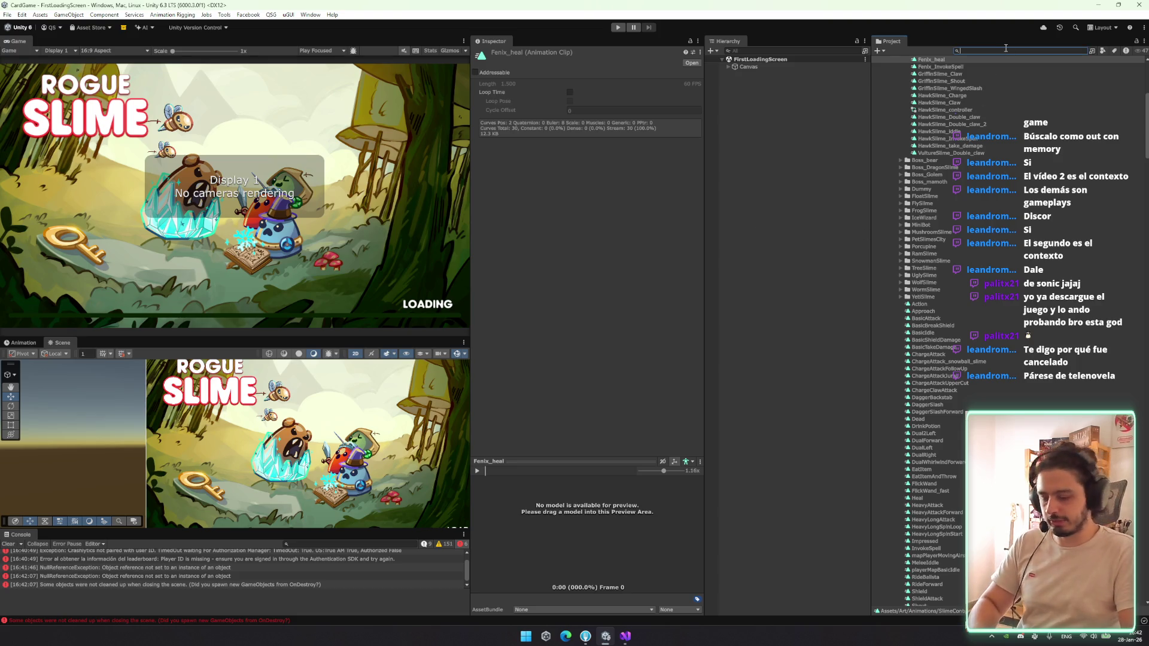
type("lass")
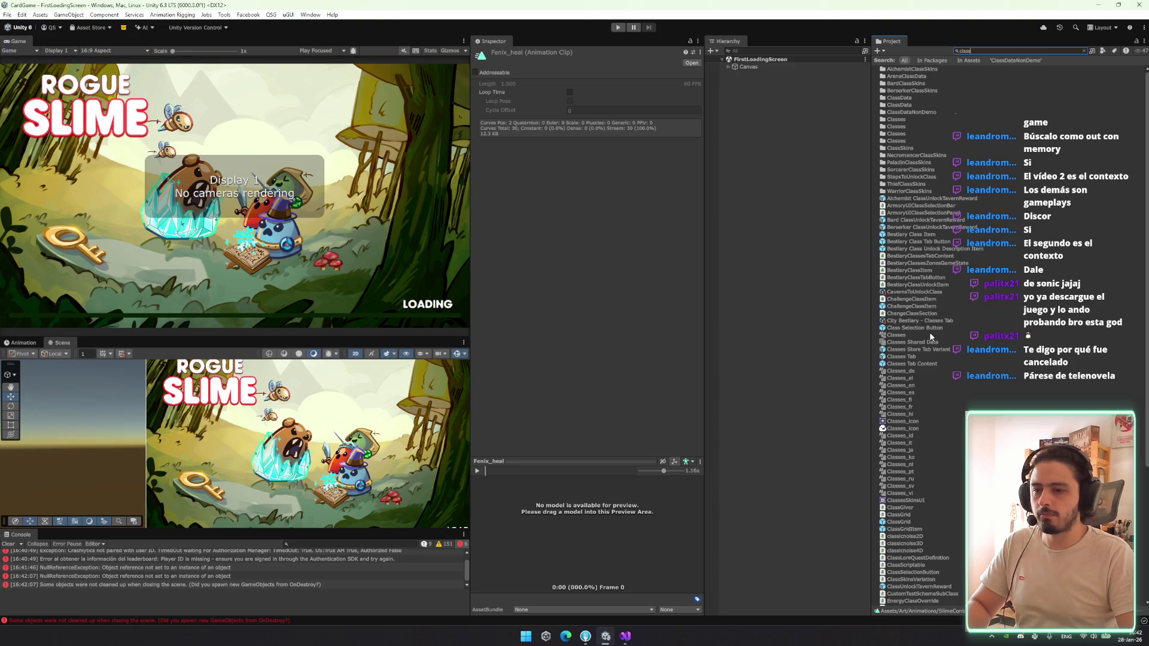
scroll(951, 316, "down", 5)
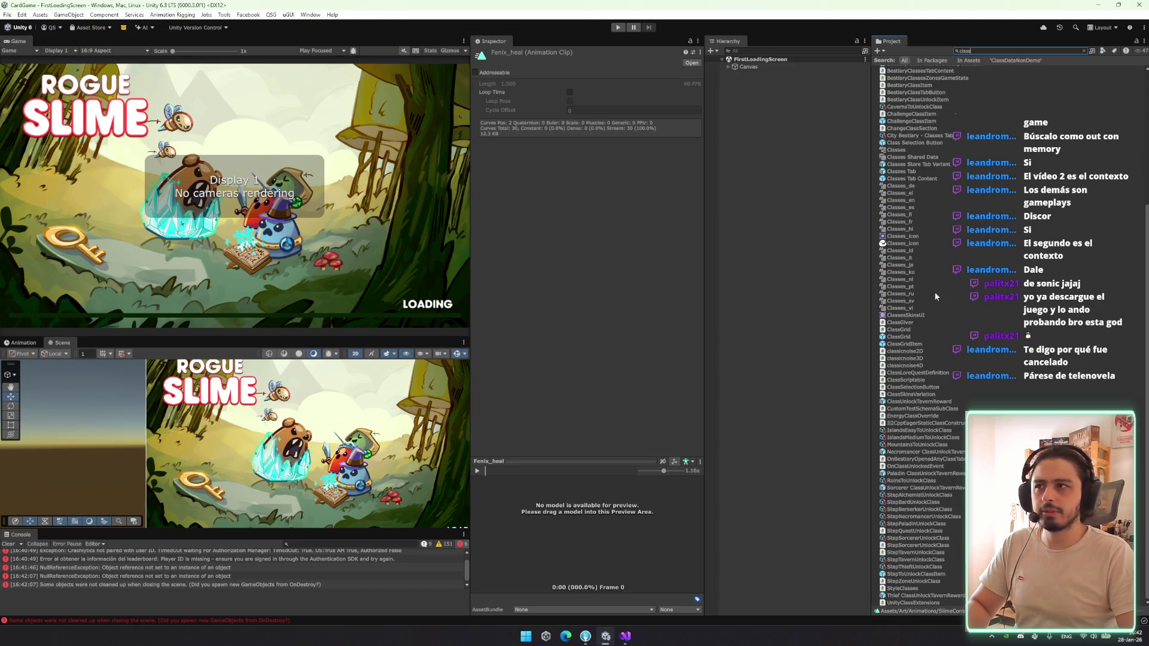
scroll(934, 292, "up", 2)
left_click(772, 213)
type("shrine")
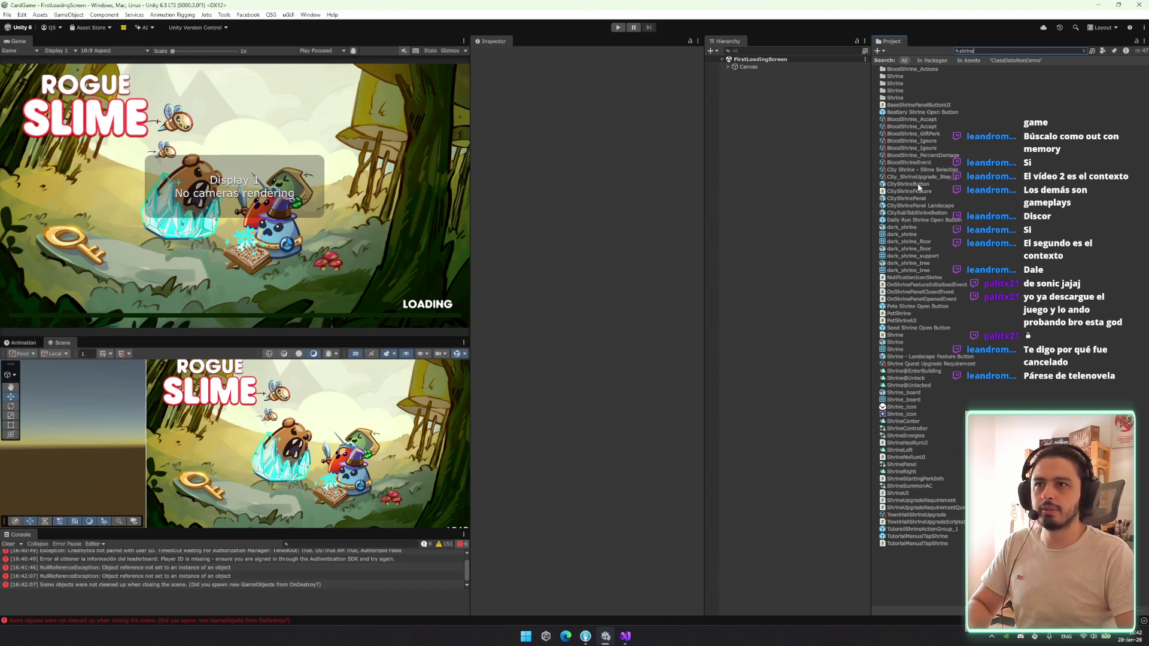
double_click(922, 207)
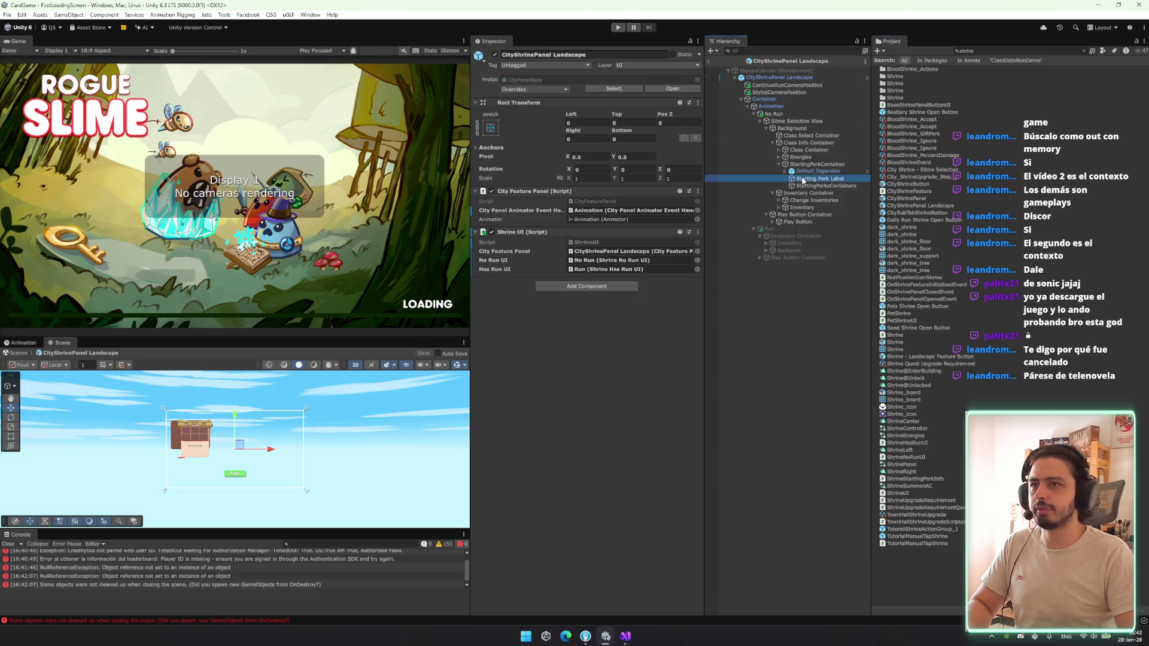
Step: Frame the Starting Perk Label in a taller Scene view and browse the containers
double_click(819, 178)
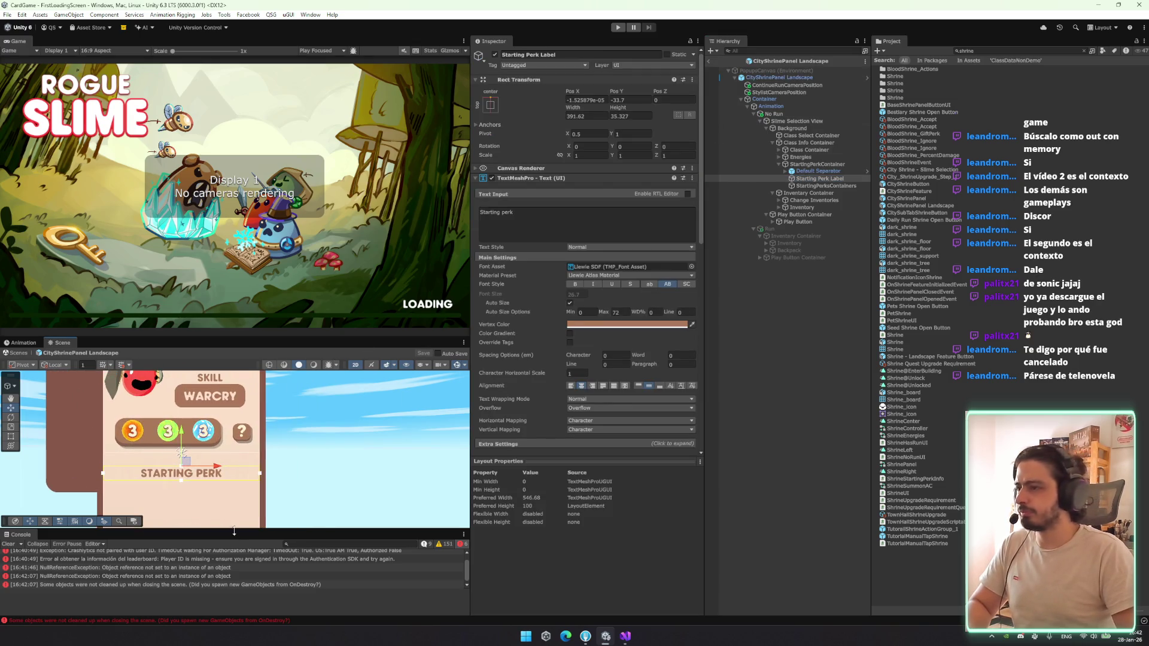
left_click_drag(236, 530, 237, 592)
key("f")
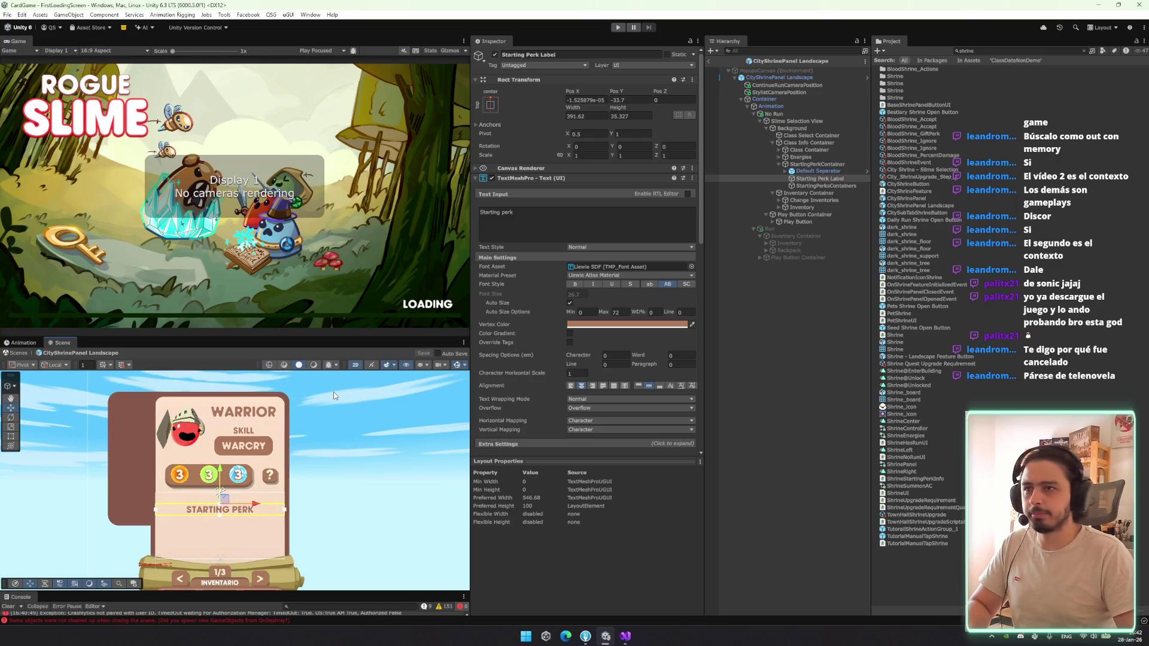
left_click(812, 165)
key("Up")
key("Up")
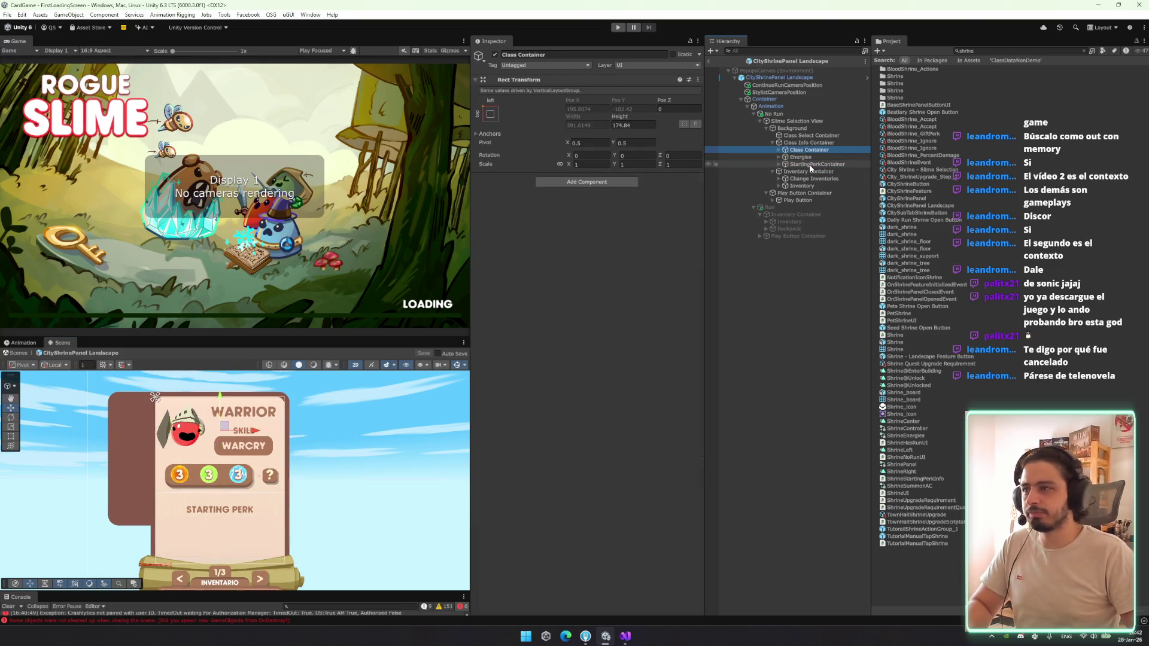
key("Down")
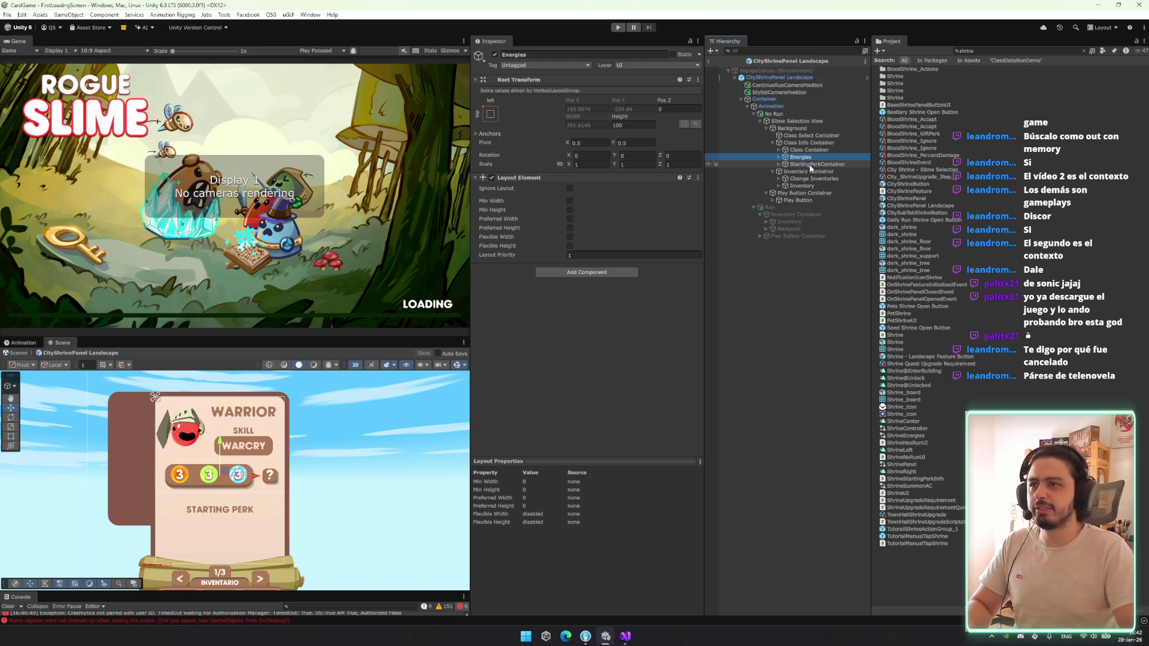
Step: Deactivate Energies, toggle Tutorial off and on, and inspect the class containers
left_click(495, 54)
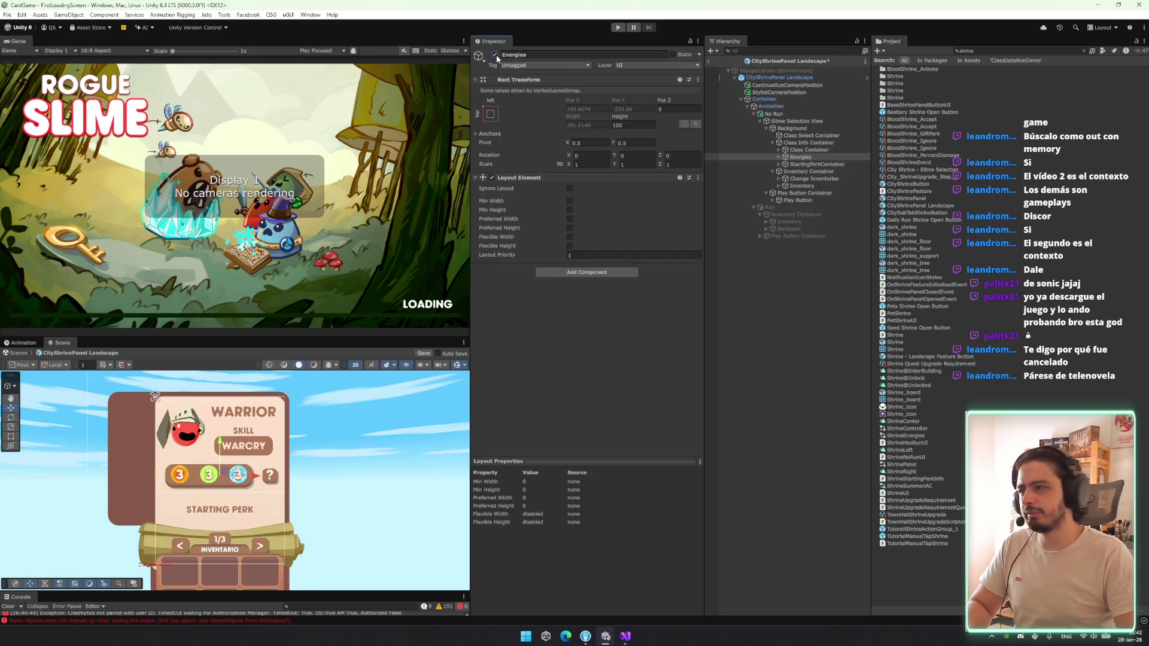
left_click(779, 157)
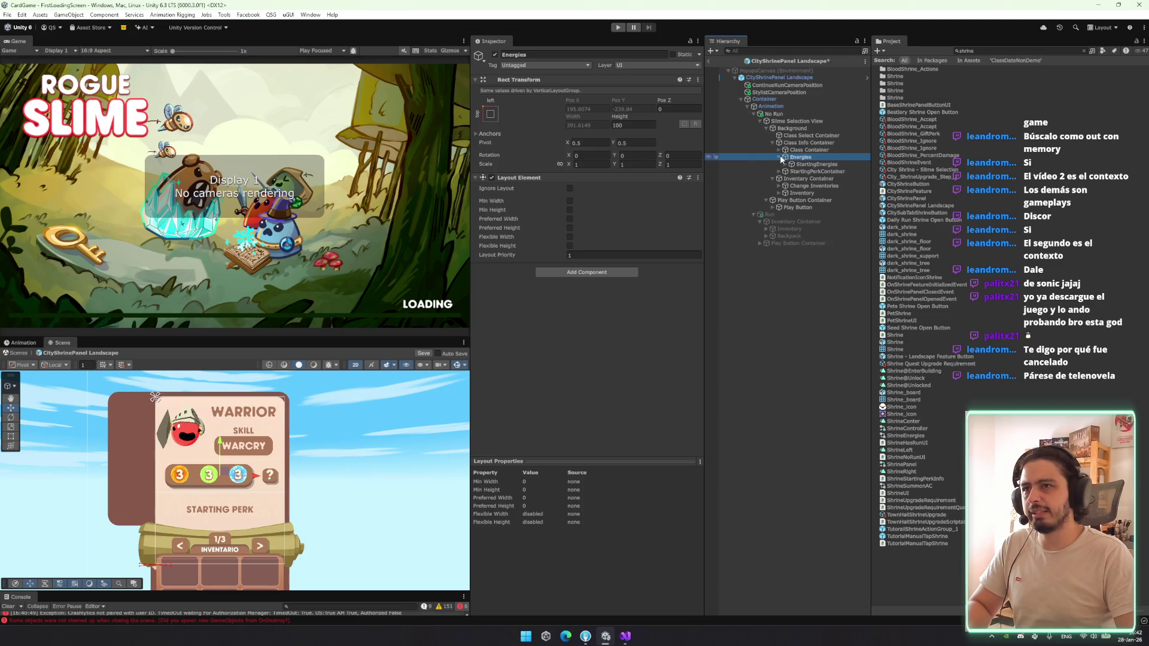
left_click(786, 164)
left_click(812, 178)
left_click(495, 54)
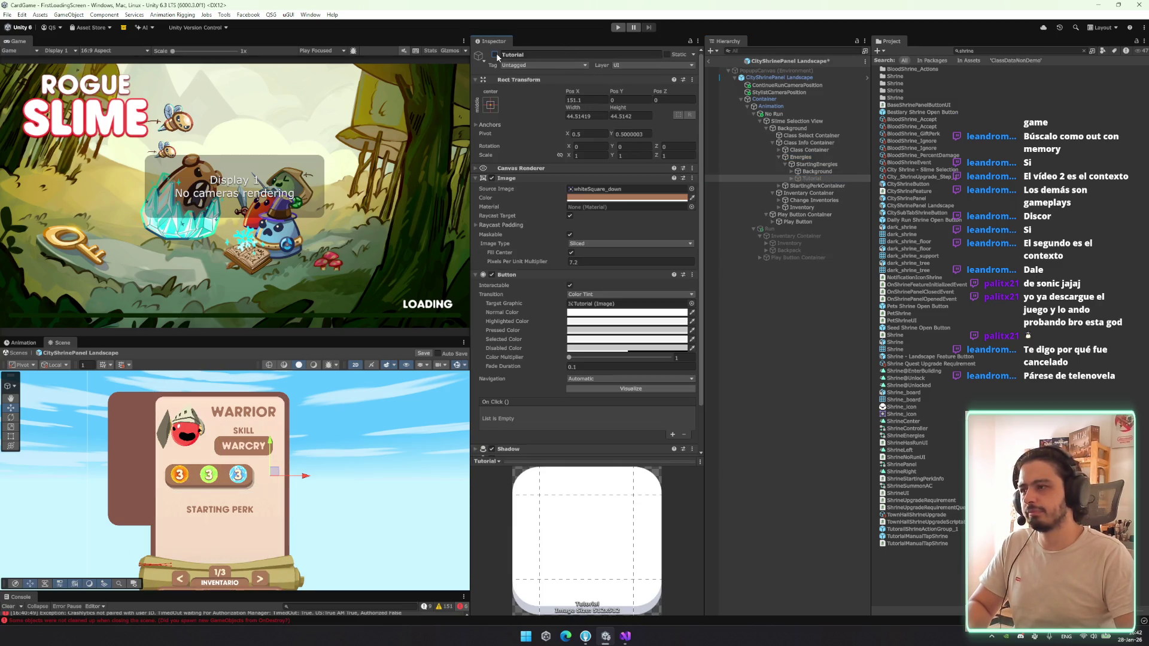
left_click(494, 54)
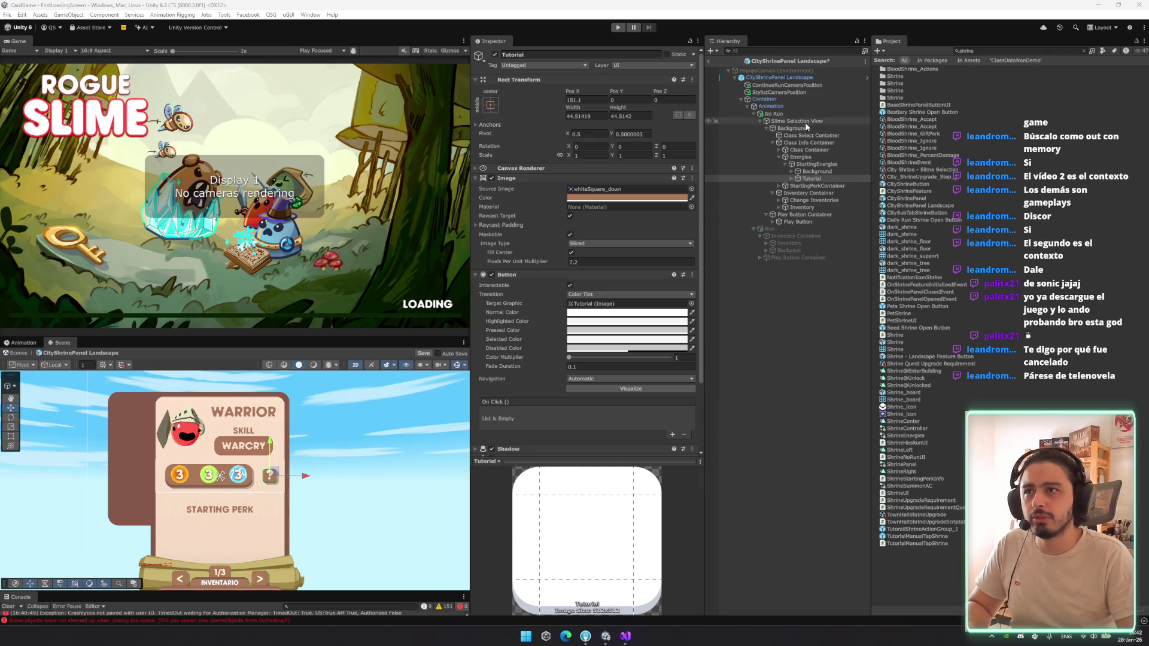
left_click(808, 150)
left_click(811, 135)
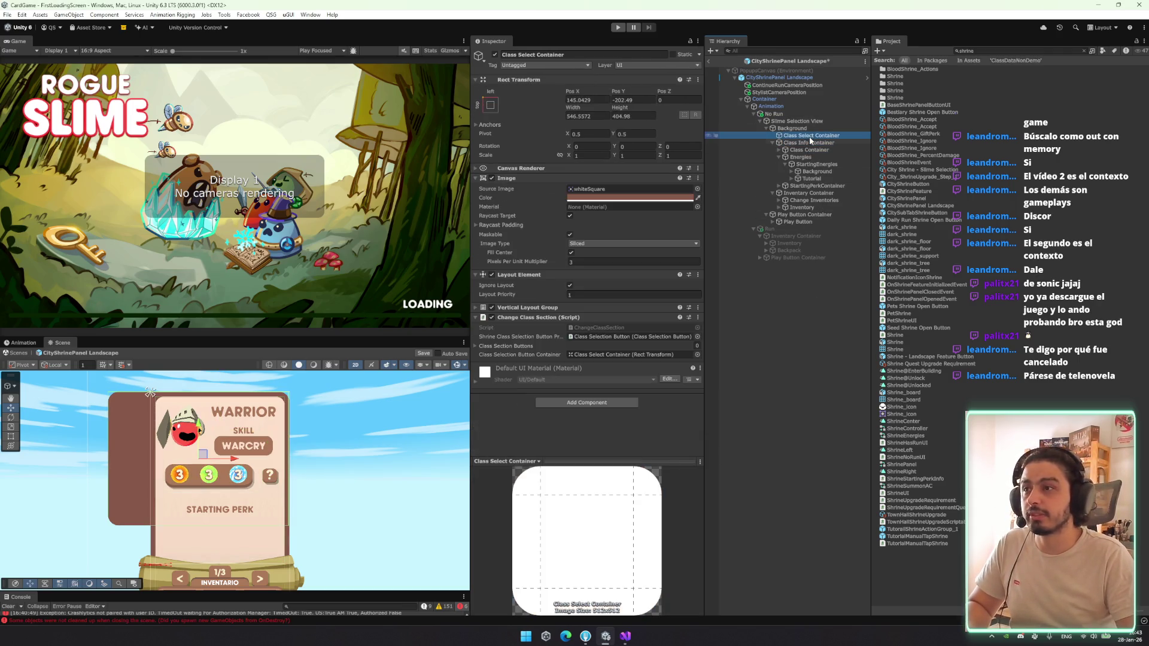
left_click(602, 337)
Step: Copy the Class Selection Button's Pressed Color into its Disabled and Highlighted colours
scroll(932, 478, "down", 3)
left_click(932, 495)
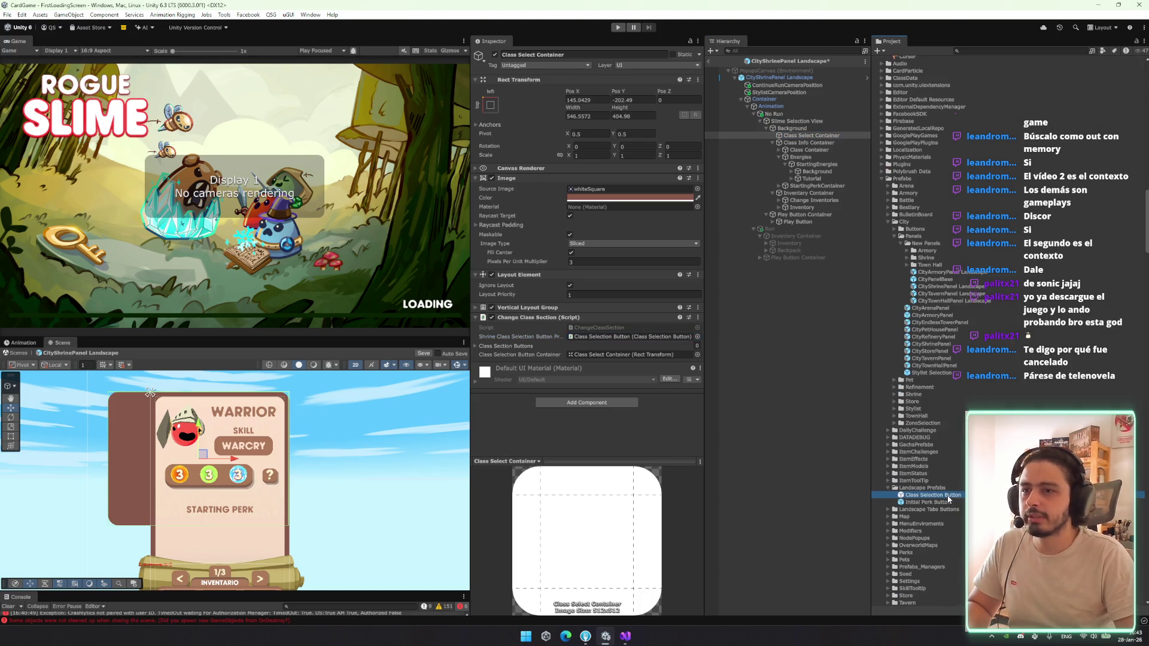
right_click(578, 408)
left_click(600, 413)
right_click(595, 425)
left_click(599, 411)
right_click(592, 400)
left_click(607, 407)
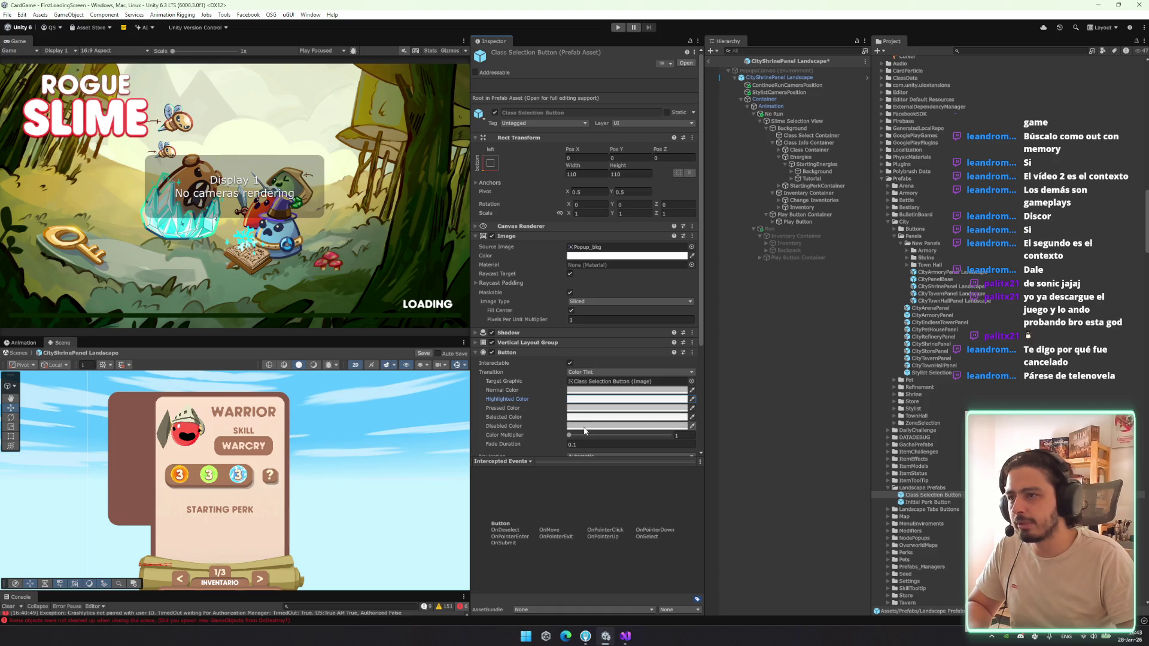
left_click(574, 425)
left_click(681, 327)
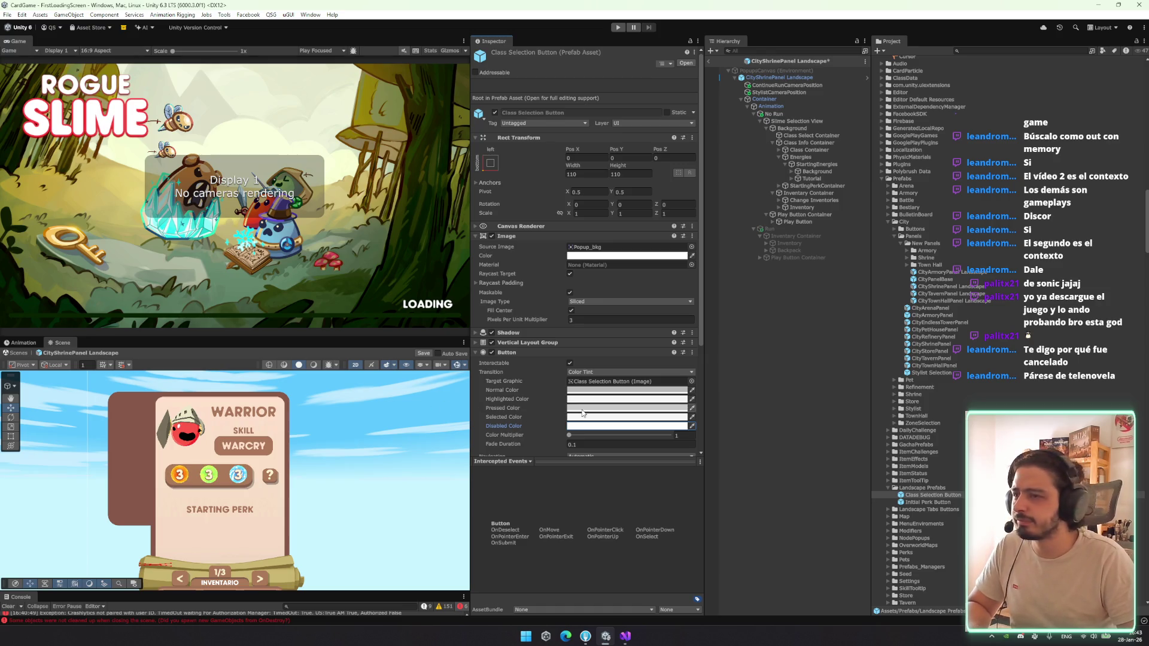
Step: Save the shrine panel prefab, then select Class Container and Energies
key("ctrl+s")
scroll(530, 387, "down", 4)
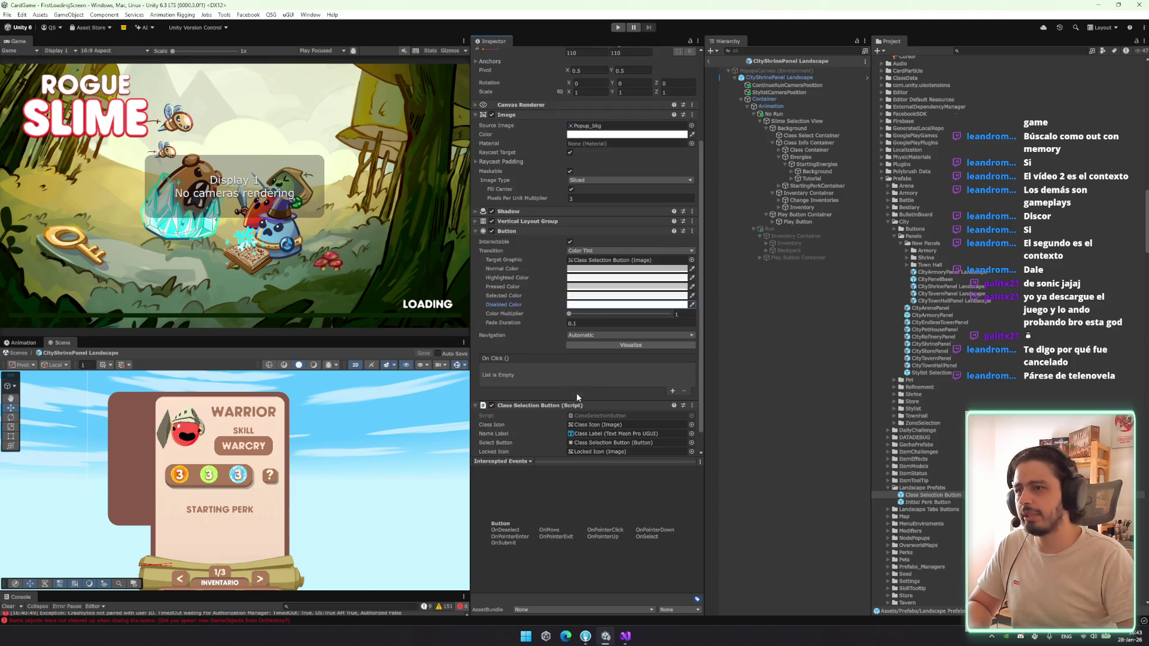
left_click(754, 368)
left_click(818, 152)
left_click(817, 157)
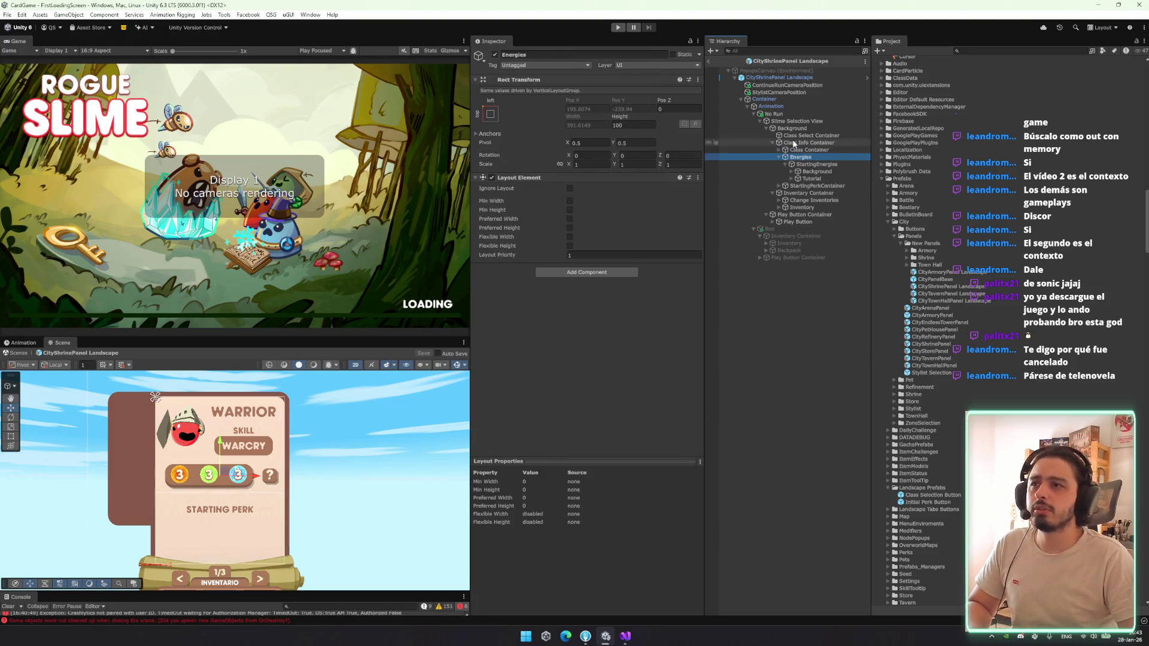
Step: Exit the prefab to FirstLoadingScreen, enter Play mode with Ctrl+P, and press PLAY in the menu
left_click(808, 300)
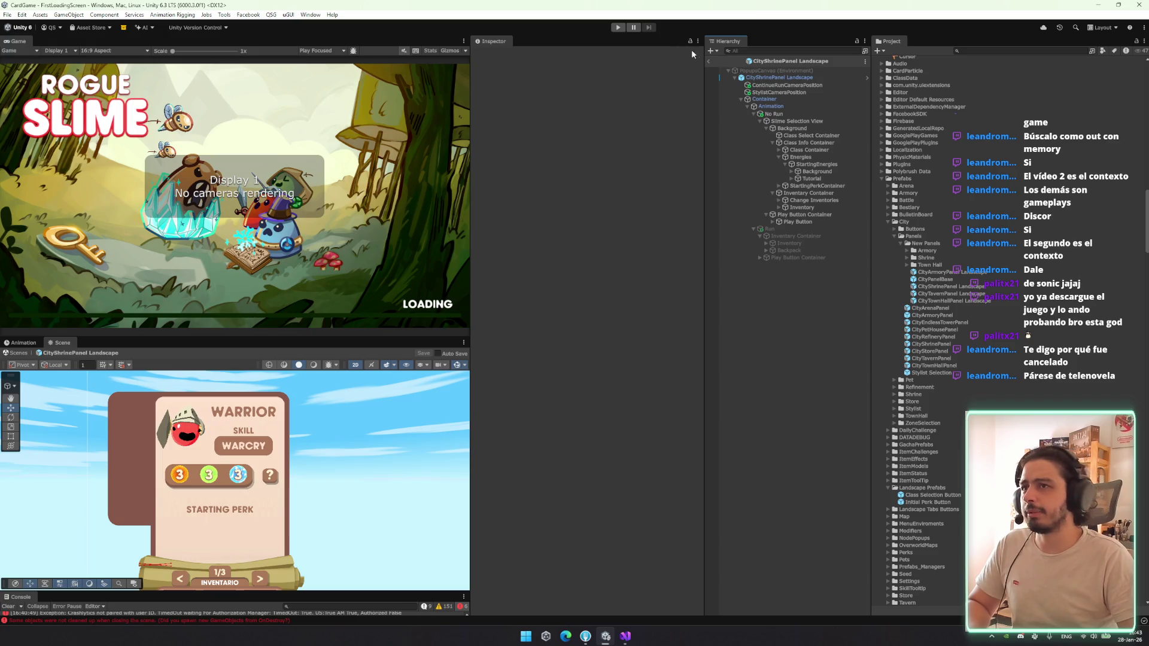
left_click(707, 62)
key("ctrl+p")
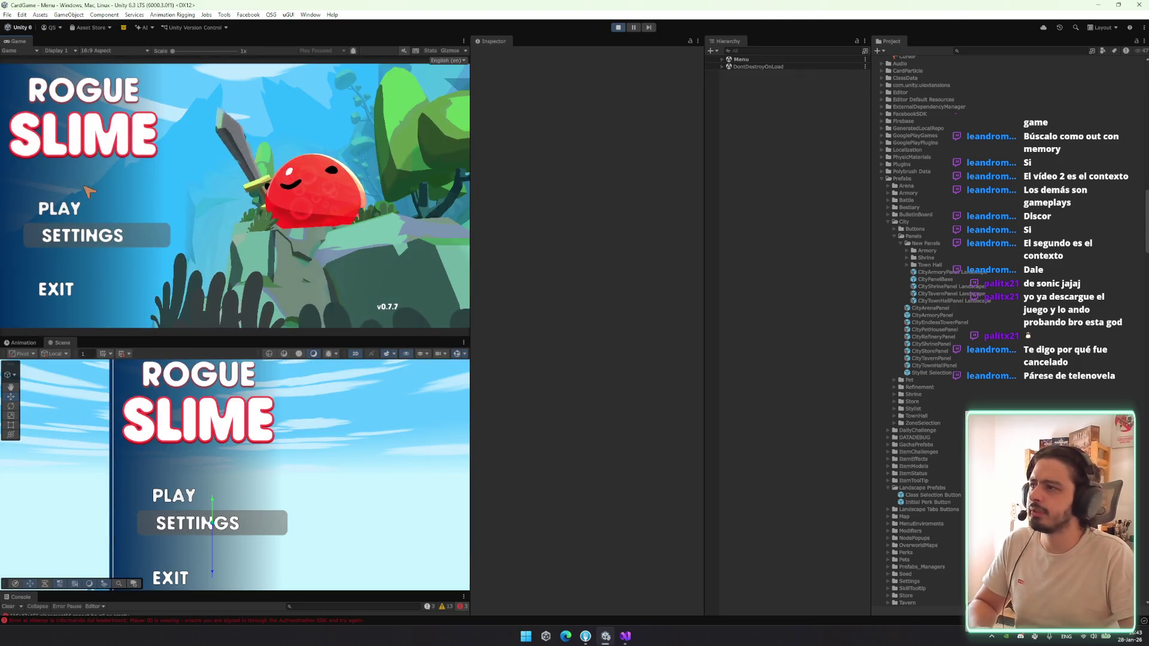
left_click(87, 207)
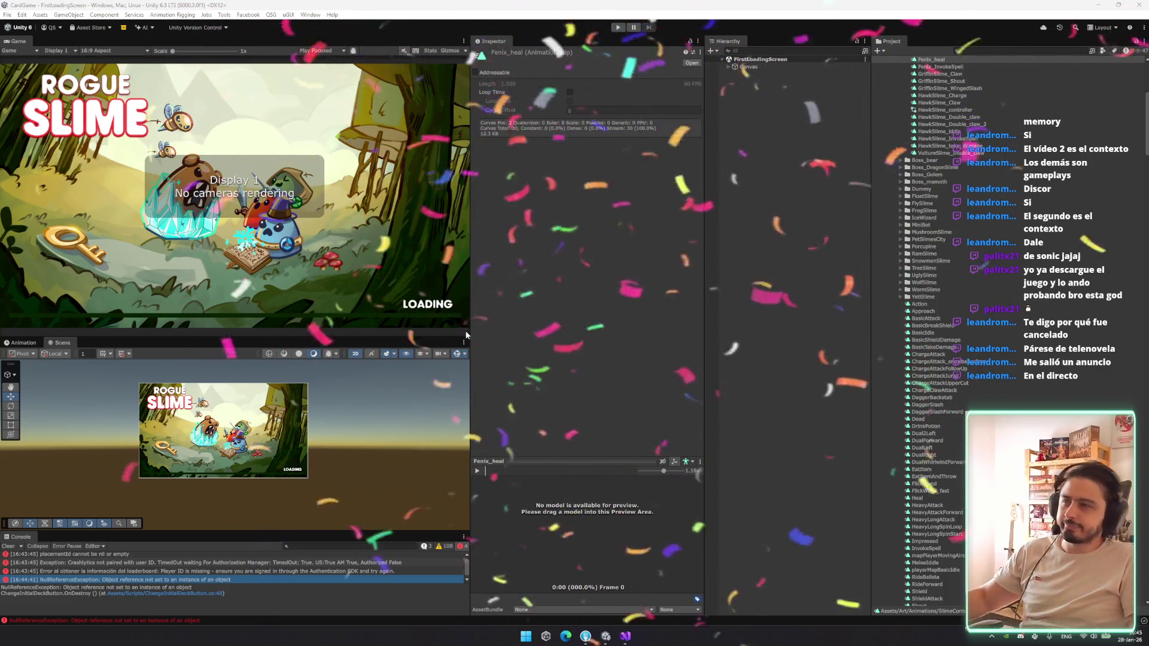
Step: Filter the Project window by typing 'shrine' in its search field
left_click(969, 52)
type("shrine")
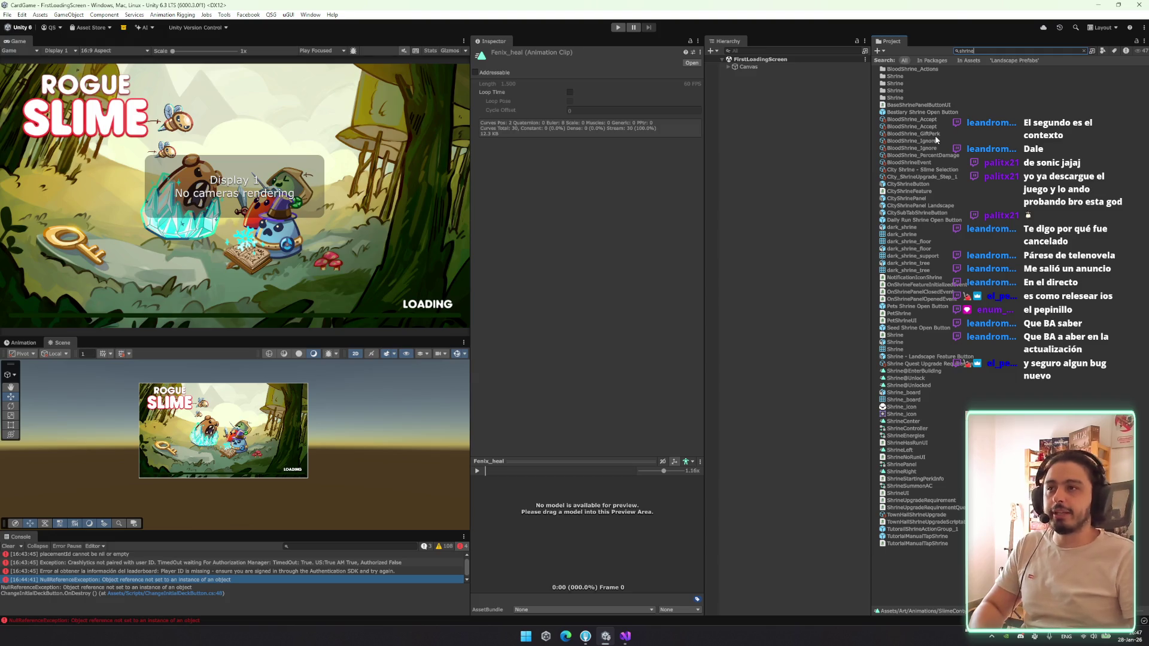
Step: Reopen the CityShrinePanel Landscape prefab, then exit it back to the scene
double_click(927, 206)
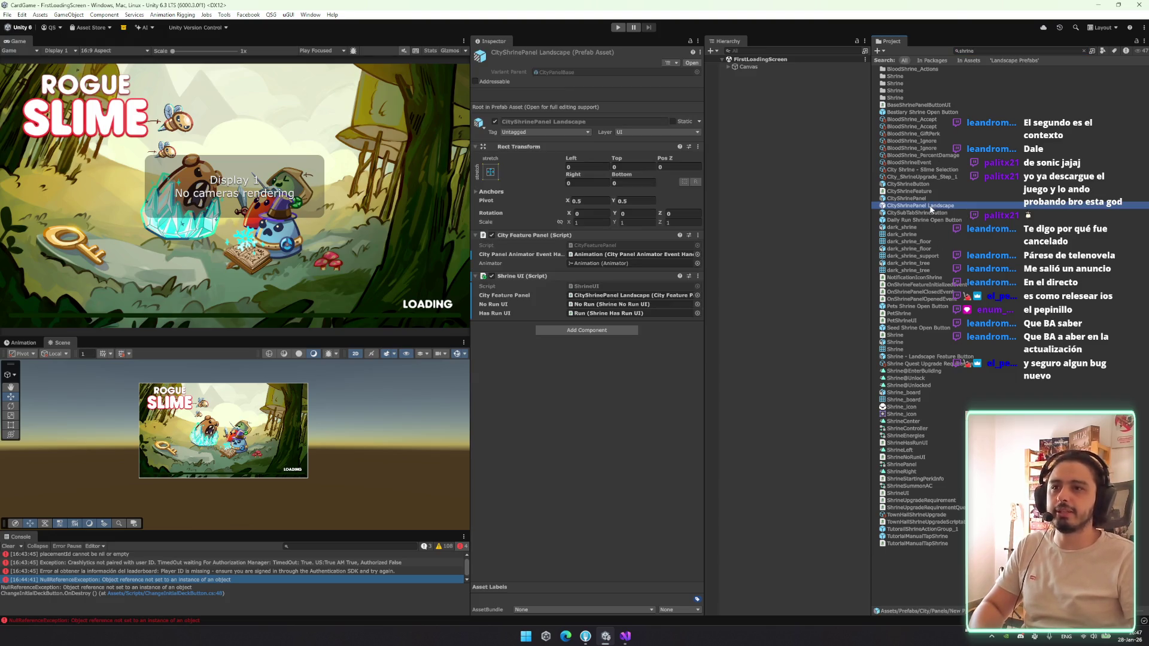
left_click_drag(261, 466, 255, 448)
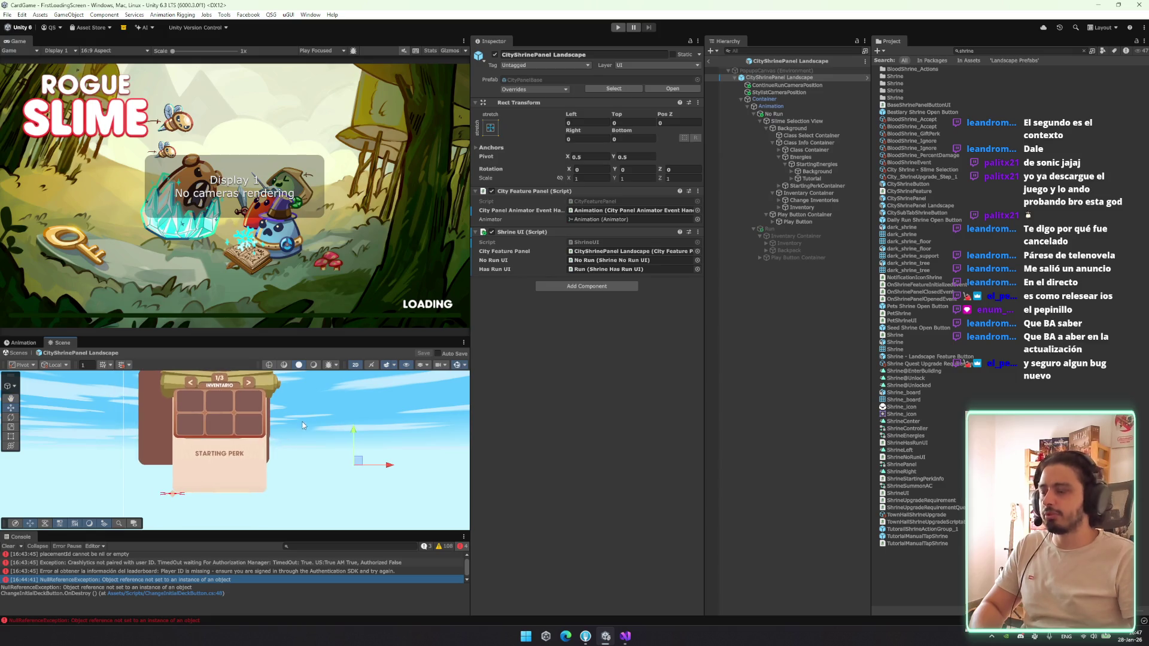
left_click(765, 435)
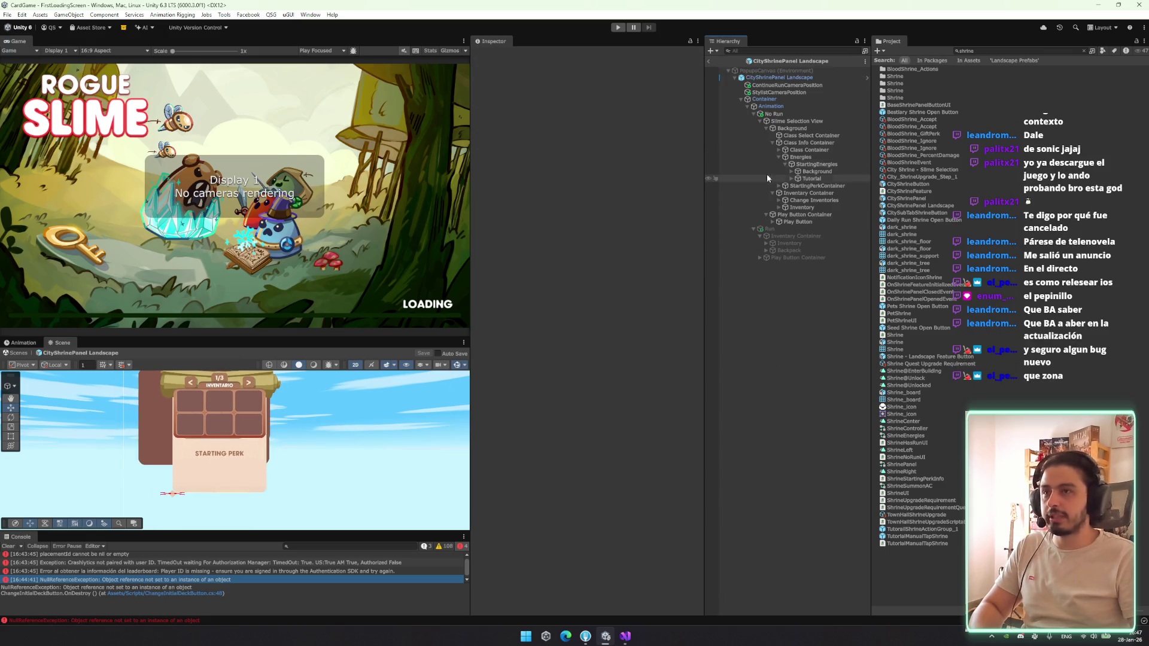
left_click(707, 61)
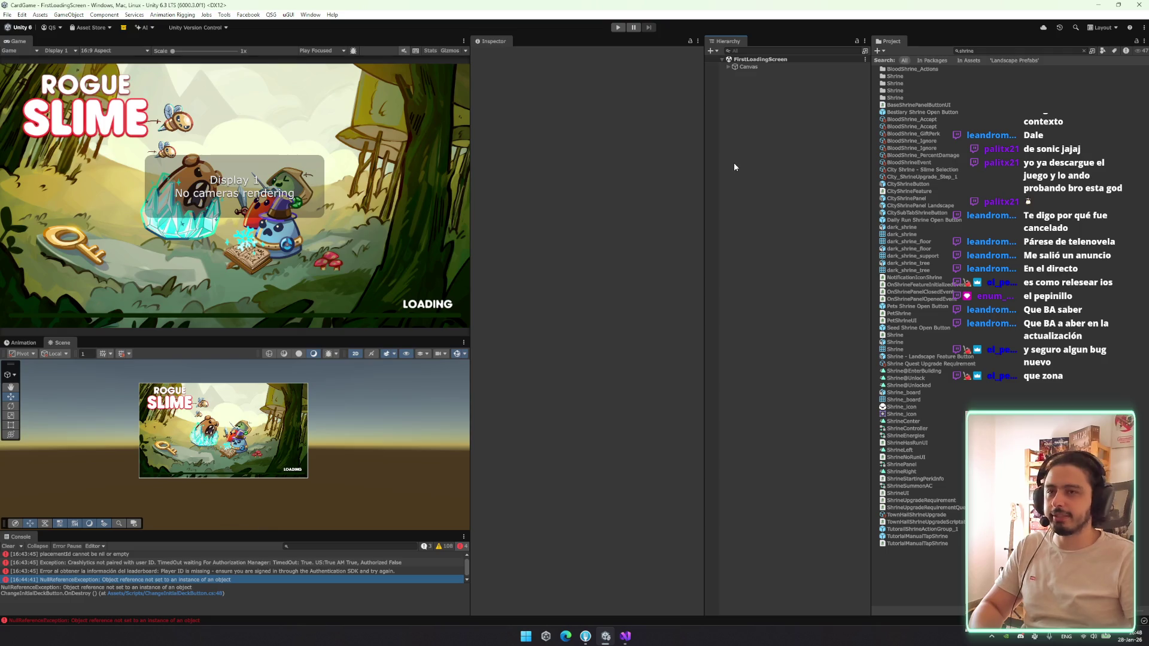
Step: Load the City scene from the Alt+S scene list and close the list
key("alt+s")
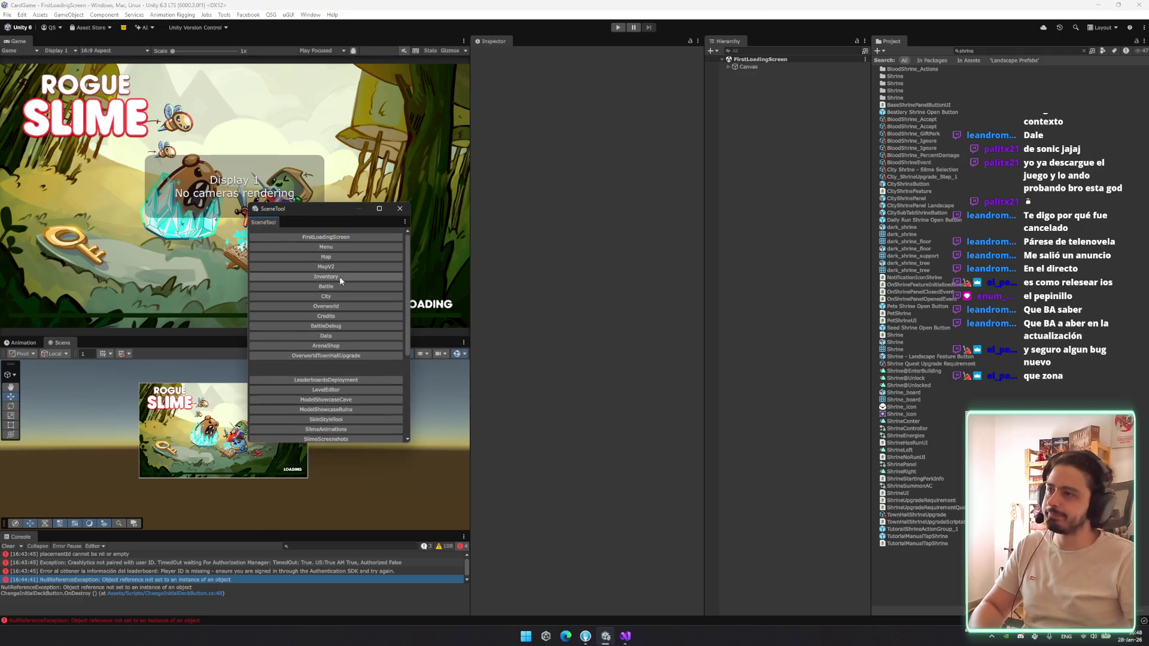
left_click(325, 296)
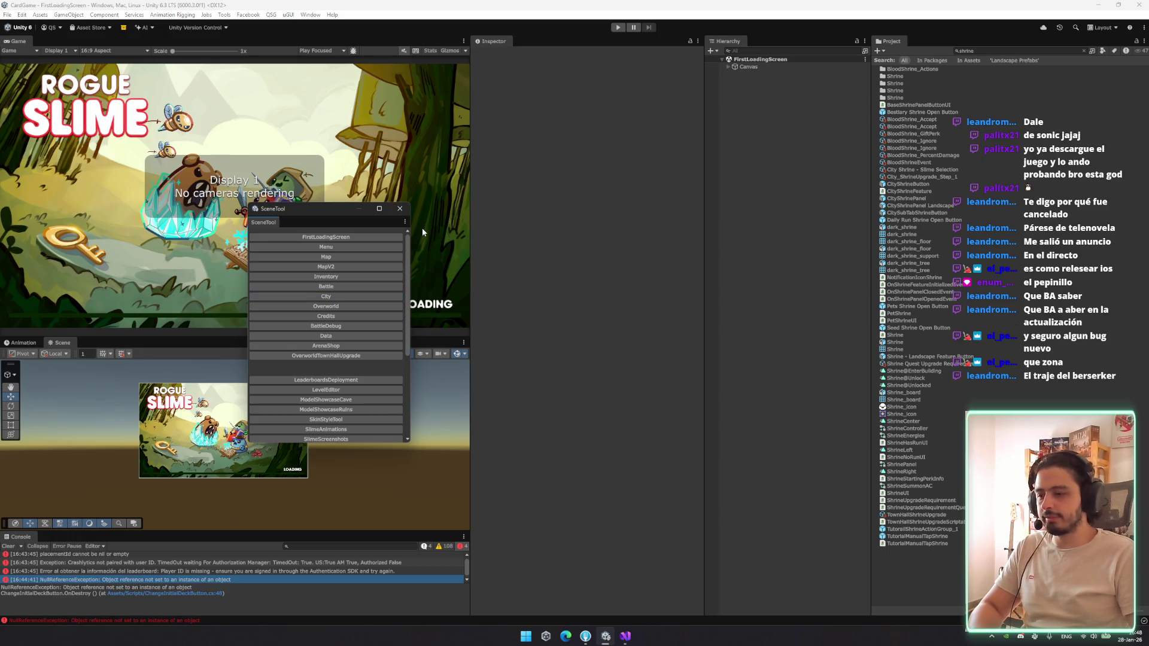
left_click(344, 296)
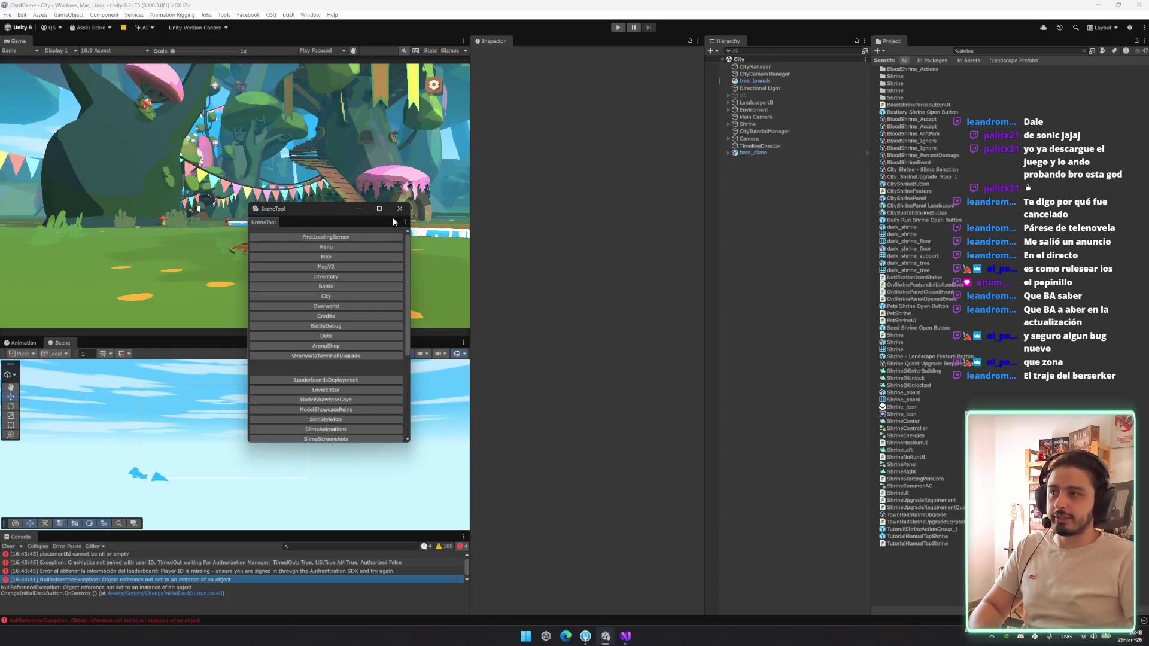
left_click(400, 208)
left_click(728, 138)
Step: Browse the City scene hierarchy from CityTutorialManager past Landscape UI, Shrine and Camera
left_click(764, 132)
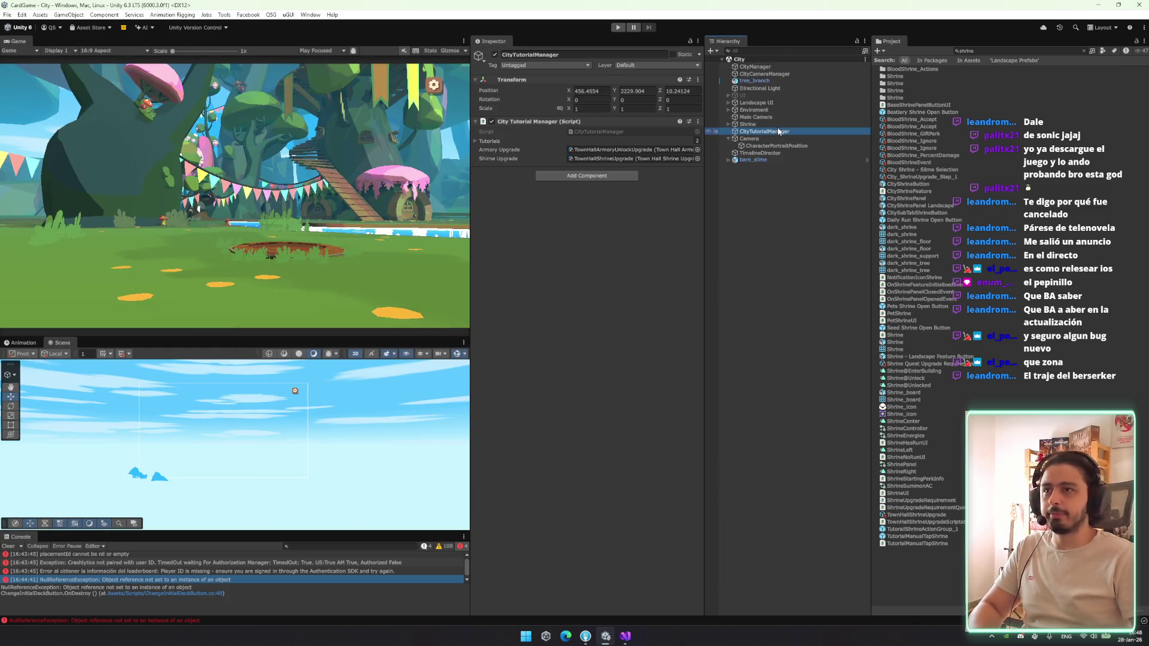
key("Up")
key("Up")
key("Up")
key("Right")
key("Down")
key("Down")
key("Left")
key("Left")
key("Down")
key("Down")
key("Down")
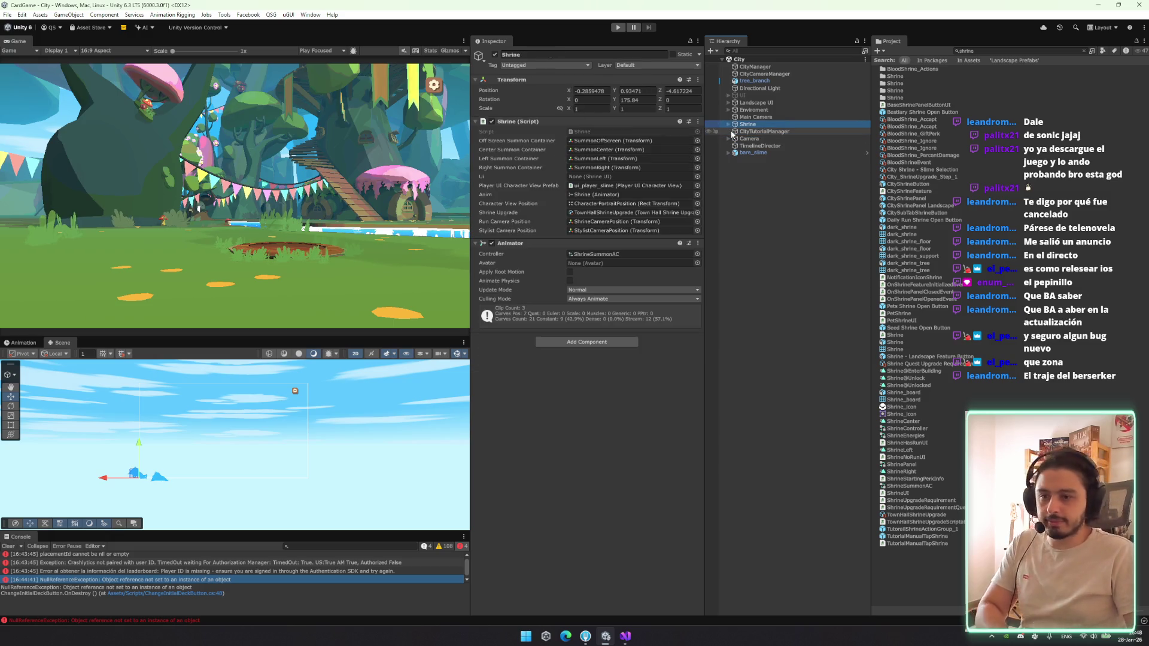
key("Down")
key("Down")
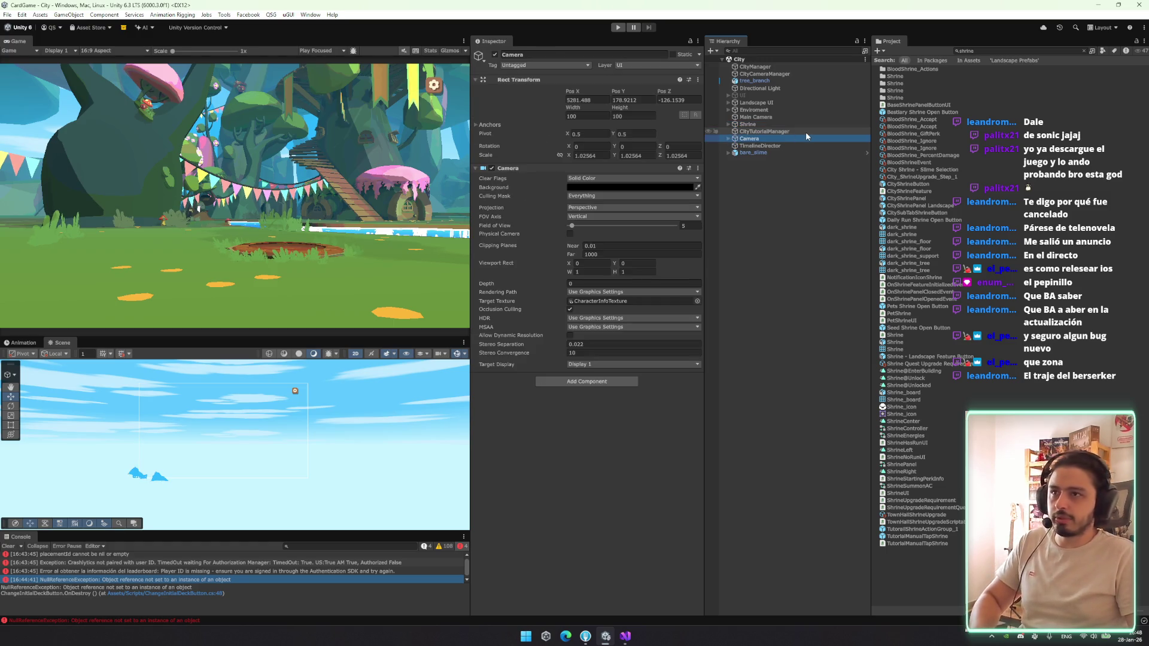
Step: Expand Landscape UI and drop the CityShrinePanel Landscape prefab into Landscape Panels Container
left_click(794, 110)
left_click(796, 103)
key("Right")
key("Down")
key("Down")
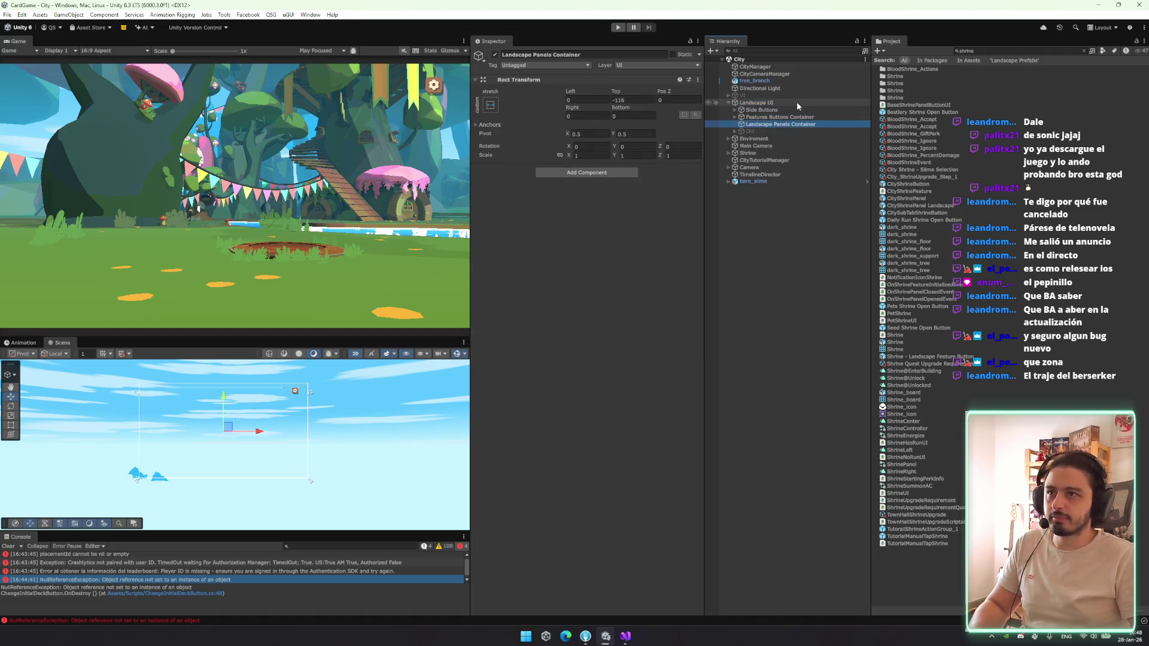
key("Right")
key("Left")
key("Left")
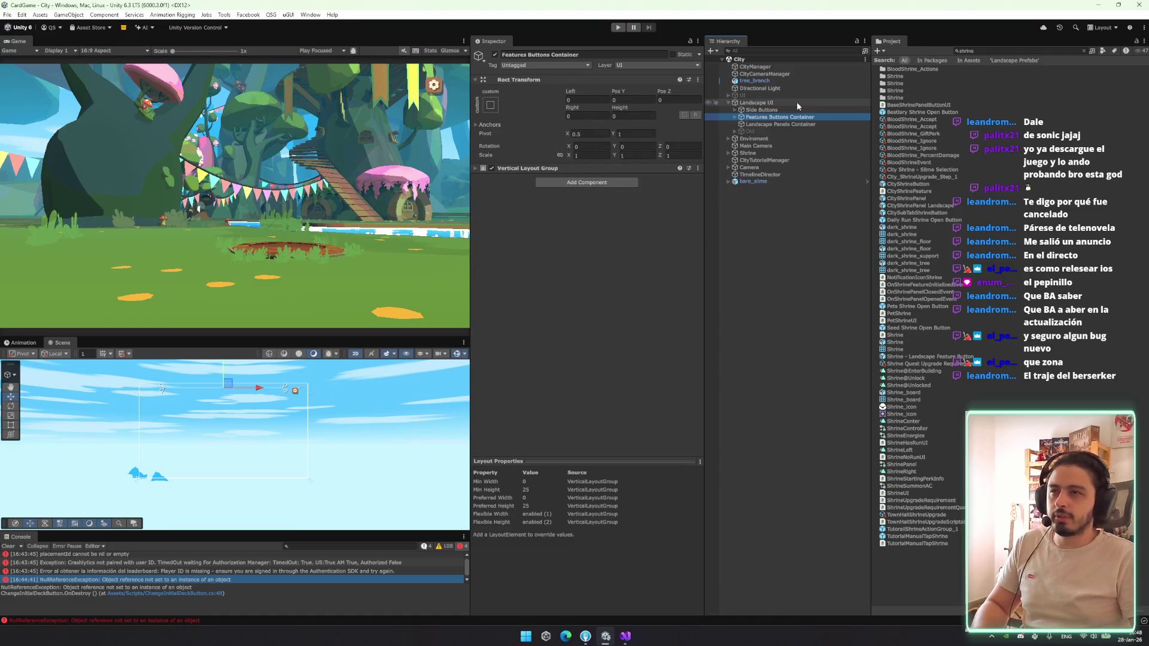
key("Down")
key("Down")
key("Down")
key("Up")
key("Down")
left_click_drag(889, 206, 768, 126)
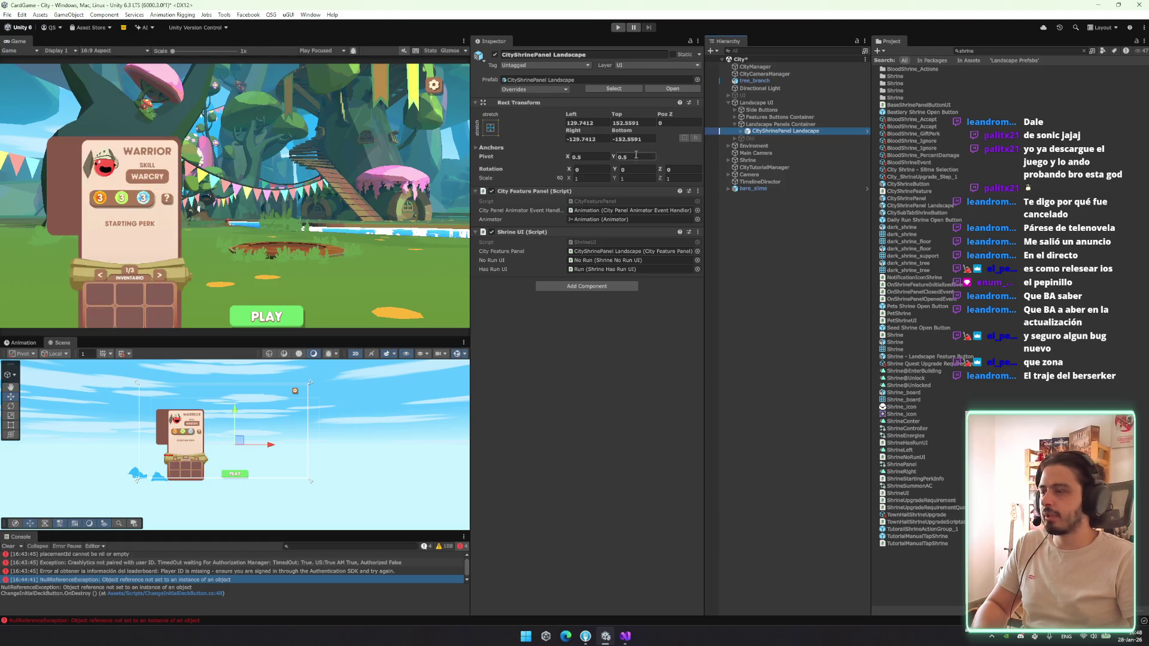
Step: Set the shrine panel's anchor preset to stretch-stretch so it fills its parent
left_click(490, 129)
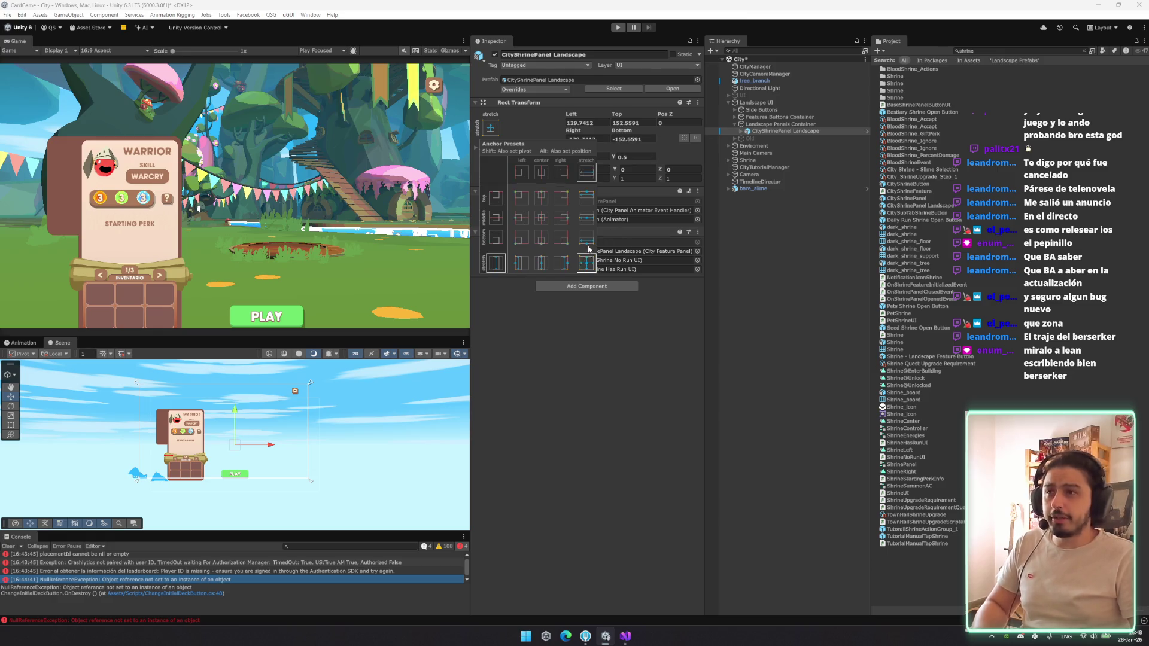
left_click(587, 263, "alt+shift")
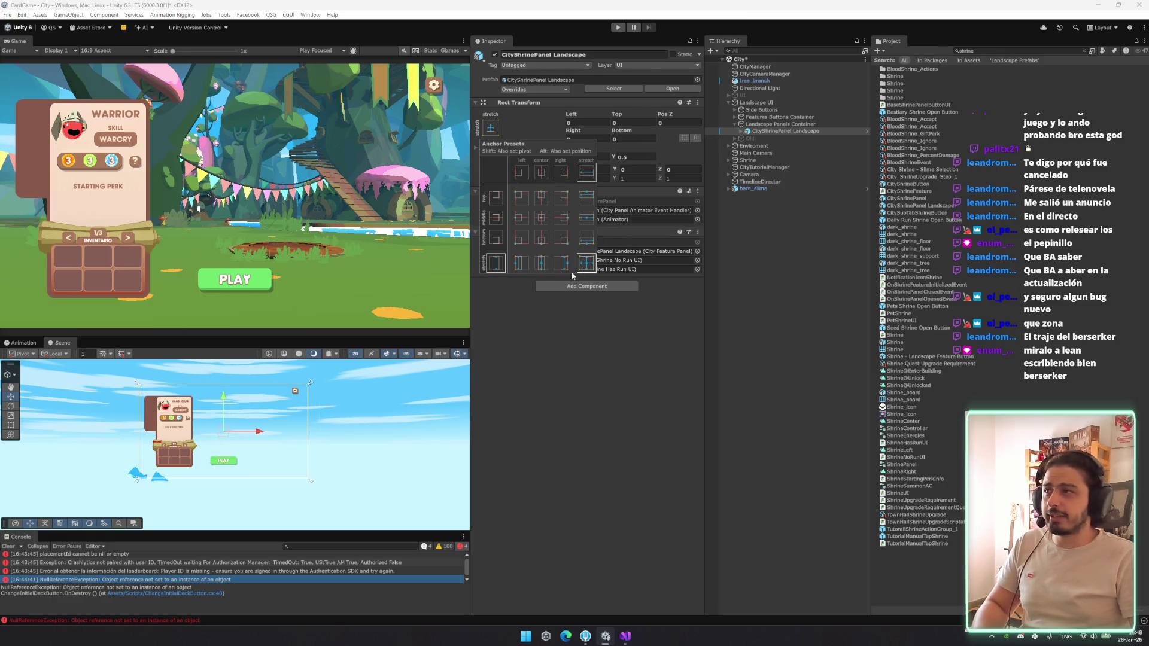
left_click(835, 130)
Step: Expand Container > Animation > No Run > Slime Selection View and select Background
key("Right")
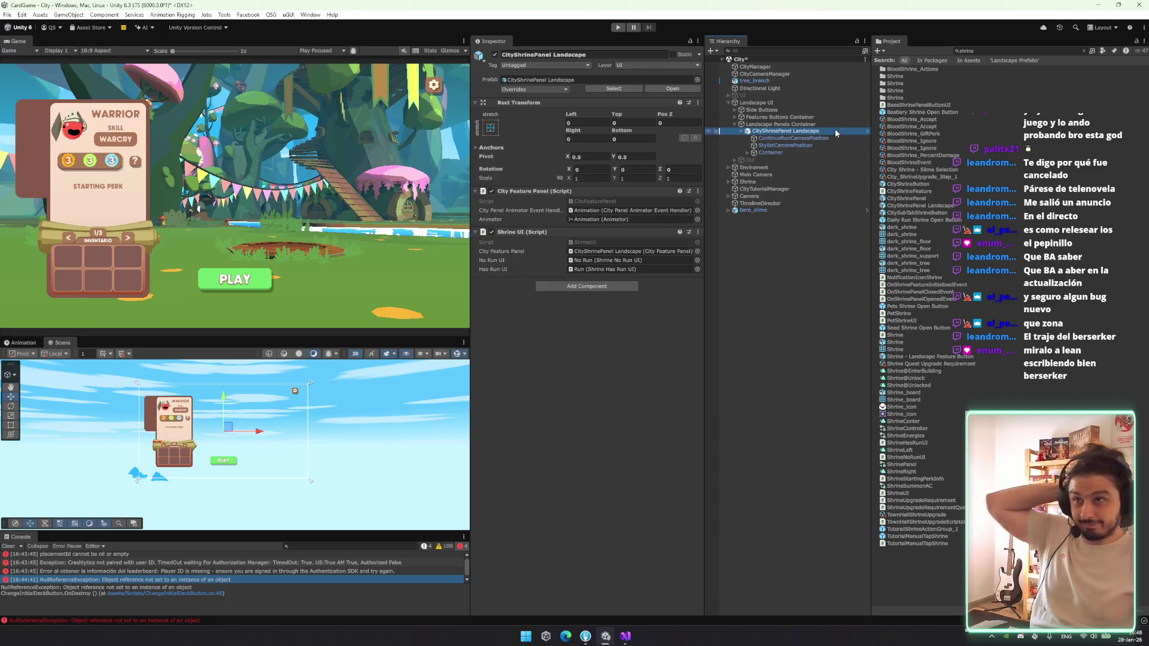
key("Down")
key("Down")
key("Down")
key("Right")
key("Down")
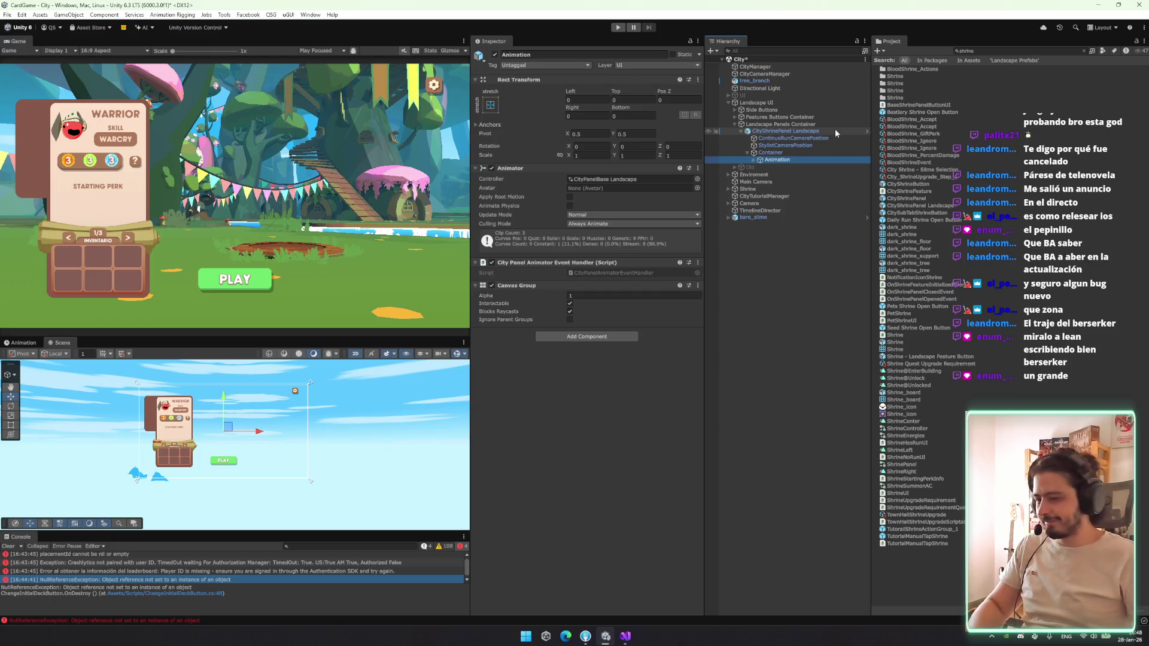
key("Right")
key("Down")
key("Right")
key("Down")
key("Up")
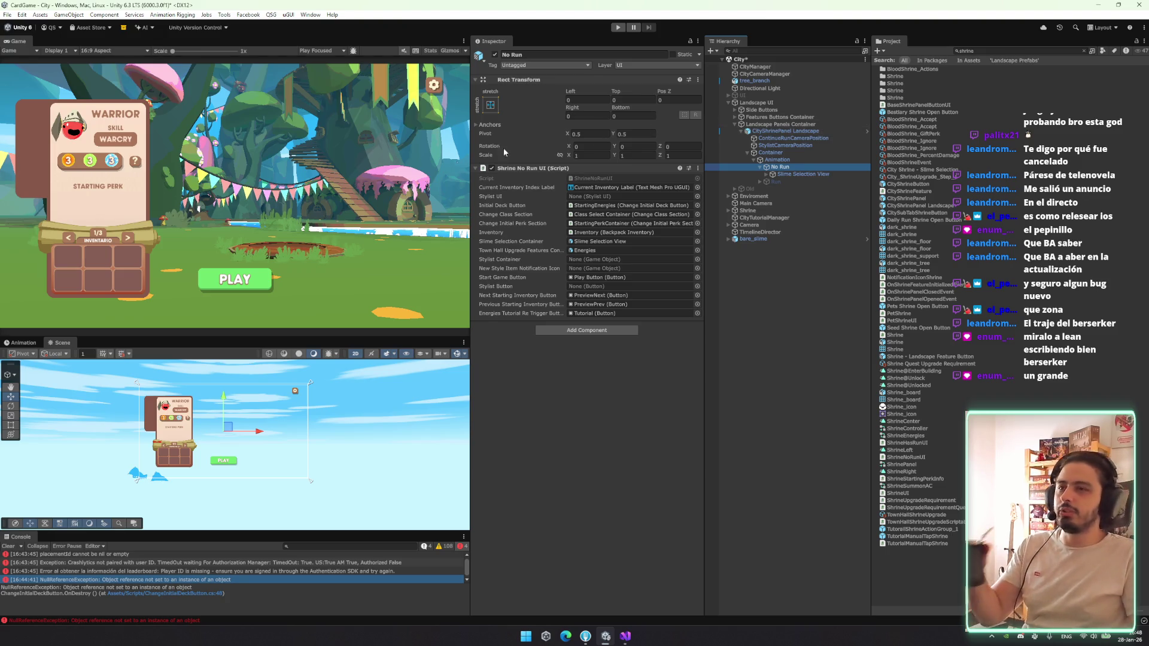
left_click(821, 174)
key("Right")
left_click(823, 180)
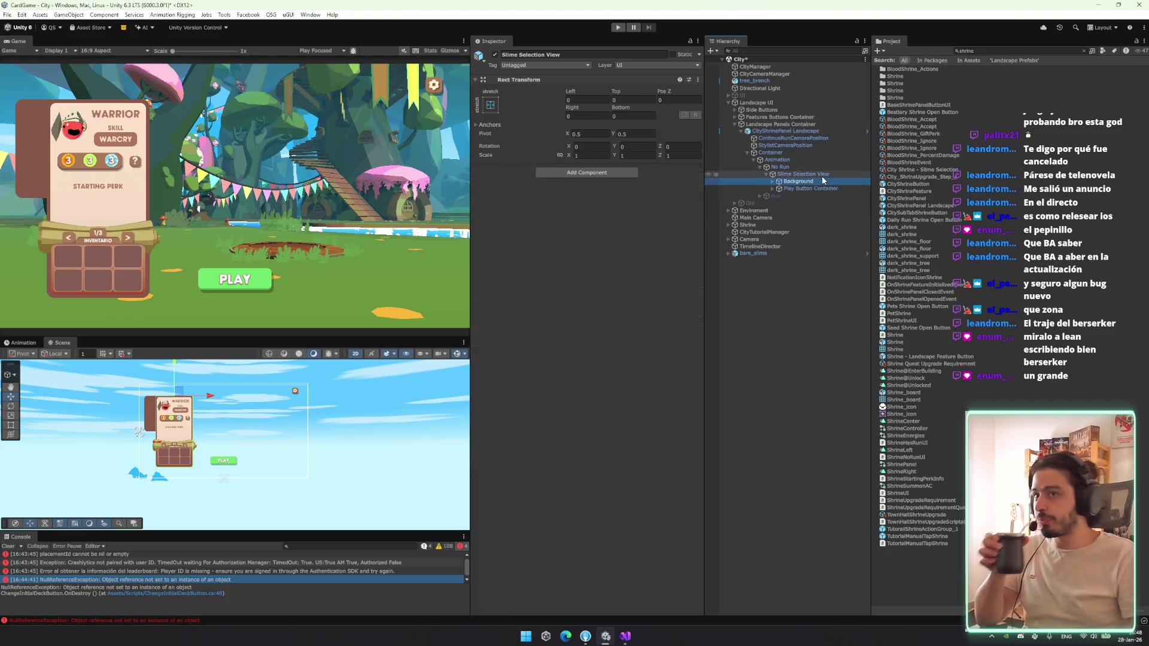
key("Right")
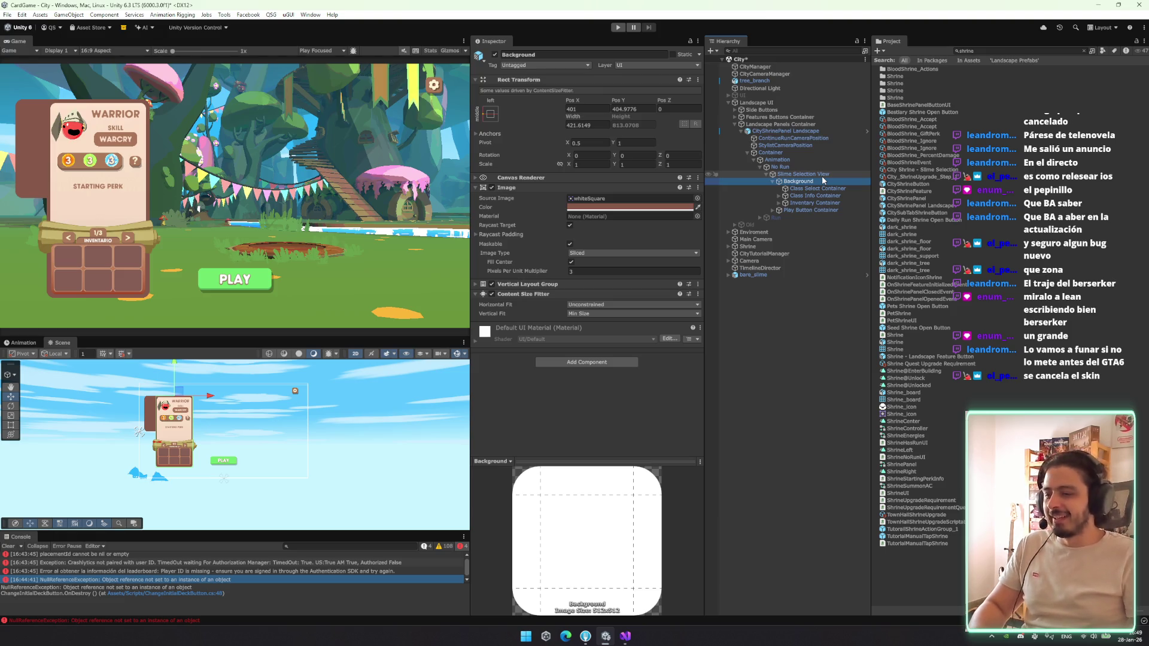
Step: Expand Class Info Container and Class Container to inspect parts like Skill Container
key("Down")
key("Down")
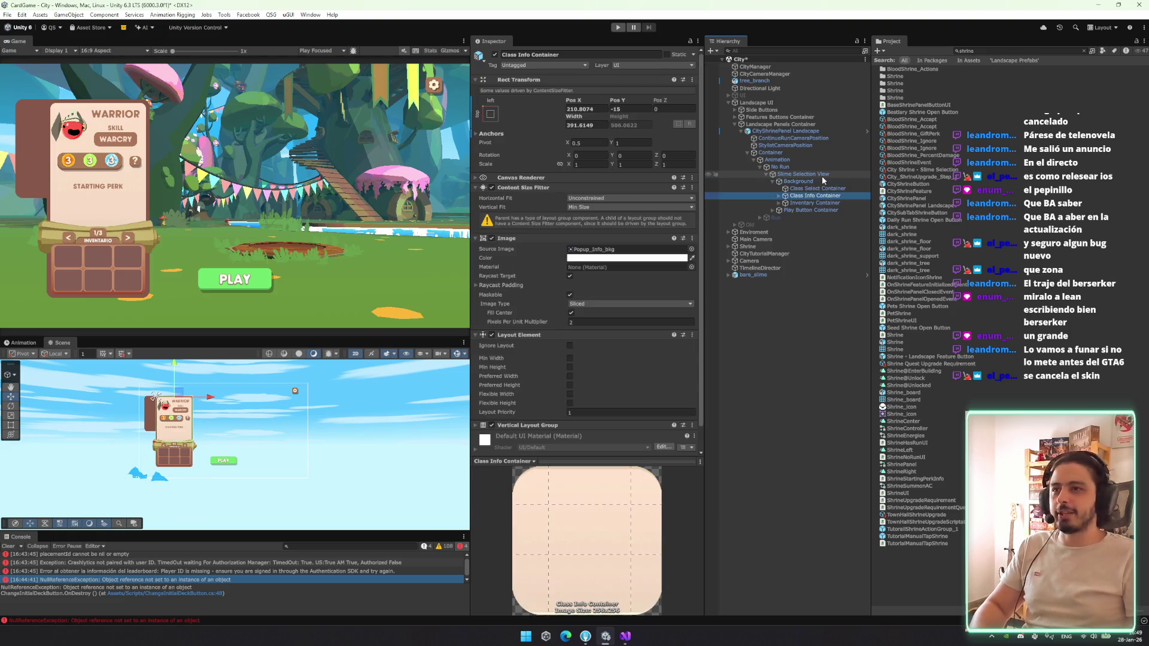
key("Right")
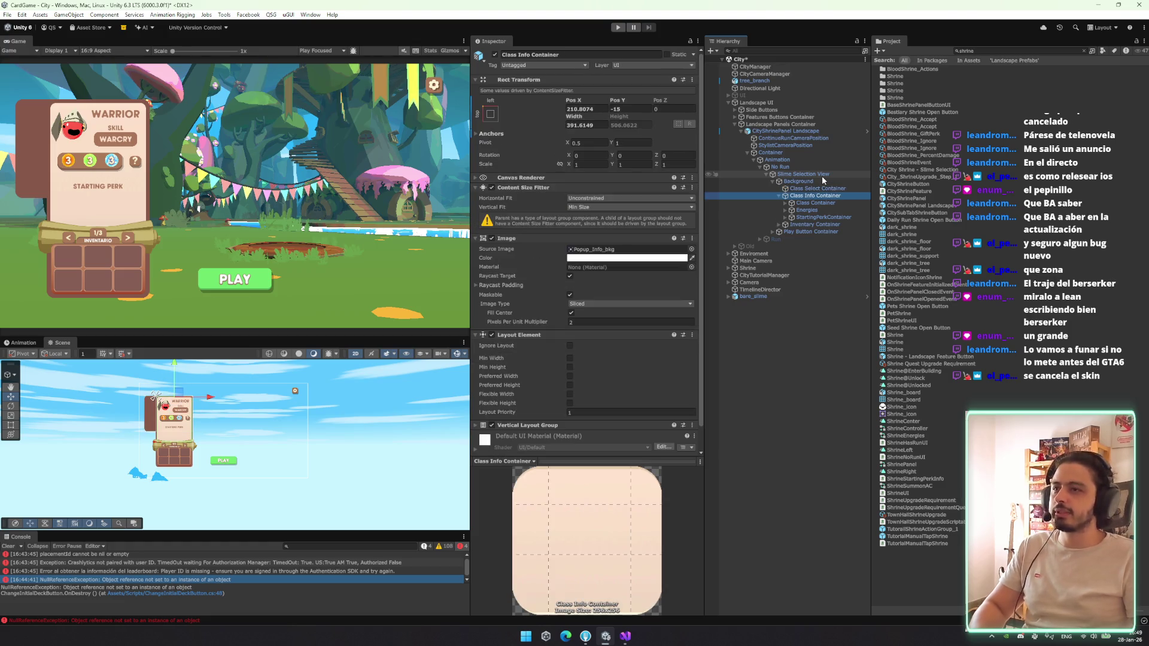
key("Down")
key("Right")
key("Down")
key("Down")
key("Down")
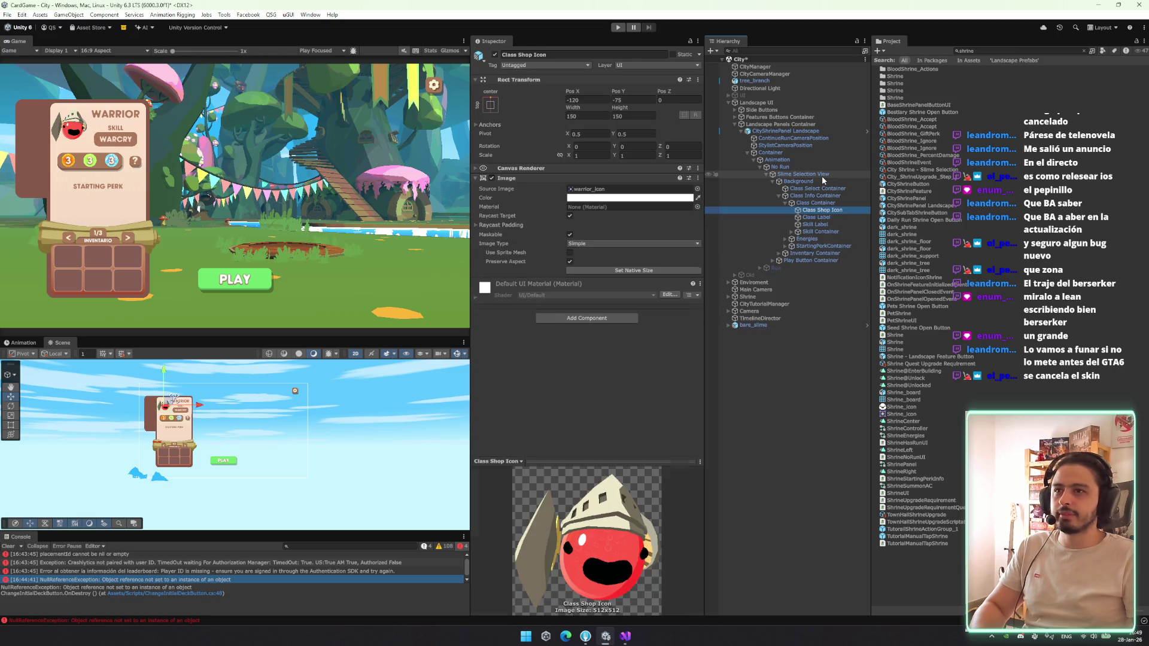
key("Up")
key("Up")
key("Up")
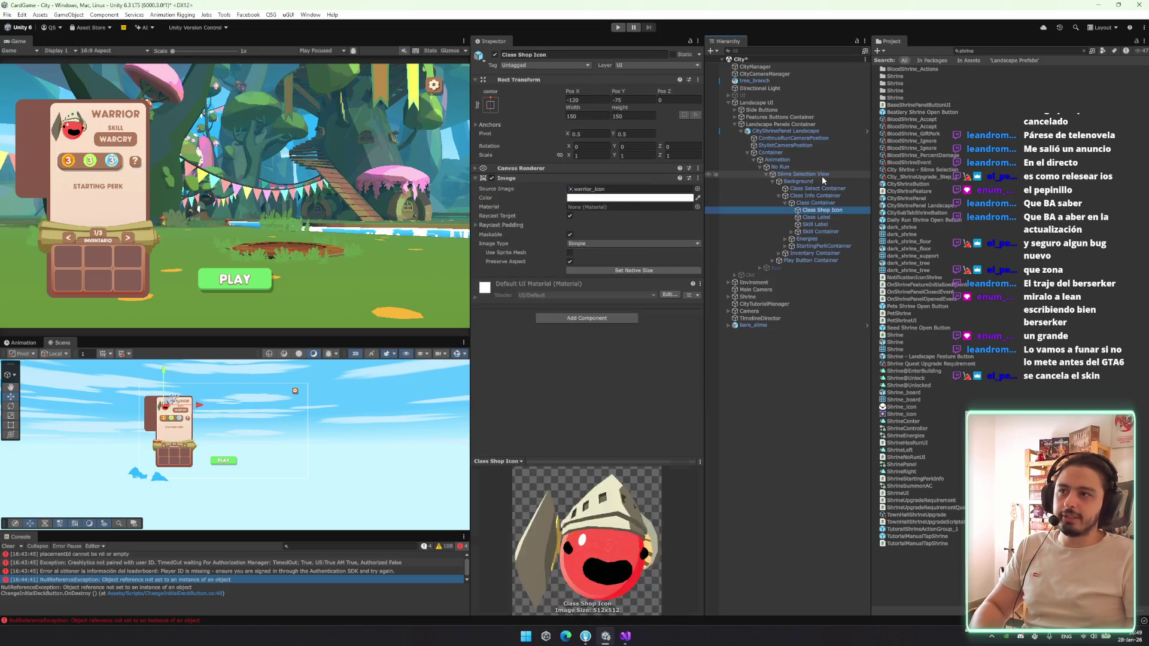
key("Down")
key("Down")
key("Down")
key("Up")
key("Up")
key("Up")
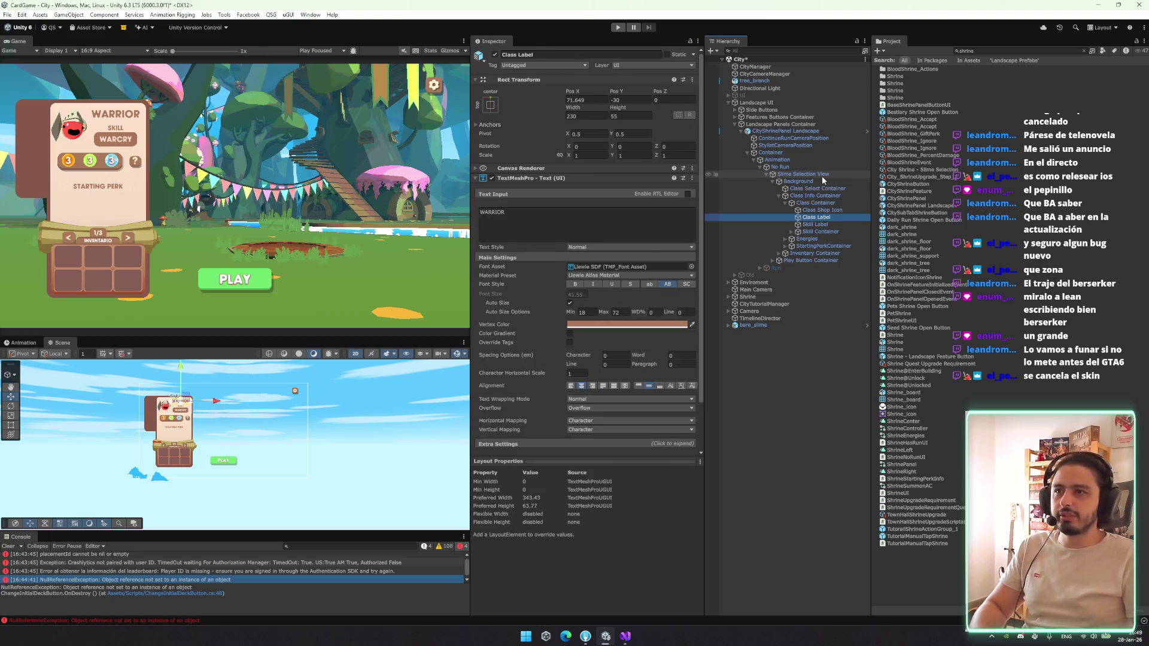
Step: Reselect Class Info Container and clear the 'shrine' Project search
left_click(815, 197)
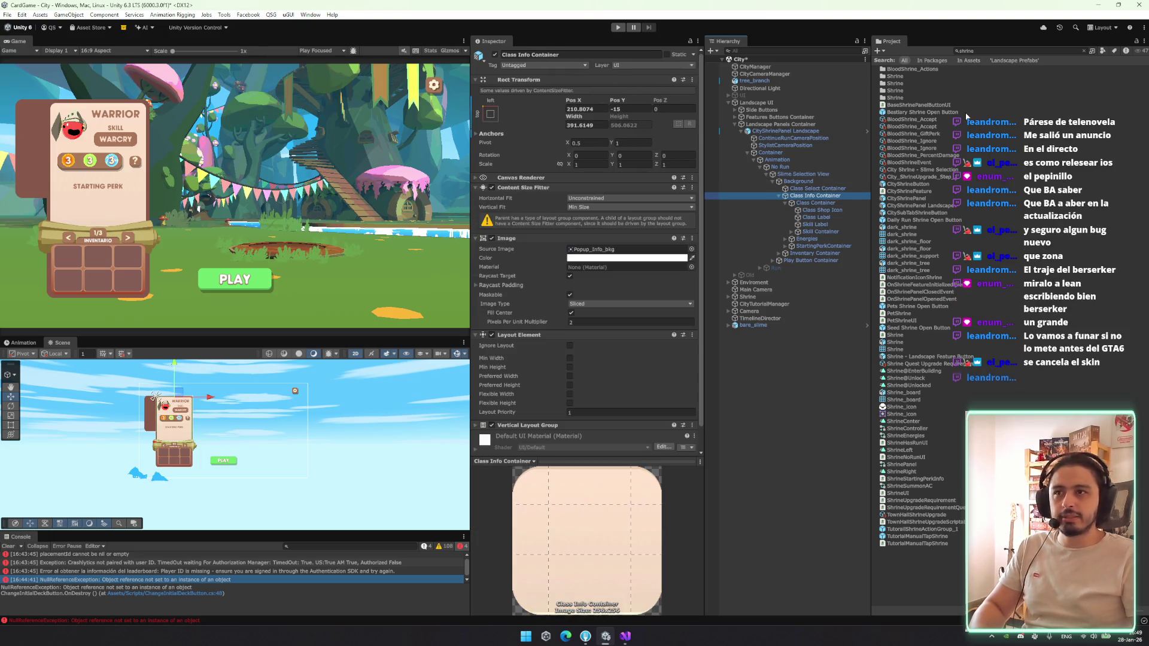
left_click(1025, 52)
key("BackSpace")
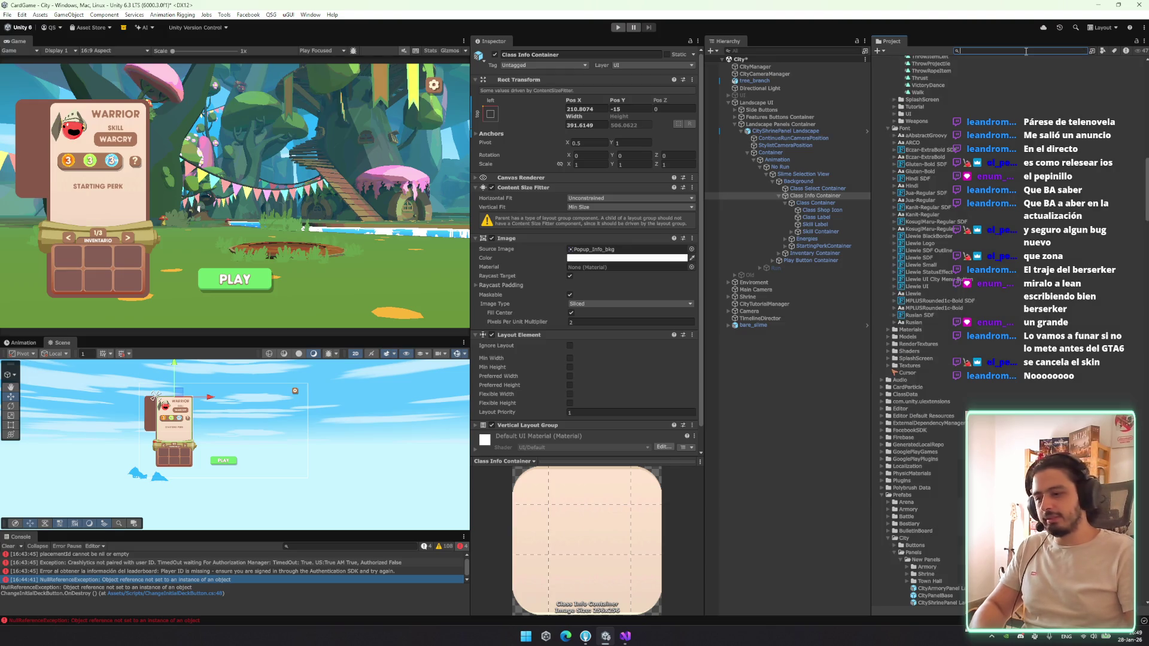
Step: Create a new MonoBehaviour script in the Scripts folder
scroll(986, 296, "down", 15)
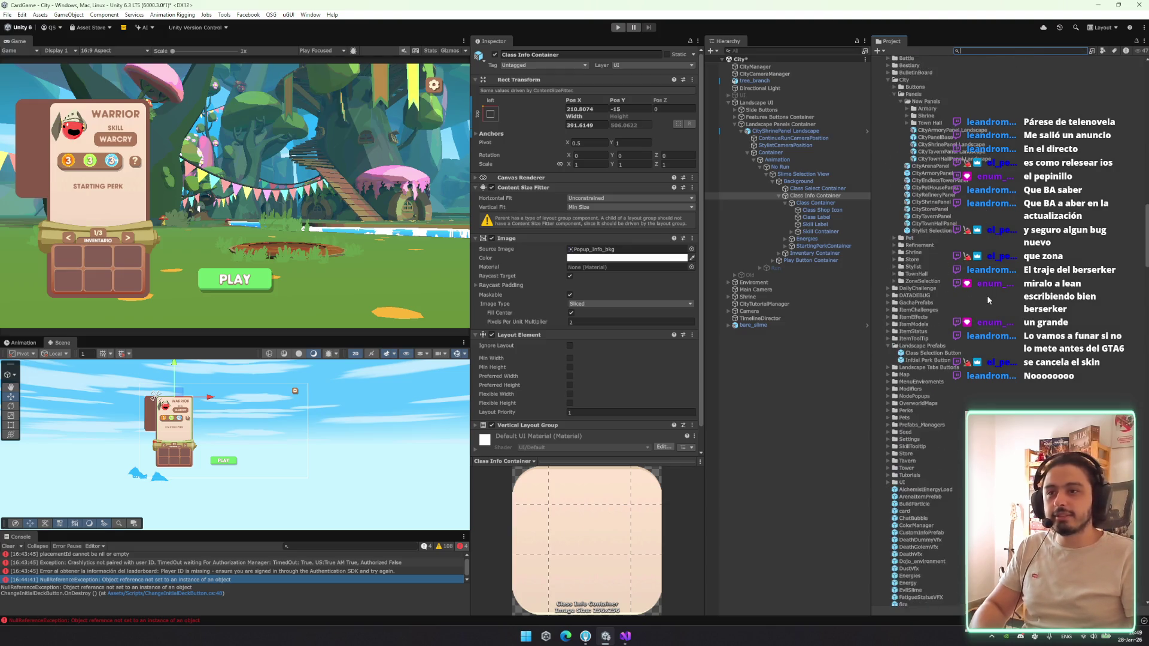
scroll(993, 347, "down", 20)
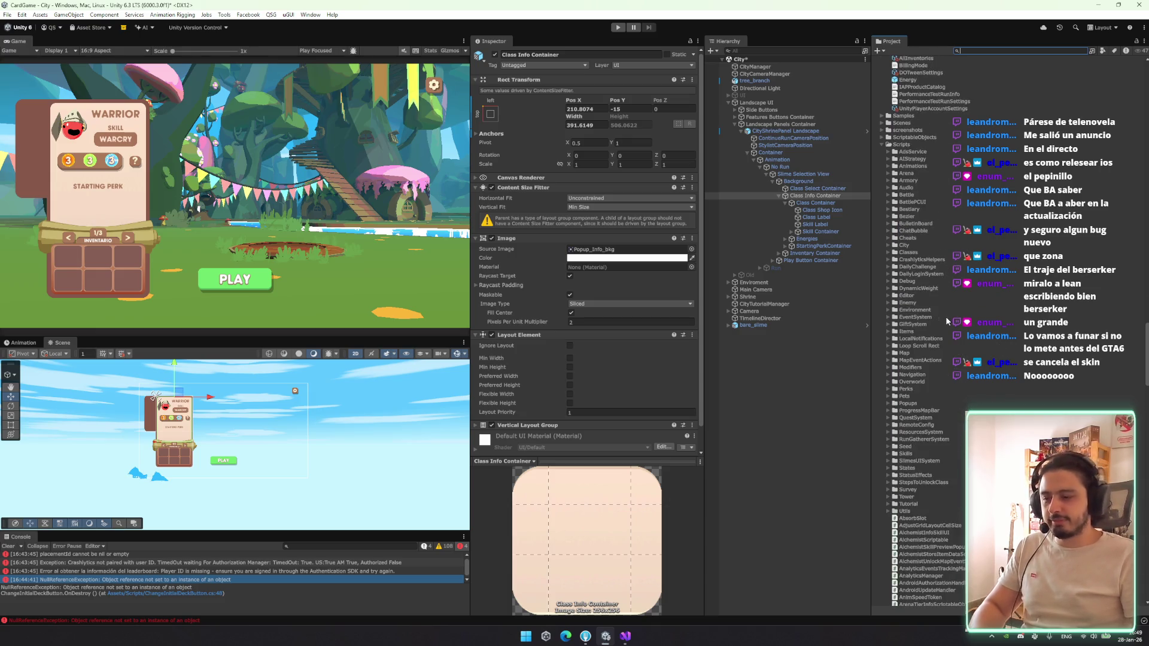
scroll(948, 325, "up", 10)
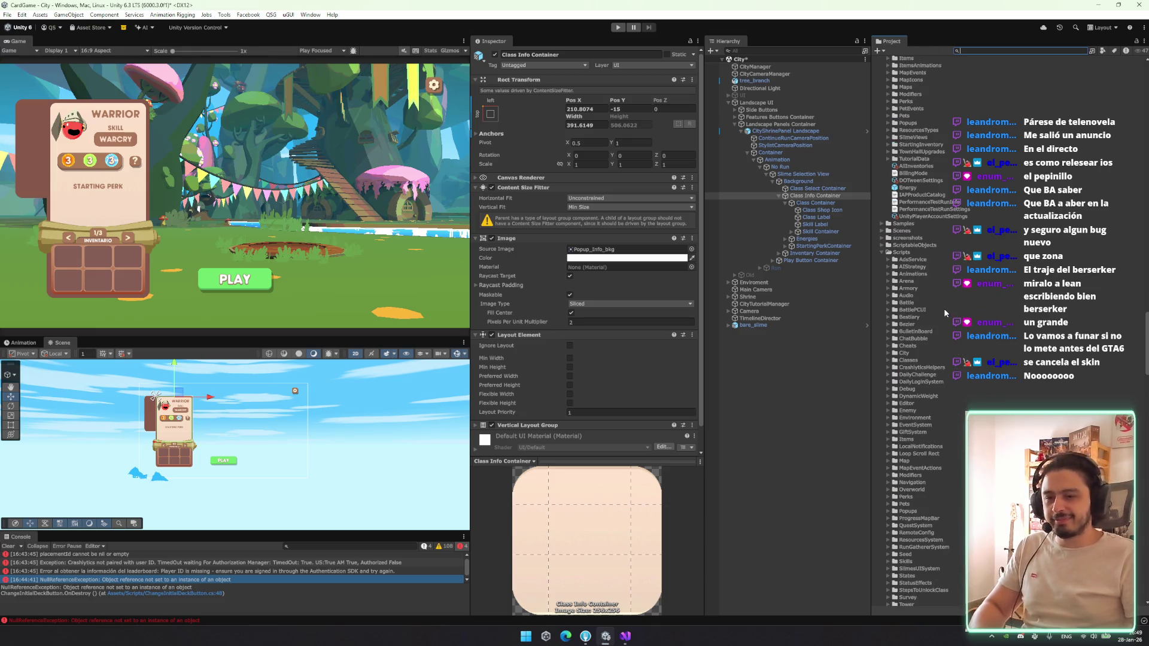
right_click(914, 253)
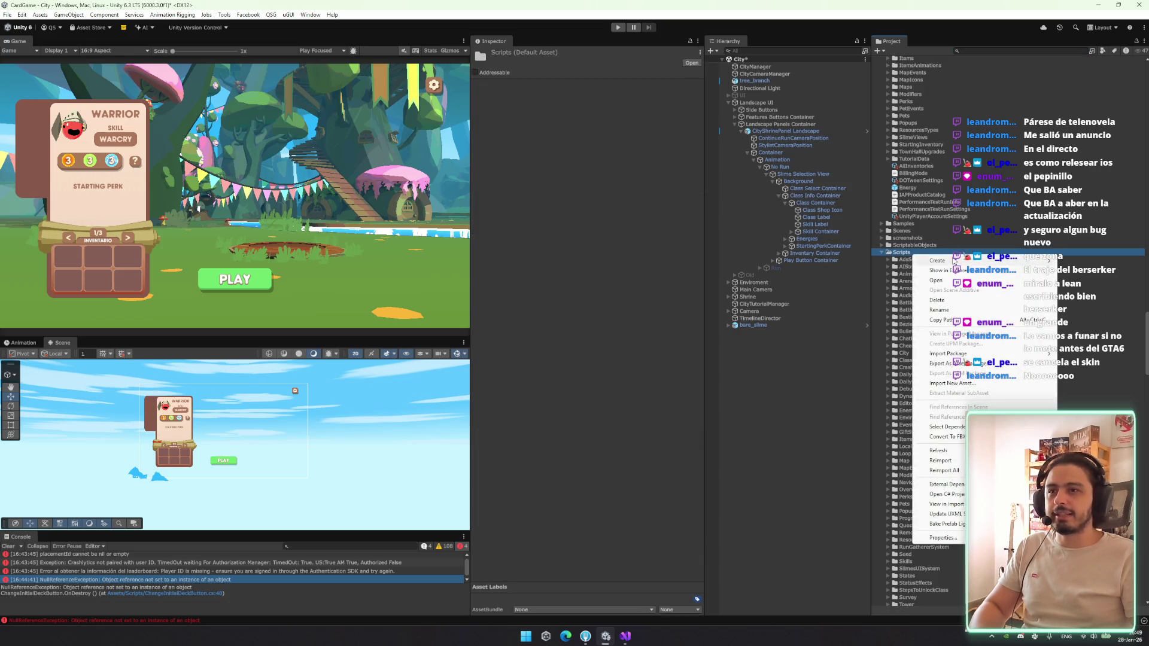
mouse_move(937, 261)
left_click(842, 239)
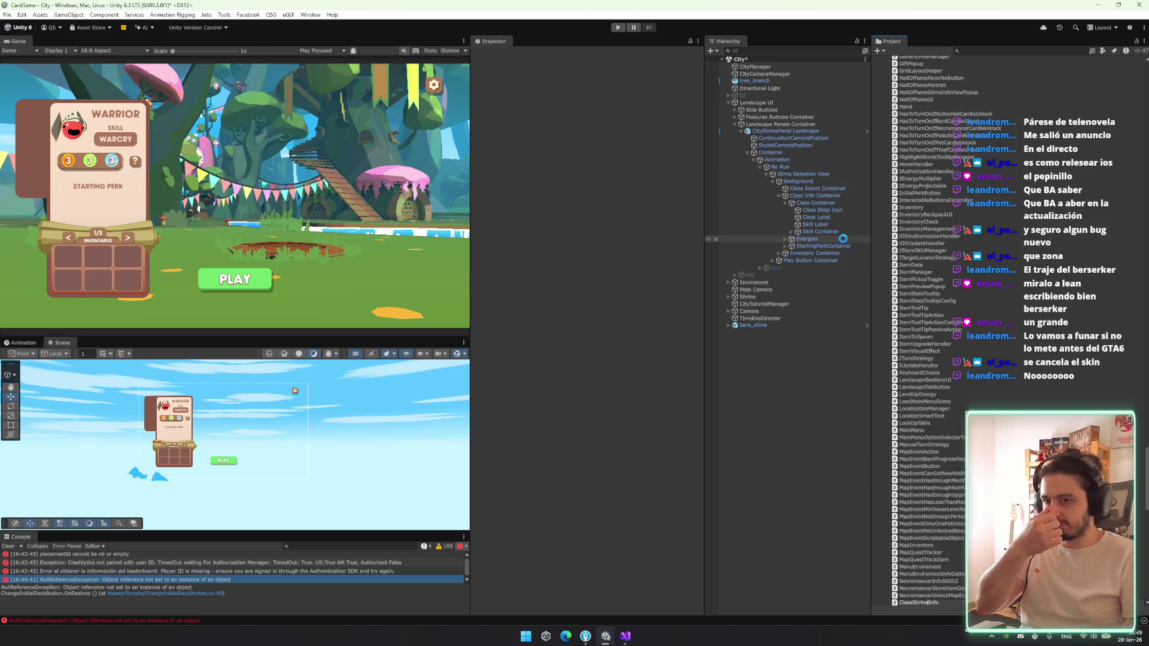
Step: Select Class Container and search Add Component for 'classs' to find Class Selection Button
left_click(819, 188)
left_click(822, 196)
left_click(829, 203)
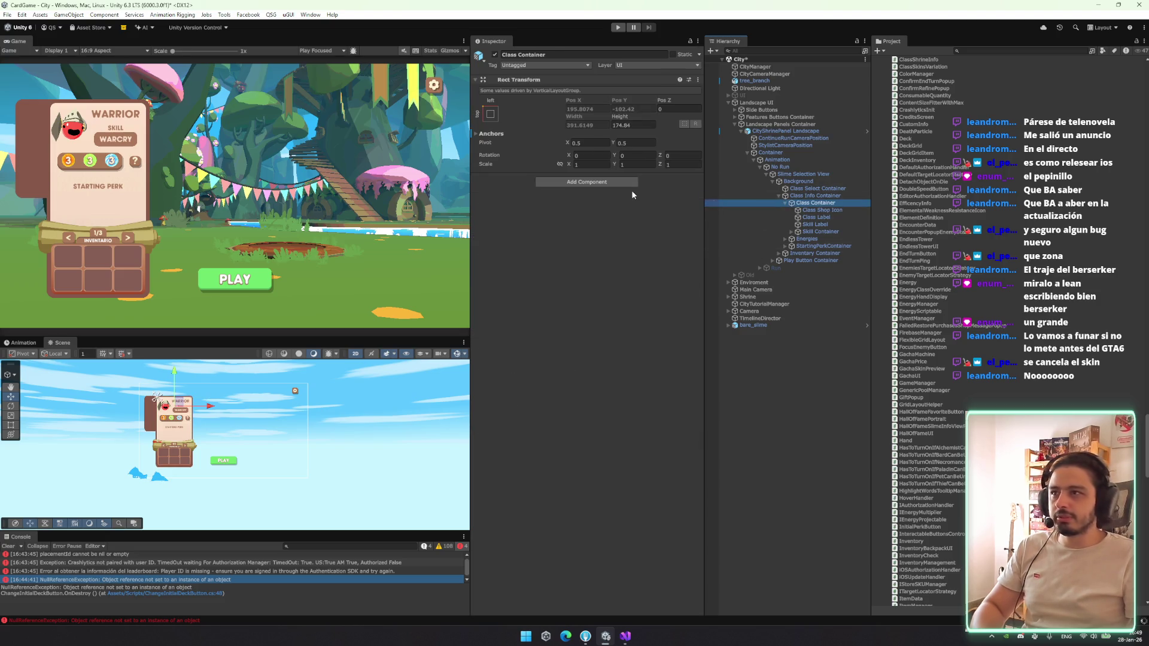
left_click(633, 183)
type("classsh")
key("BackSpace")
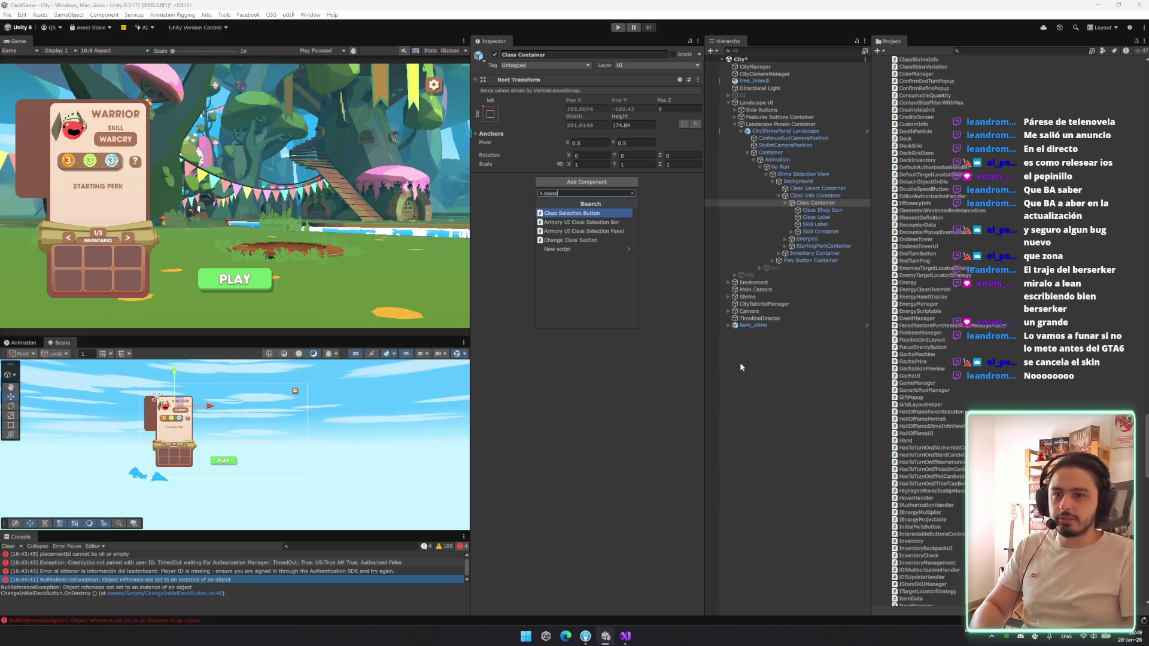
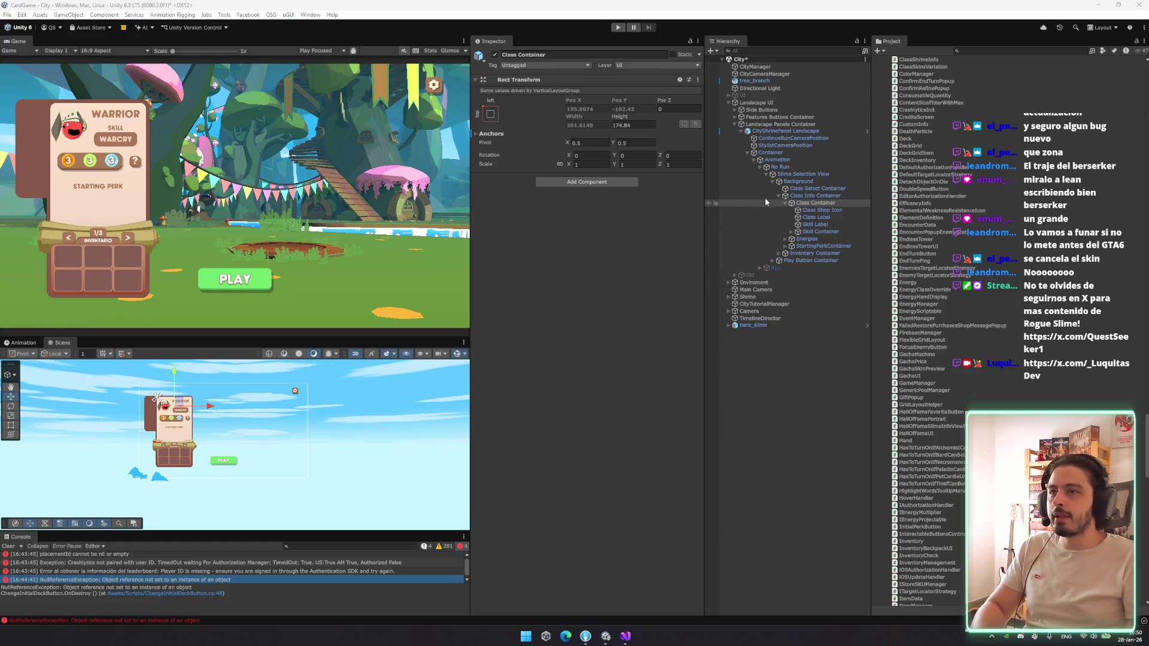
Step: Add the Class Shrine Info script to Class Container and open ClassShrineInfo in a smaller code editor window
left_click(590, 182)
key("Down")
key("Down")
key("Down")
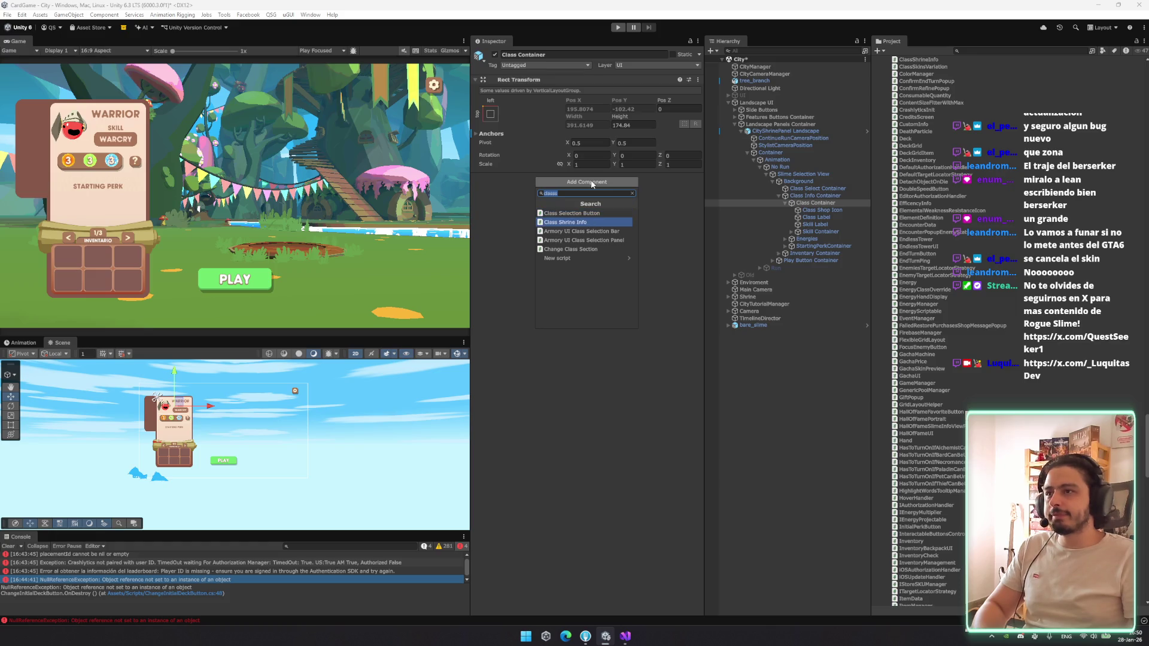
key("Up")
key("Up")
key("Up")
key("Down")
key("Return")
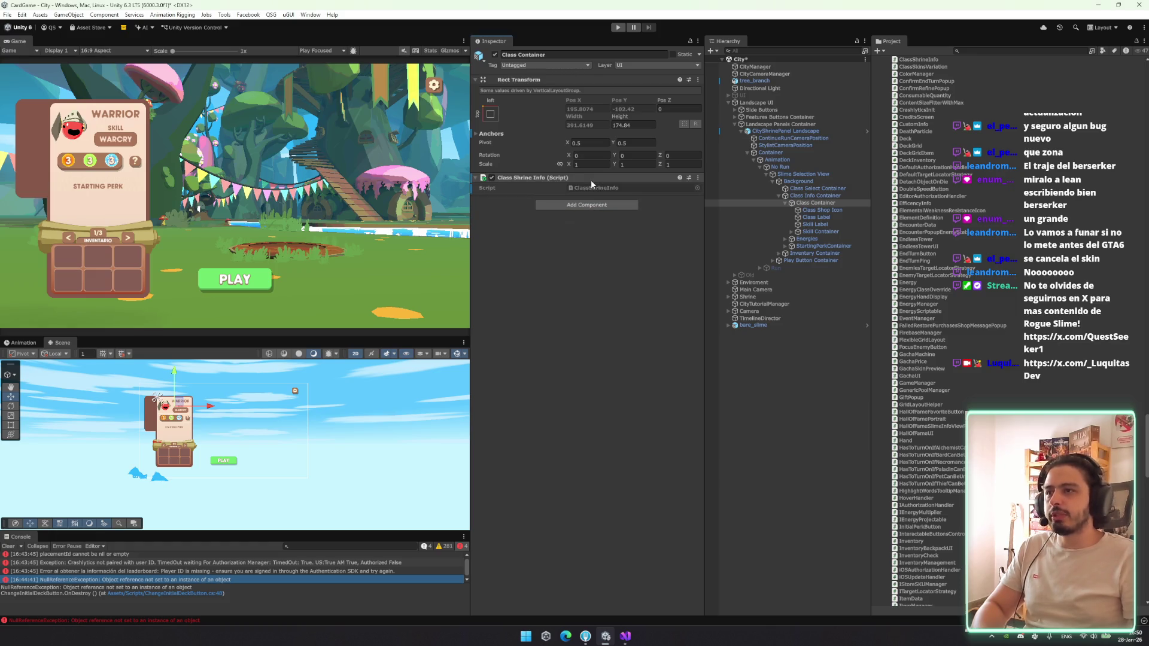
double_click(605, 188)
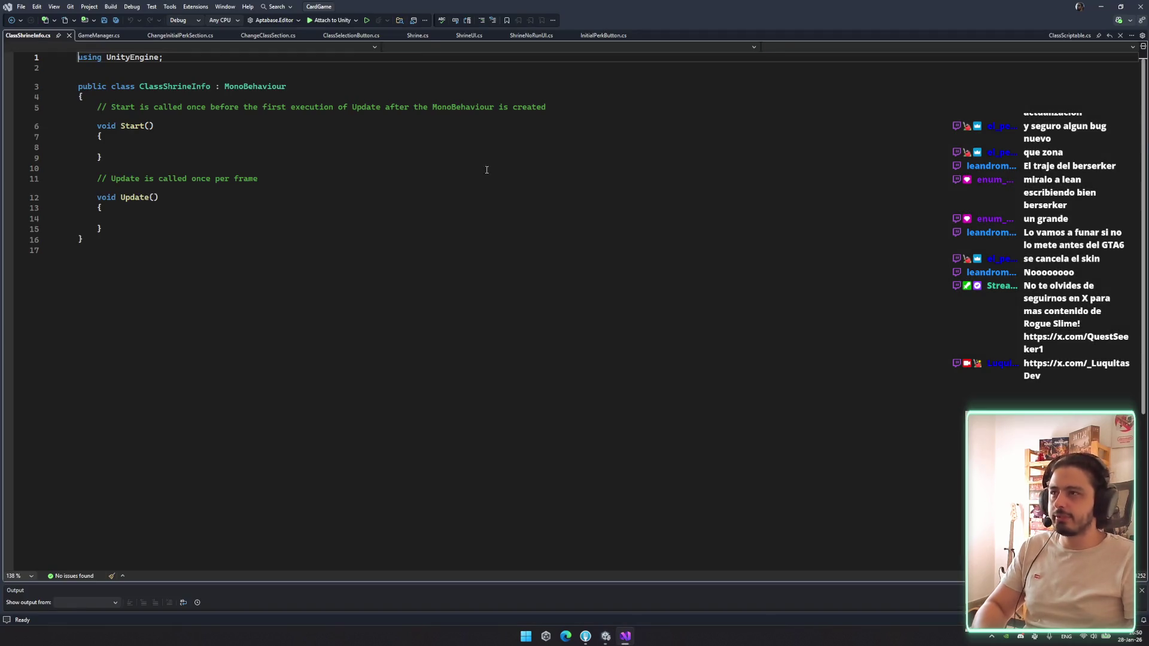
left_click_drag(486, 6, 617, 80)
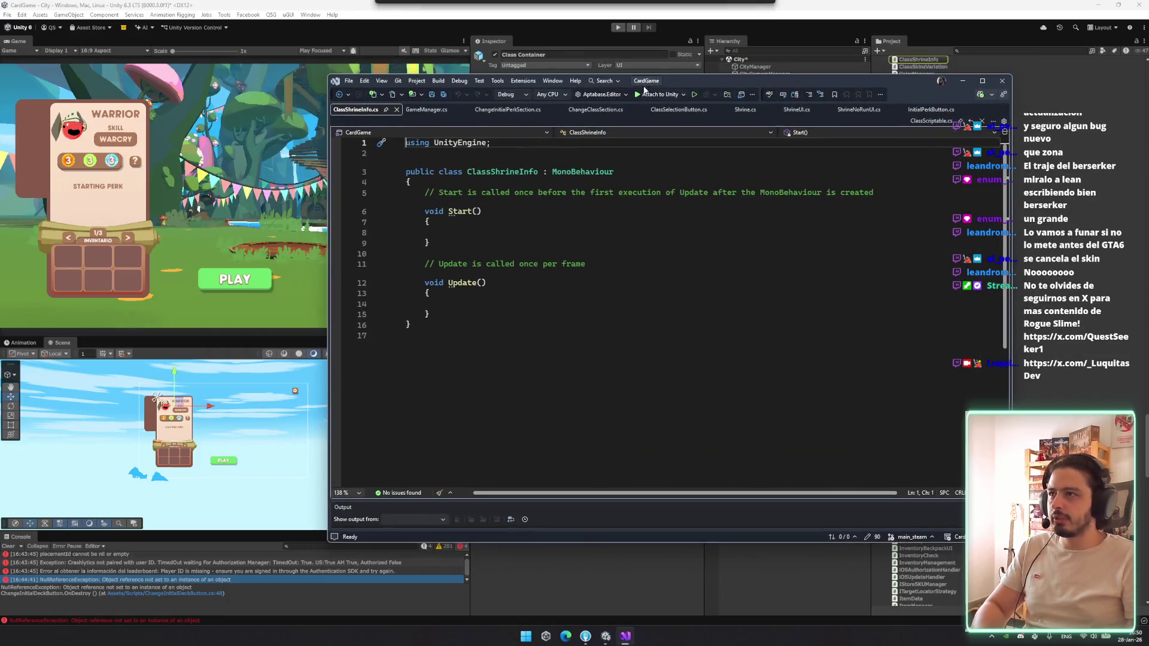
Step: Replace the template Start and Update methods with a serialized private playerClass field and save
left_click_drag(420, 192, 542, 316)
key("Delete")
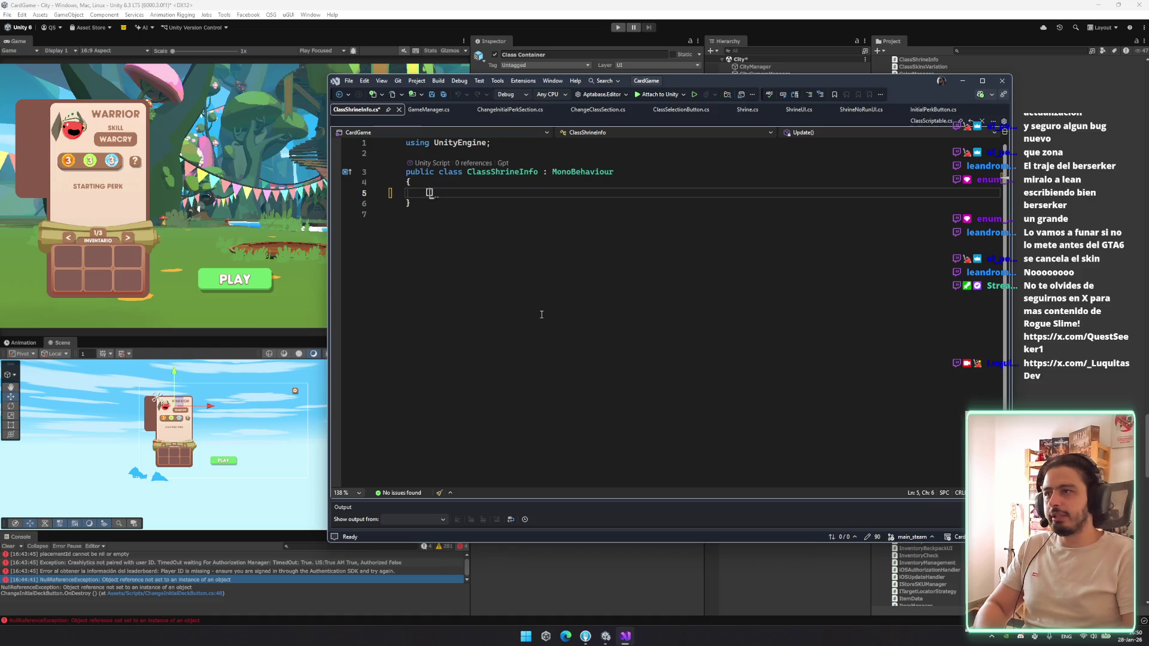
key("Tab")
type("] pr")
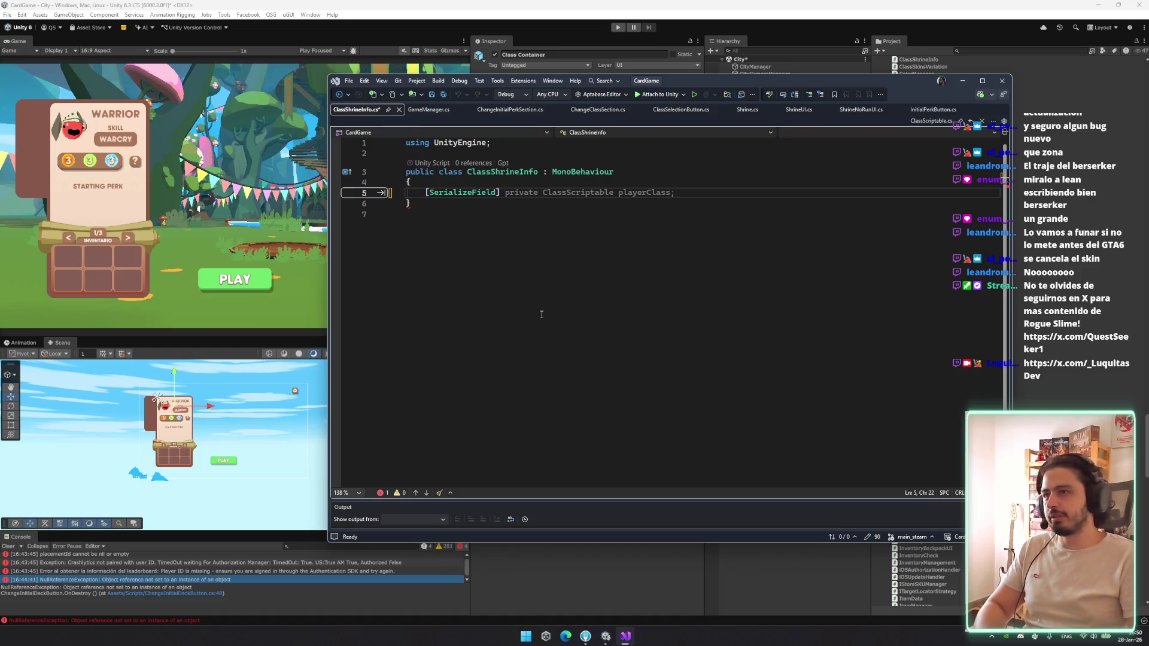
type("iv")
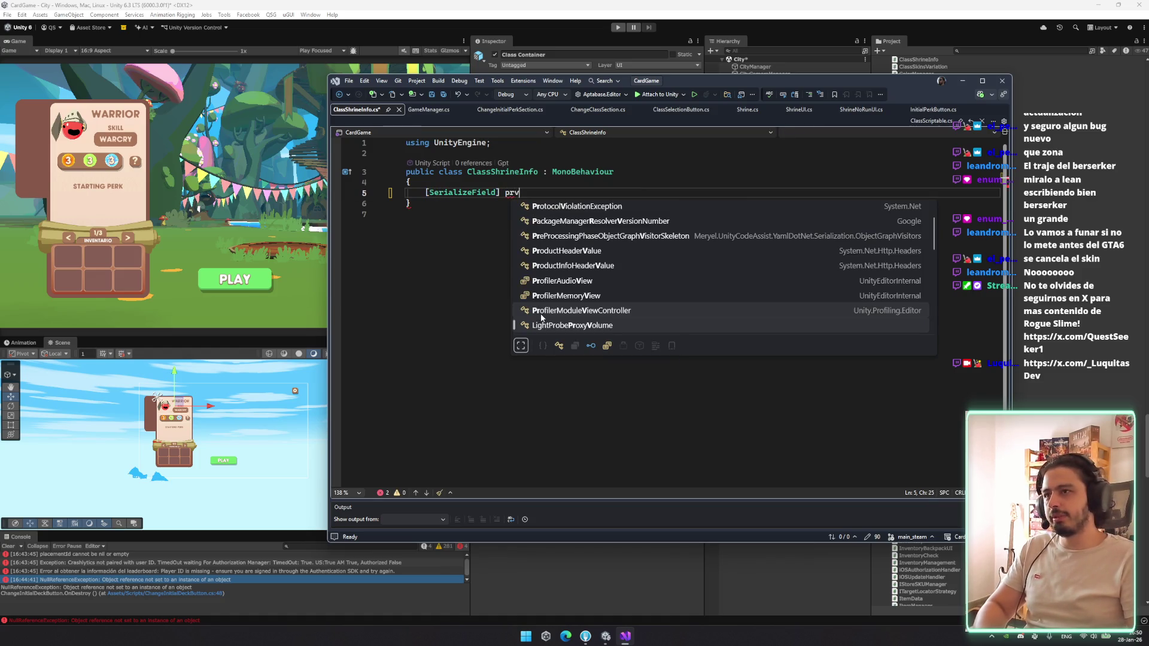
type("ate ClassScriptable playerClass;")
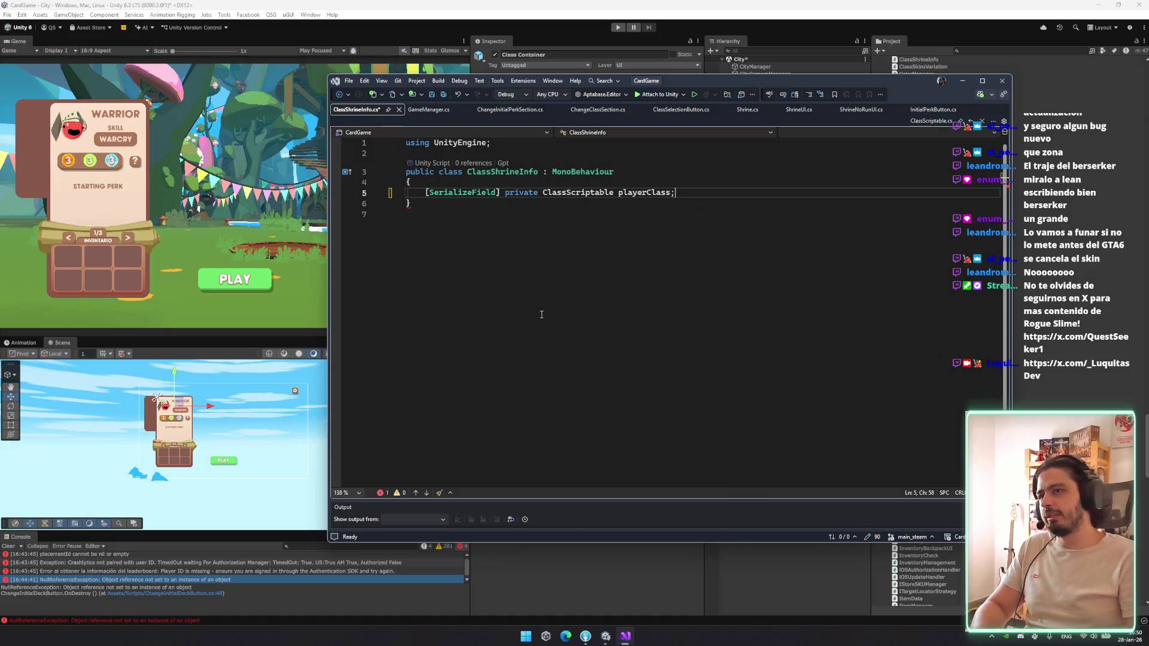
key("Tab")
key("Return")
key("ctrl+s")
Step: Add a serialized private TextMeshProUGUI field named classNameLabel
type("[ser")
key("Tab")
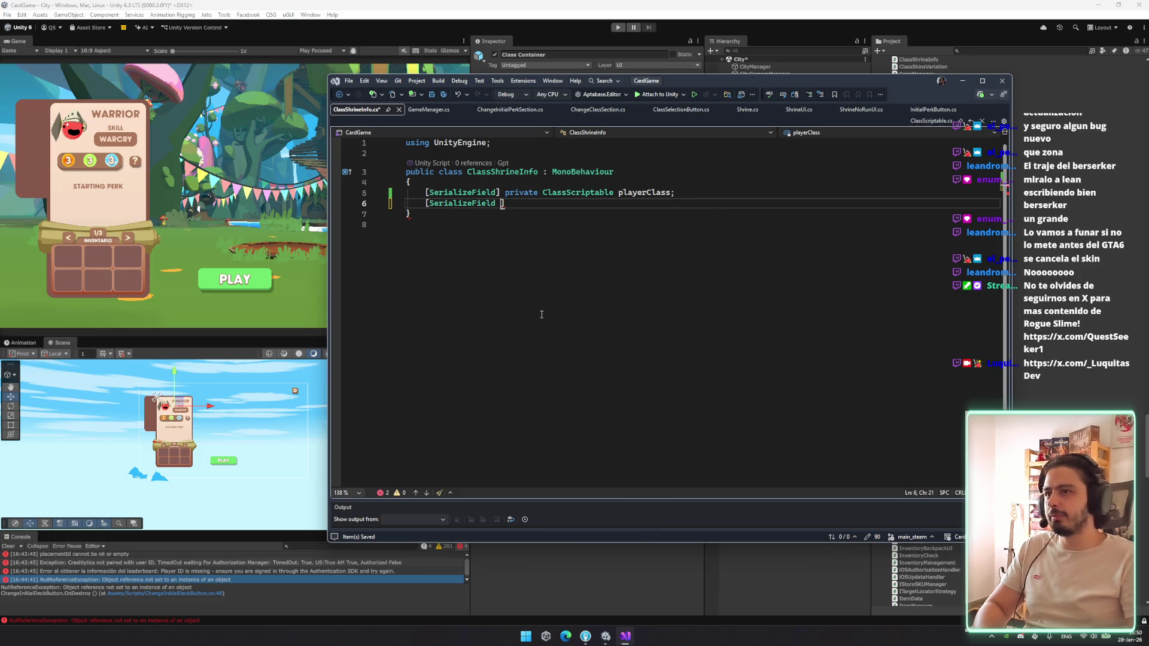
type("] private ")
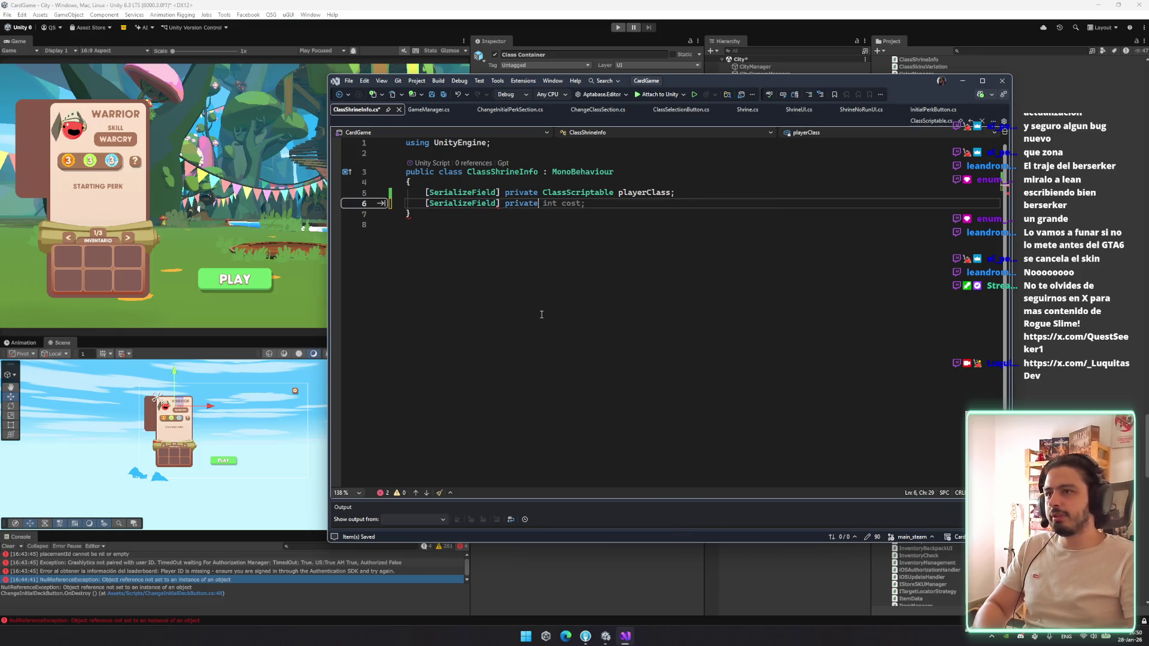
type("fl")
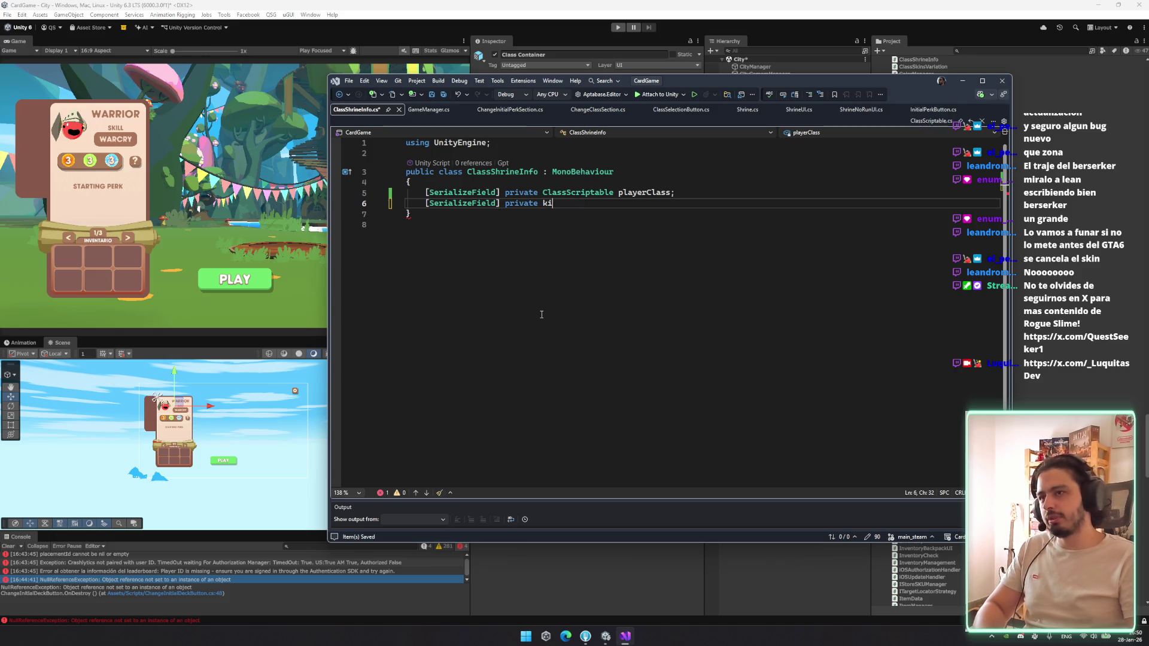
key("BackSpace")
key("BackSpace")
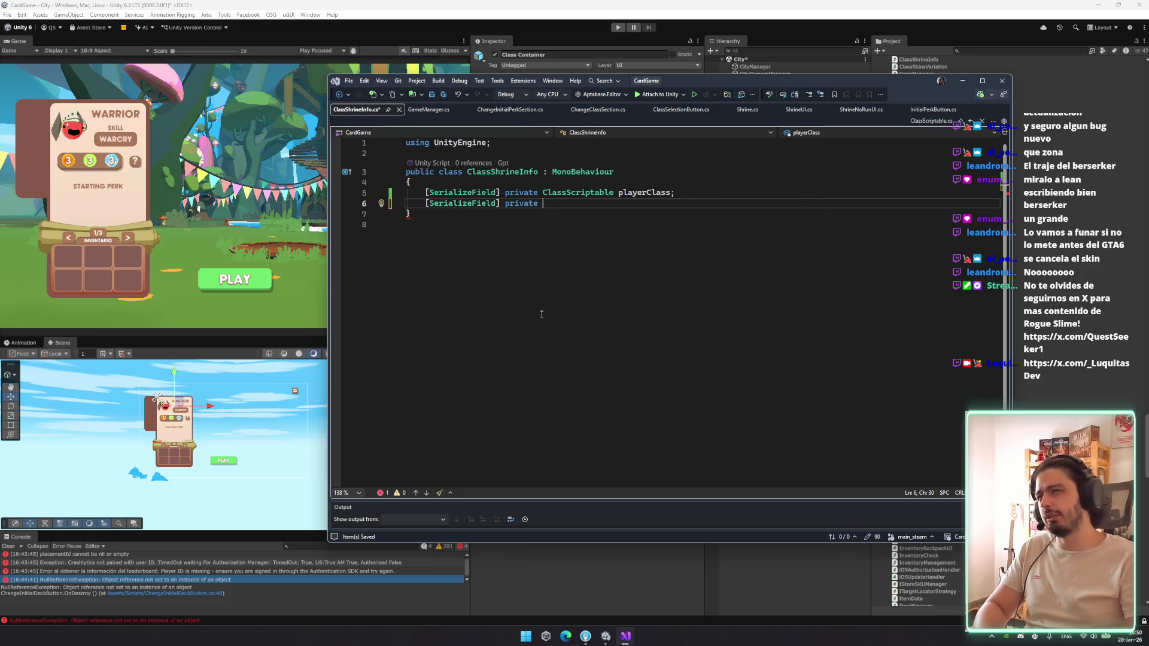
type("TextM")
key("BackSpace")
key("BackSpace")
key("BackSpace")
type("textmeshpo")
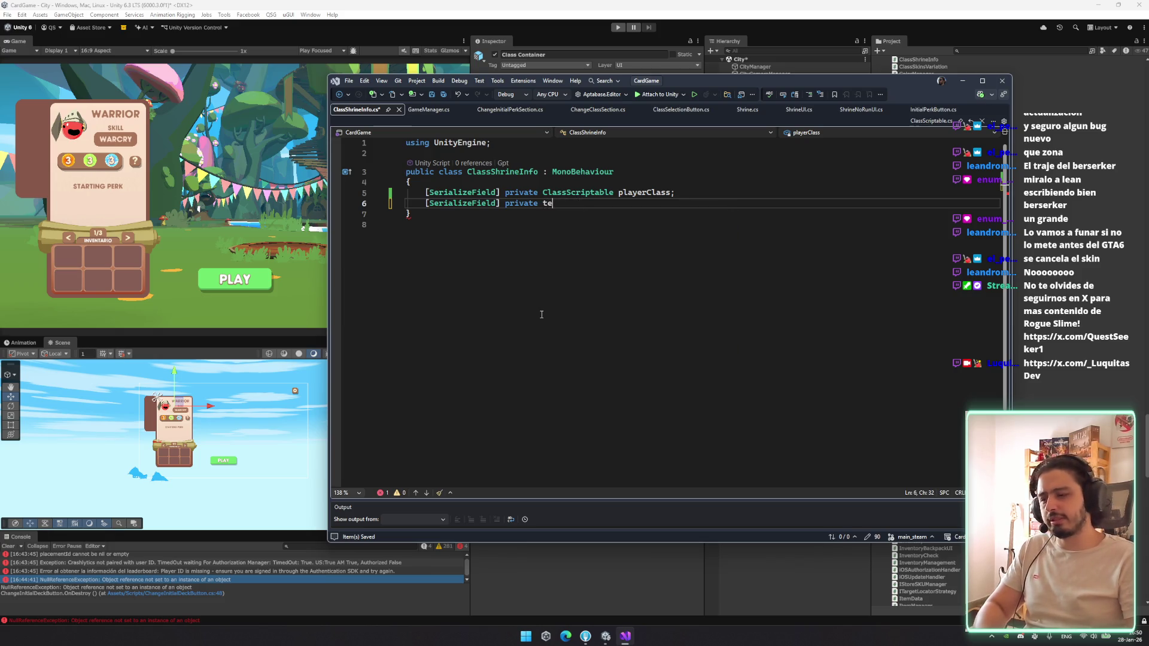
key("Down")
key("Tab")
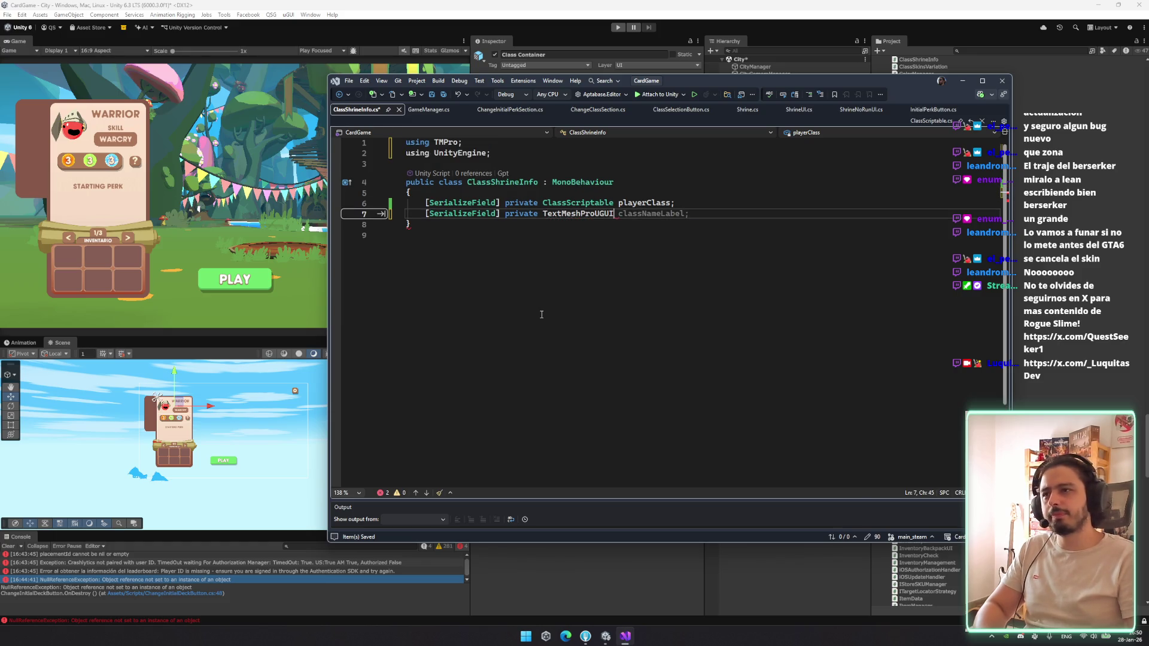
key("Tab")
key("ctrl+BackSpace")
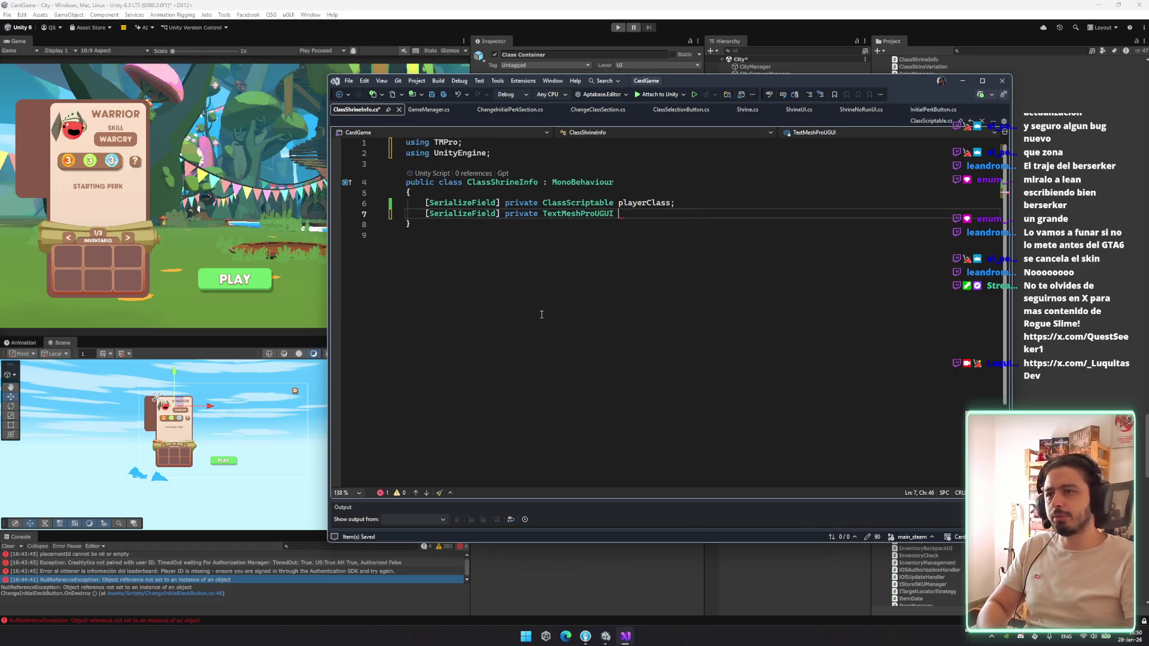
type("classNameLab")
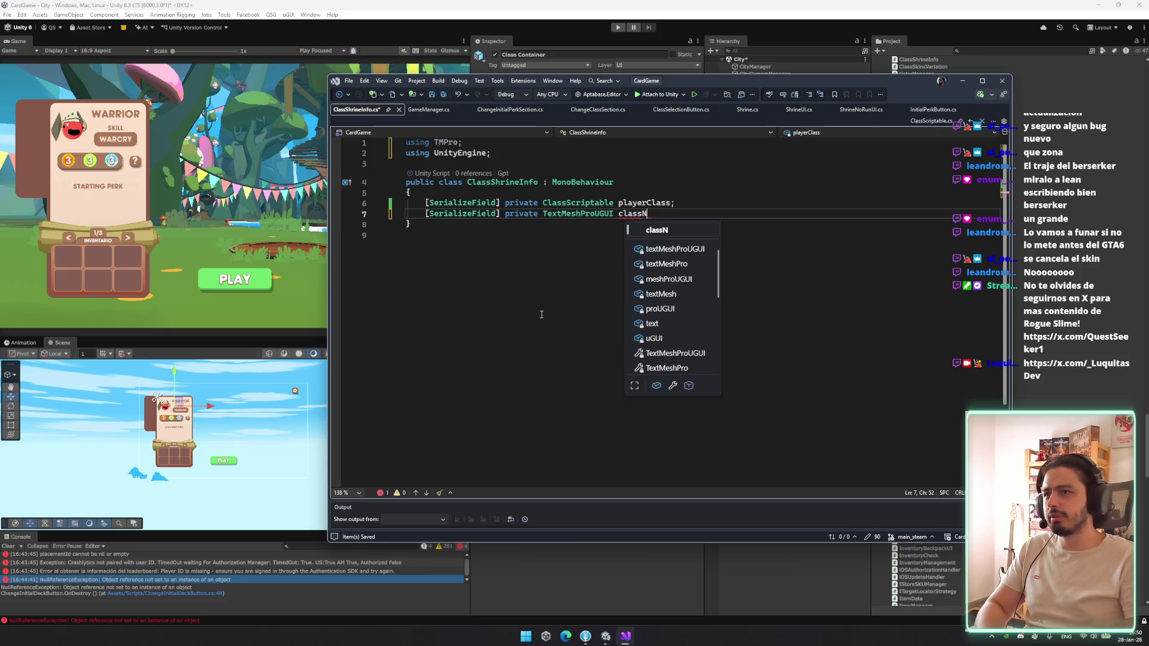
type("el;")
key("Return")
Step: Add a serialized private classSkillNameLabel label field and begin another SerializeField line
type("[seria")
key("Tab")
type("] private")
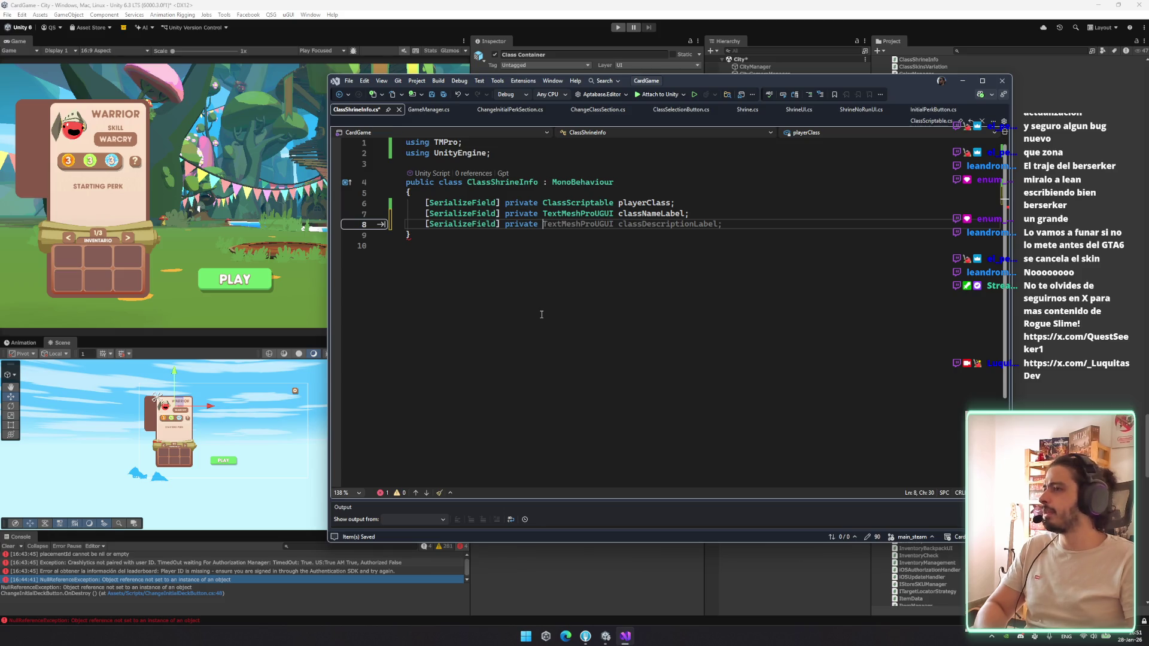
key("Tab")
key("BackSpace")
key("ctrl+BackSpace")
type("classSkillLabel")
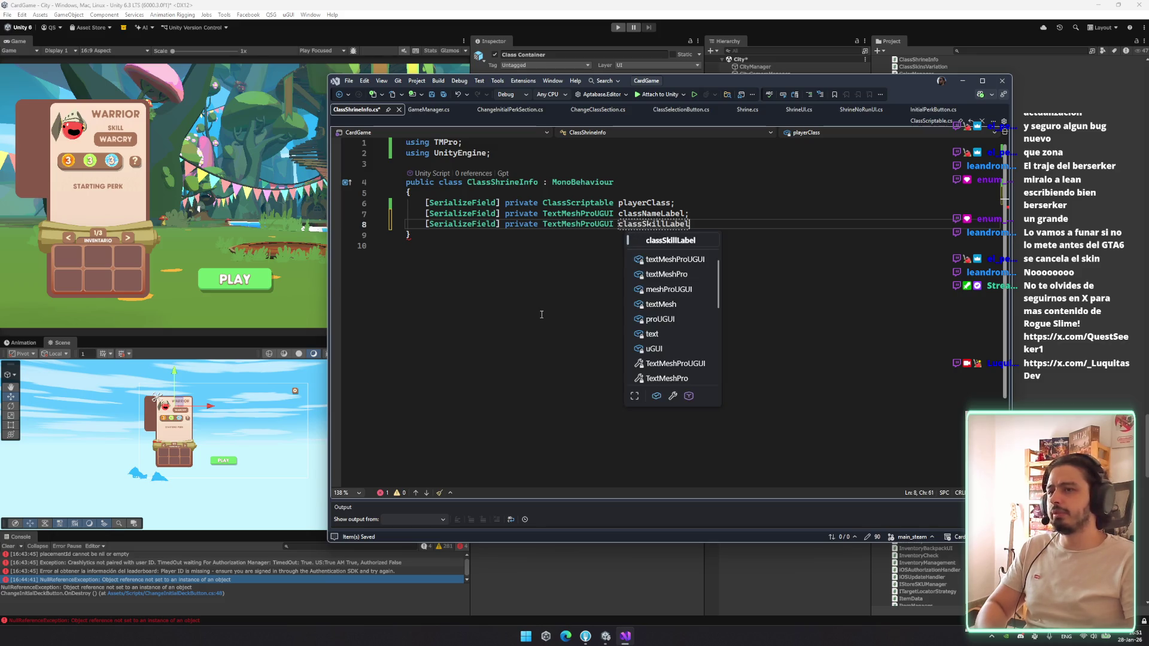
type("Name")
type(";")
key("Return")
type("[sera")
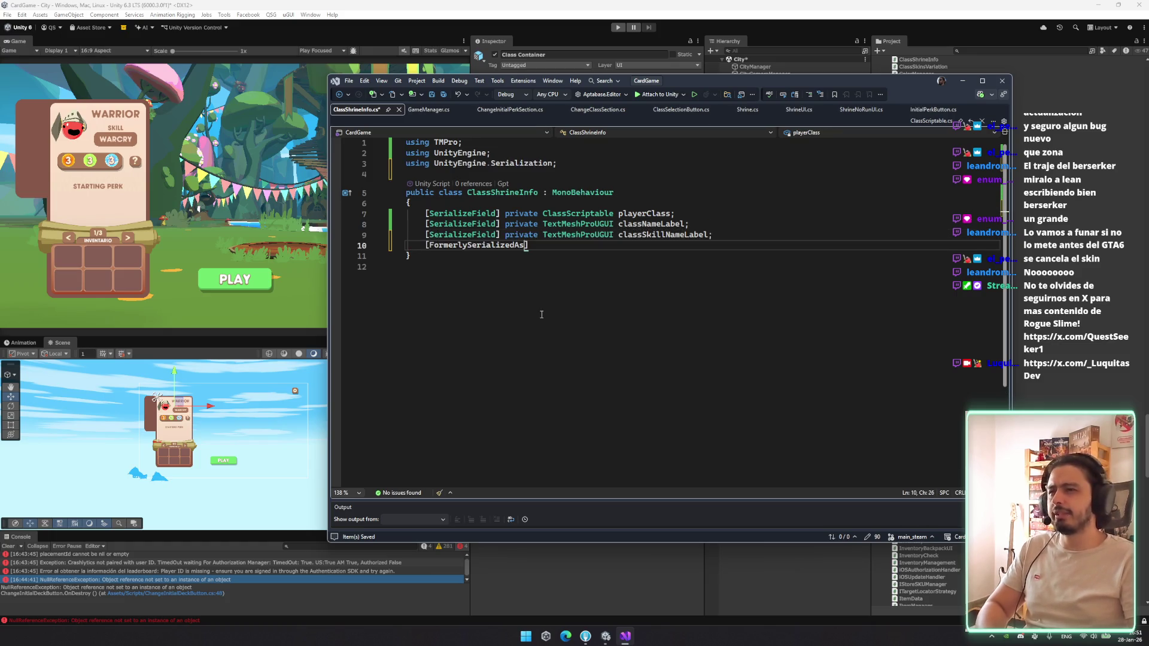
key("Tab")
Step: Add a serialized private Image classIcon field from UnityEngine.UI, save, and switch to the Global Game Jam site
type("] private Image")
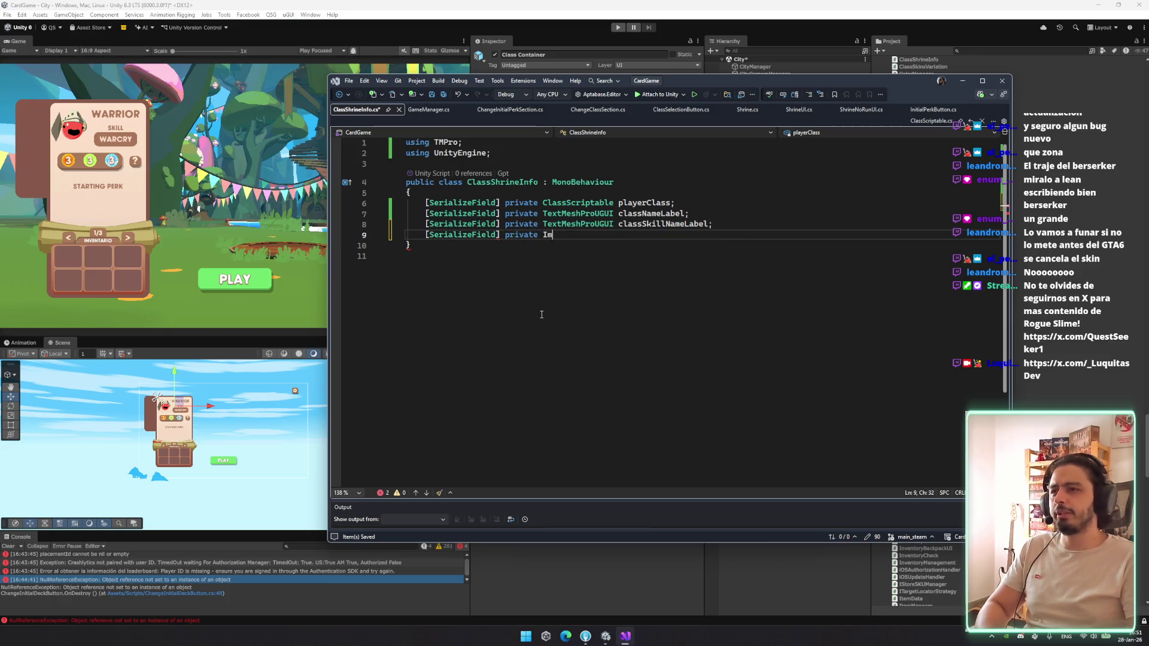
key("Up")
key("Tab")
type("cla")
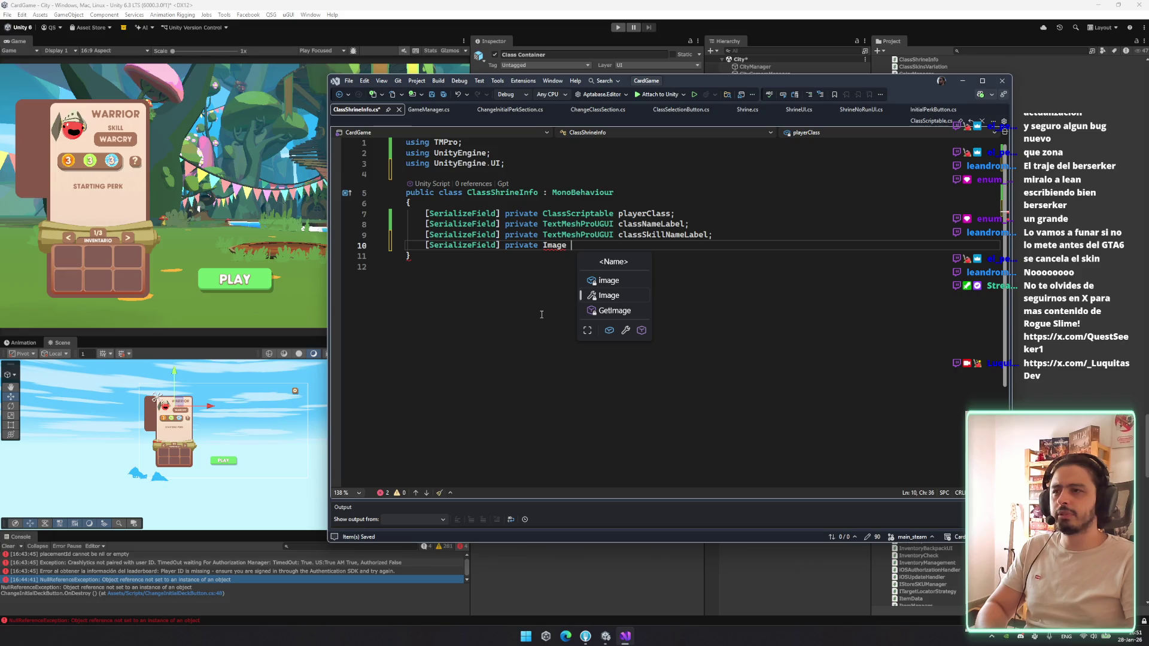
type("ssIcon;")
key("ctrl+s")
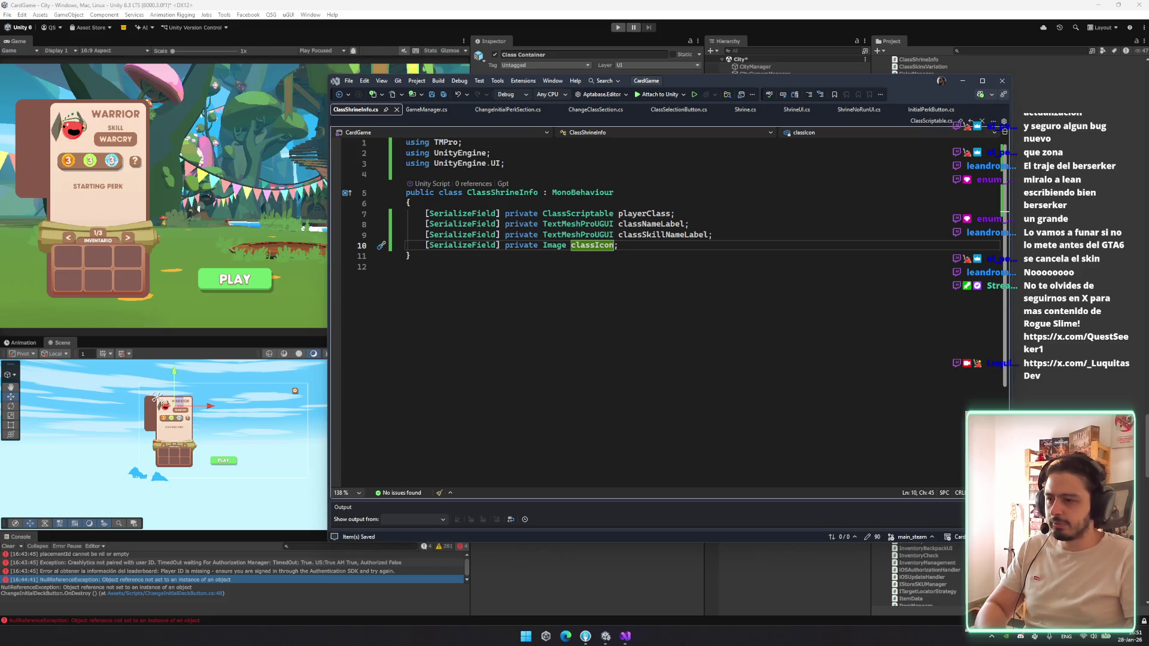
key("alt+Tab")
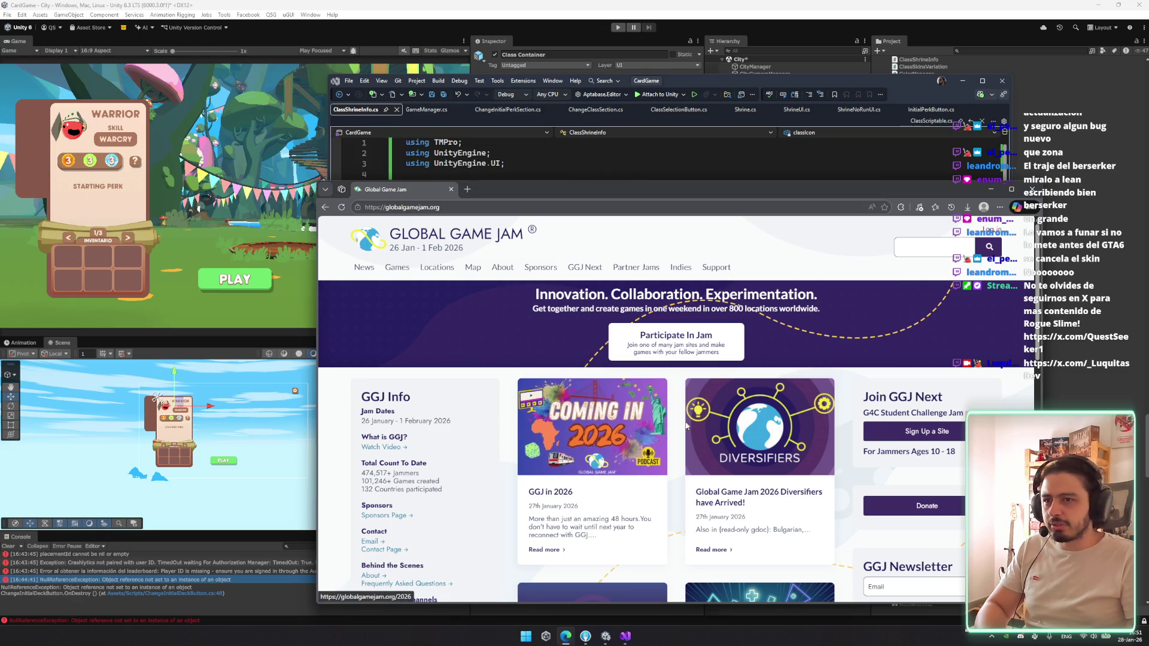
Step: Look over the Participate In Jam page, then go to the Global Game Jam news page
left_click(678, 345)
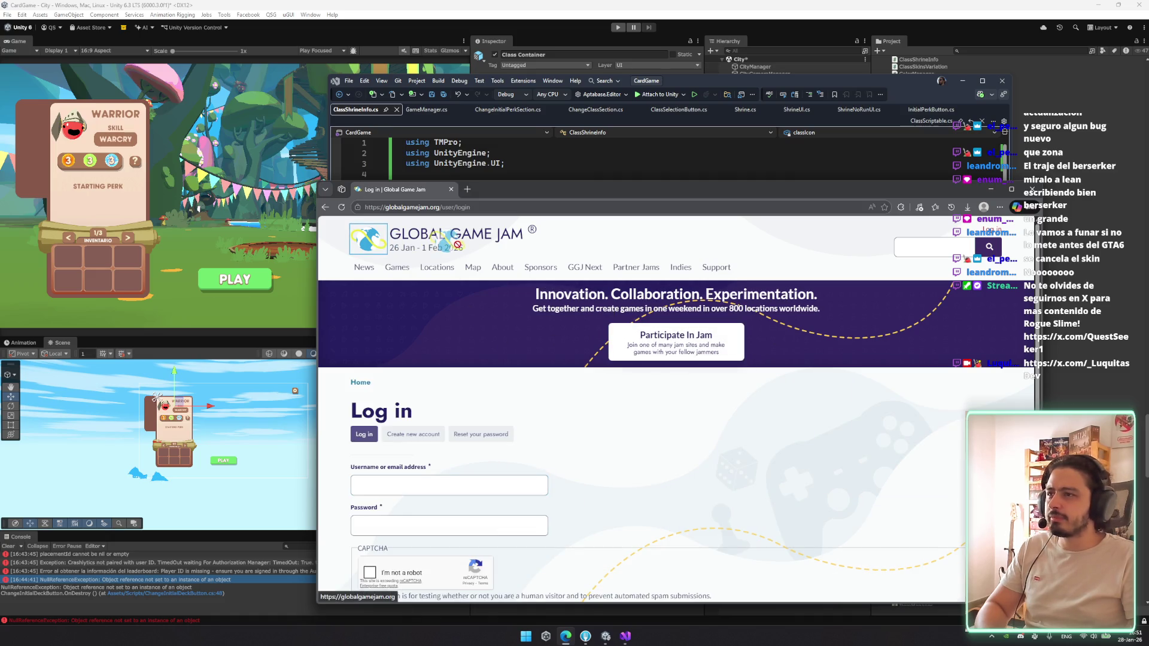
scroll(610, 365, "down", 5)
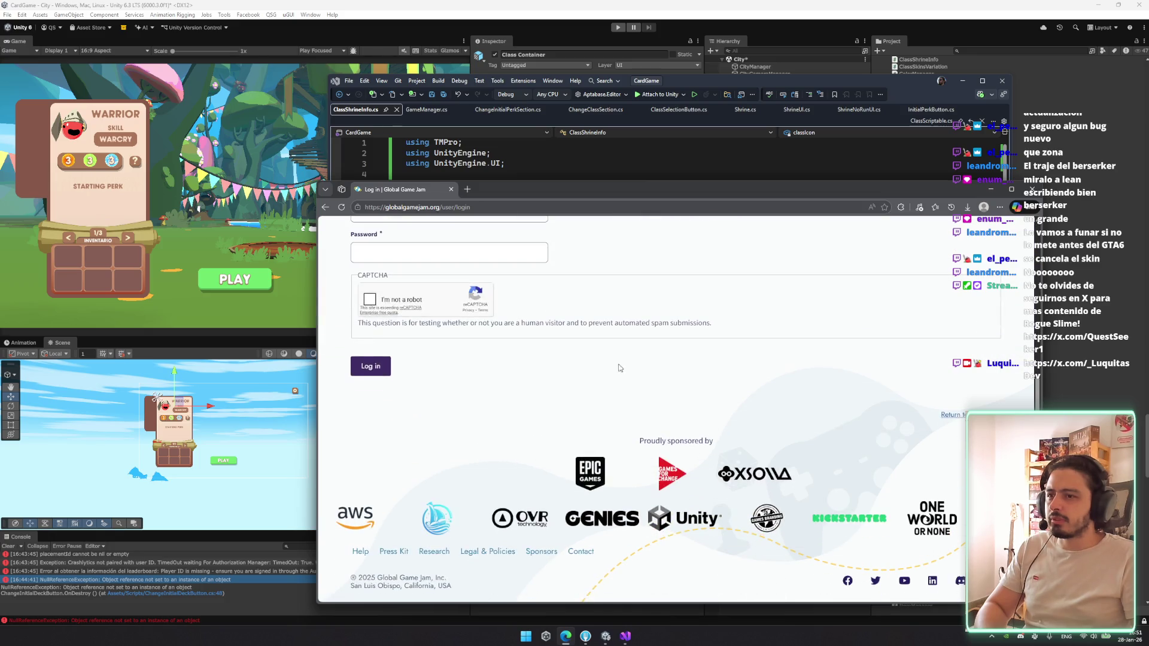
scroll(651, 374, "up", 4)
scroll(651, 375, "up", 1)
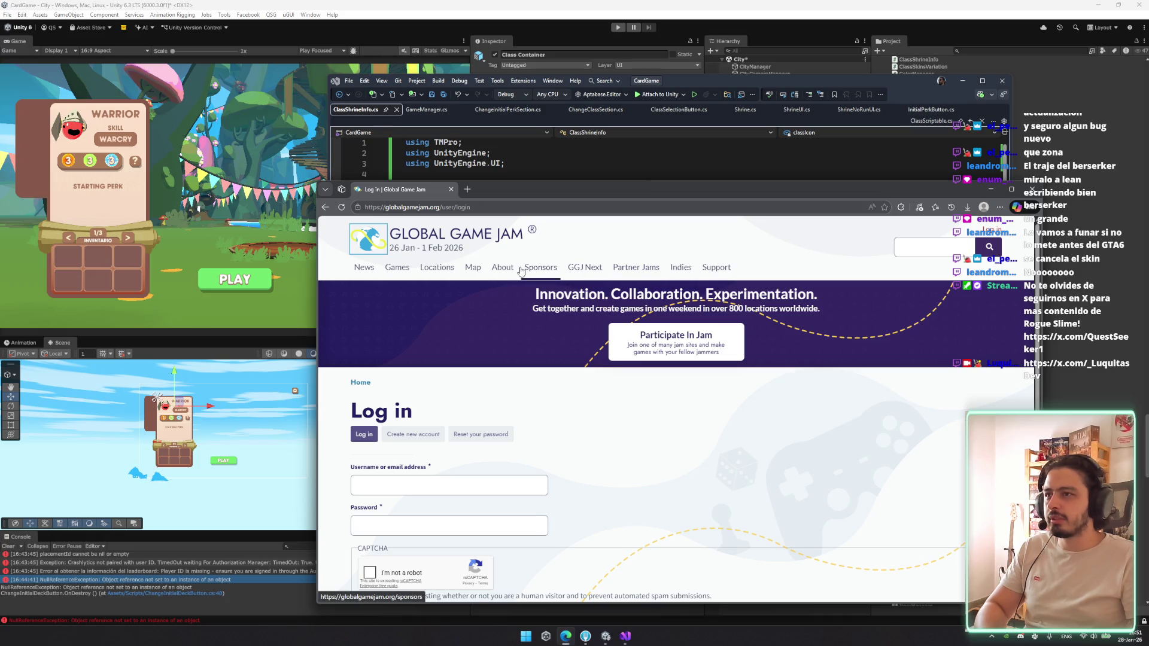
left_click(363, 268)
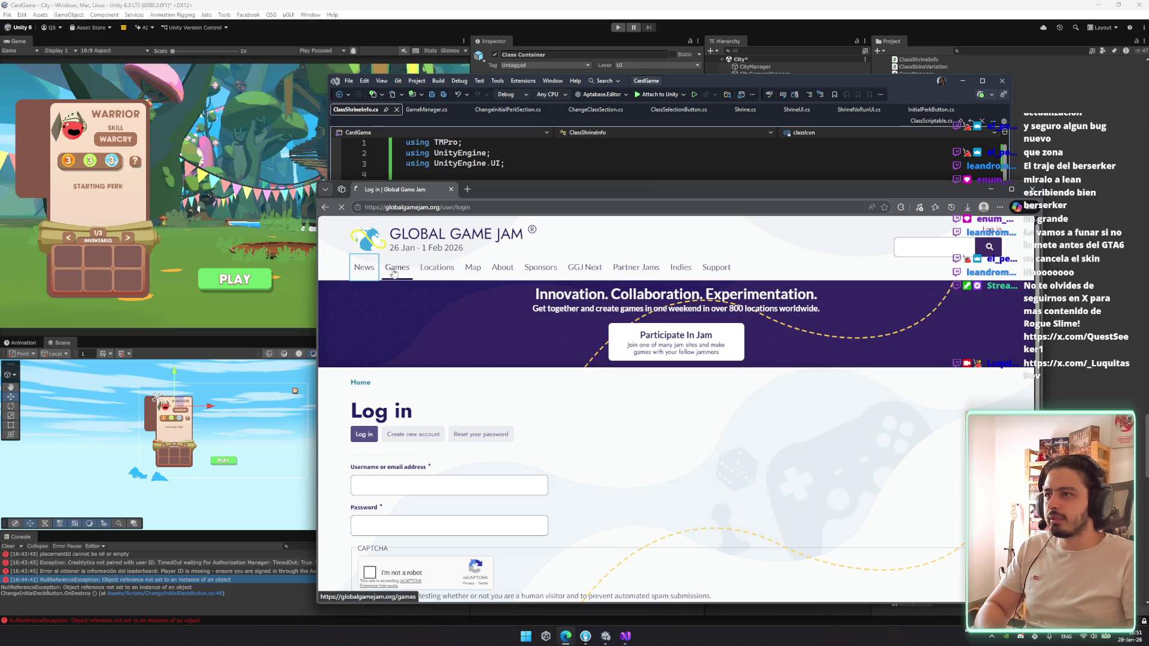
scroll(585, 332, "down", 3)
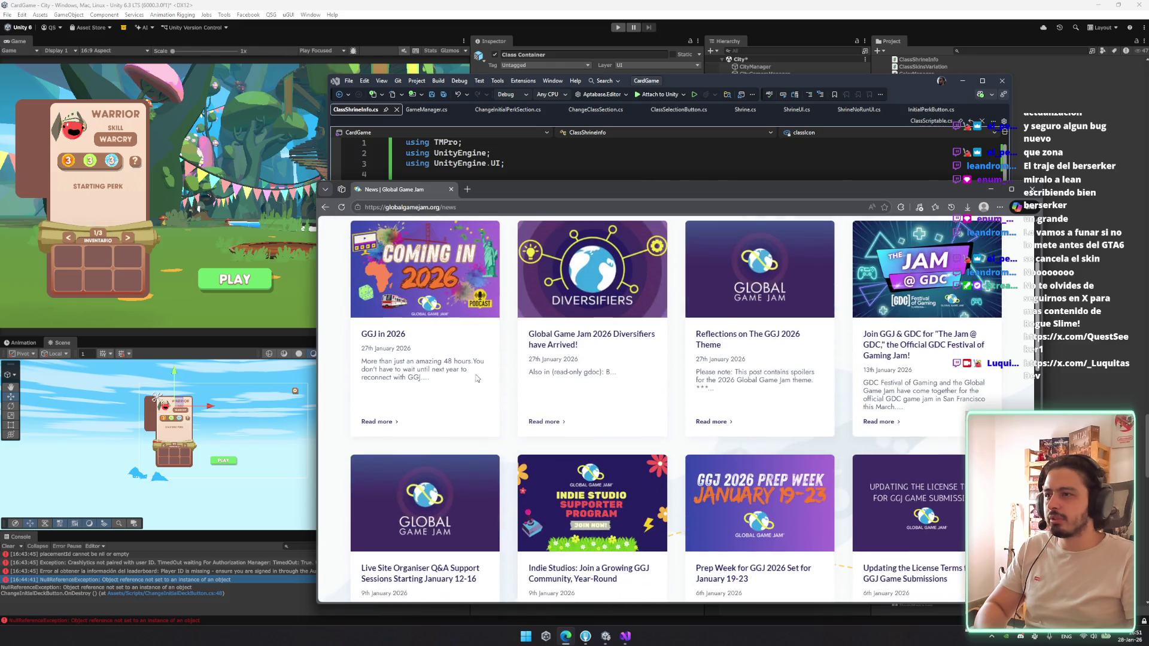
Step: Open and read the 'Diversifiers have Arrived' article
left_click(584, 331)
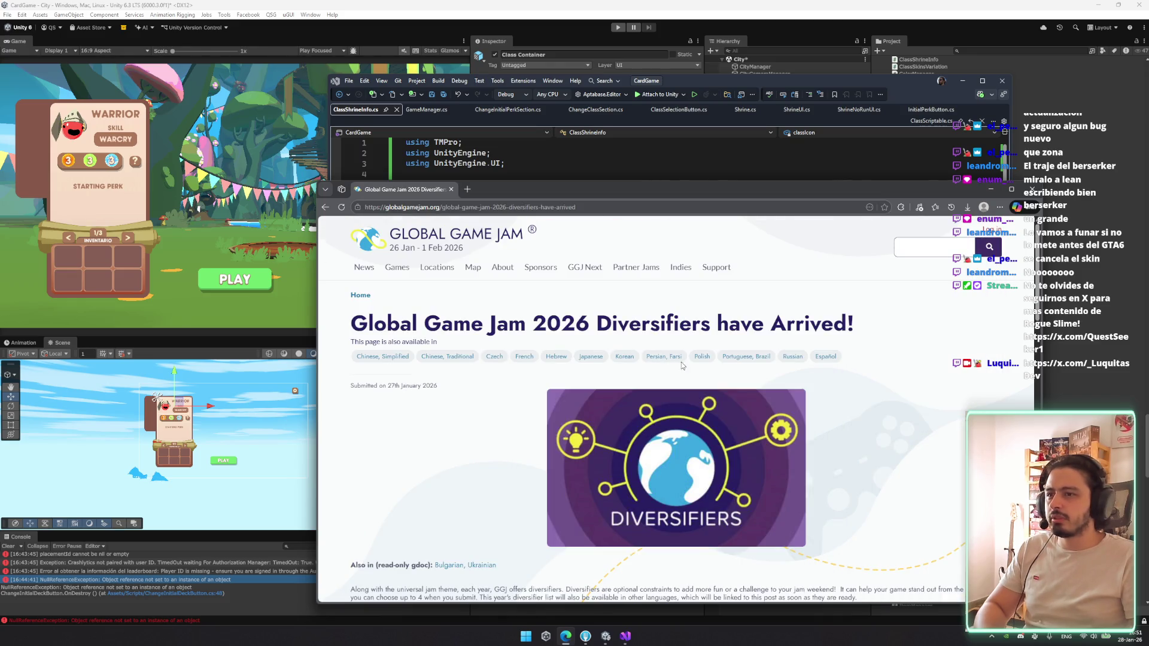
scroll(694, 404, "down", 3)
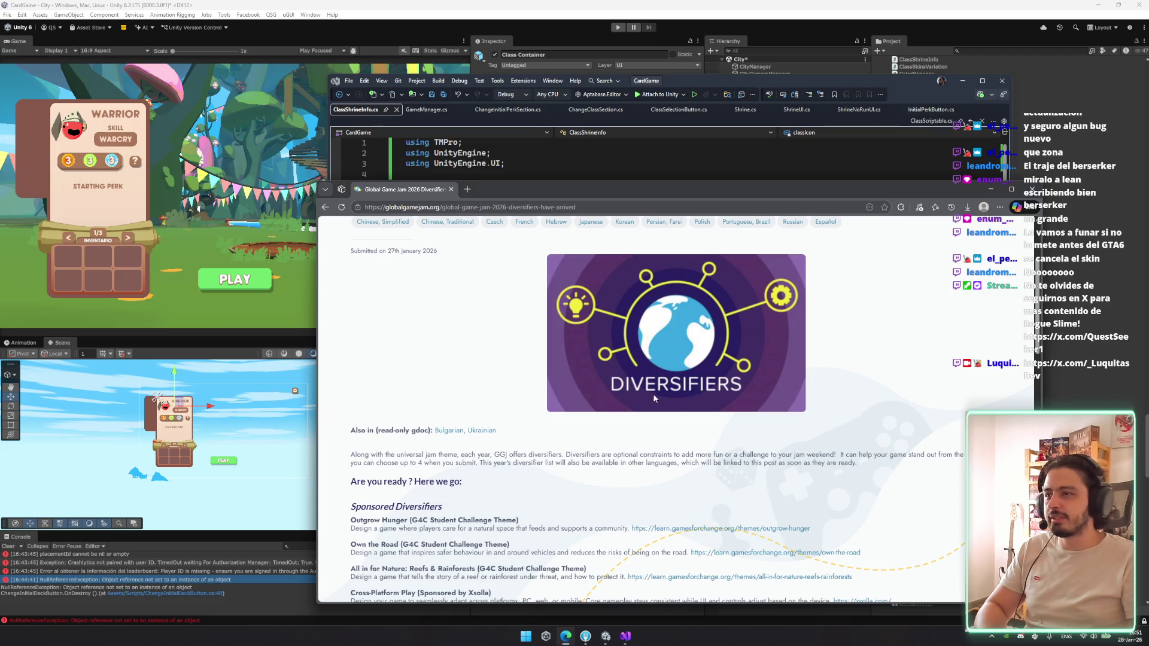
double_click(428, 417)
left_click(503, 391)
scroll(503, 391, "up", 1)
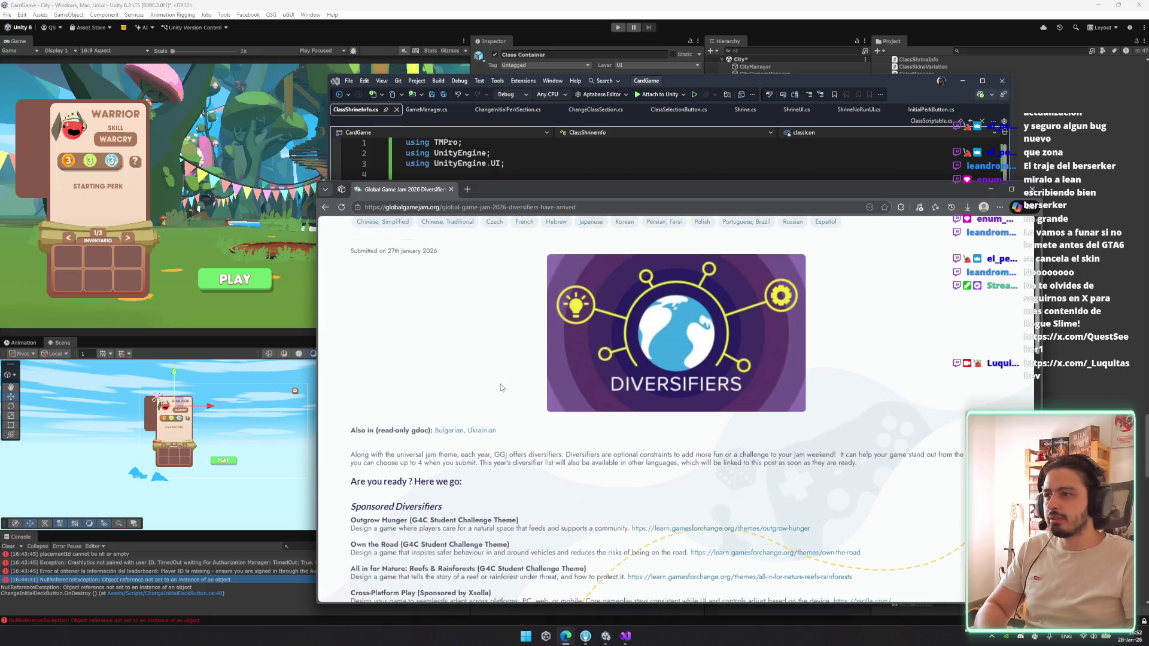
scroll(503, 391, "up", 1)
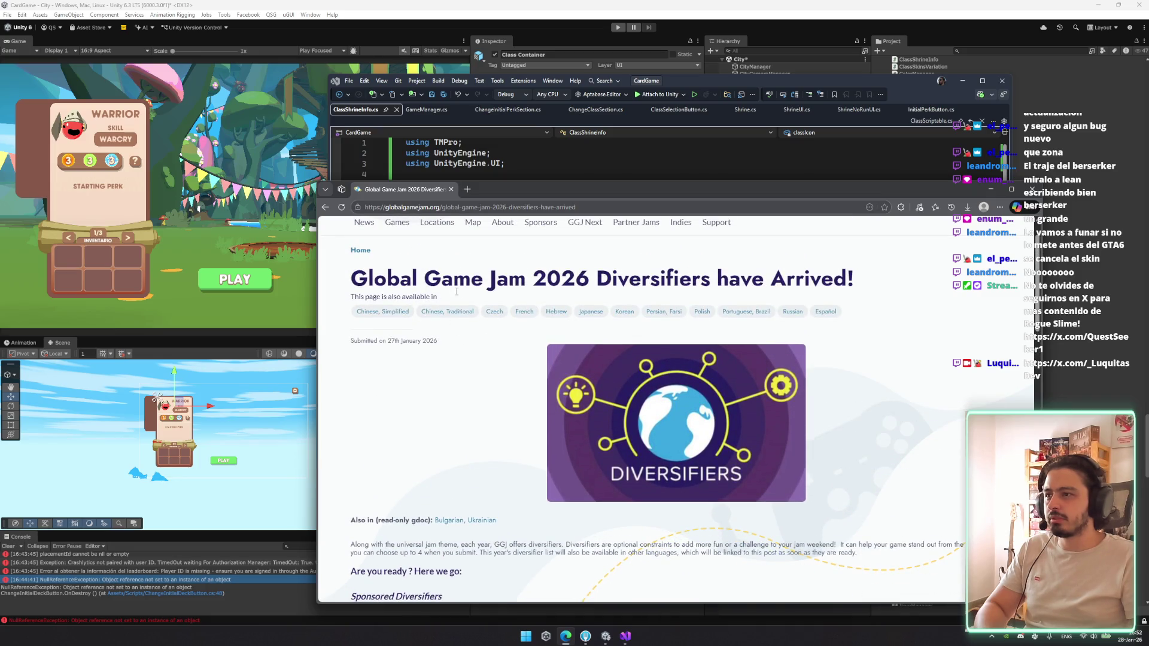
scroll(698, 405, "down", 10)
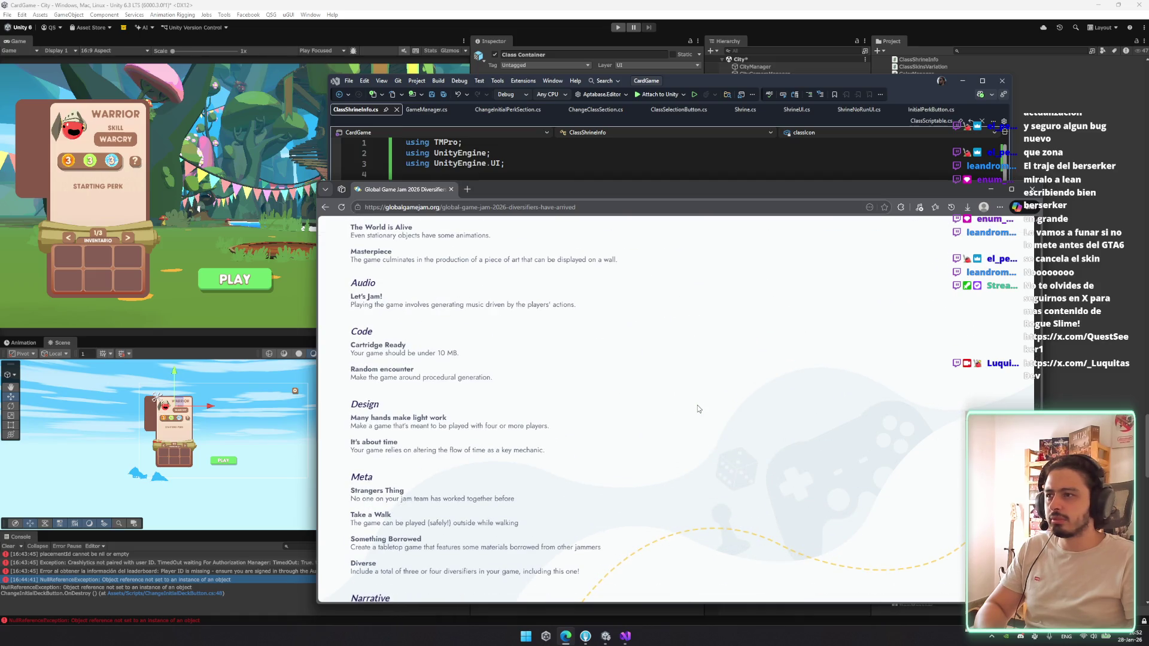
scroll(485, 366, "up", 5)
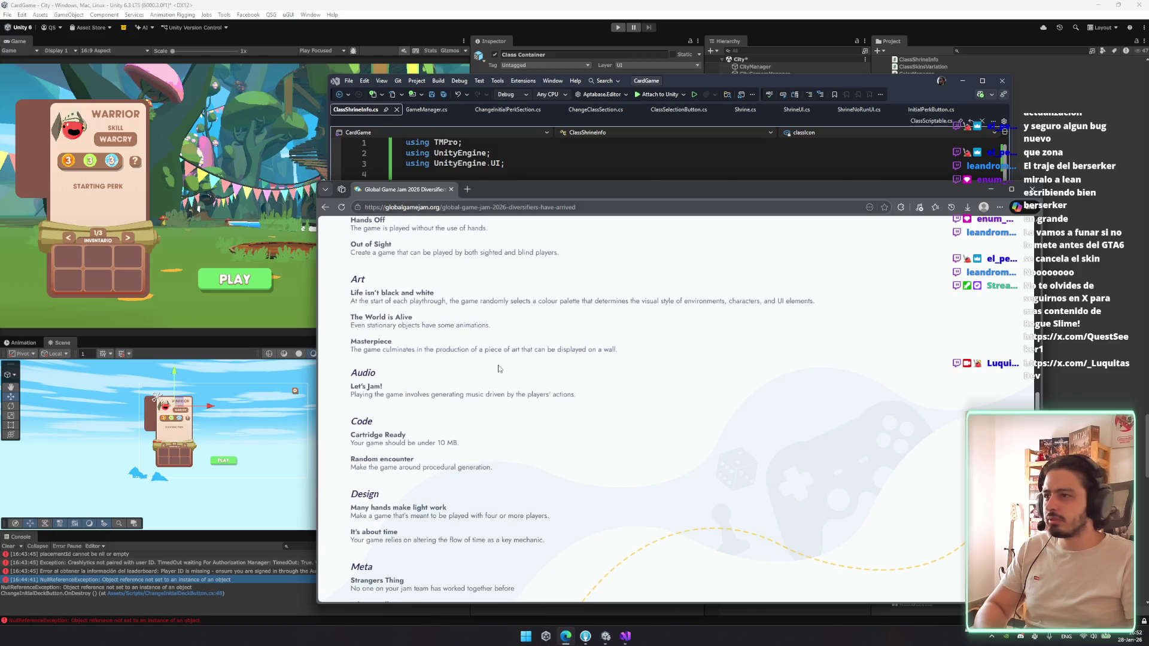
scroll(502, 367, "up", 4)
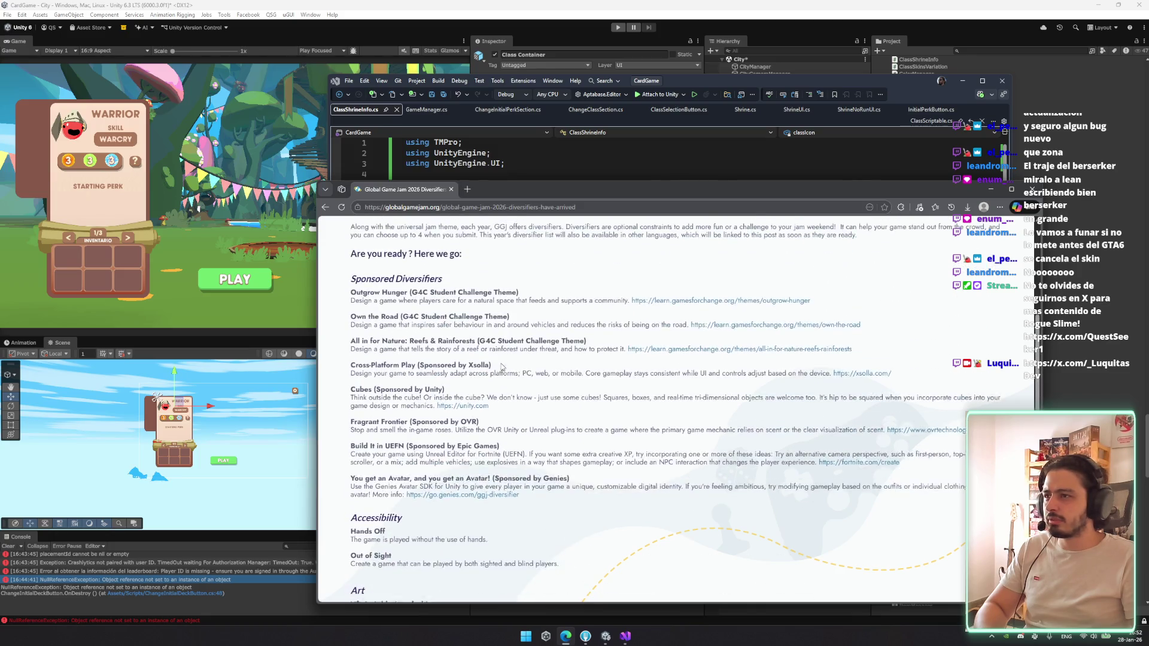
Step: Find 'theme' in the Diversifiers article, then go back to the News page
key("ctrl+f")
type("theme")
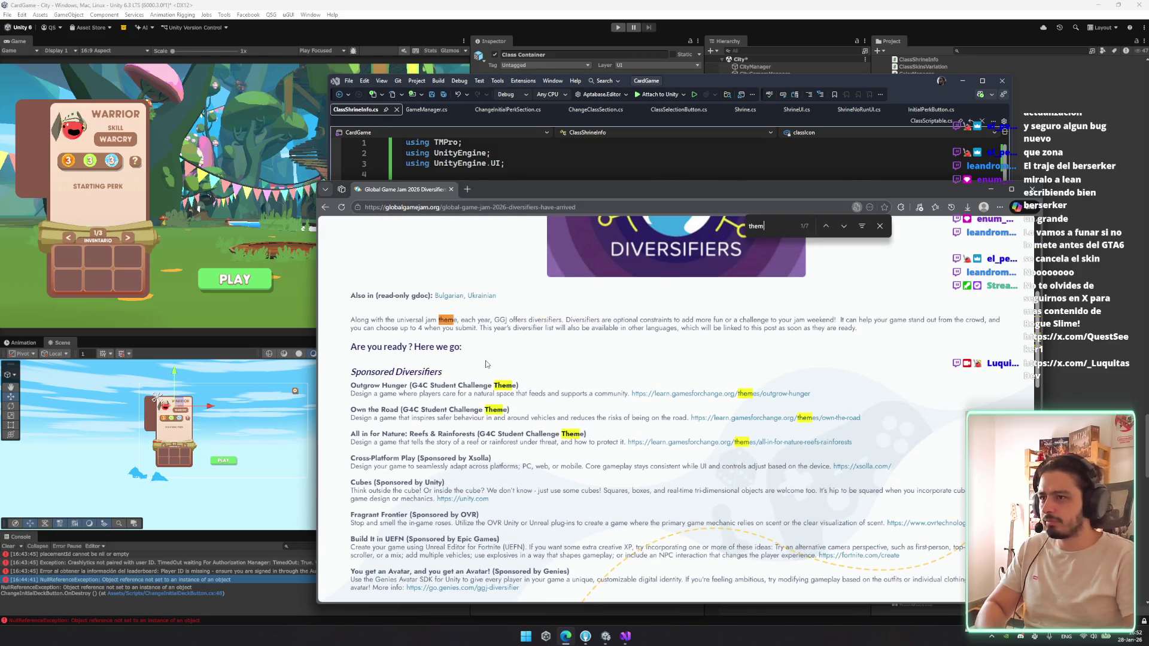
key("Return")
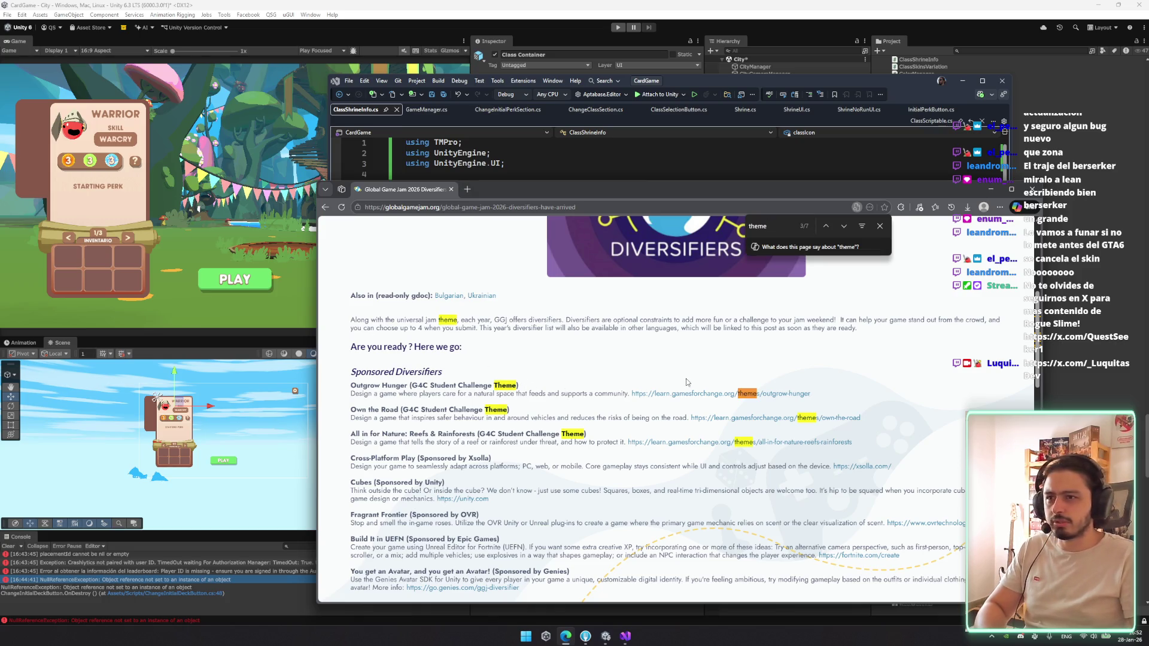
key("alt+Left")
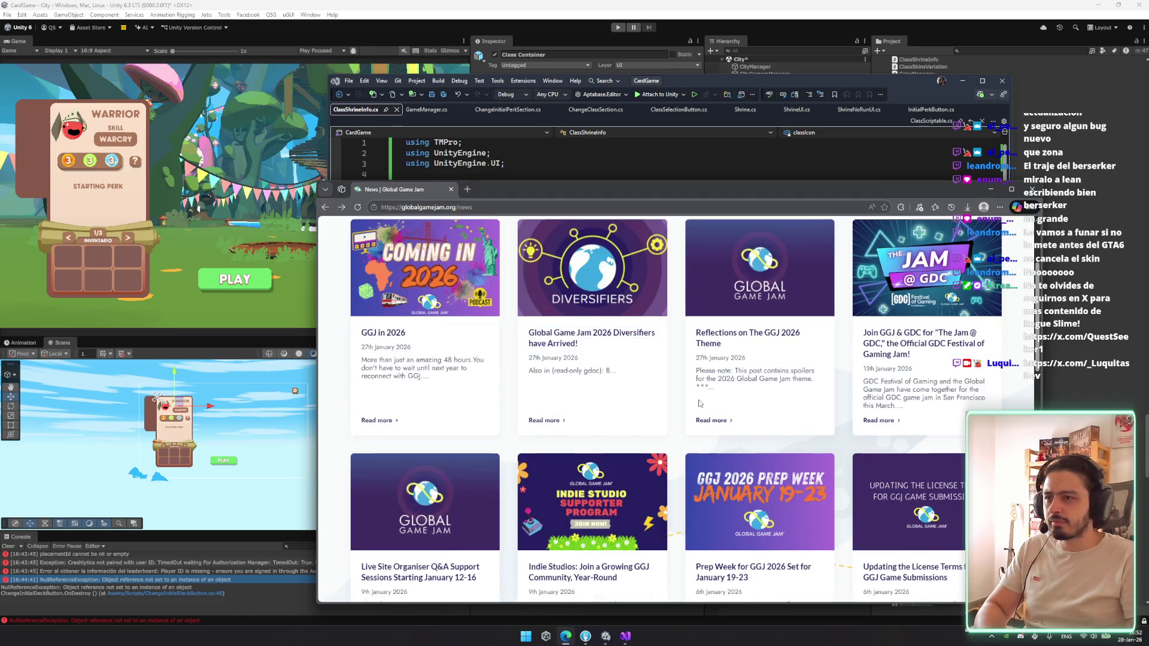
Step: Open the 'GGJ in 2026' article and scroll through its list of jams and events
scroll(669, 395, "down", 2)
scroll(669, 395, "up", 2)
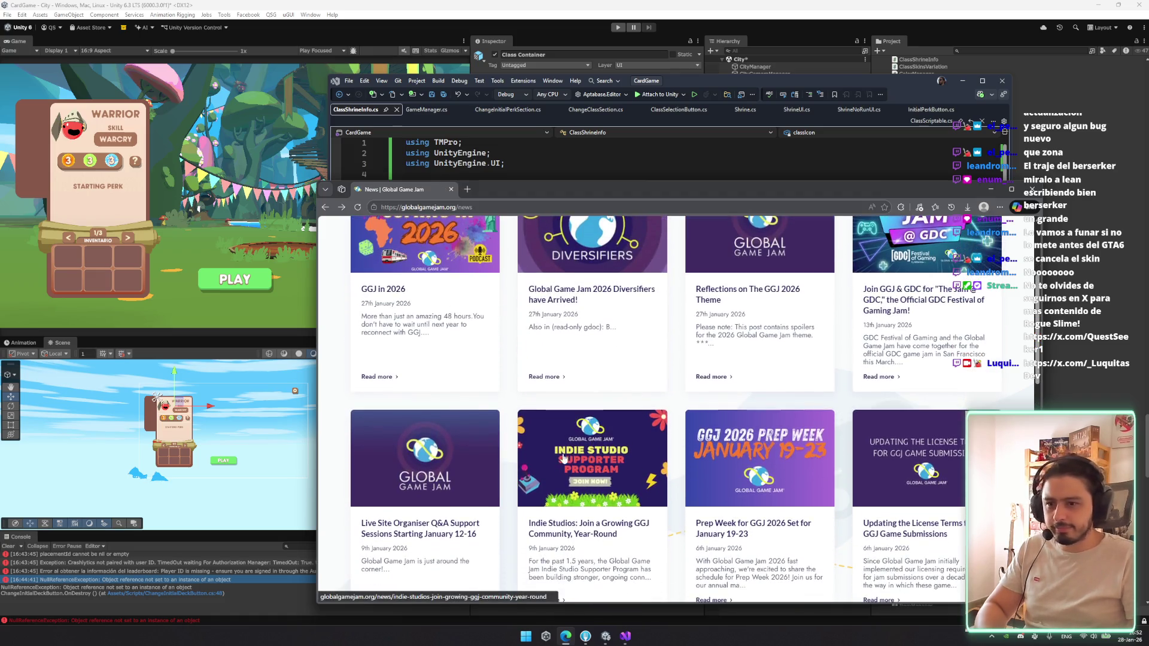
scroll(495, 441, "down", 4)
scroll(479, 440, "up", 6)
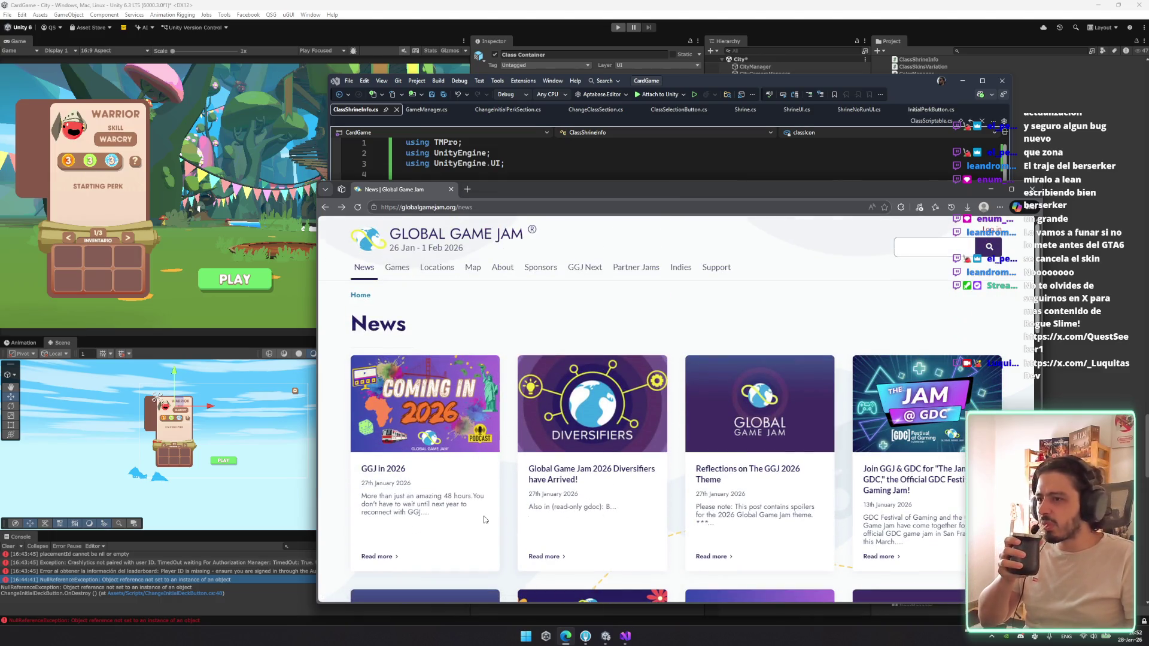
left_click(390, 470)
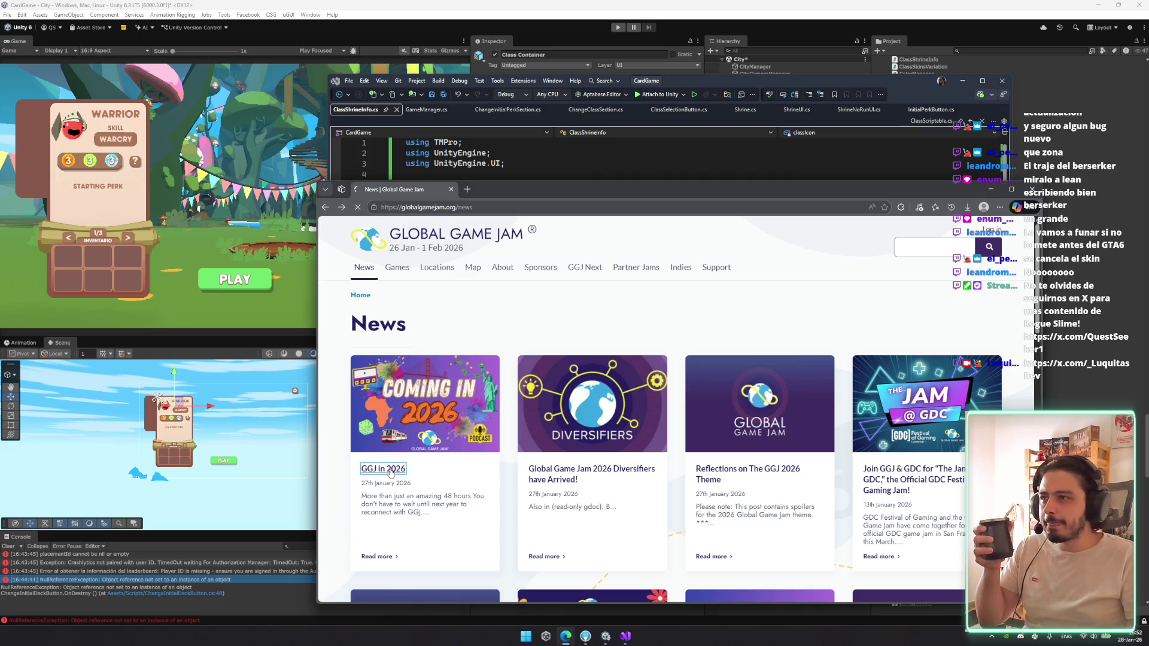
scroll(499, 487, "down", 1)
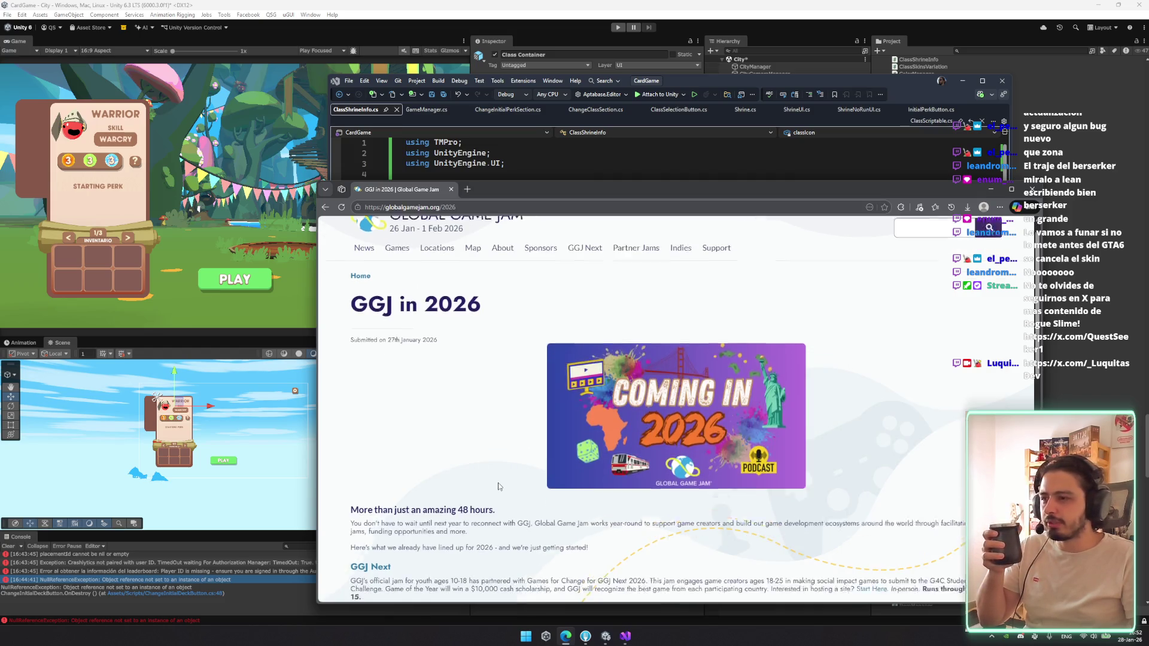
scroll(440, 479, "down", 6)
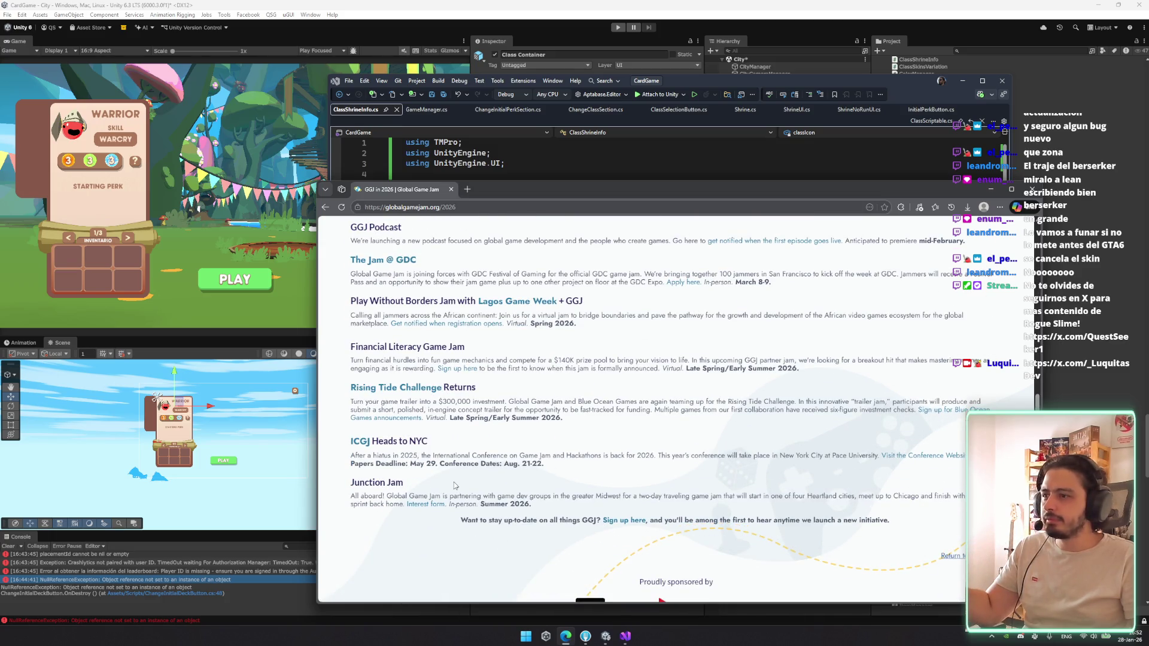
scroll(454, 486, "up", 3)
scroll(454, 482, "up", 4)
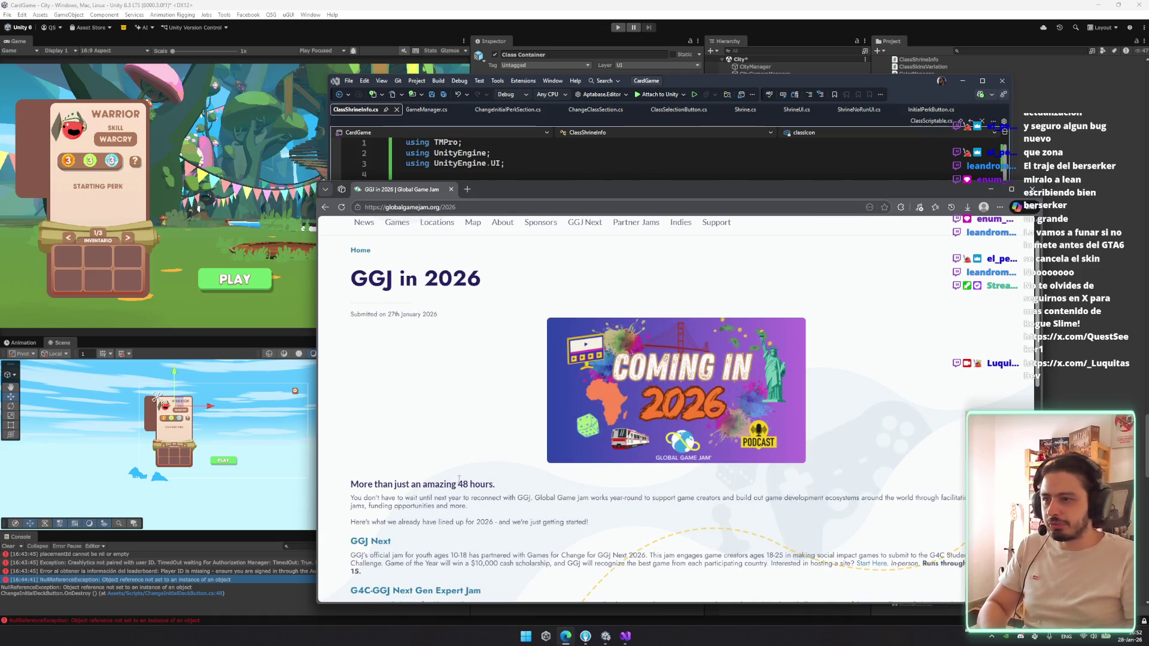
scroll(455, 483, "down", 4)
scroll(455, 483, "down", 10)
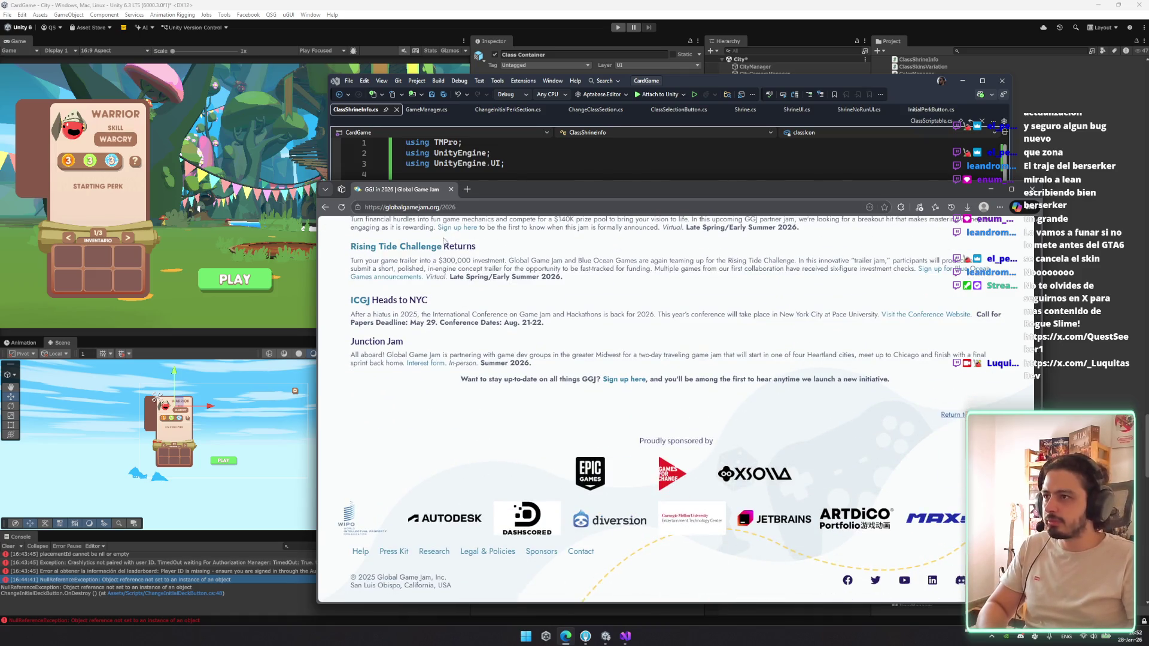
Step: Enter the web search 'ggj theme' in the address bar
left_click(451, 211)
type("gl")
key("Escape")
type("ggj ")
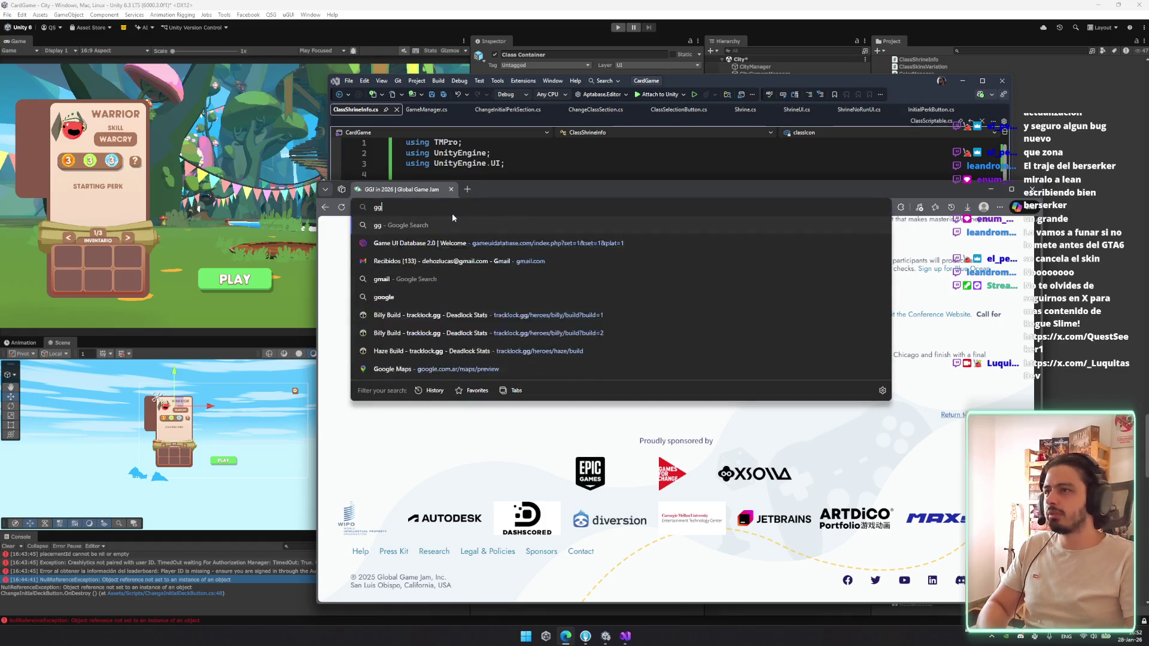
type("theme")
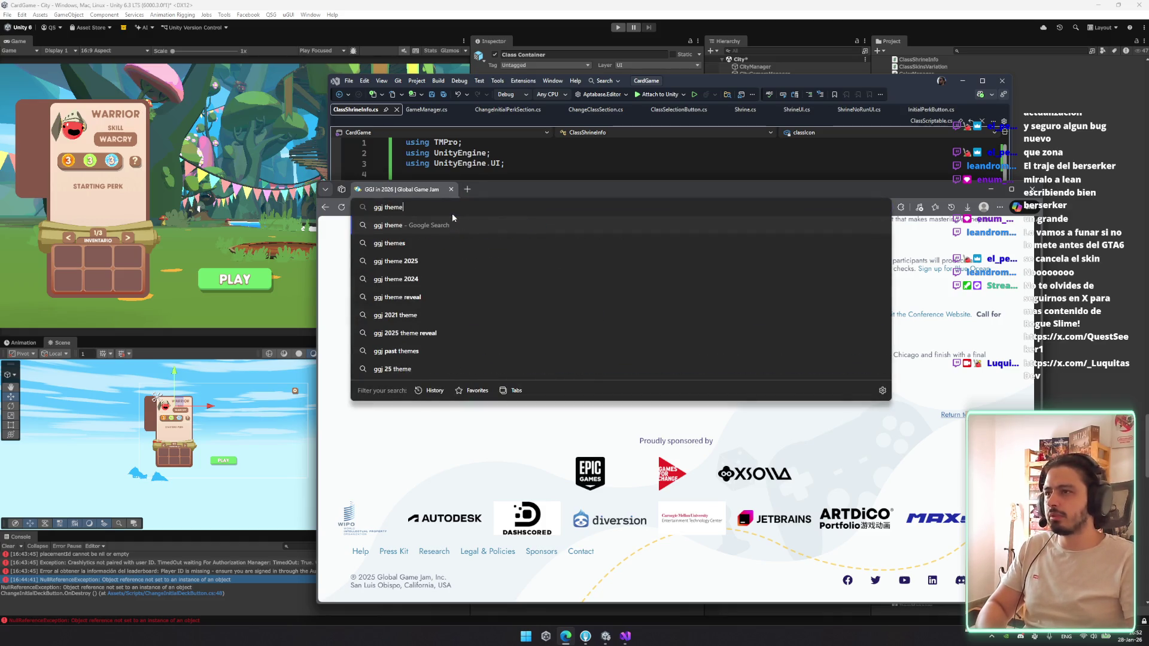
Step: Run the 'ggj theme' search, open the Global Game Jam Theme page, and read the one-theme answer
key("Return")
left_click(429, 338)
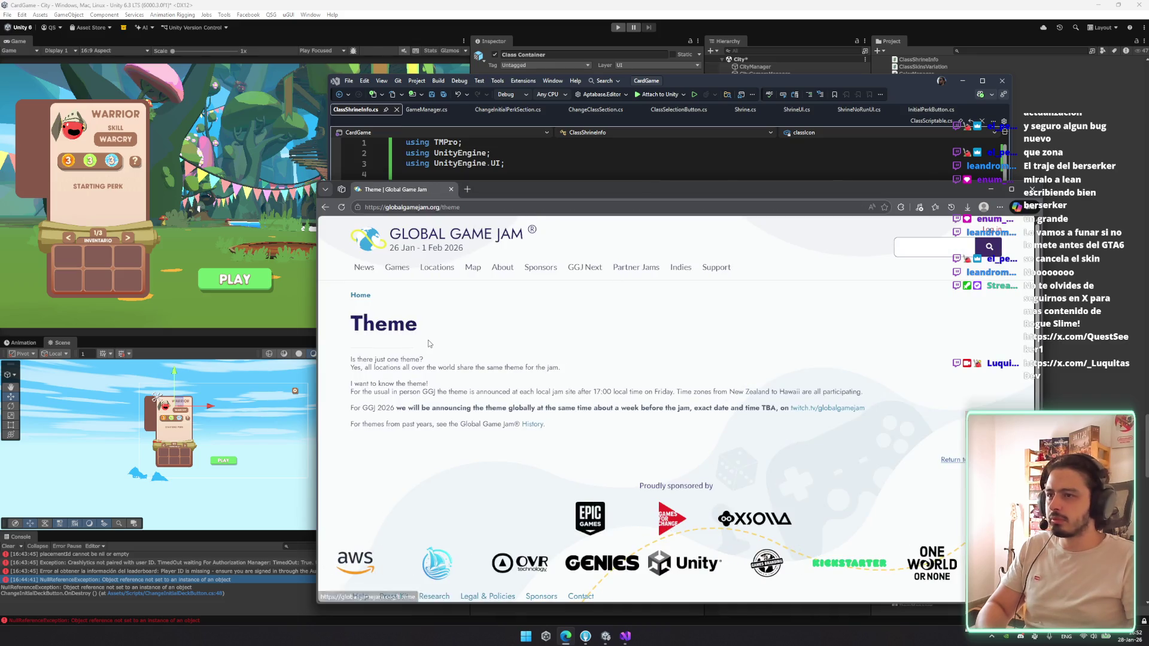
scroll(398, 358, "down", 1)
left_click_drag(350, 314, 426, 315)
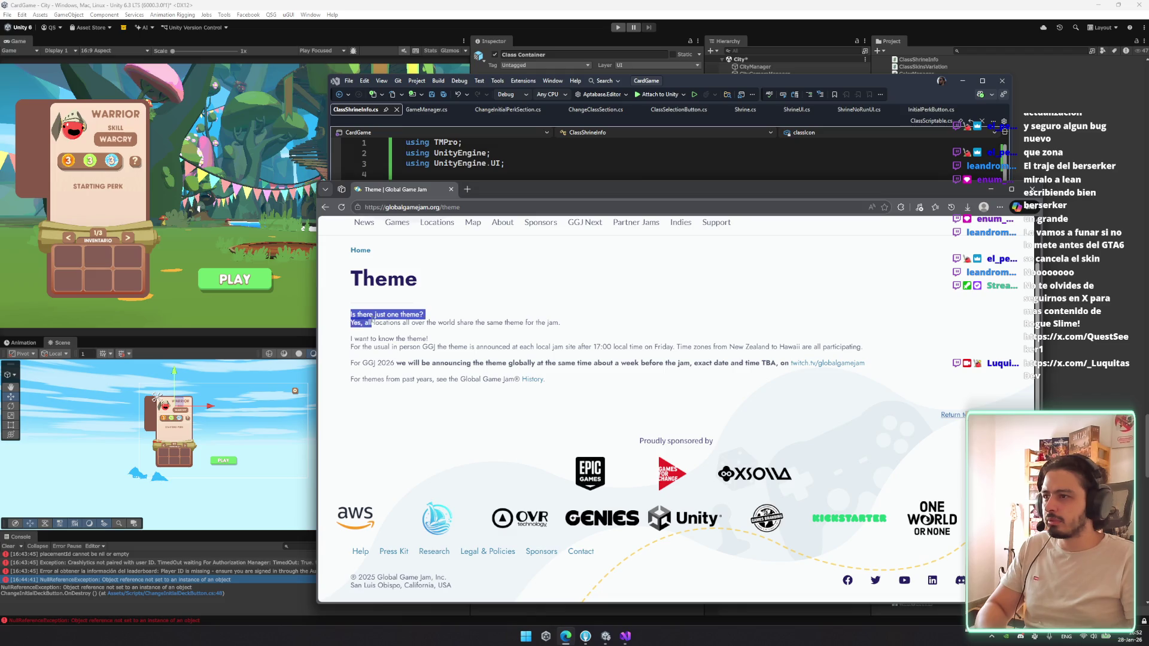
mouse_move(350, 314)
left_mouse_down()
mouse_move(501, 322)
mouse_move(371, 339)
mouse_move(398, 347)
mouse_move(636, 348)
left_mouse_up()
left_click(501, 343)
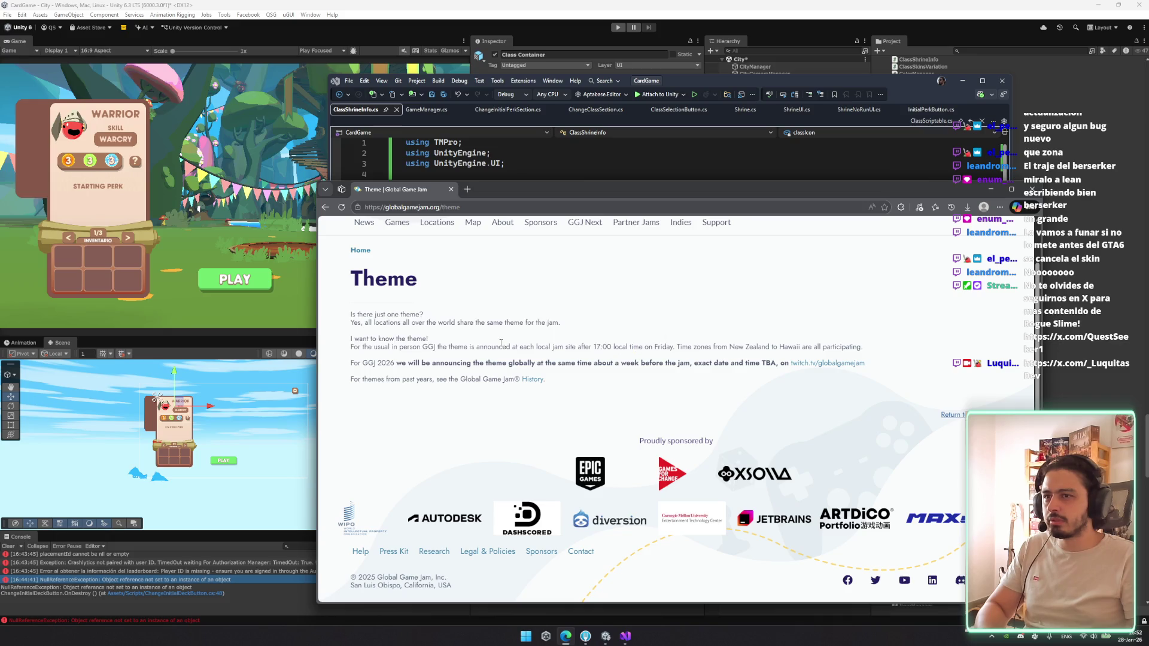
Step: Read the For GGJ 2026 announcement line, then open the History page
left_click_drag(351, 363, 535, 363)
left_click(571, 368)
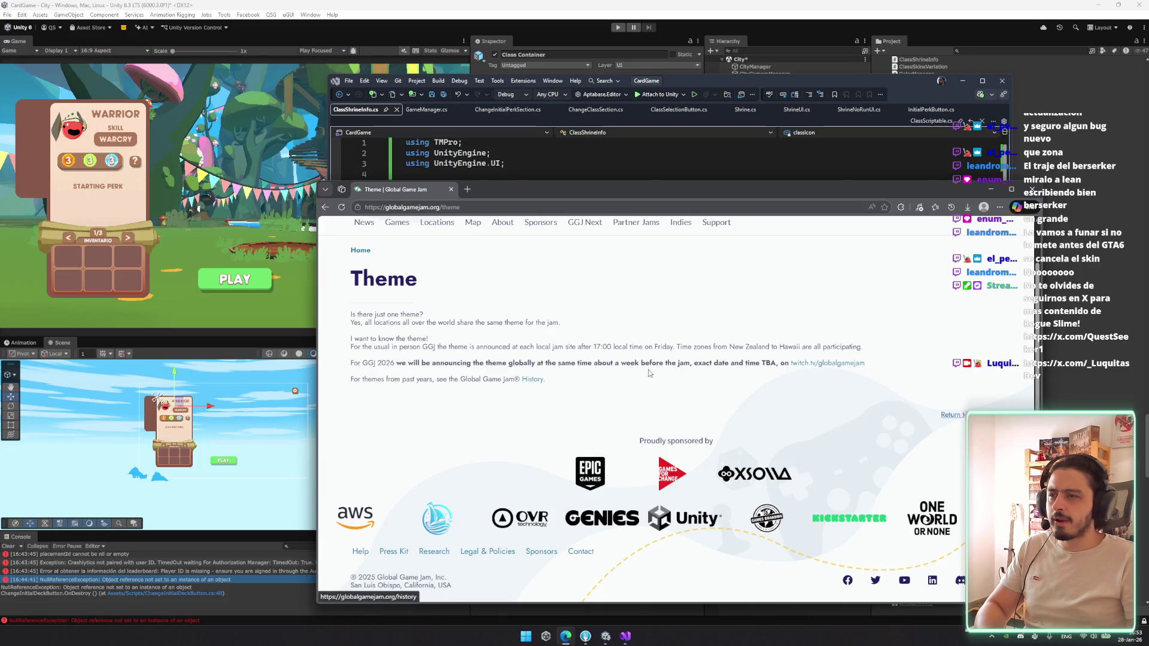
scroll(471, 348, "up", 1)
left_click(539, 426)
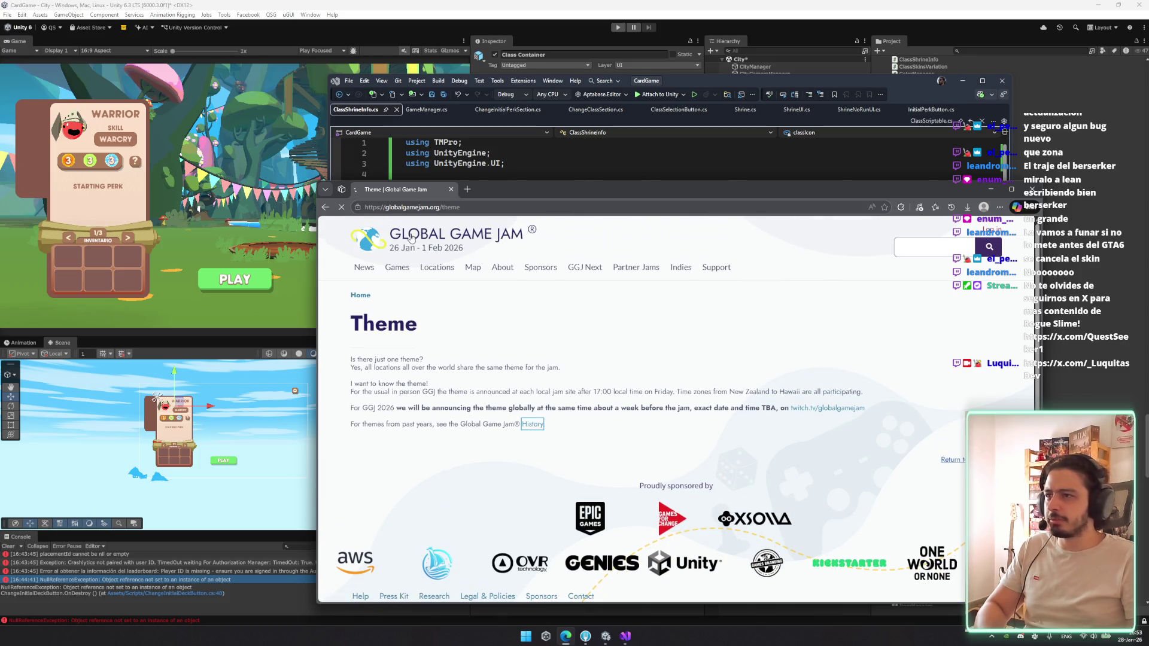
scroll(379, 449, "down", 3)
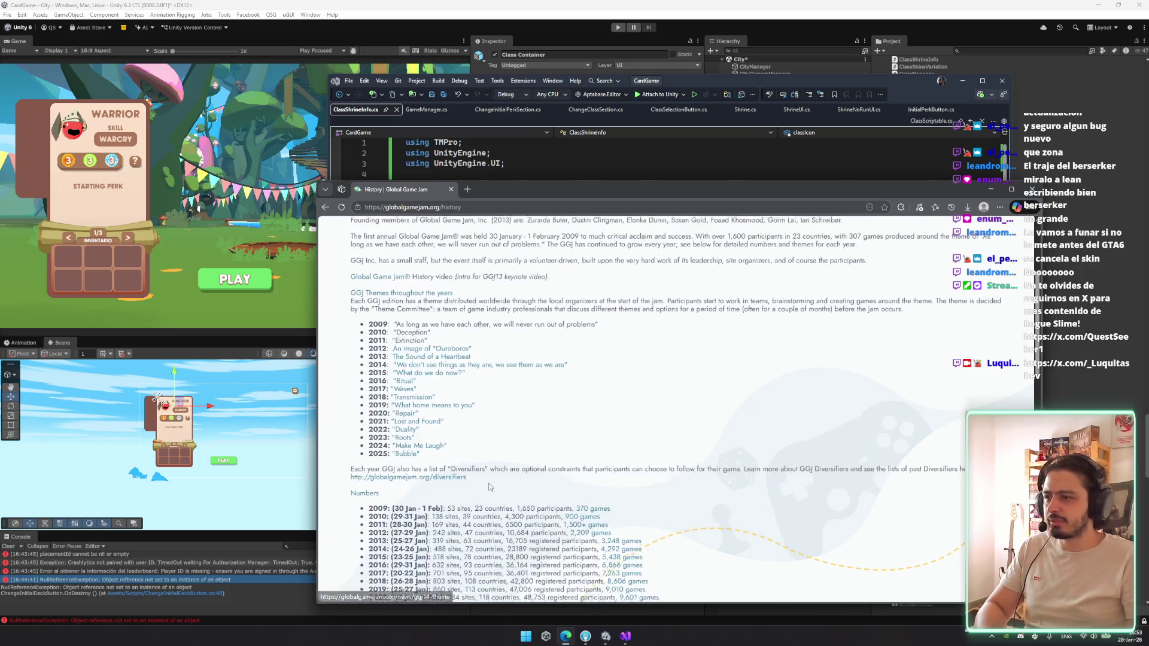
Step: Browse the History page and open the Bubble theme link
scroll(456, 456, "down", 5)
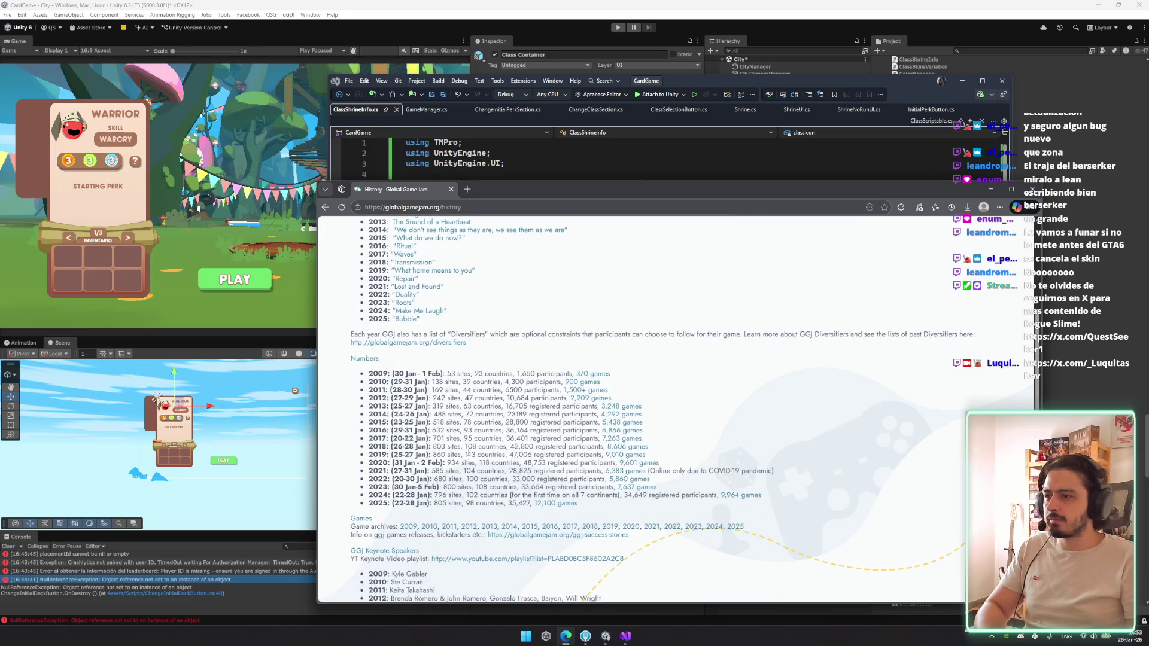
scroll(468, 456, "down", 3)
scroll(362, 367, "up", 6)
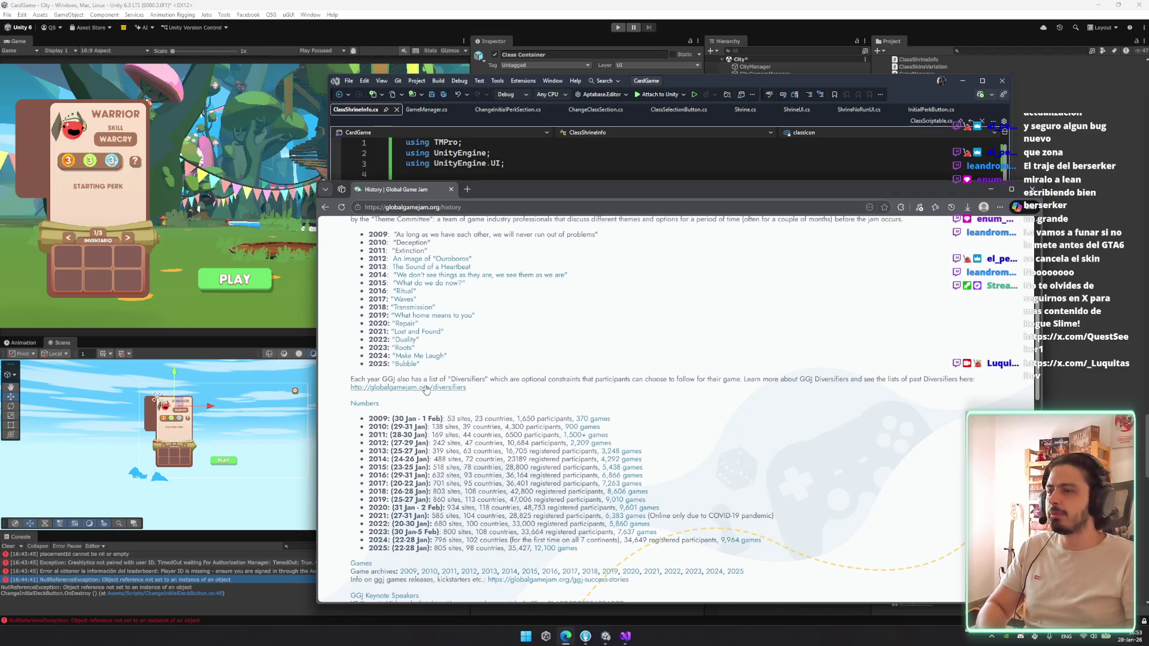
left_click(411, 364)
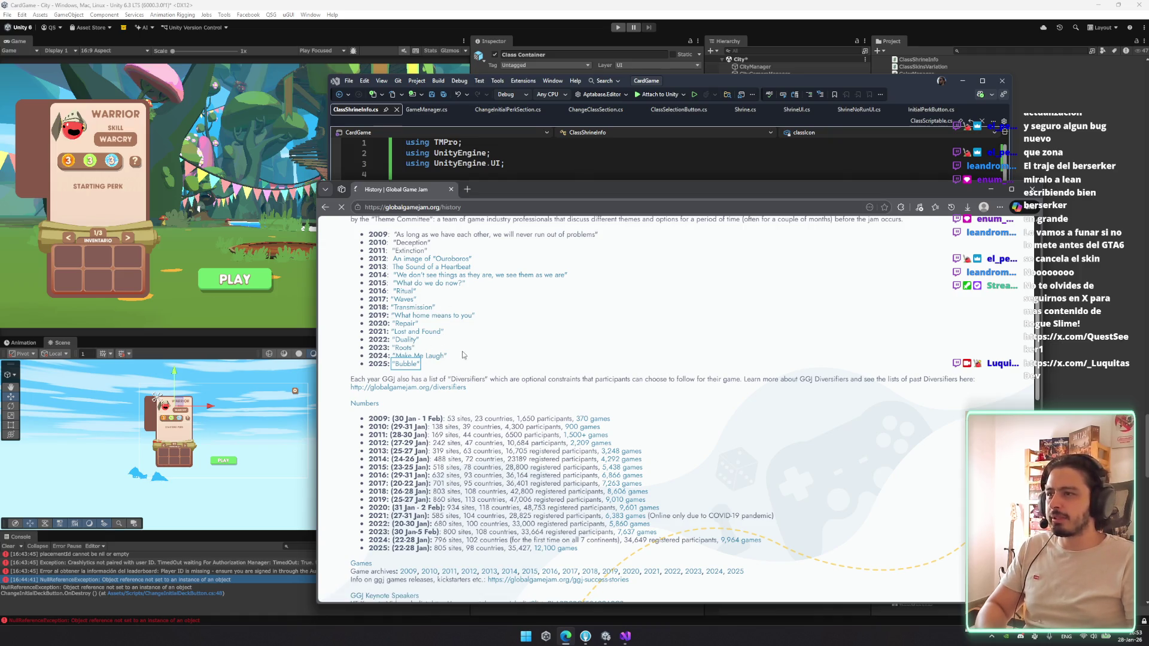
scroll(455, 359, "up", 4)
scroll(485, 387, "down", 5)
scroll(486, 387, "down", 15)
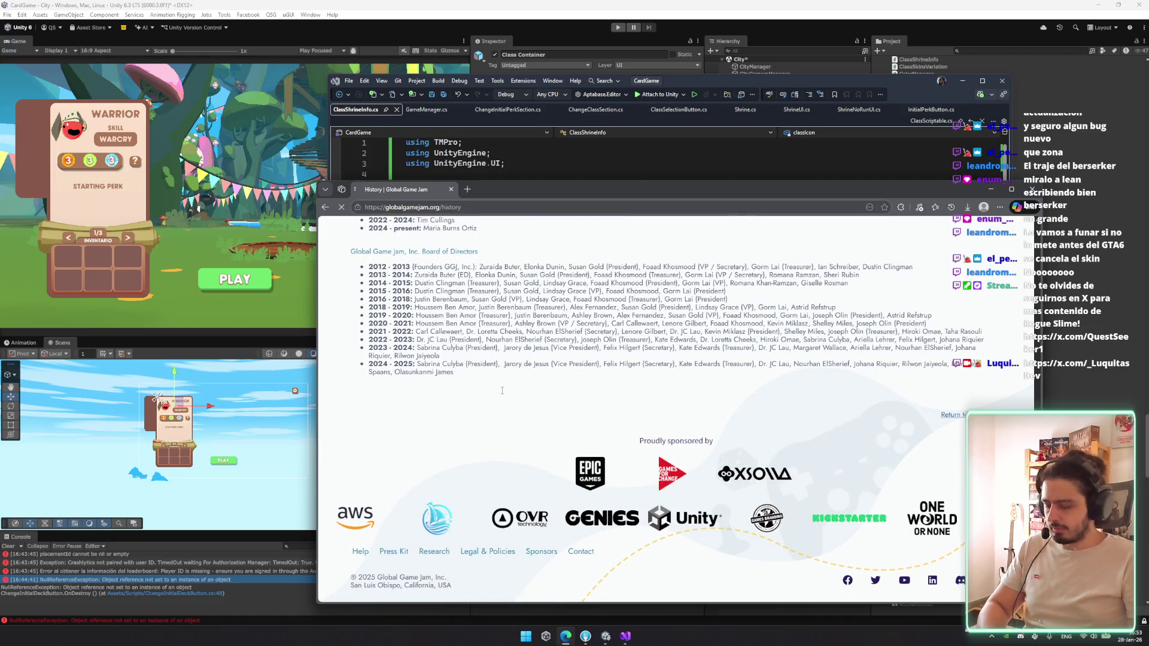
Step: Find 'home' on the History page and highlight the 2019 'What home means to you' theme
key("ctrl+f")
type("home")
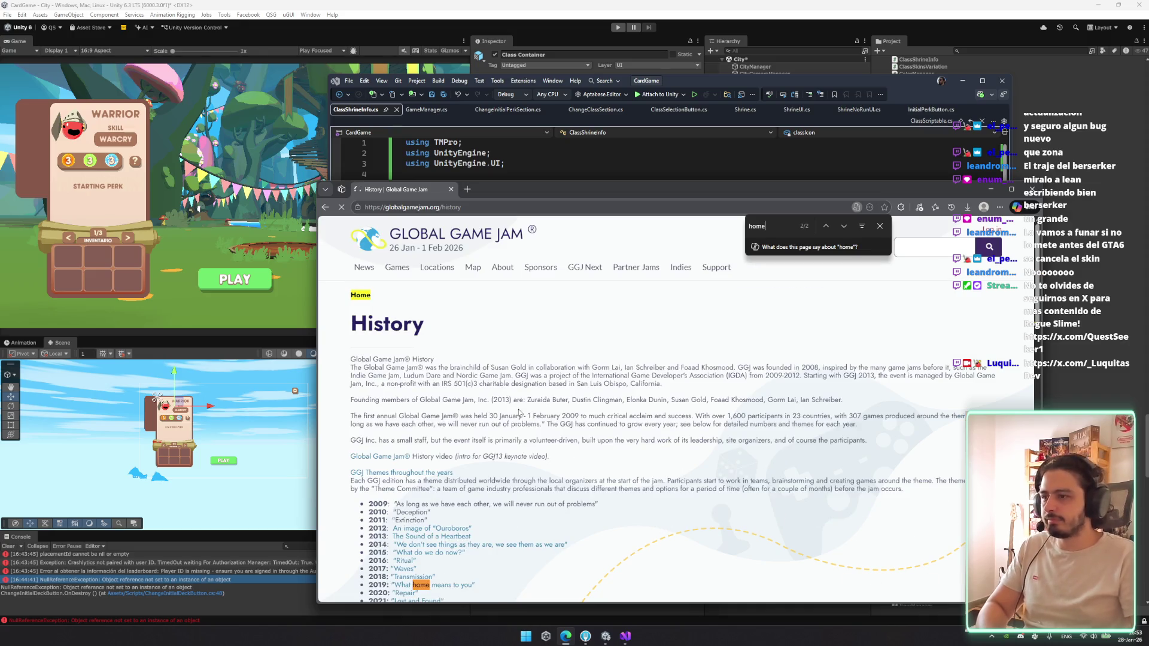
scroll(427, 450, "down", 2)
left_click_drag(360, 450, 497, 460)
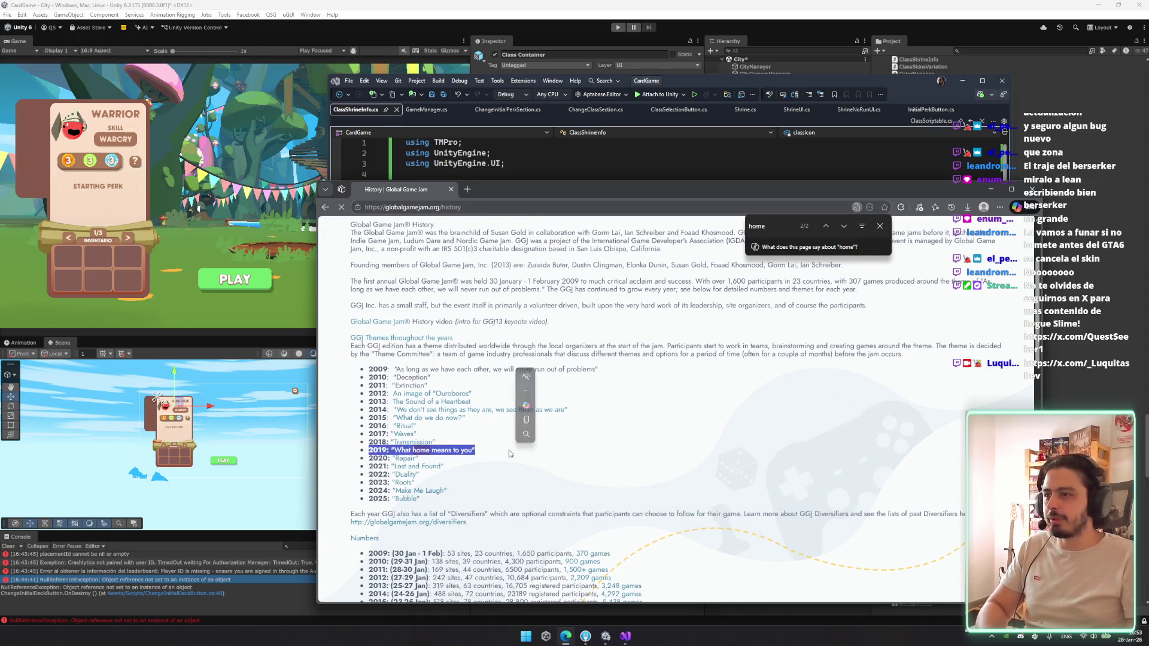
key("Escape")
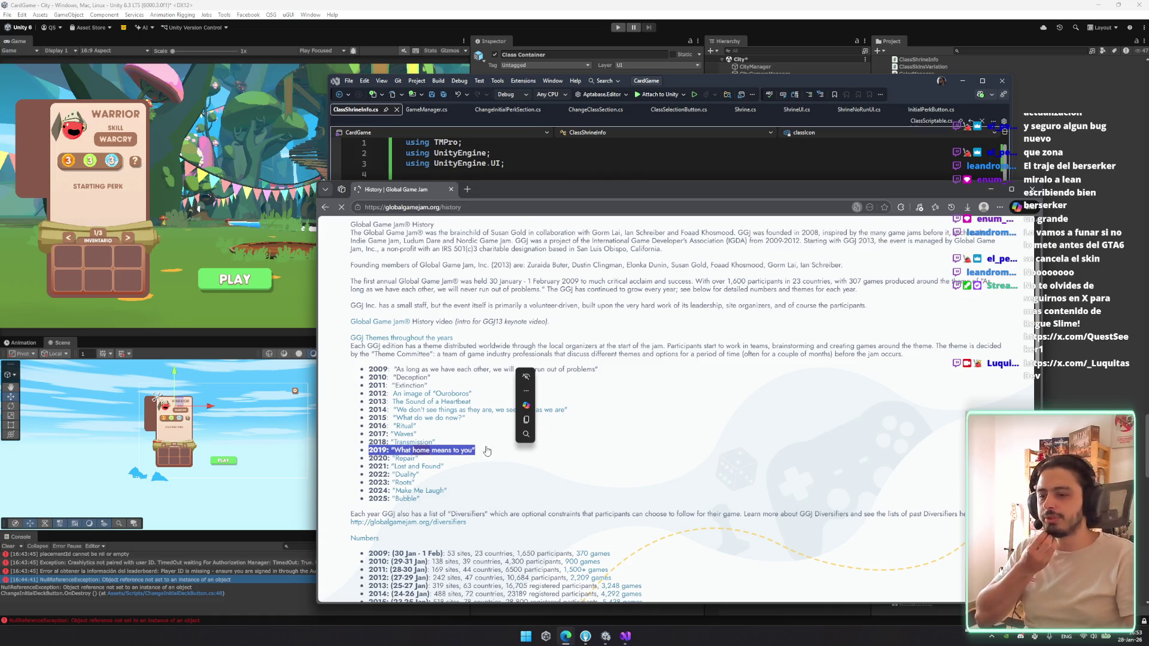
left_click(466, 450)
key("alt+Left")
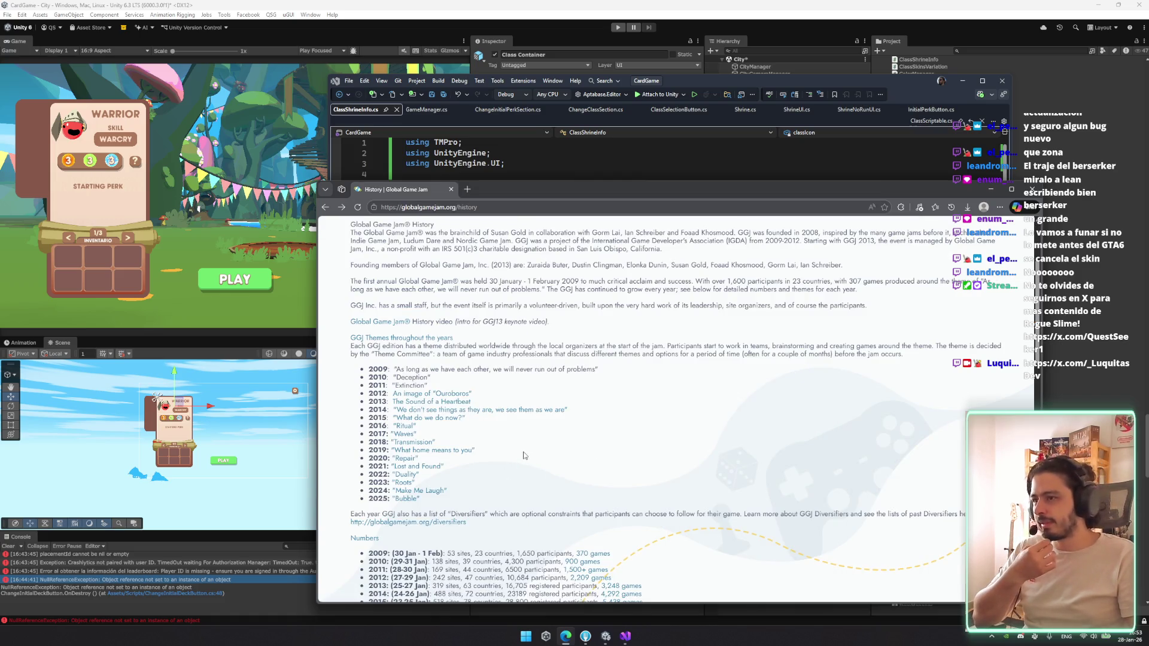
Step: Reread the 2019 theme line, then close the browser to return to Visual Studio
triple_click(531, 448)
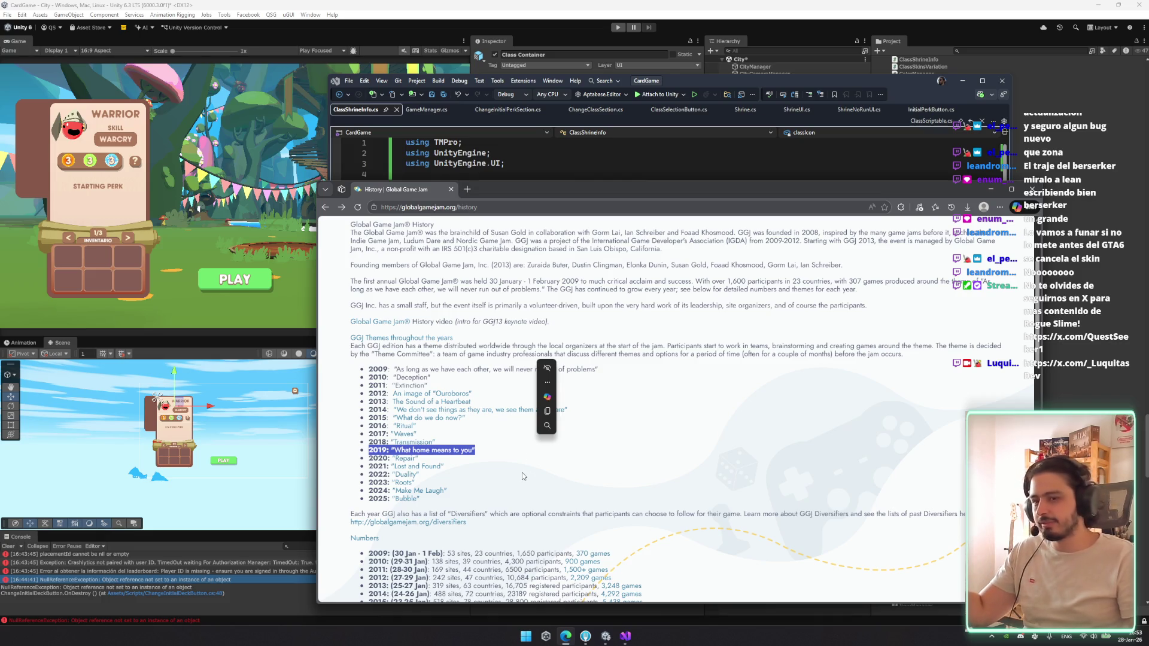
left_click(627, 473)
triple_click(578, 450)
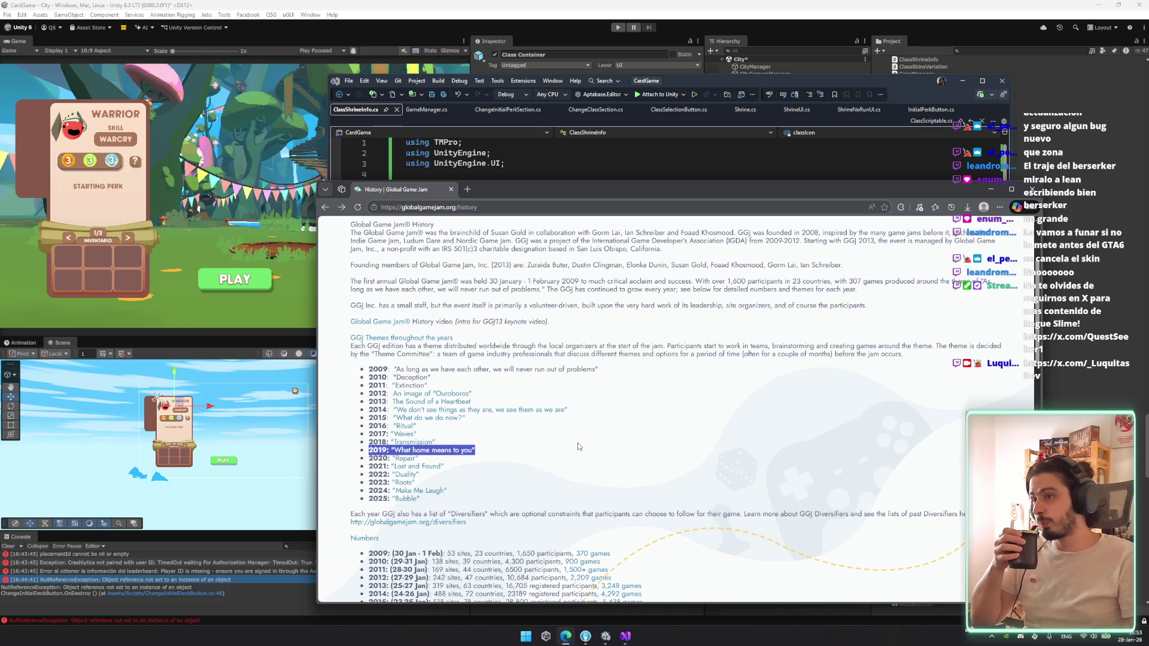
left_click(647, 479)
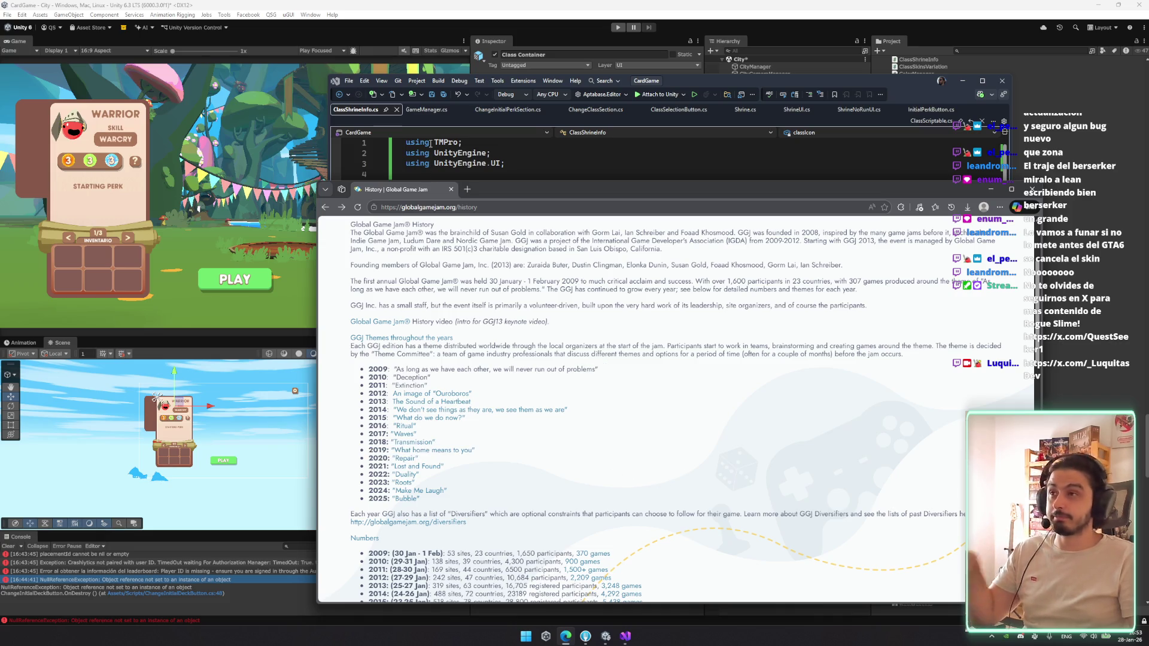
middle_click(397, 193)
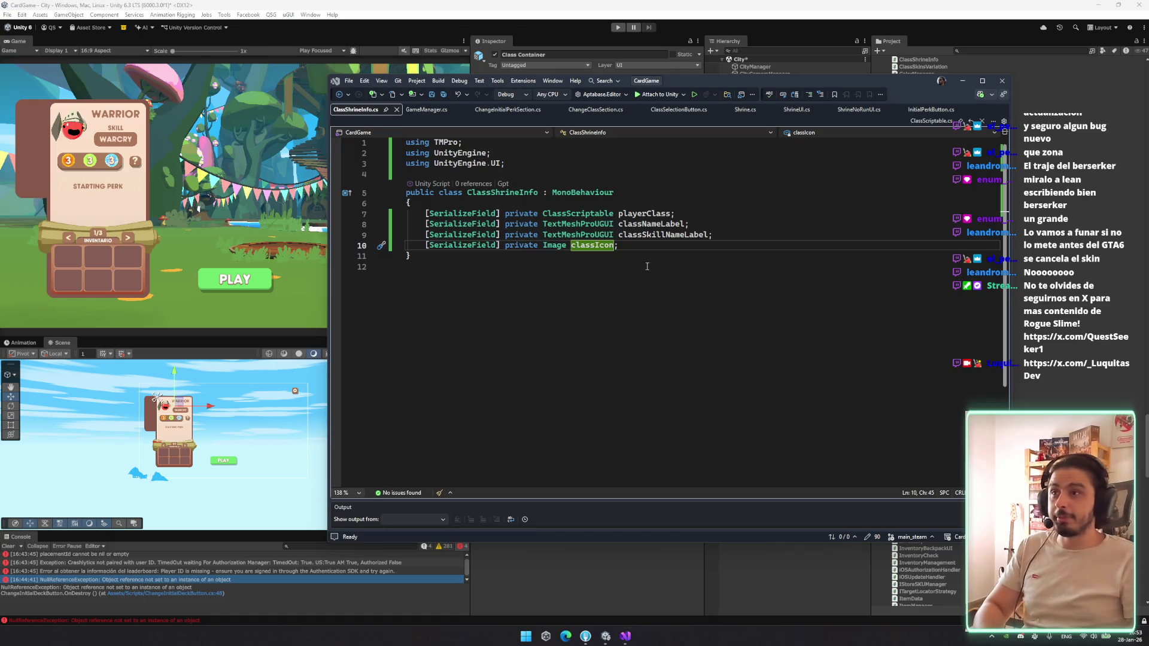
Step: Add an empty public void UpdateView() method below the field declarations
left_click(650, 252)
left_click(651, 244)
key("ctrl+s")
key("Return")
key("Return")
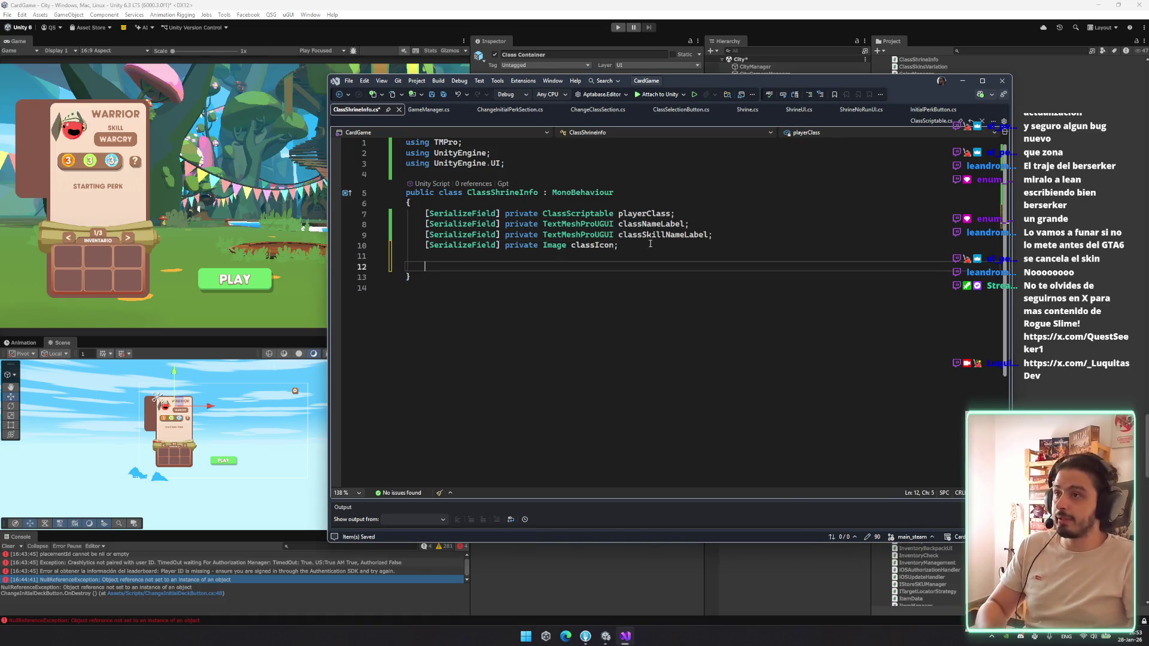
key("BackSpace")
type("public ")
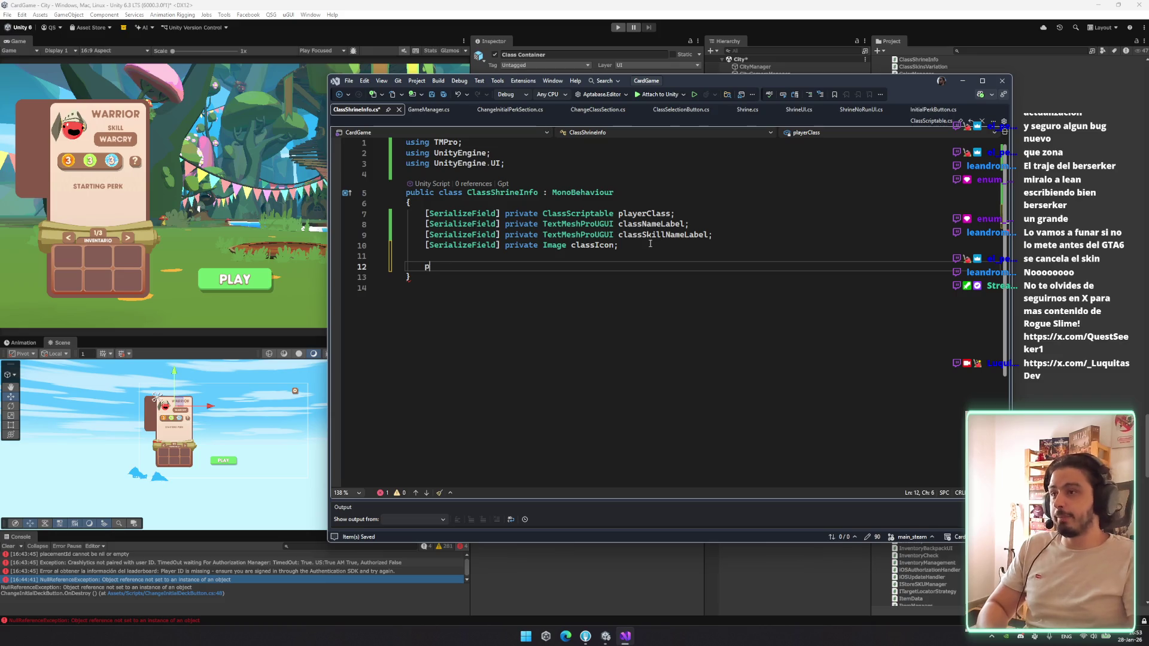
type("void SEtup")
key("BackSpace")
key("BackSpace")
key("BackSpace")
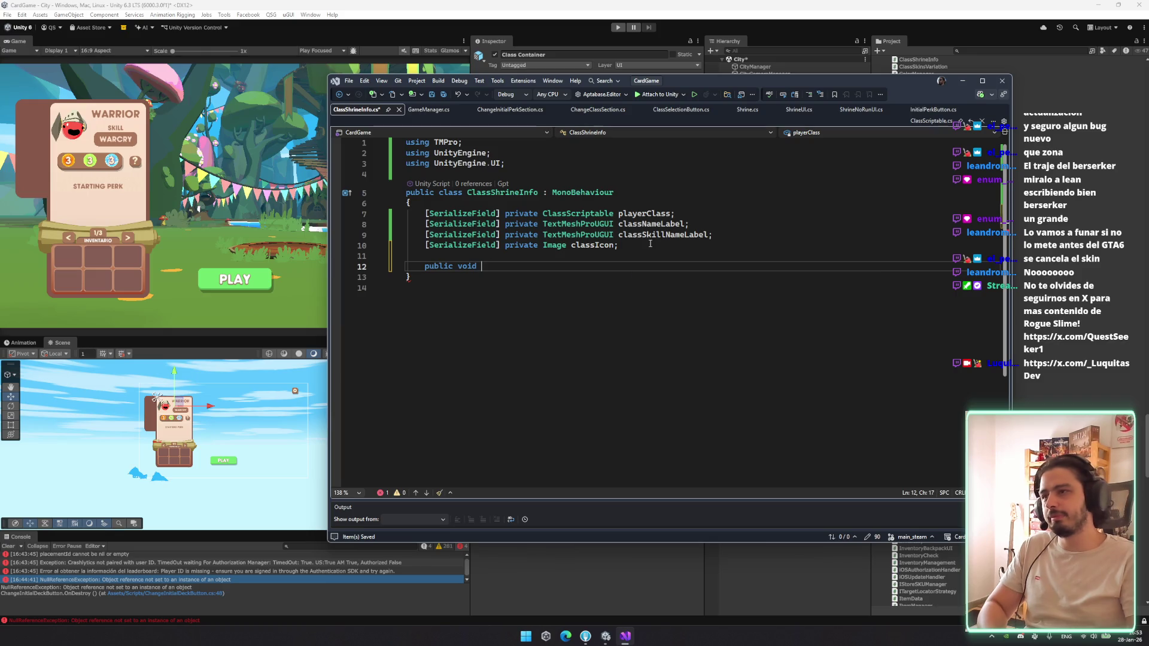
type("UpdateView()")
key("Return")
type("{")
key("Return")
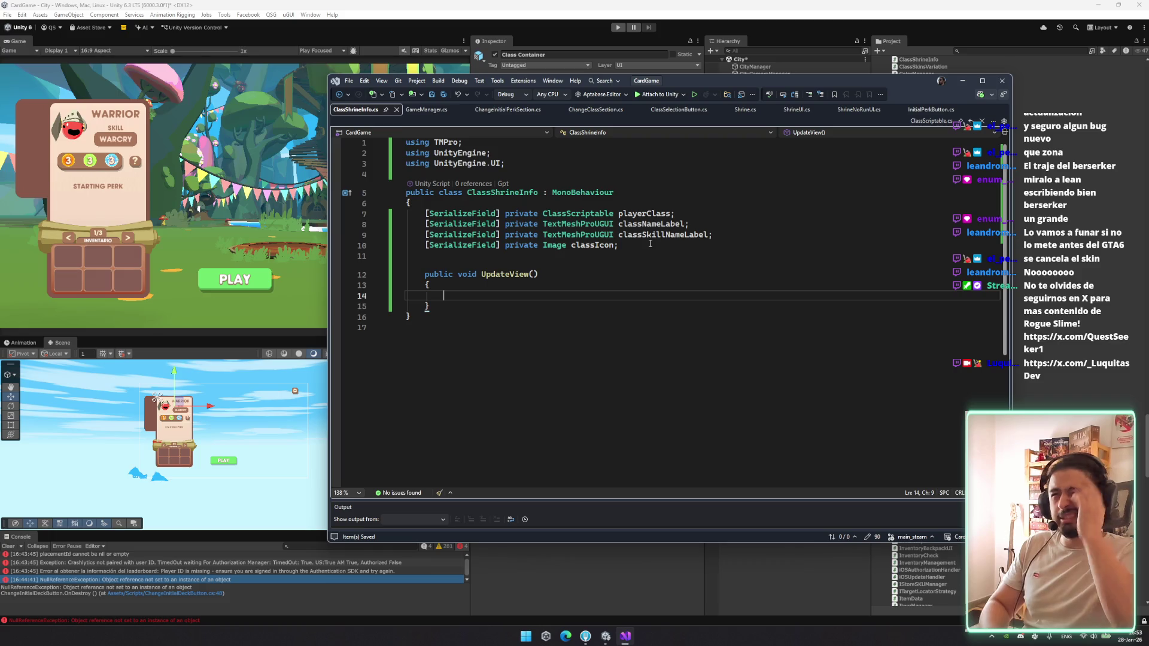
Step: Give UpdateView a ClassScriptable playerClass parameter
left_click(532, 275)
type("ClassA")
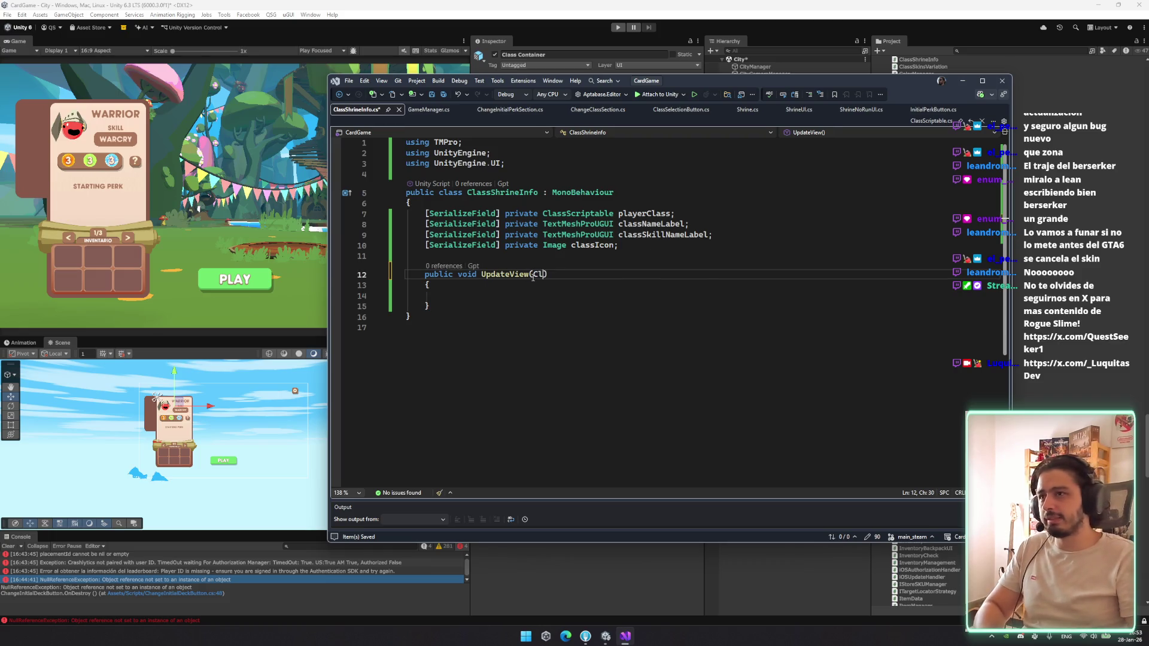
key("BackSpace")
type("Sc")
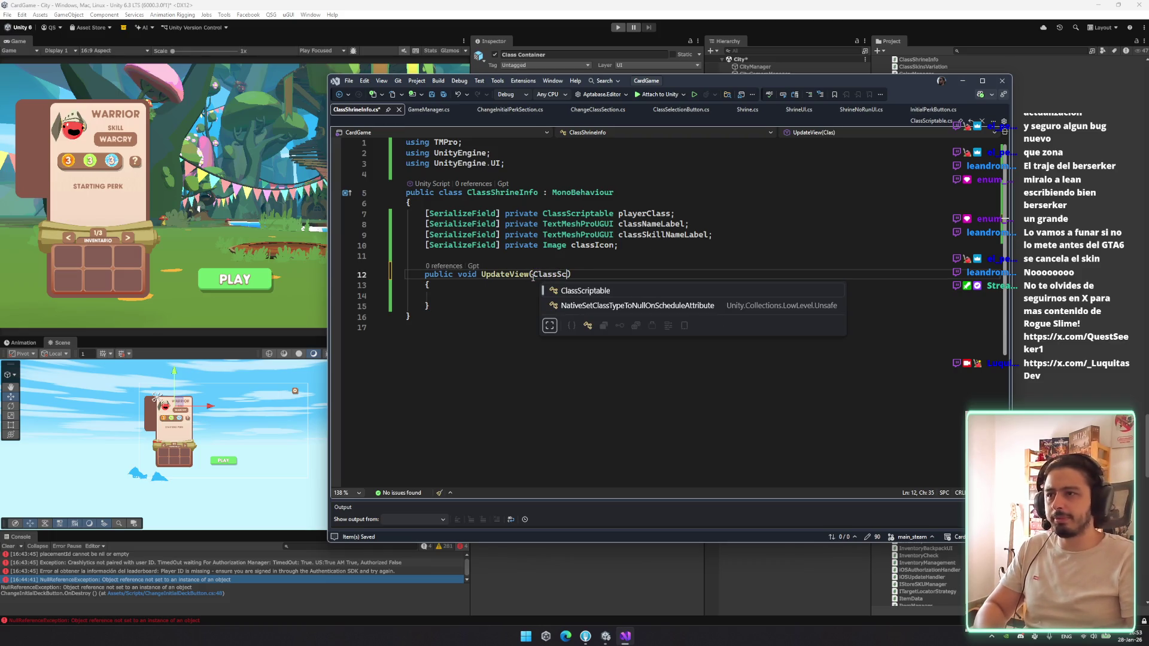
key("Tab")
type("play")
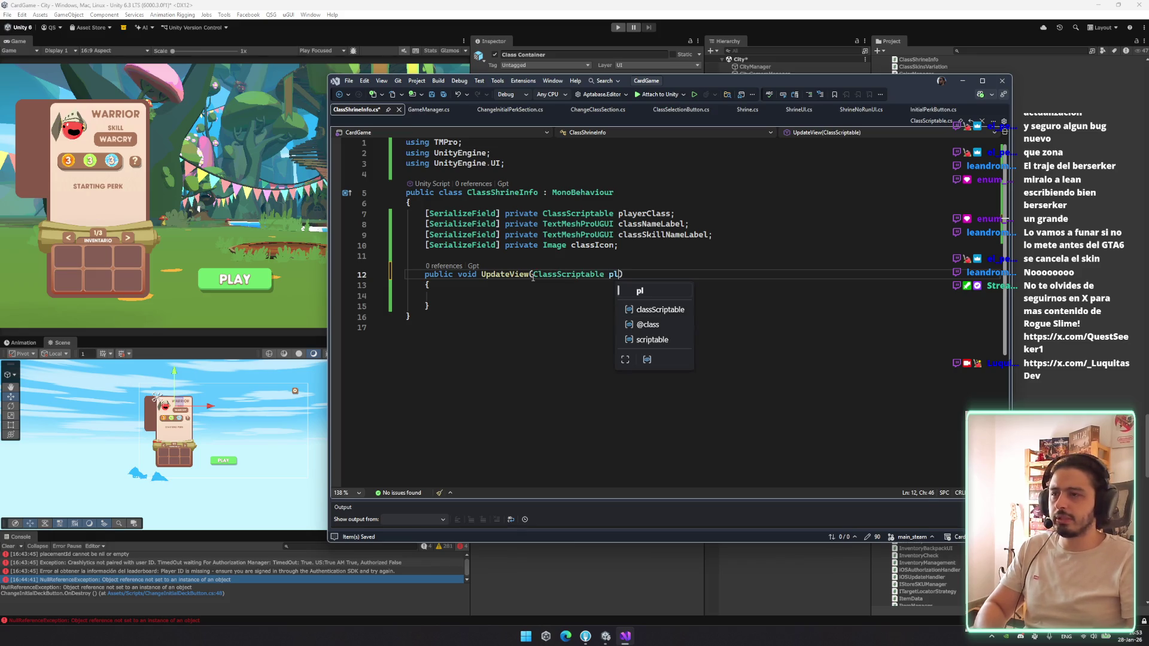
type("erClass")
key("Down")
key("Down")
key("Down")
Step: Fill UpdateView with classNameLabel, classSkillNameLabel and classIcon assignments from playerClass, then save
double_click(646, 229)
key("ctrl+c")
left_click(633, 295)
key("ctrl+v")
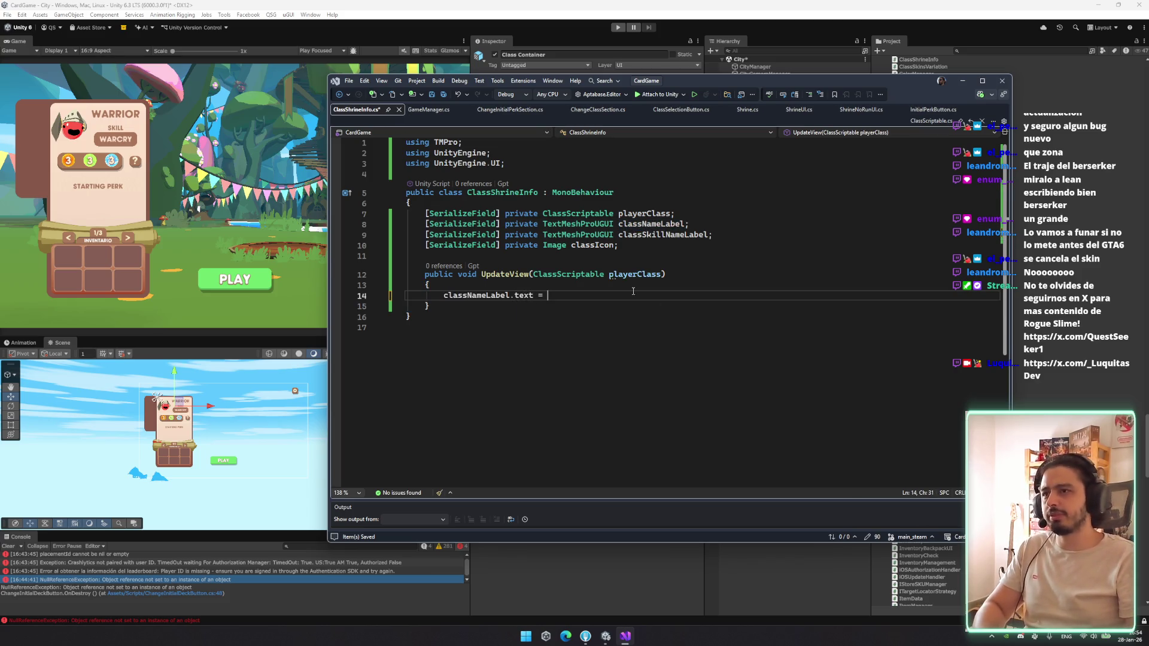
type("play")
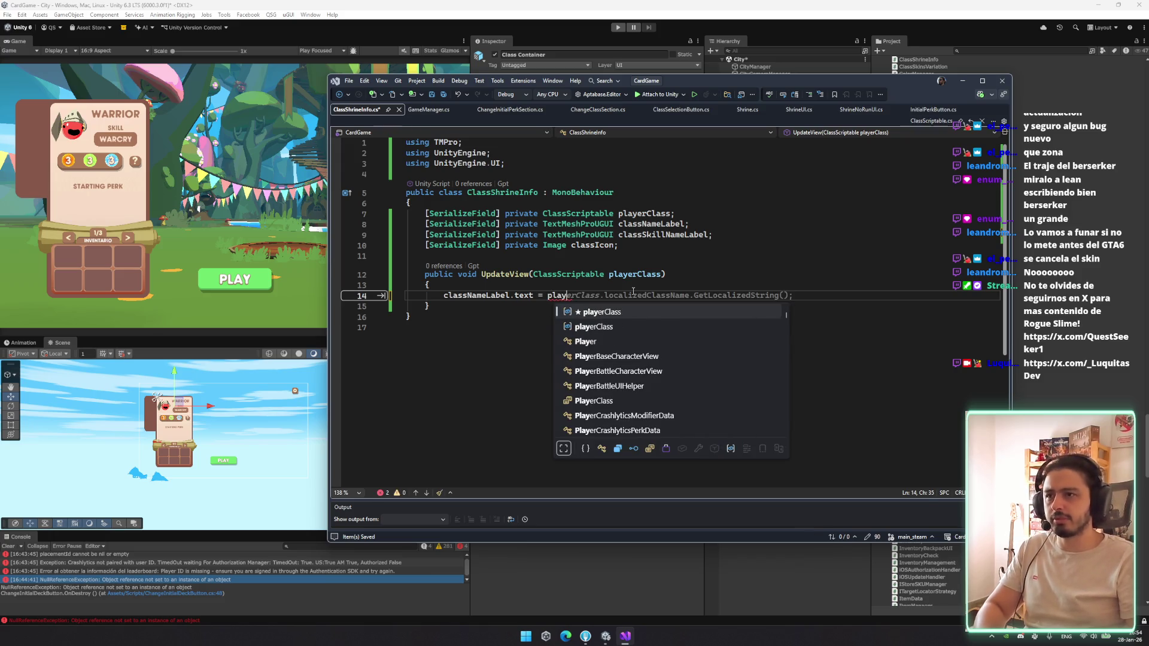
key("Tab")
key("Return")
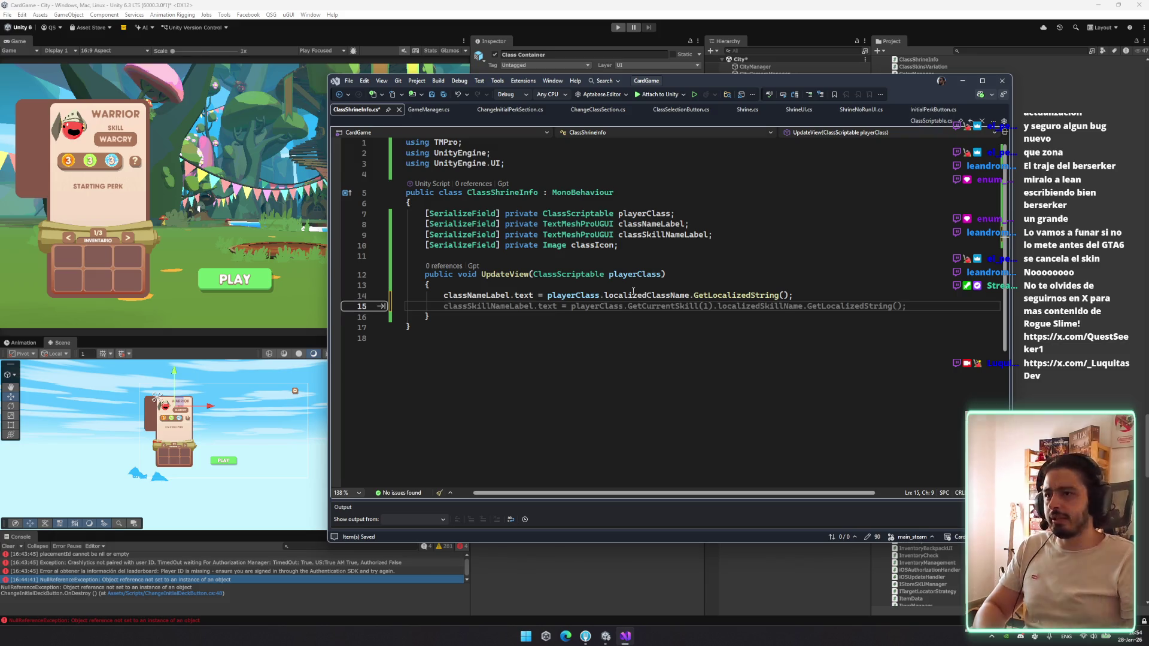
key("Tab")
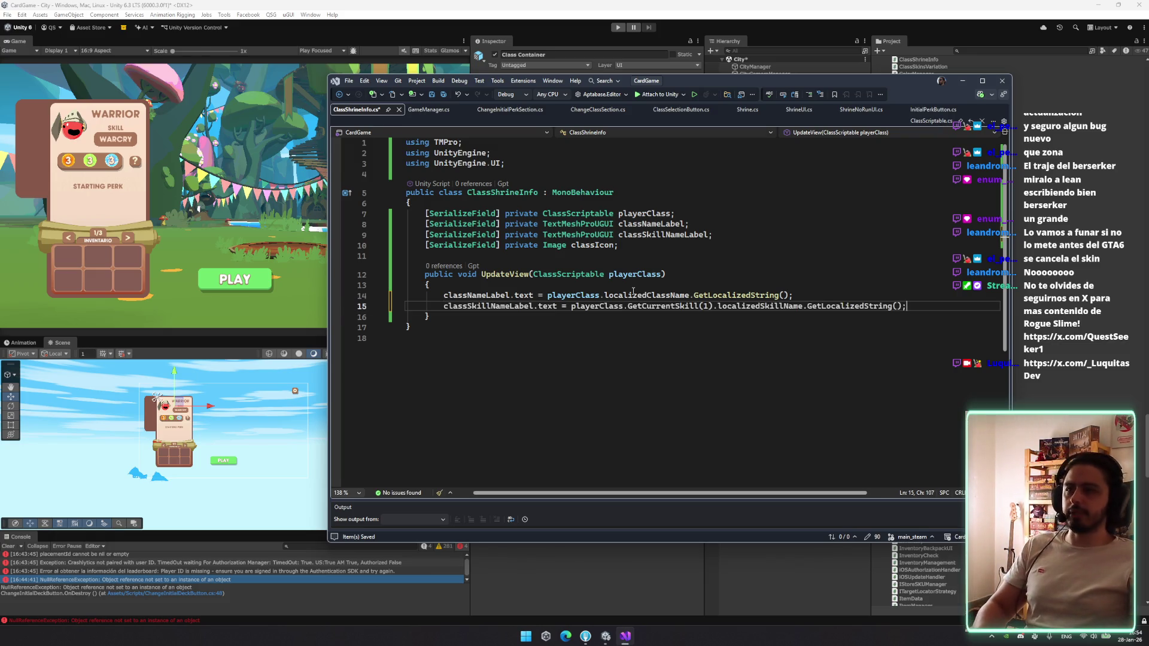
key("Return")
key("Tab")
key("ctrl+s")
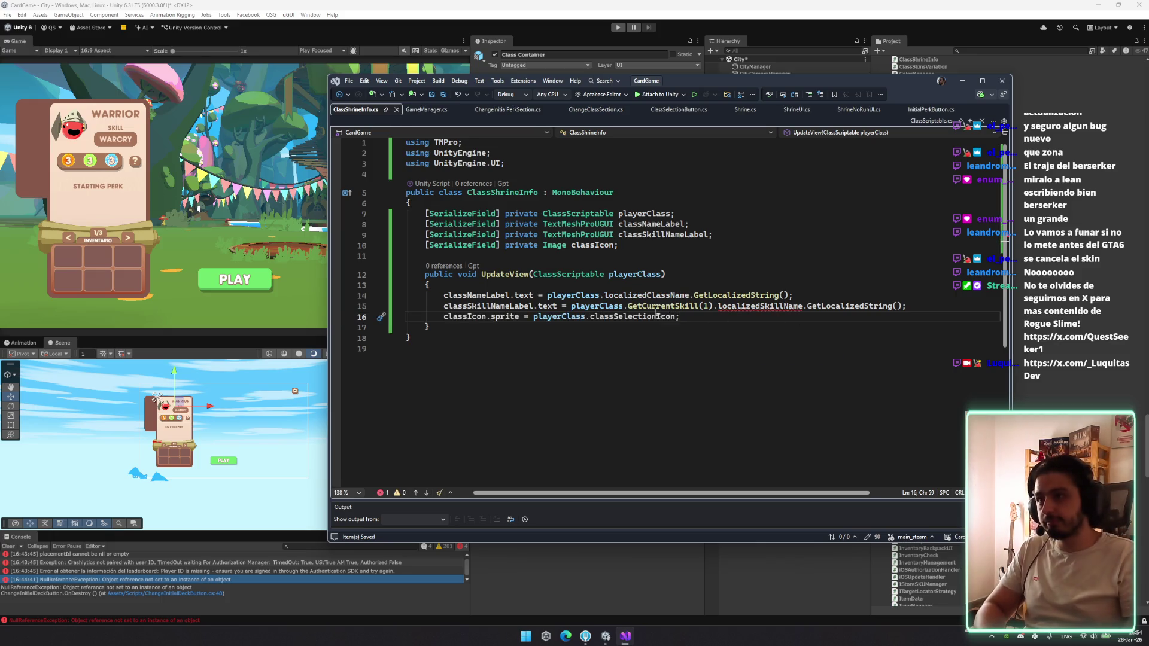
Step: Change the icon source from classSelectionIcon to classShopIcon and save
key("Down")
double_click(652, 317)
key("BackSpace")
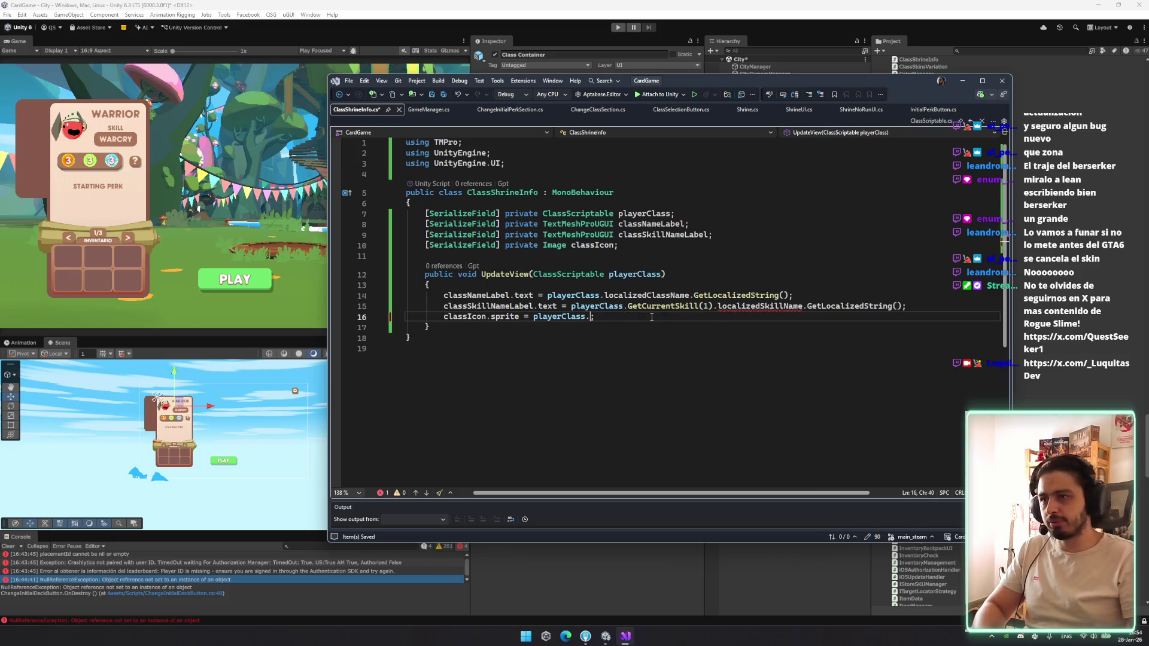
type("shop")
key("Tab")
key("ctrl+s")
double_click(769, 306)
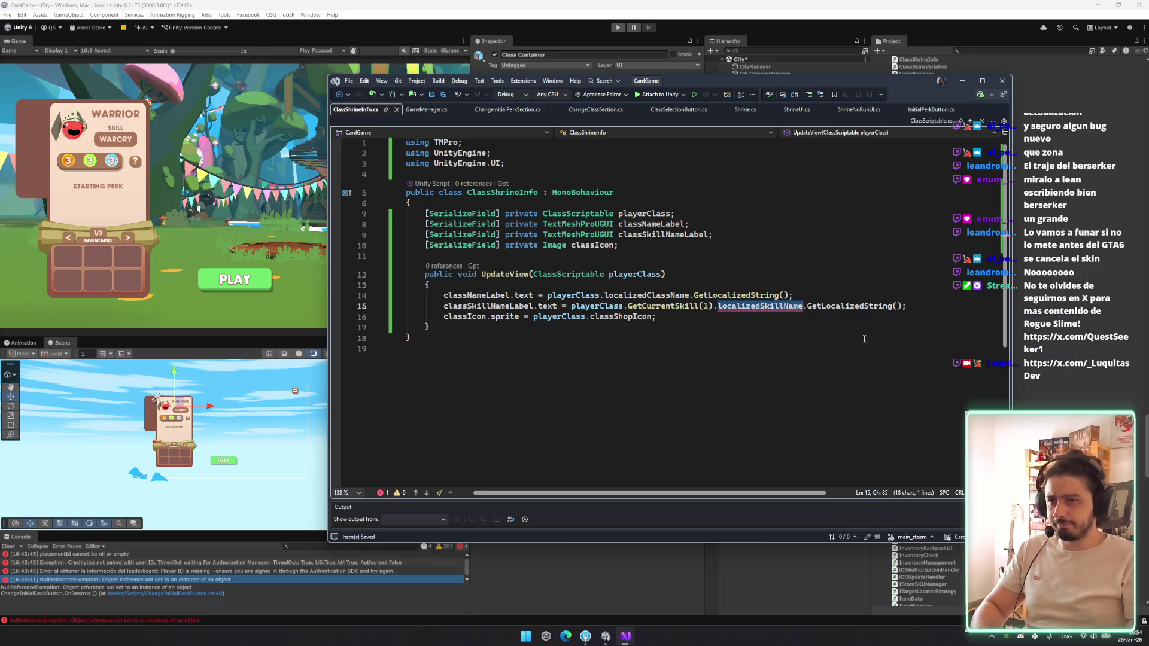
Step: Replace the broken localizedSkillName with the skill's Name localization call and save
key("BackSpace")
type("ski")
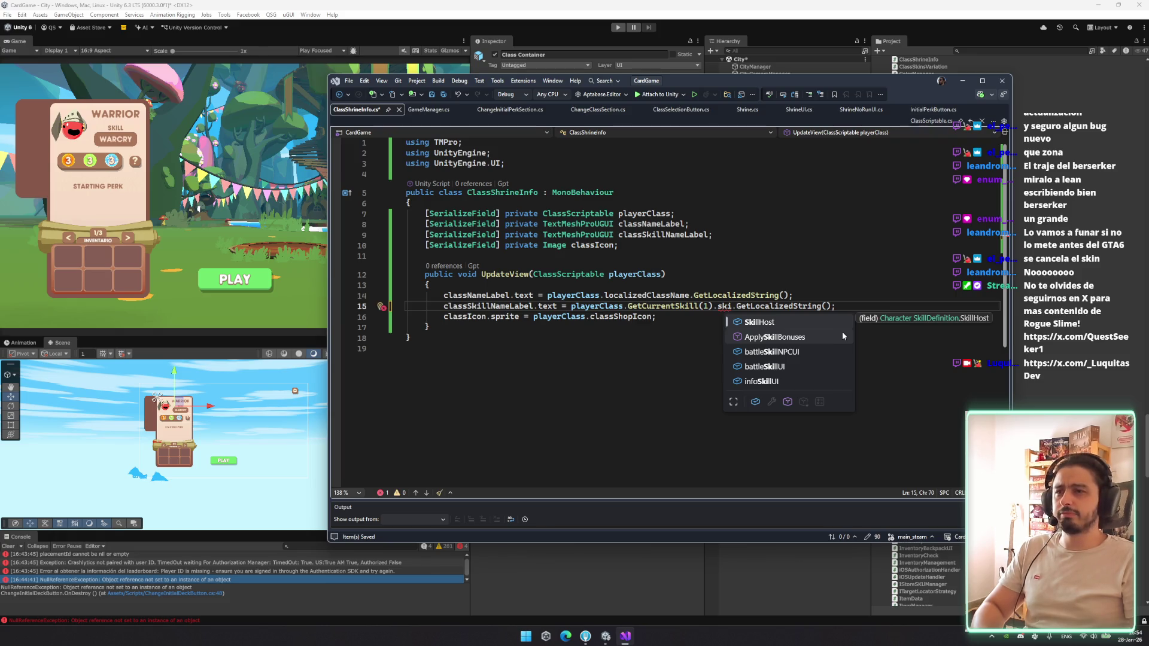
left_click(842, 333)
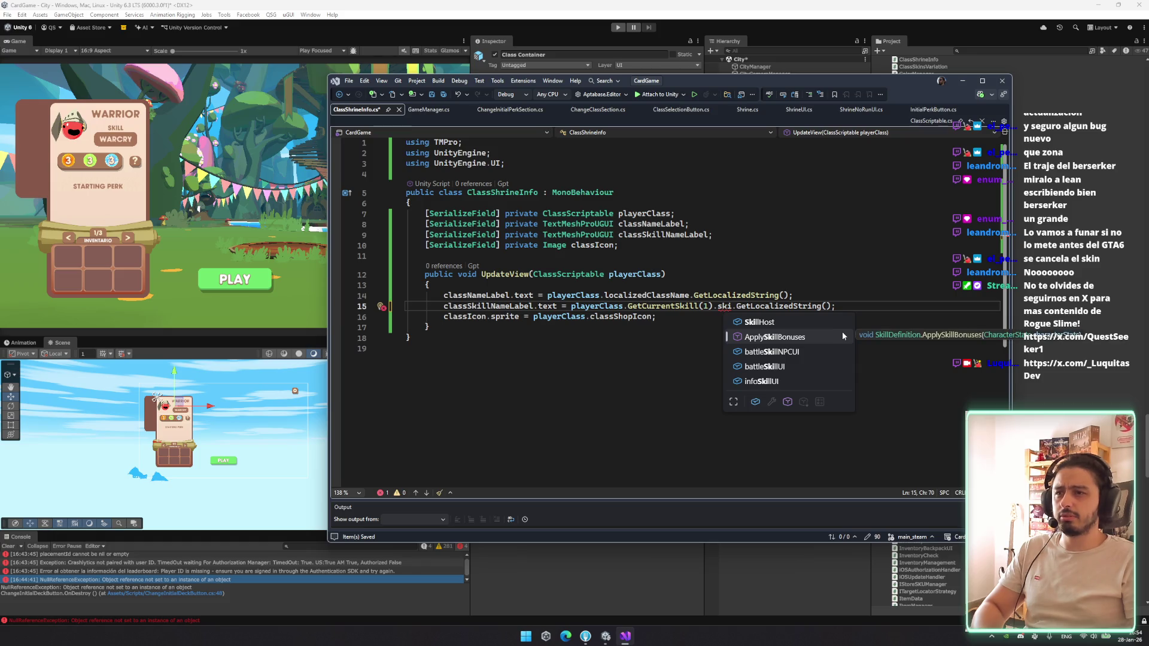
key("BackSpace")
key("BackSpace")
key("BackSpace")
type(".name.")
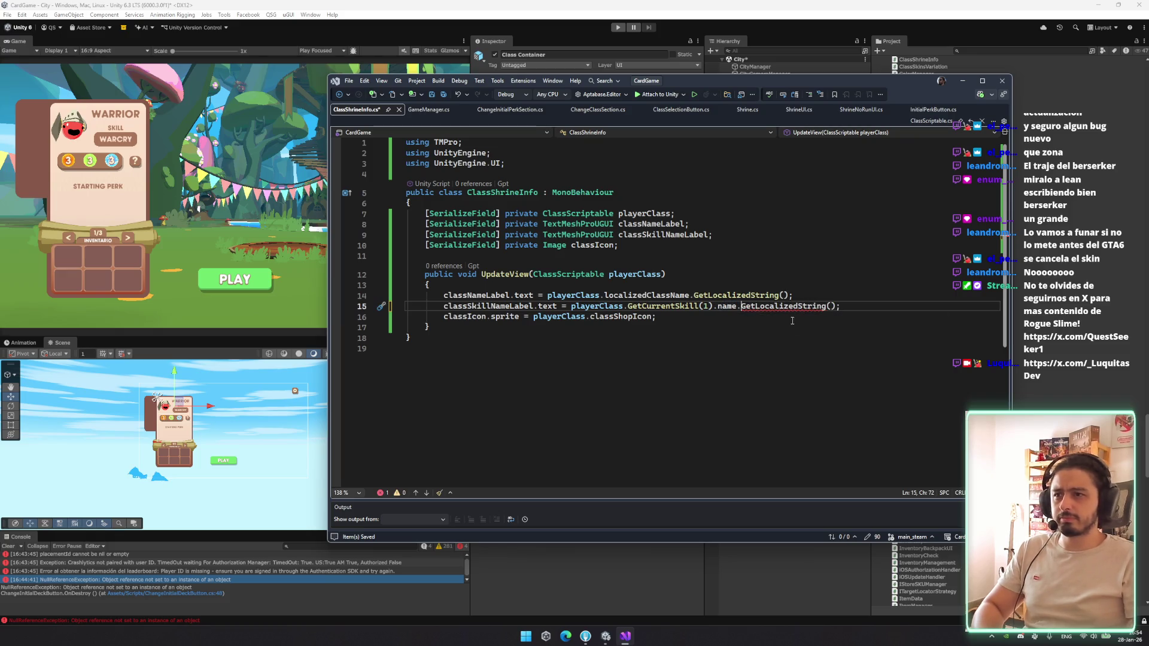
key("Escape")
key("BackSpace")
key("BackSpace")
type("me")
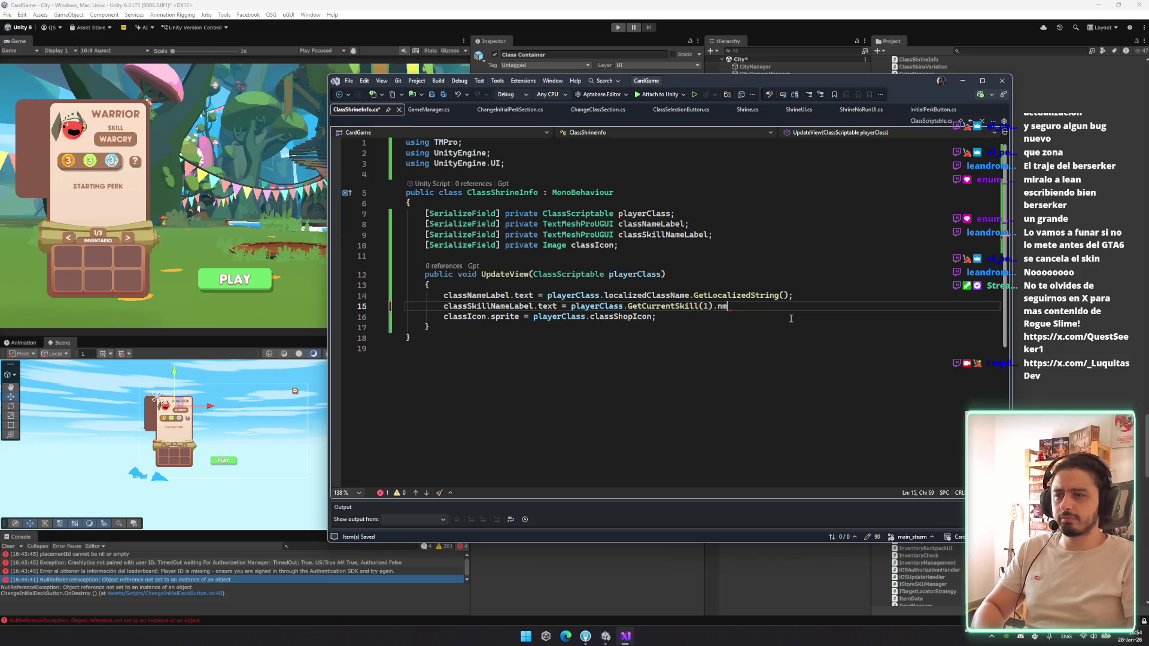
key("Down")
key("Down")
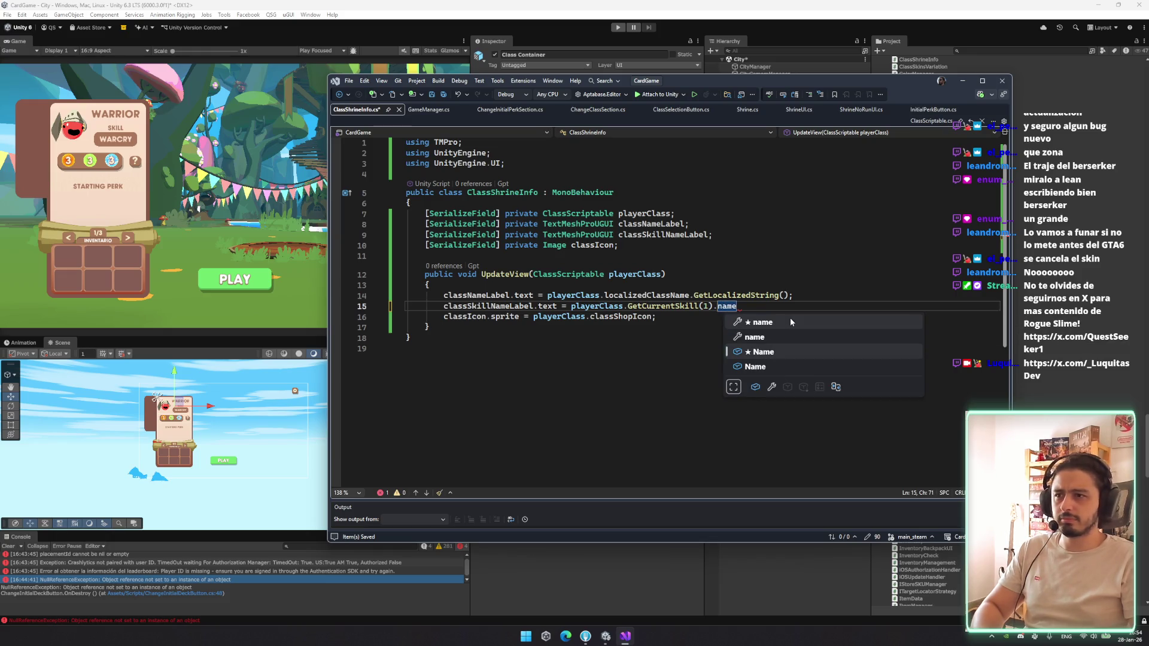
type(".")
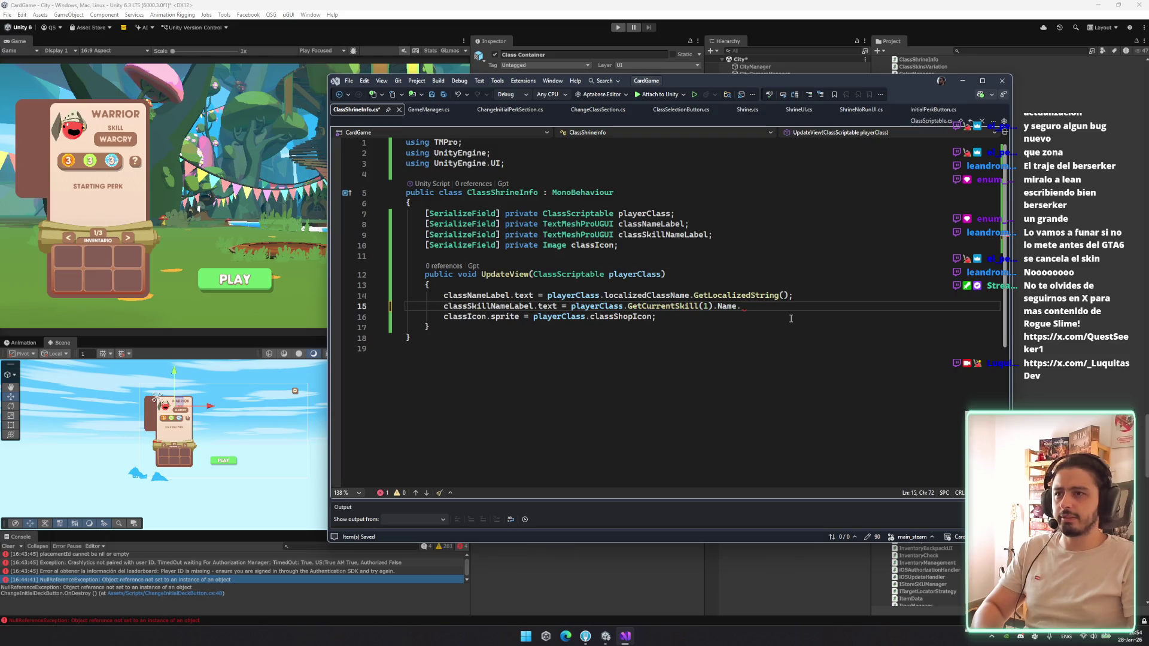
type("l")
type("oc")
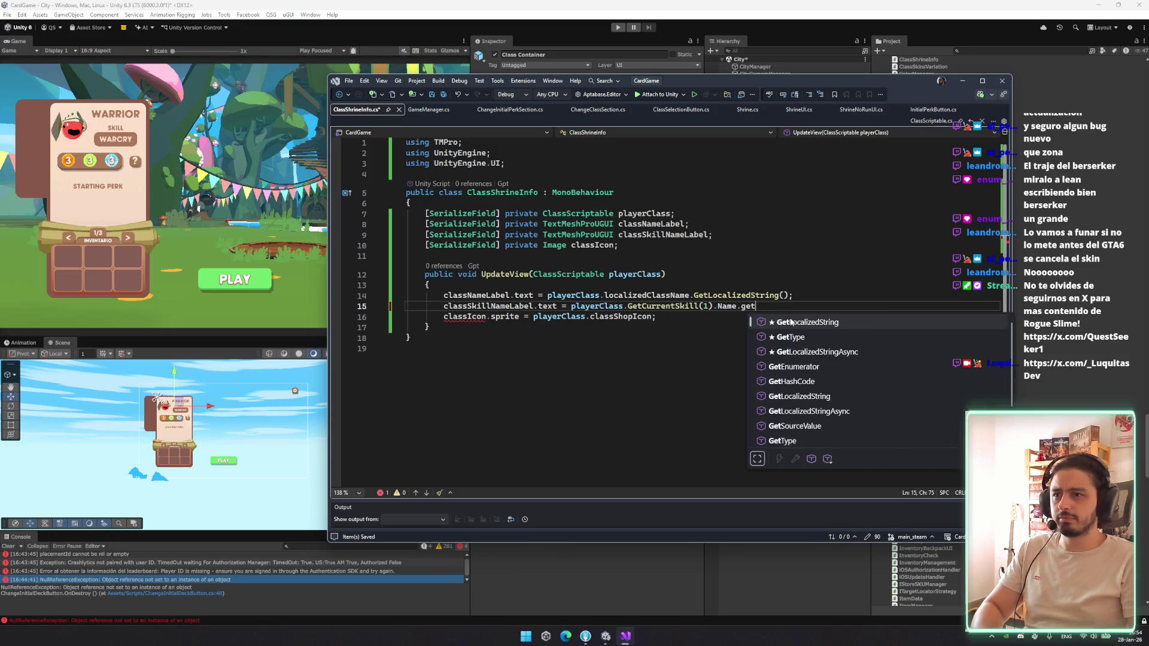
key("Tab")
type("();")
key("ctrl+s")
Step: Pass playerClass.baseStats.SkillLevel as the skill argument instead of the hard-coded index, and save
double_click(637, 274)
key("ctrl+c")
double_click(708, 306)
key("ctrl+v")
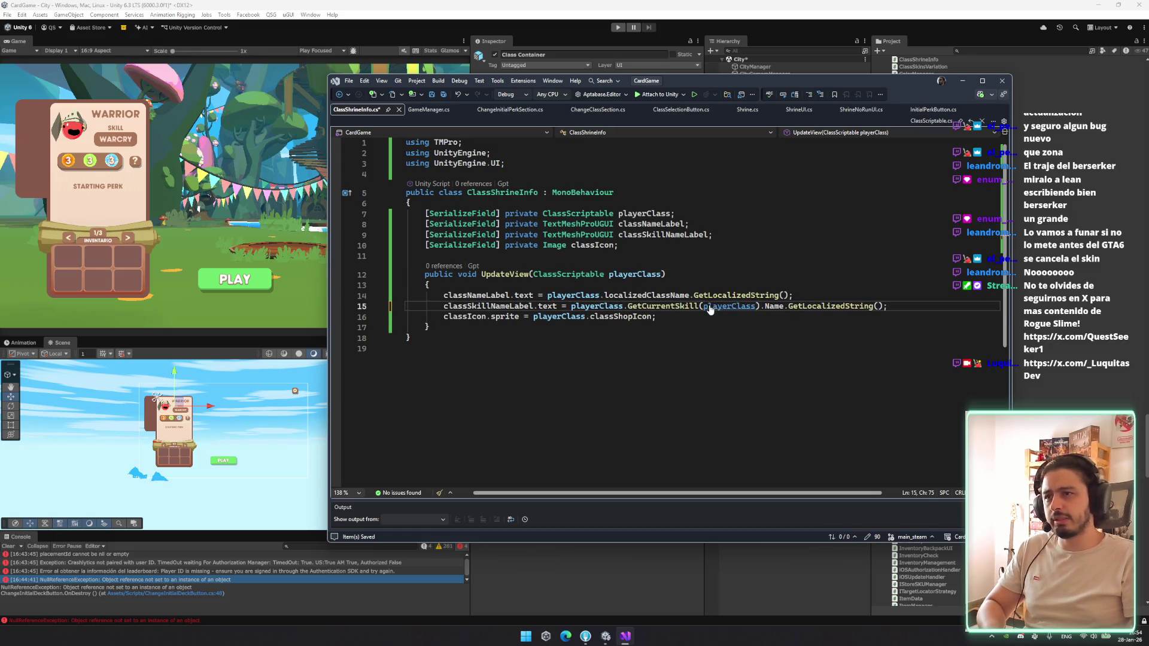
type(".")
key("ctrl+space")
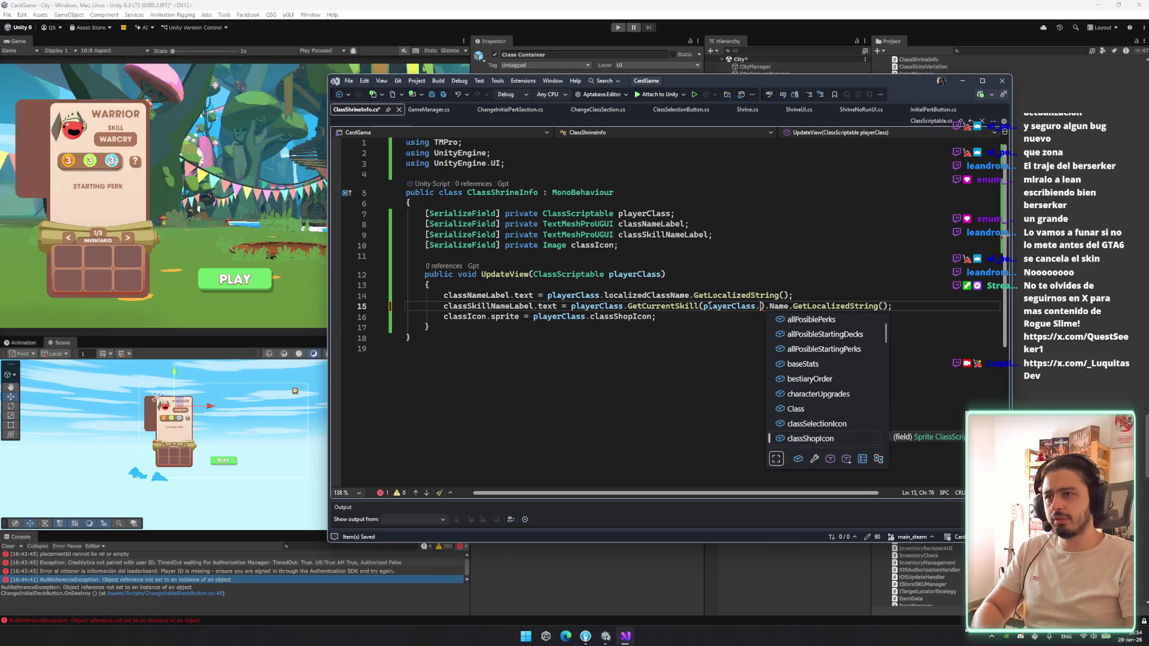
type("baseStats.")
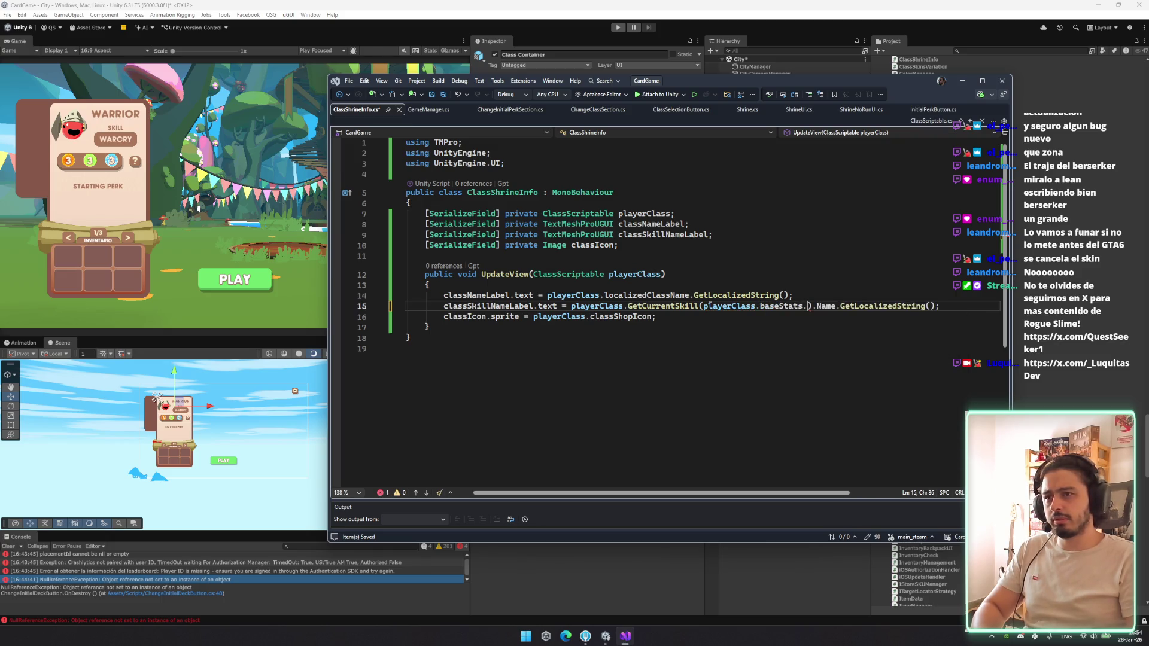
type("Ski")
key("Tab")
key("ctrl+s")
left_click(715, 383)
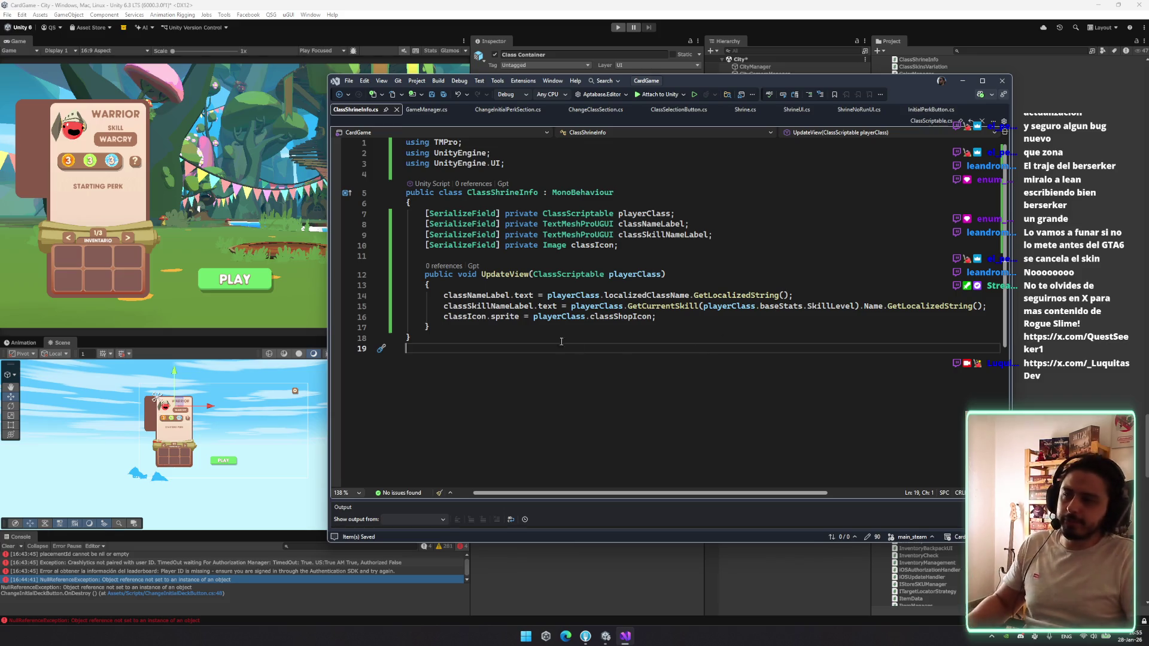
double_click(512, 274)
double_click(503, 192)
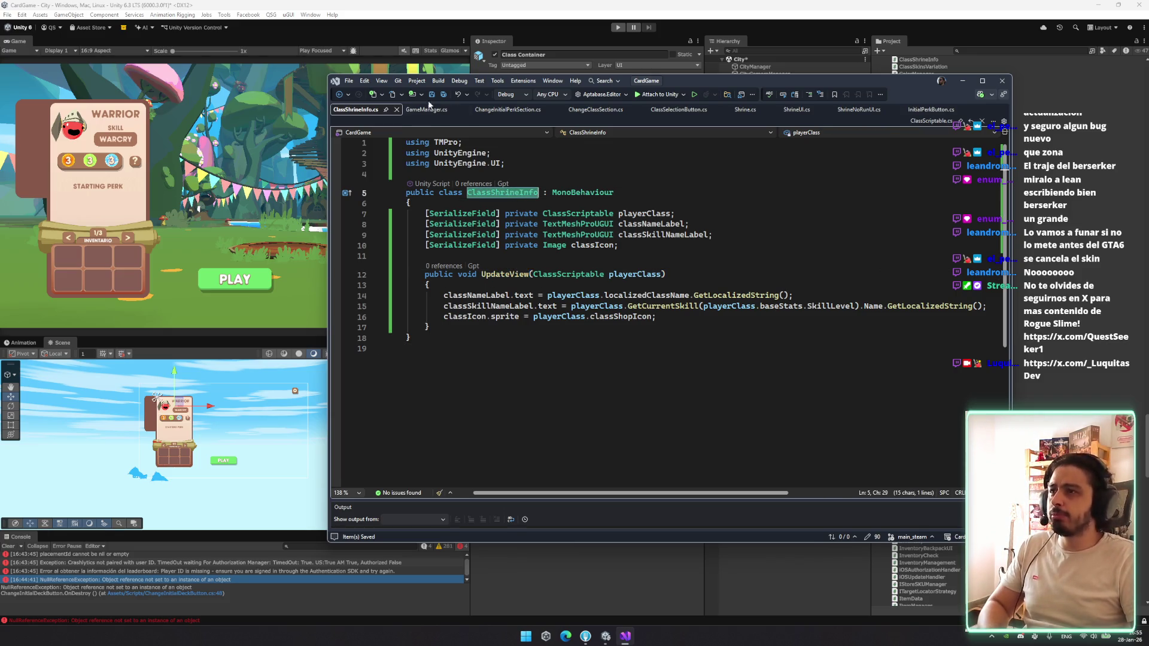
Step: Review currentClass usage and OnClassChange in ChangeClassSection, then bring up ShrineNoRunUI
left_click(592, 109)
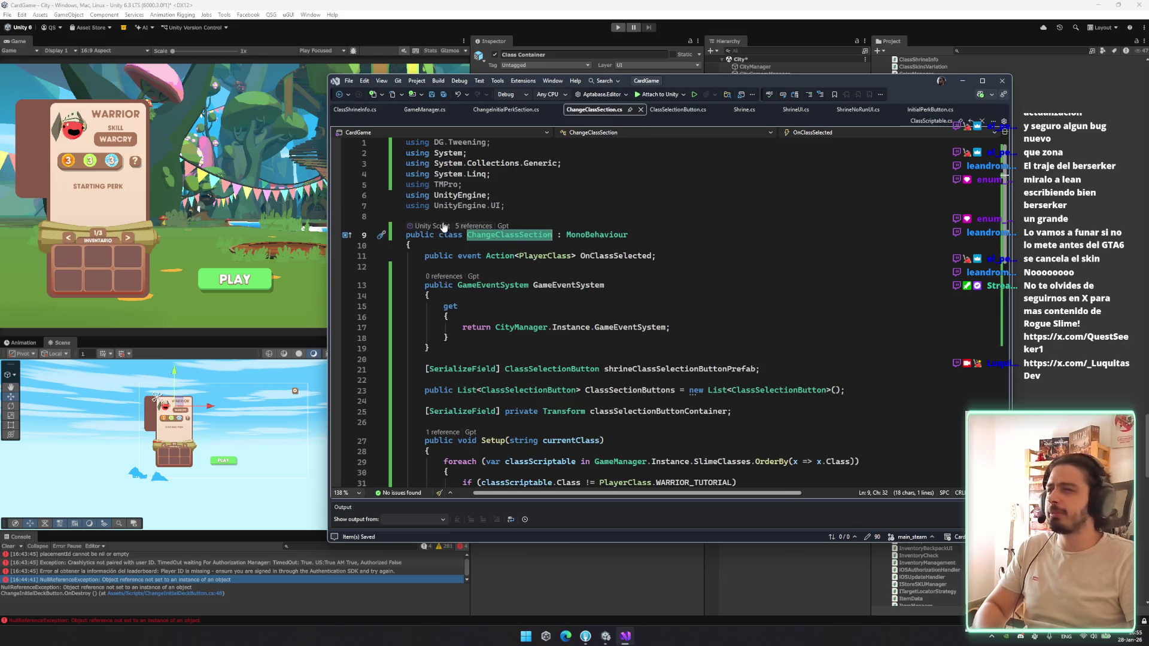
scroll(591, 322, "down", 5)
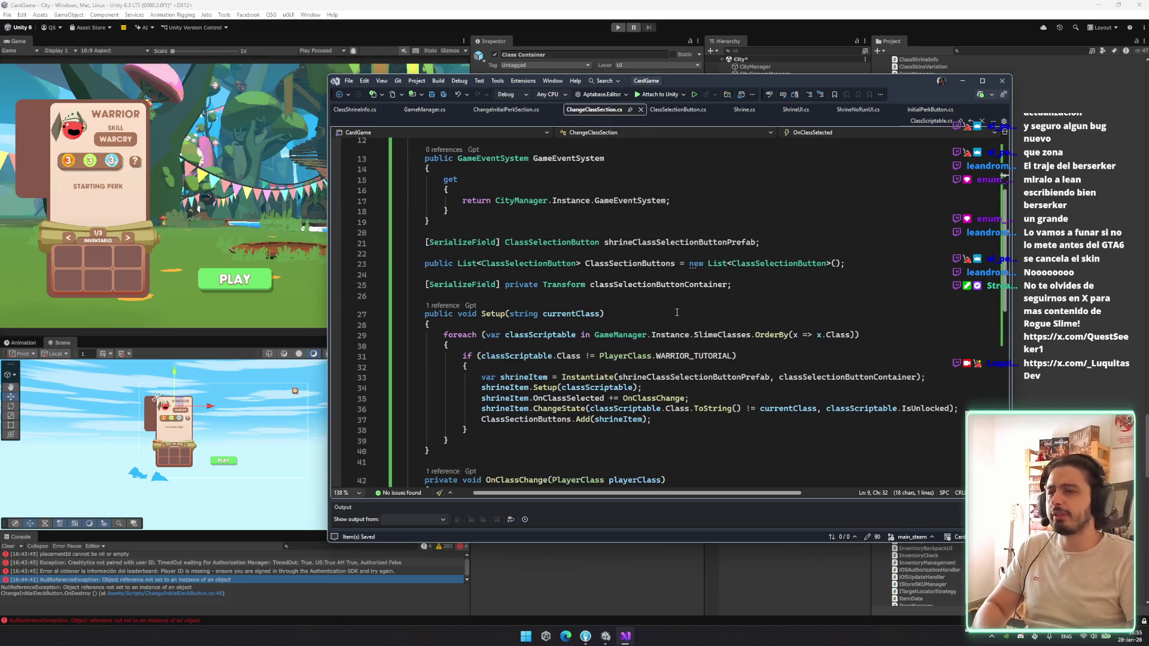
double_click(563, 252)
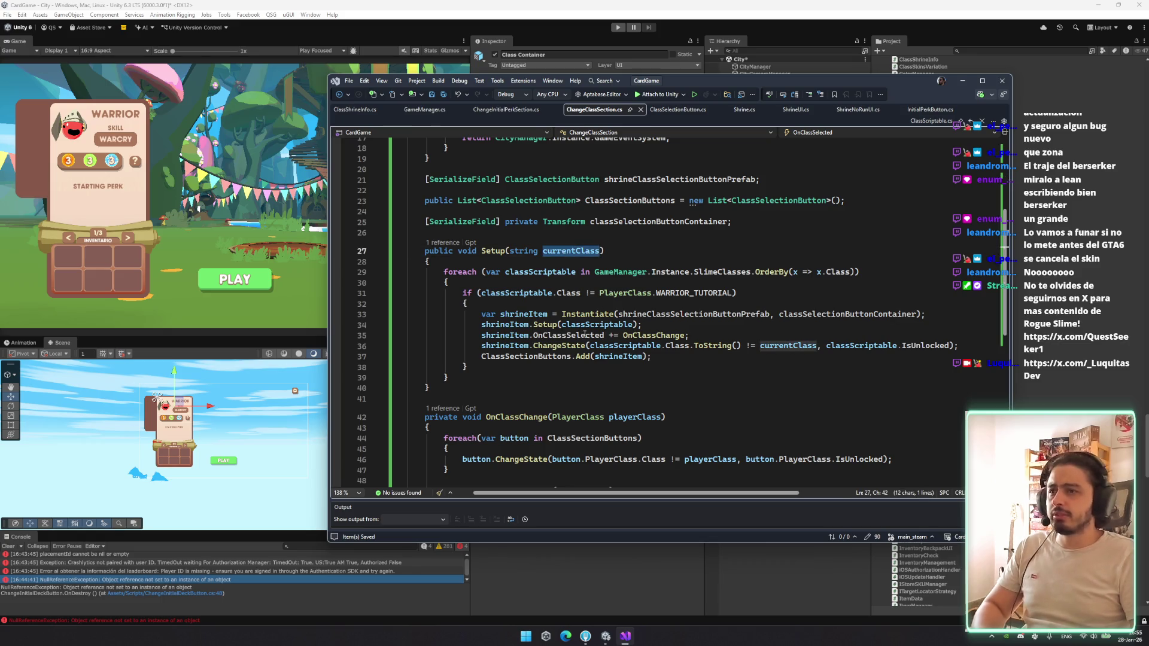
scroll(596, 319, "down", 4)
double_click(515, 290)
scroll(551, 361, "up", 9)
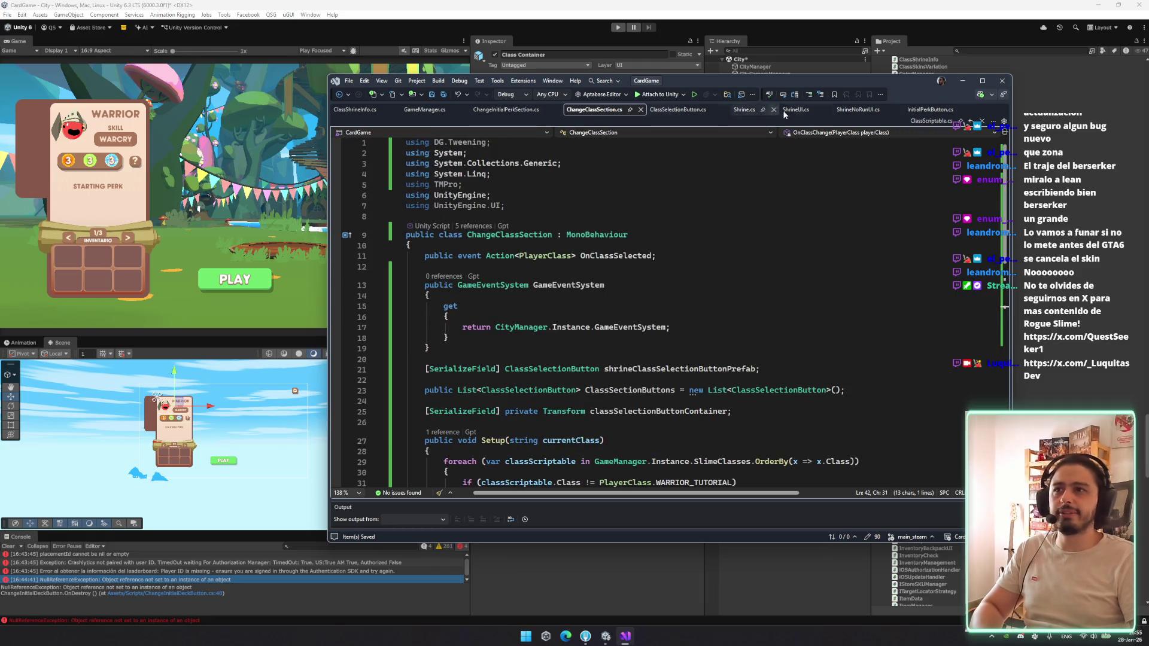
left_click(868, 110)
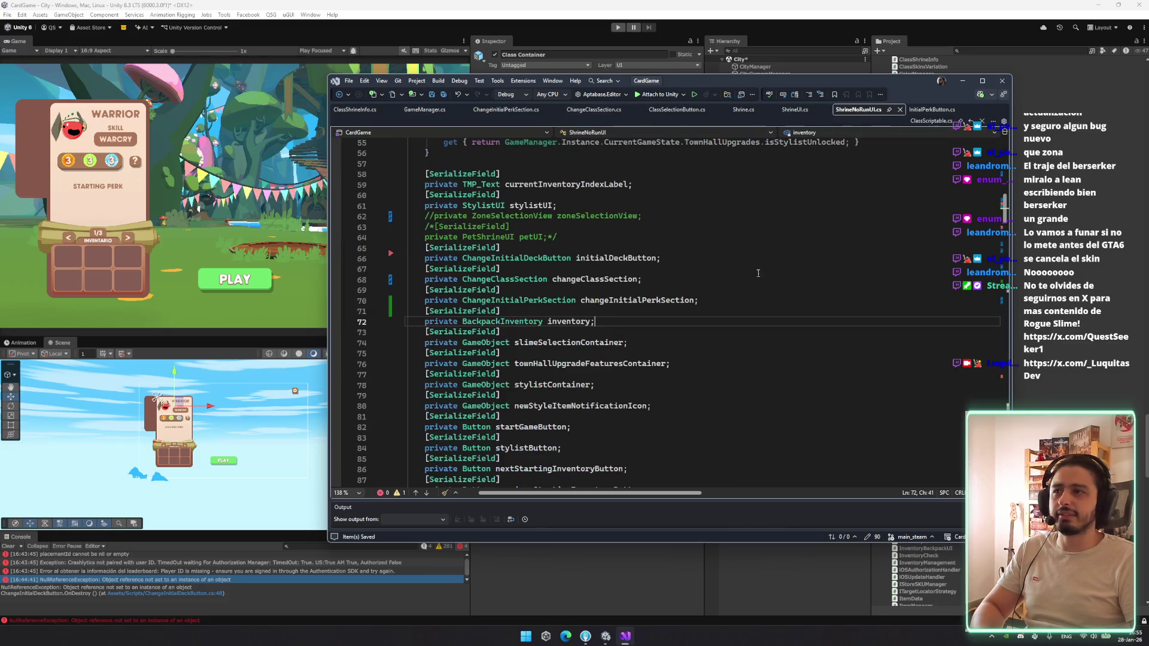
Step: Duplicate the changeInitialPerkSection field as a serialized ClassShrineInfo classShrineInfo field
left_click(739, 299)
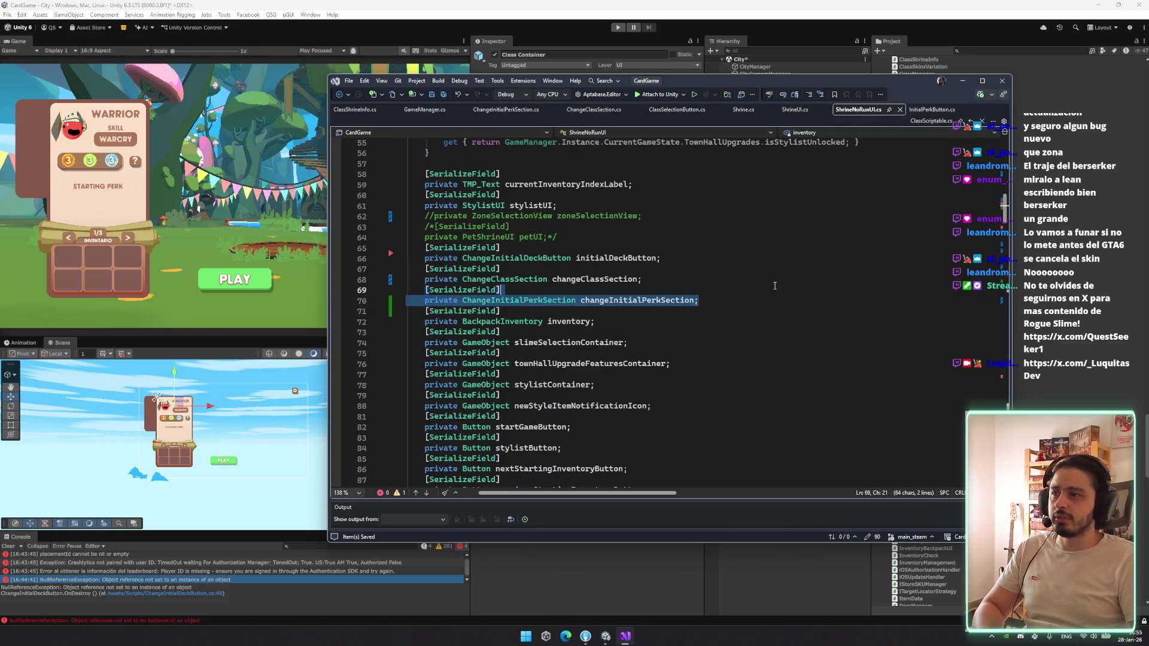
key("ctrl+v")
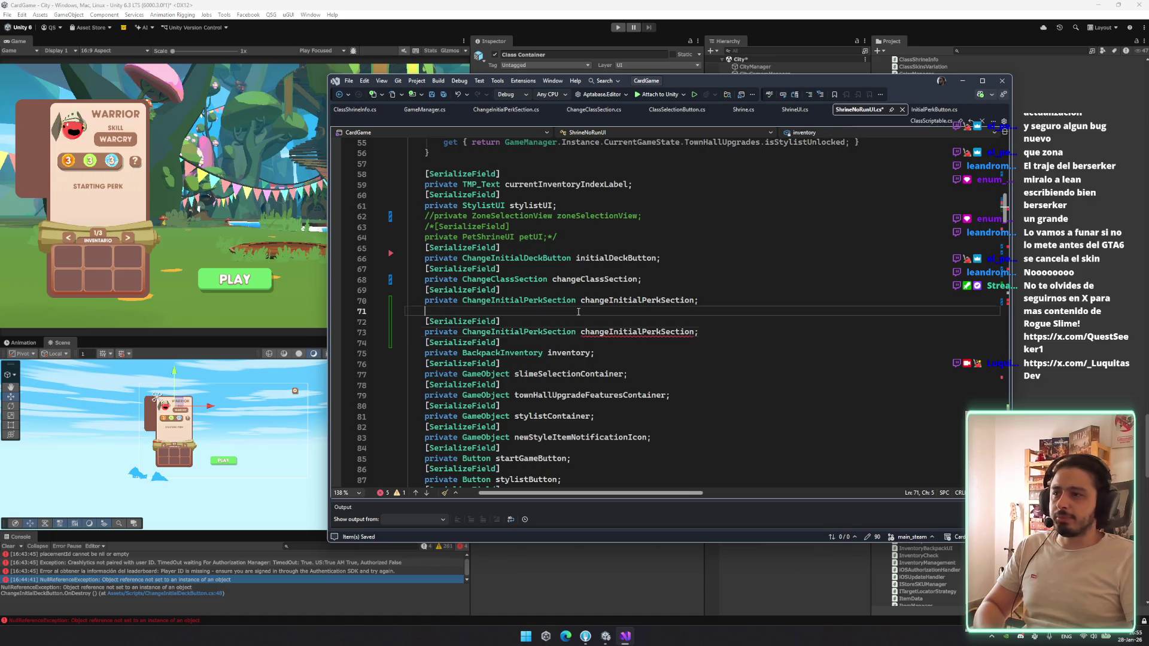
left_click(562, 321)
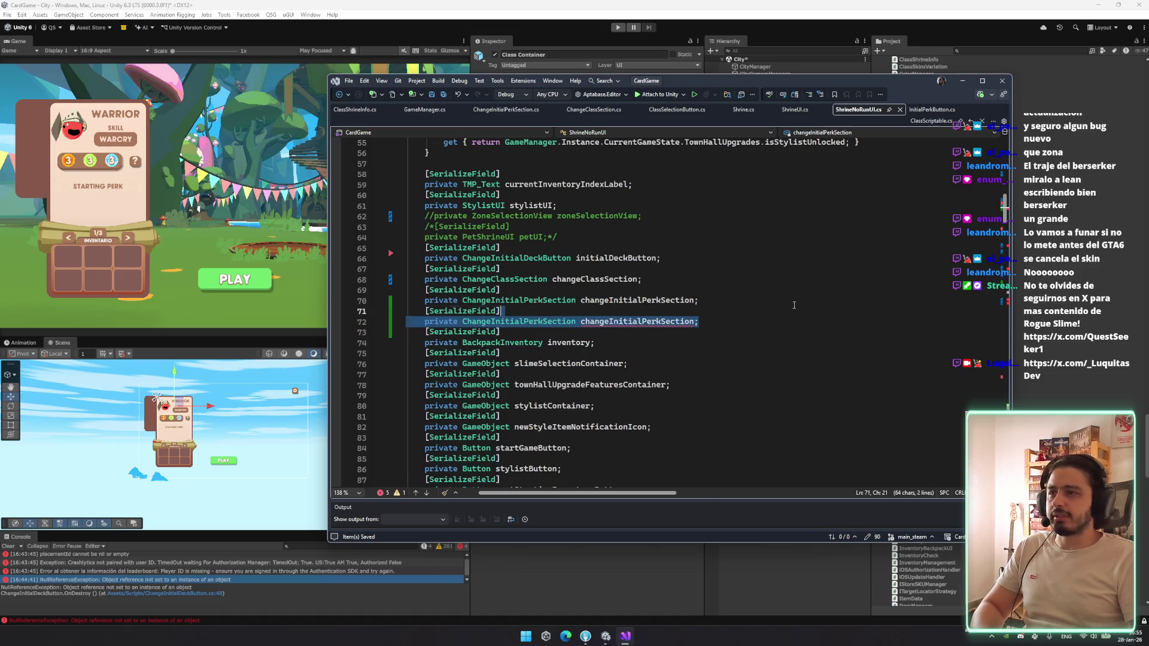
key("ctrl+z")
key("ctrl+y")
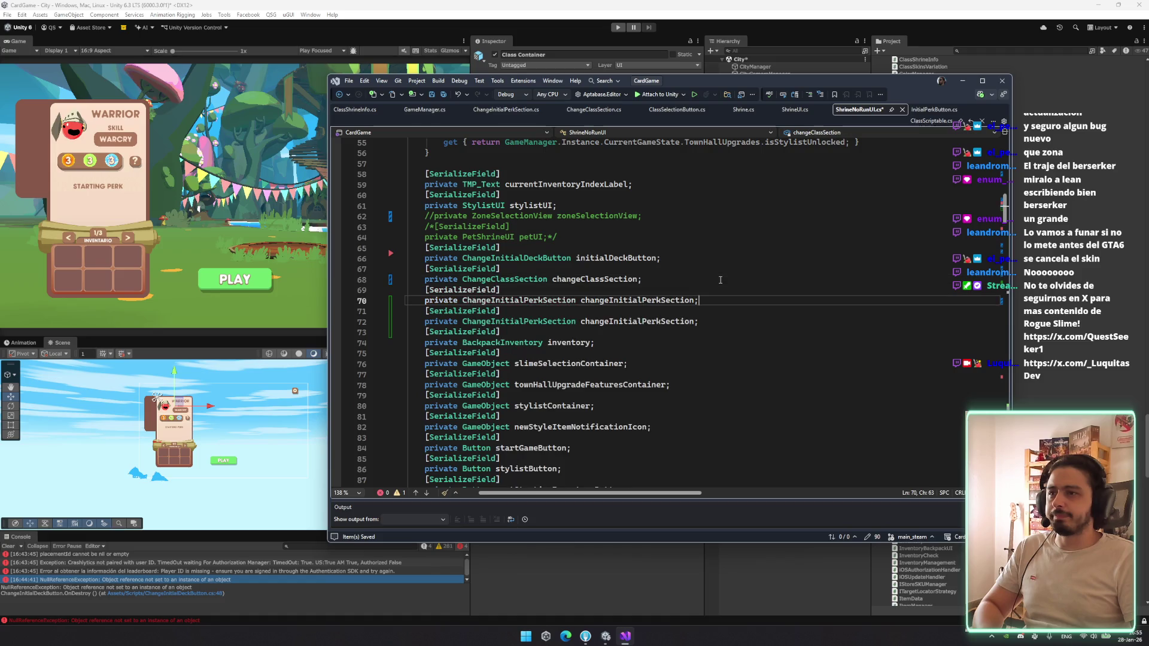
double_click(538, 302)
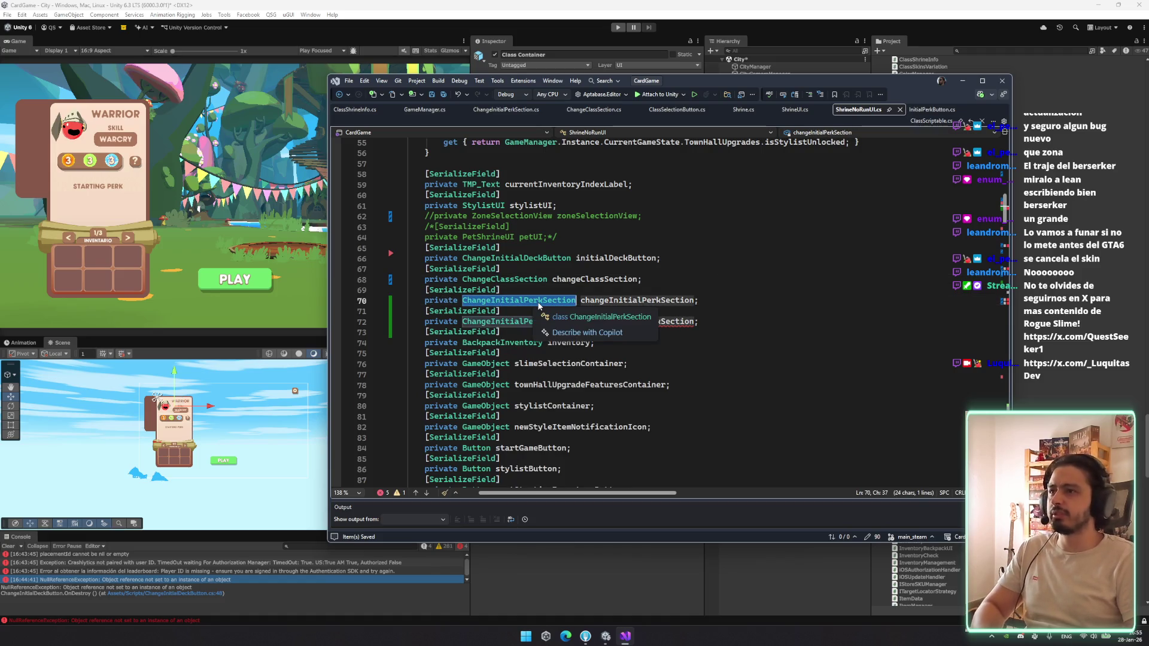
type("ClassShr")
key("Tab")
double_click(542, 301)
type("classShrineInfo;")
key("Tab")
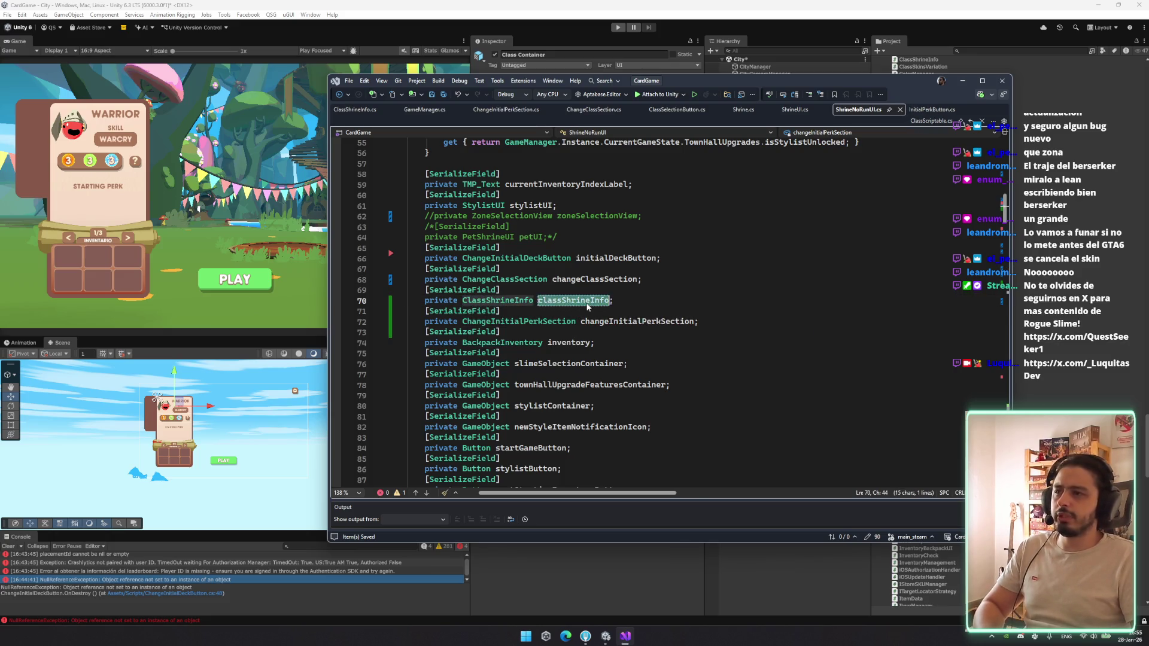
Step: Search the file for changeClassSection
double_click(574, 280)
key("ctrl+f")
key("Return")
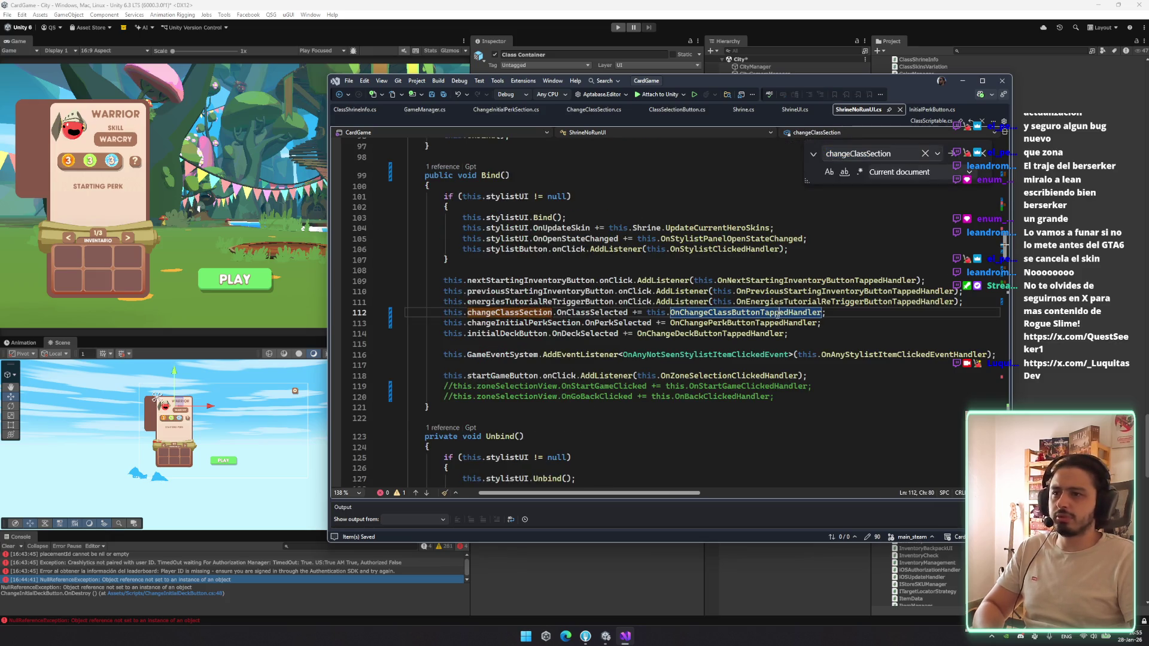
Step: Locate the OnChangeClassRequest call inside OnChangeClassButtonTappedHandler
left_click(754, 313, "ctrl")
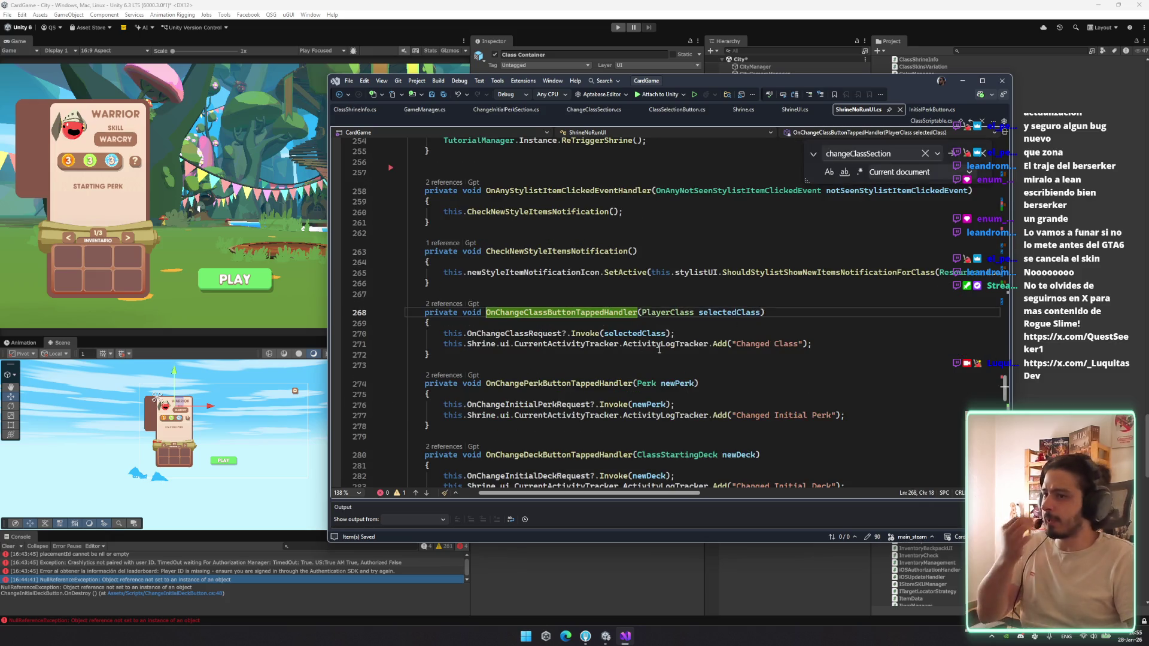
left_click(514, 325)
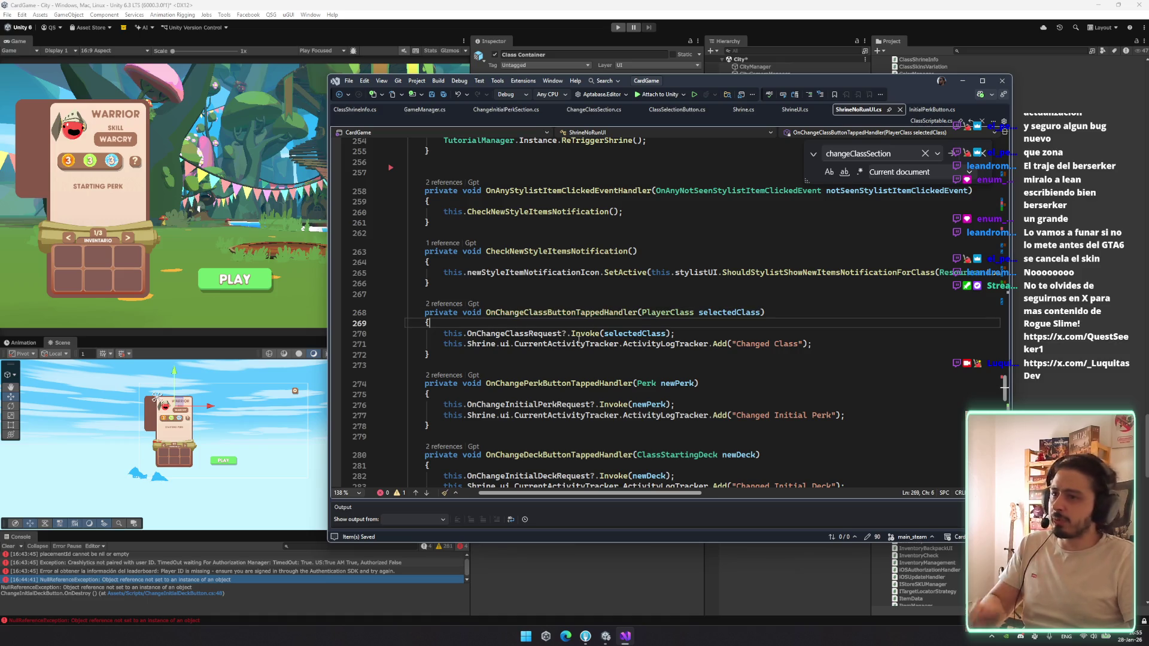
left_click(692, 330)
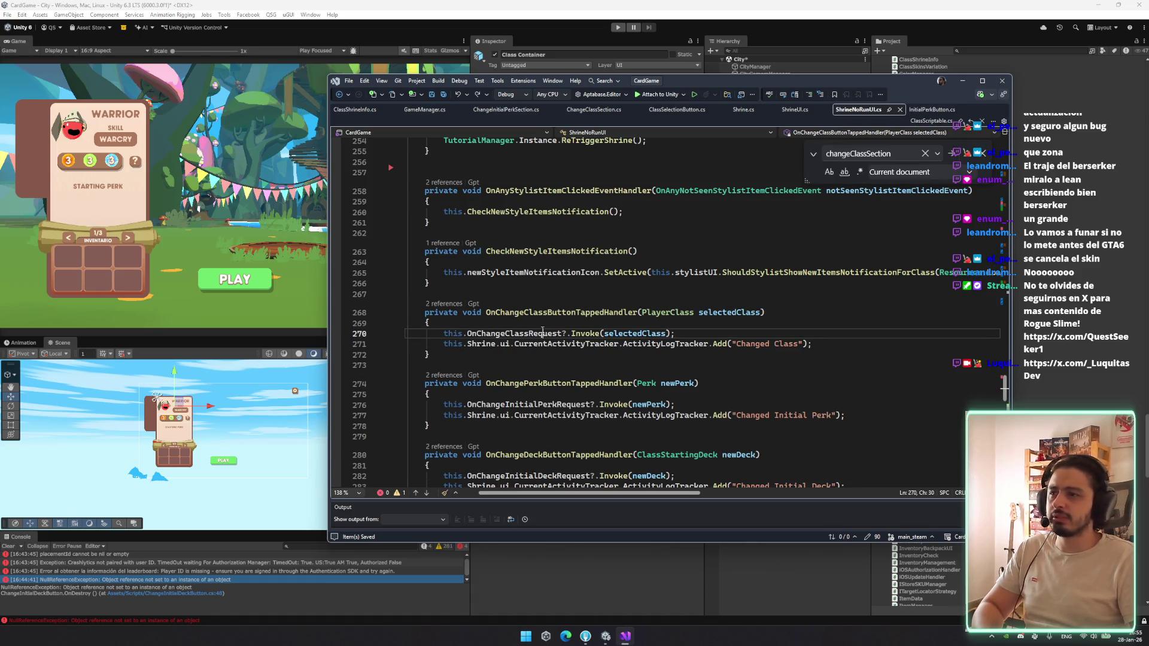
right_click(542, 335)
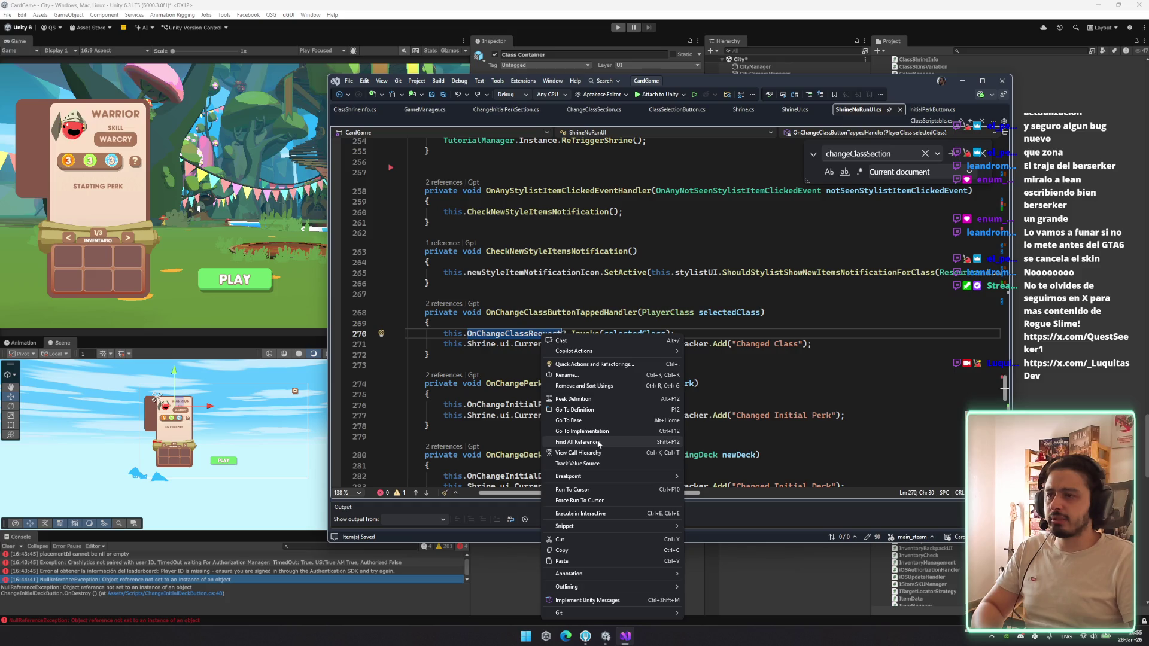
key("Escape")
Step: Find all references to OnChangeClassRequest and open its handler in Shrine.cs
double_click(524, 334)
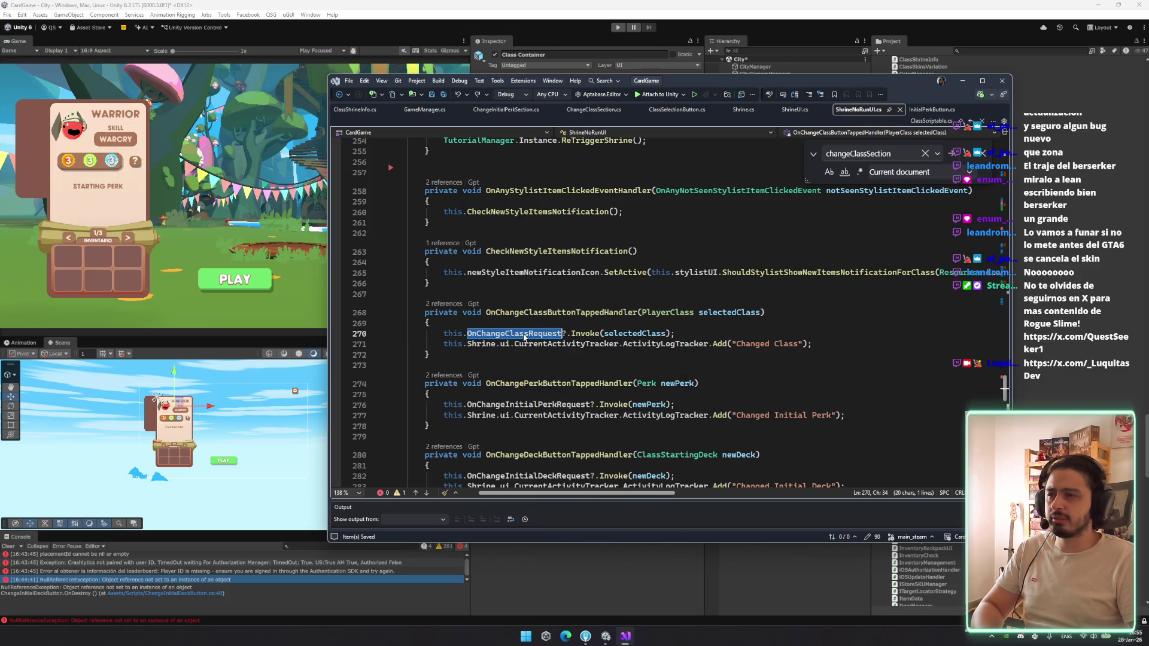
right_click(527, 335)
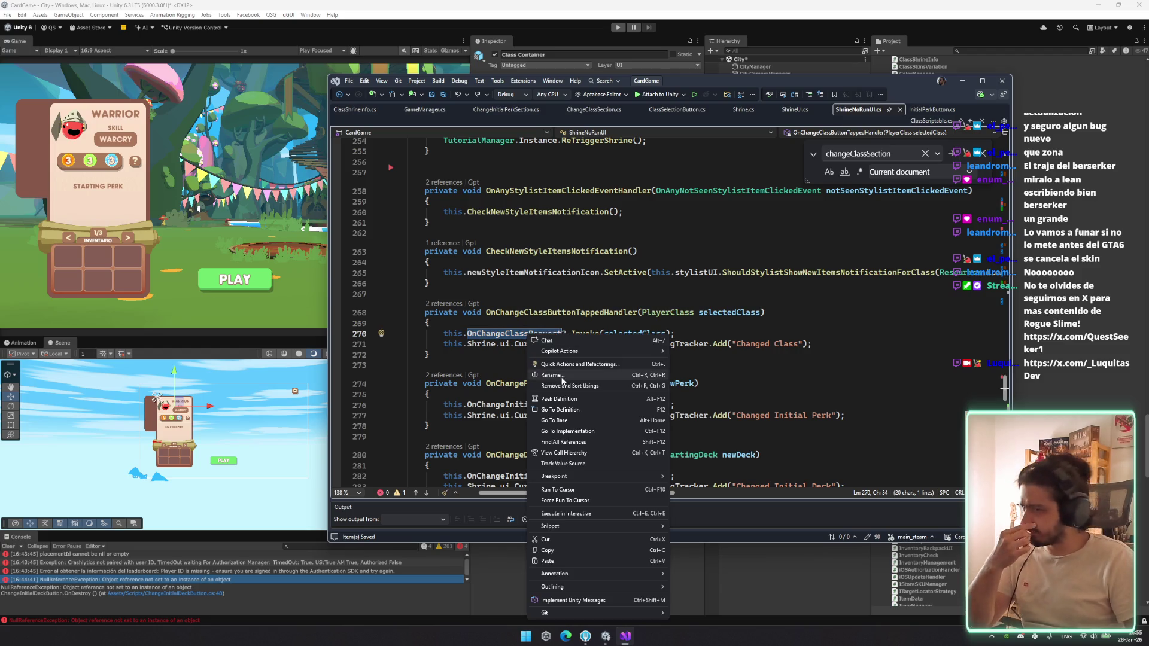
left_click(573, 442)
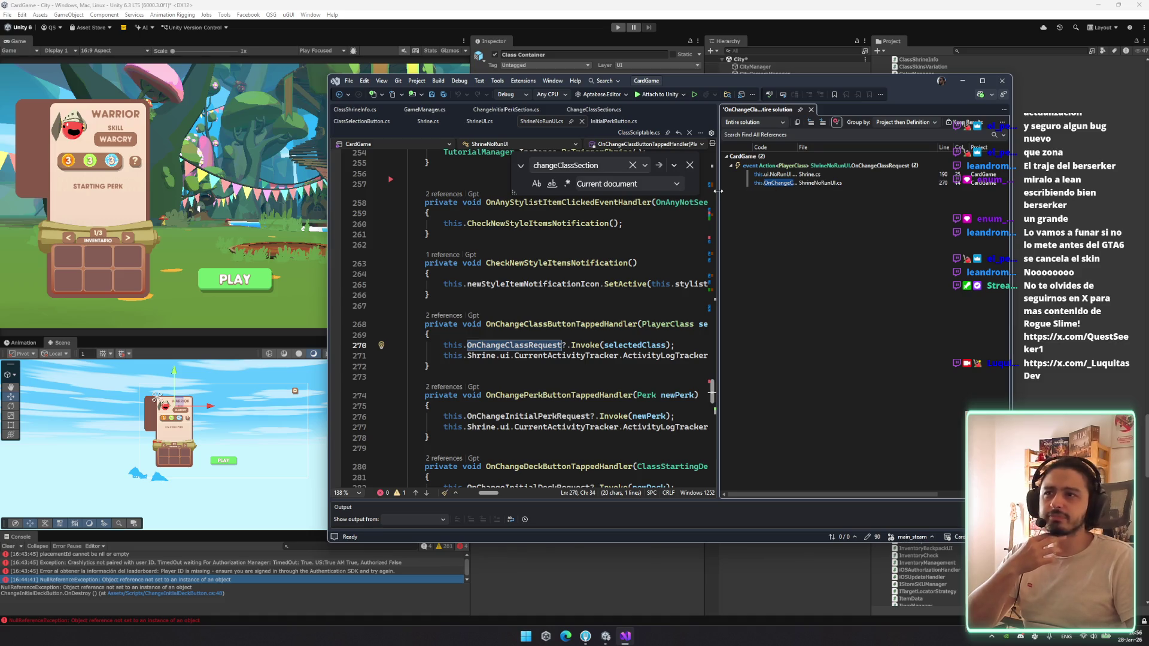
mouse_move(798, 147)
left_mouse_down()
mouse_move(967, 157)
mouse_move(900, 151)
left_mouse_up()
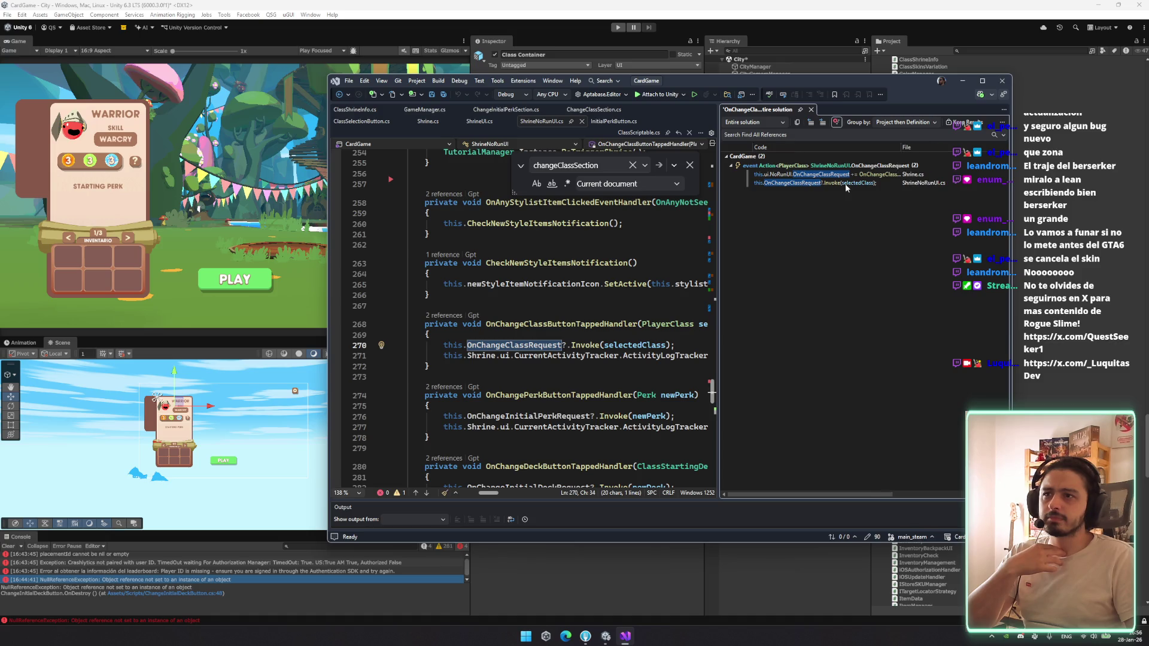
double_click(845, 174)
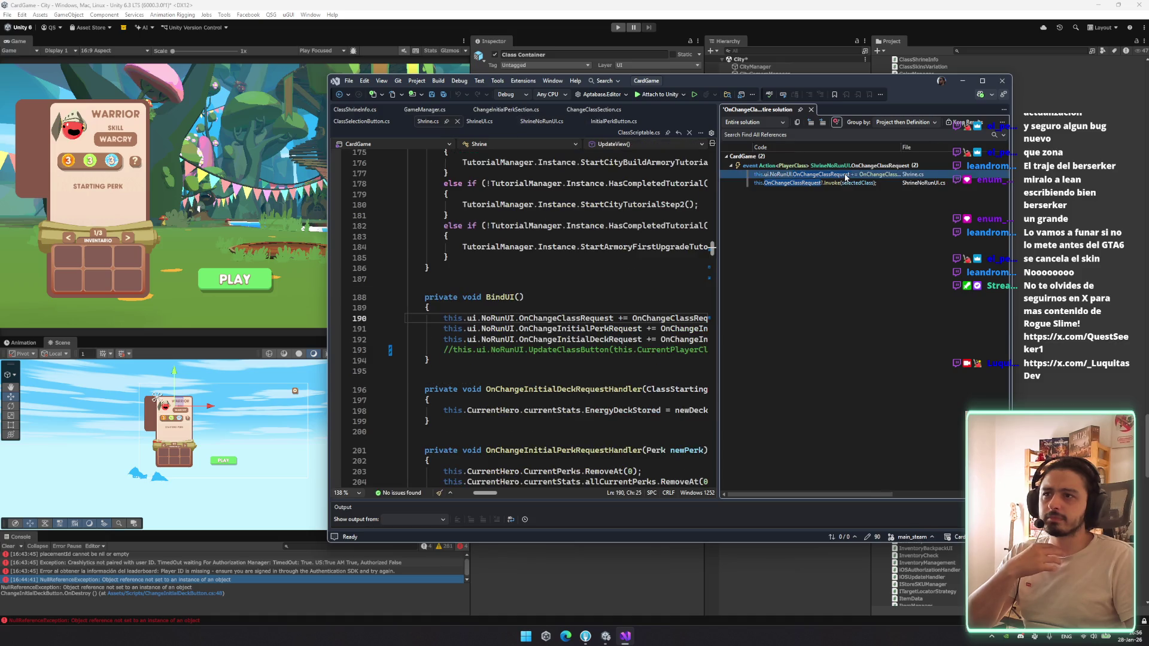
left_click(633, 318, "ctrl")
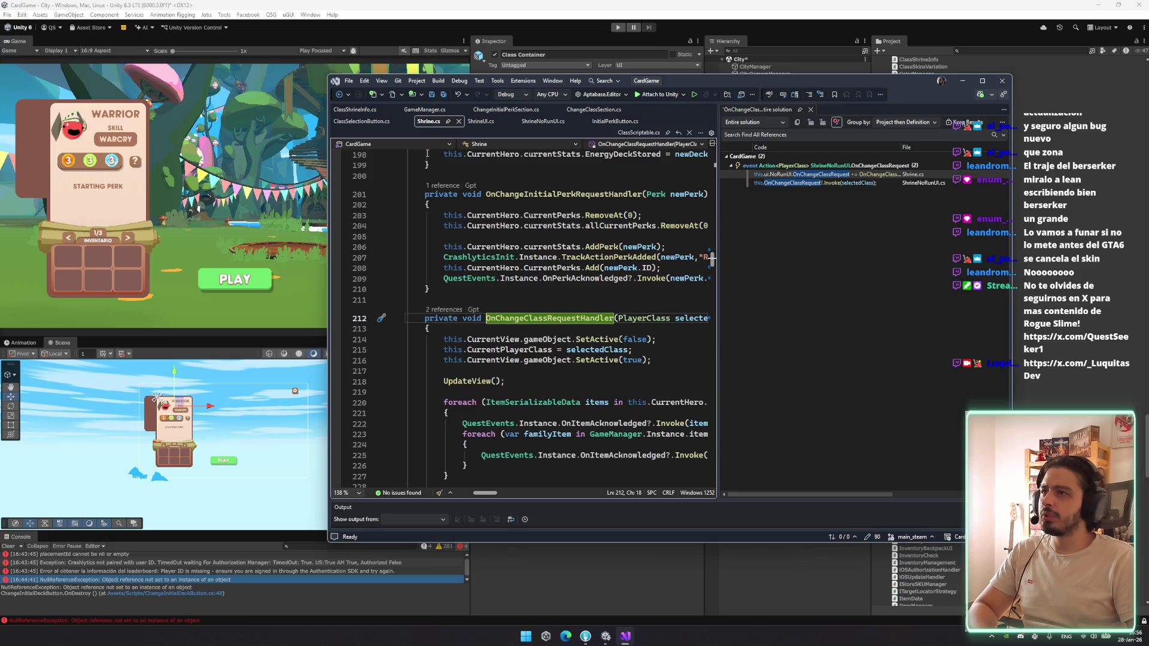
Step: Inspect the line assigning CurrentPlayerClass from selectedClass in OnChangeClassRequestHandler
scroll(507, 243, "down", 6)
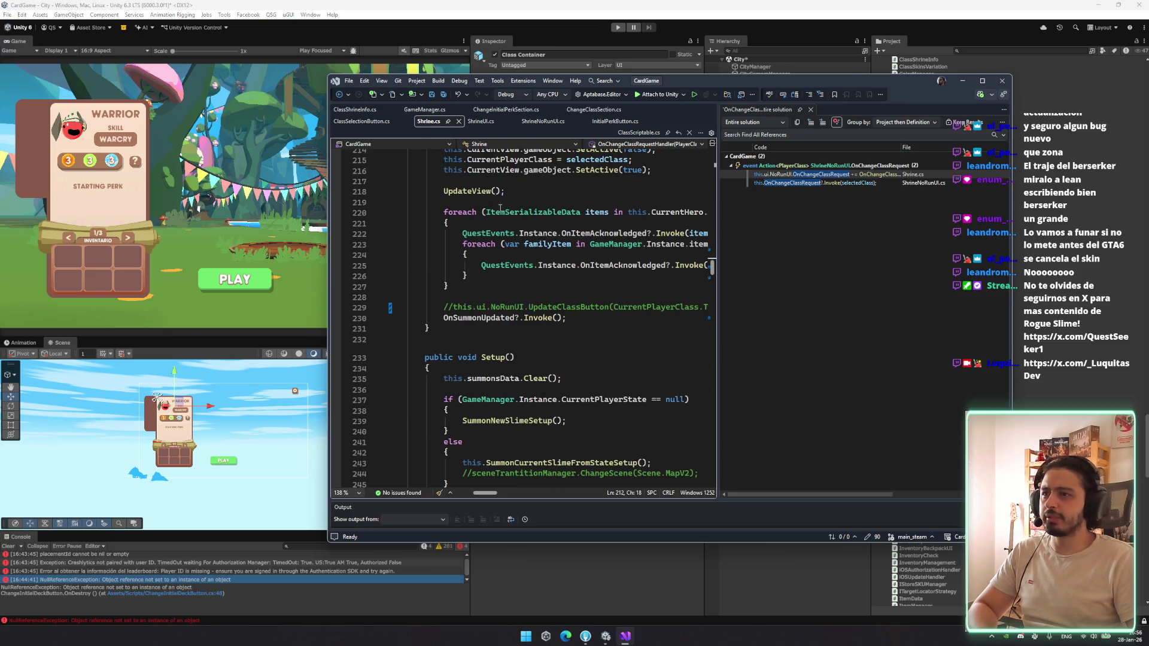
scroll(560, 266, "up", 2)
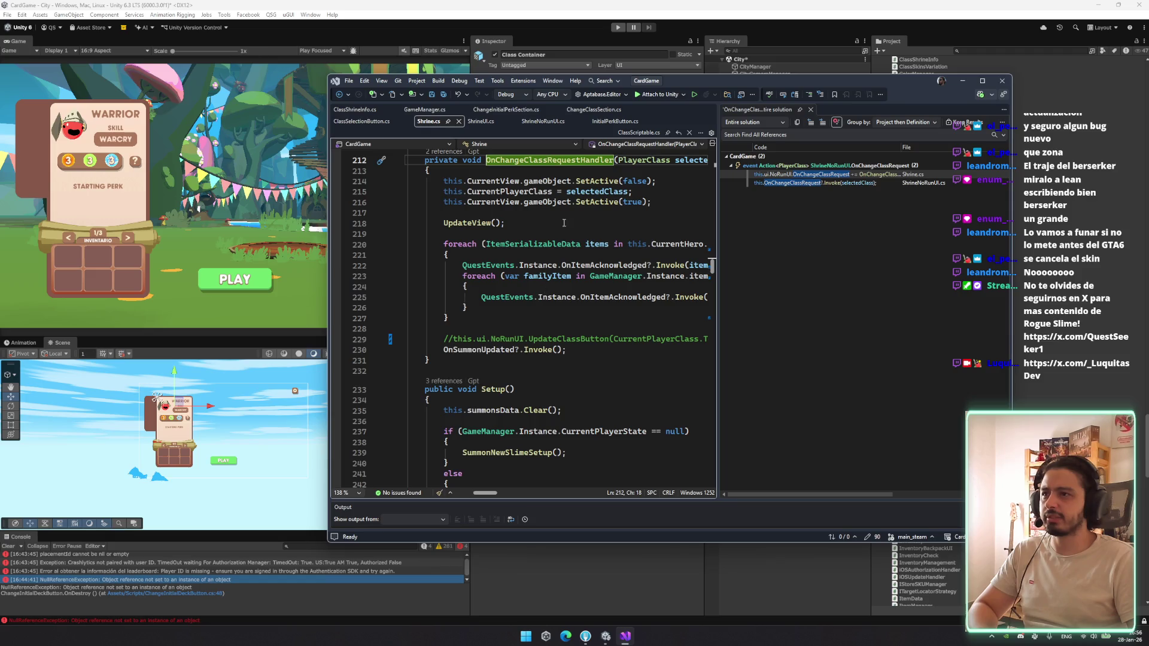
left_click(516, 192)
scroll(515, 191, "up", 2)
double_click(597, 254)
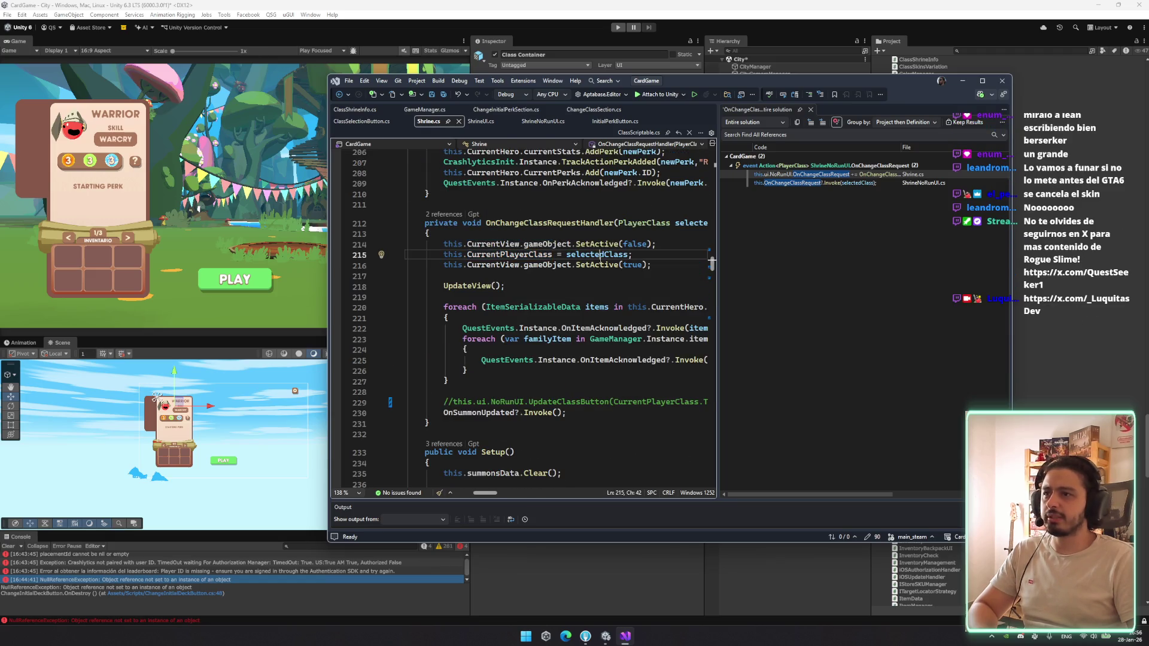
double_click(538, 256)
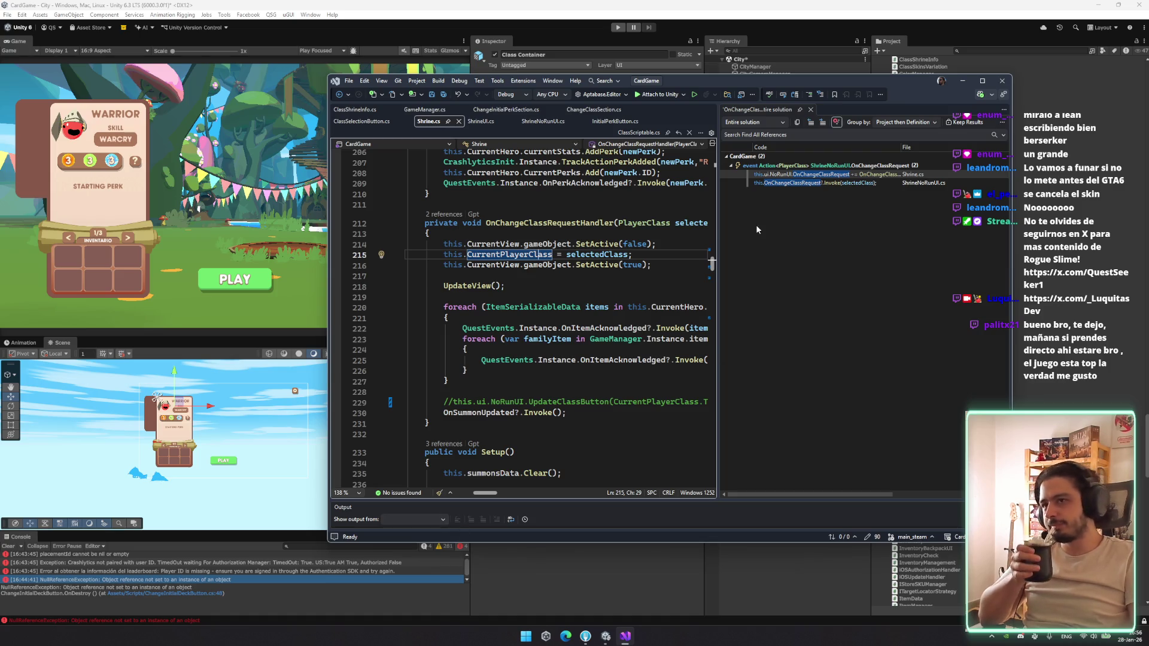
Step: Close the NVIDIA popup, widen the code editor and maximize Visual Studio
left_click_drag(717, 222, 818, 230)
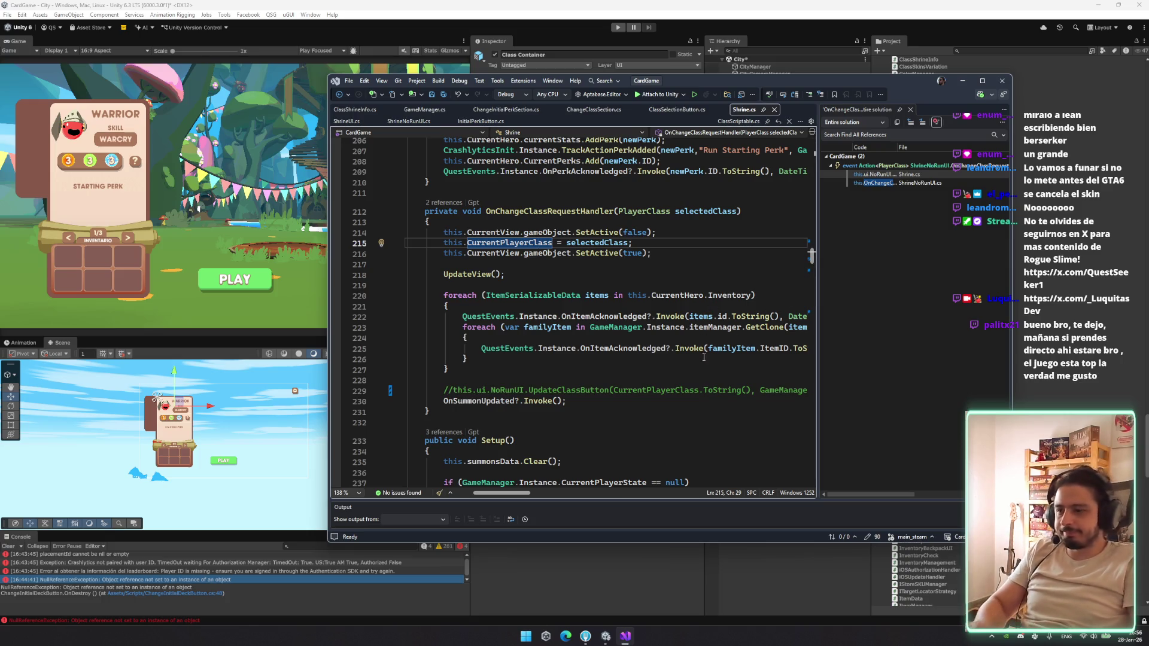
left_click(1009, 638)
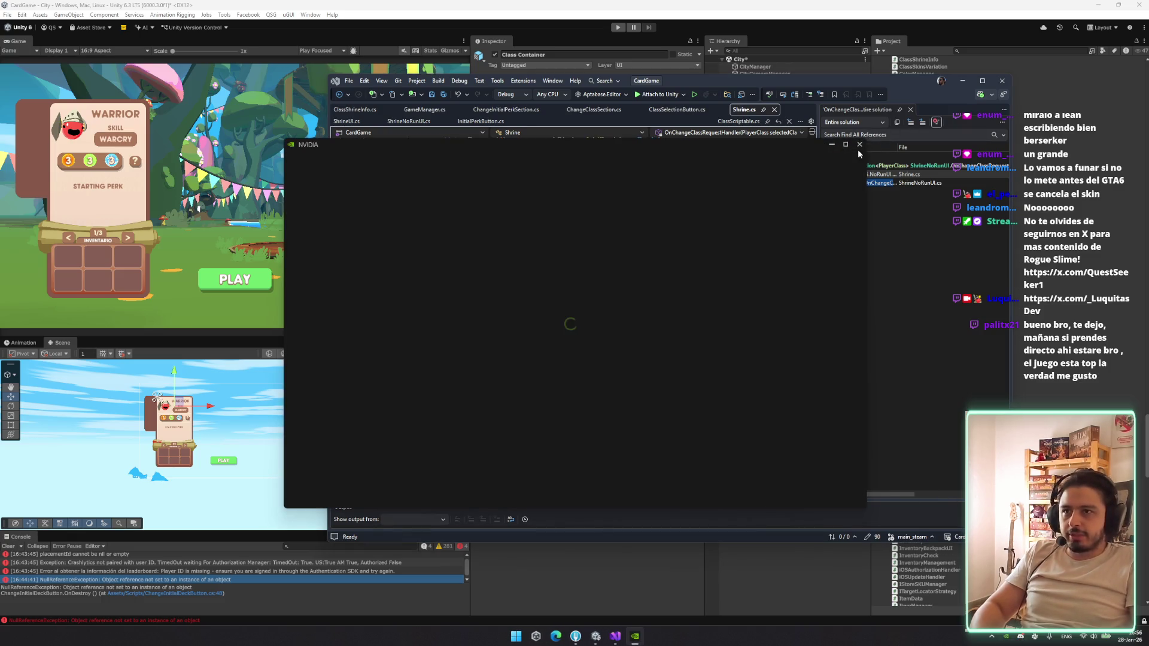
left_click(859, 144)
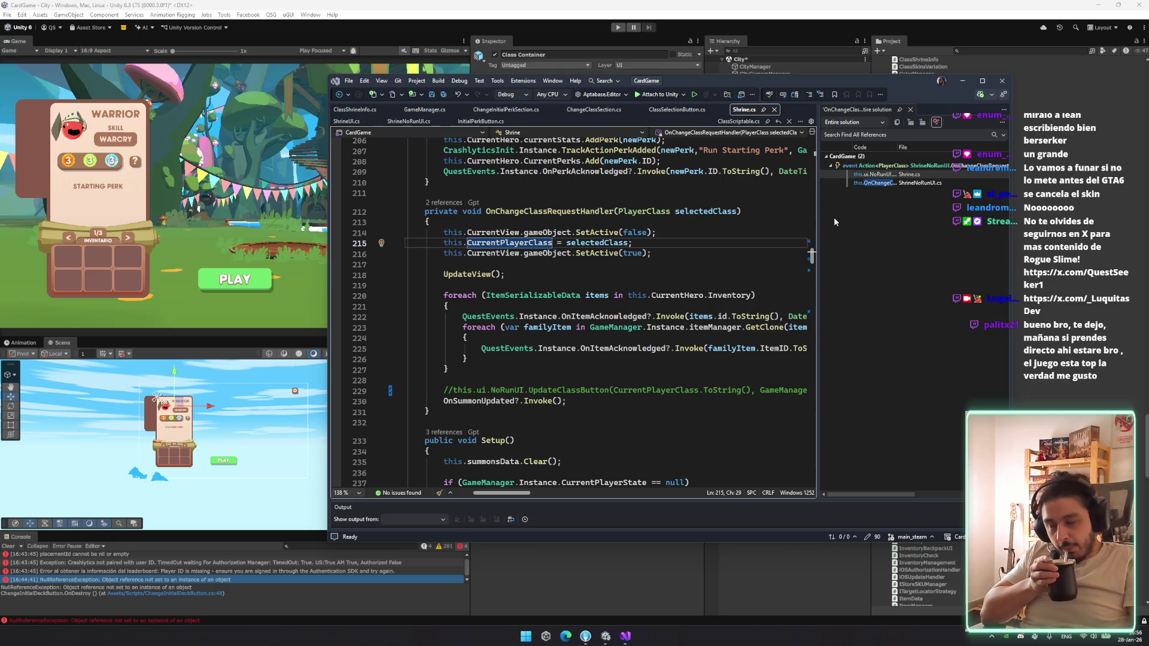
left_click(815, 205)
left_click_drag(819, 238, 947, 238)
scroll(714, 337, "down", 9)
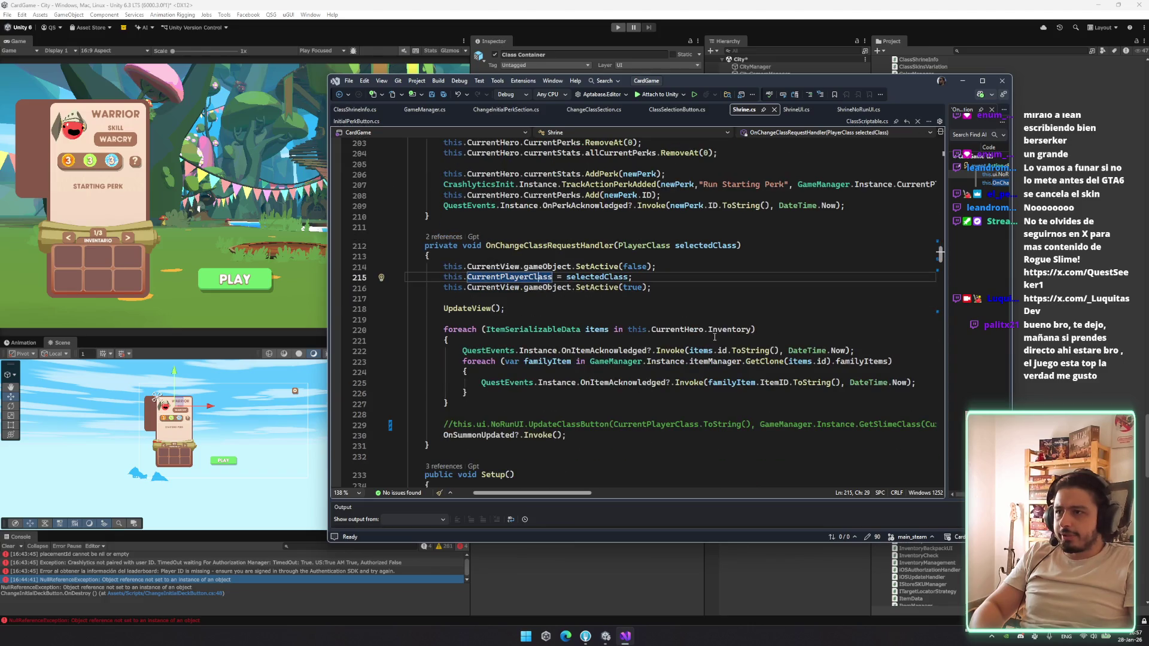
double_click(795, 82)
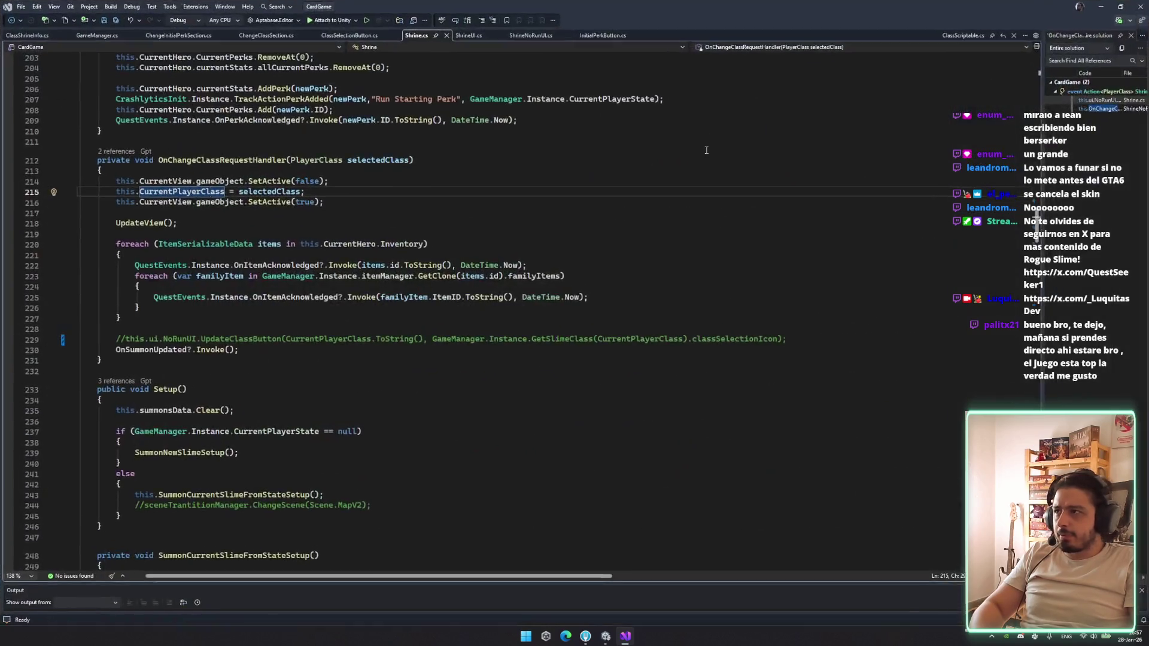
Step: Close the Find All References list and scroll through the Shrine handler
left_click(544, 220)
scroll(544, 220, "up", 2)
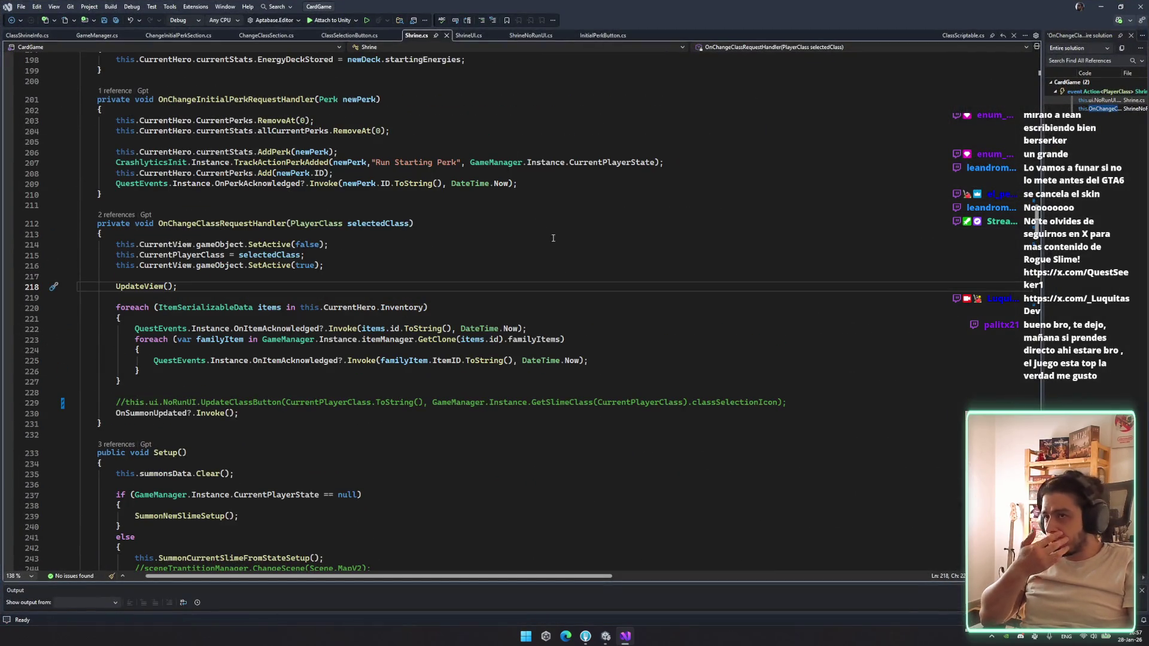
left_click(1131, 35)
scroll(643, 234, "down", 1)
scroll(480, 219, "down", 3)
scroll(333, 142, "up", 2)
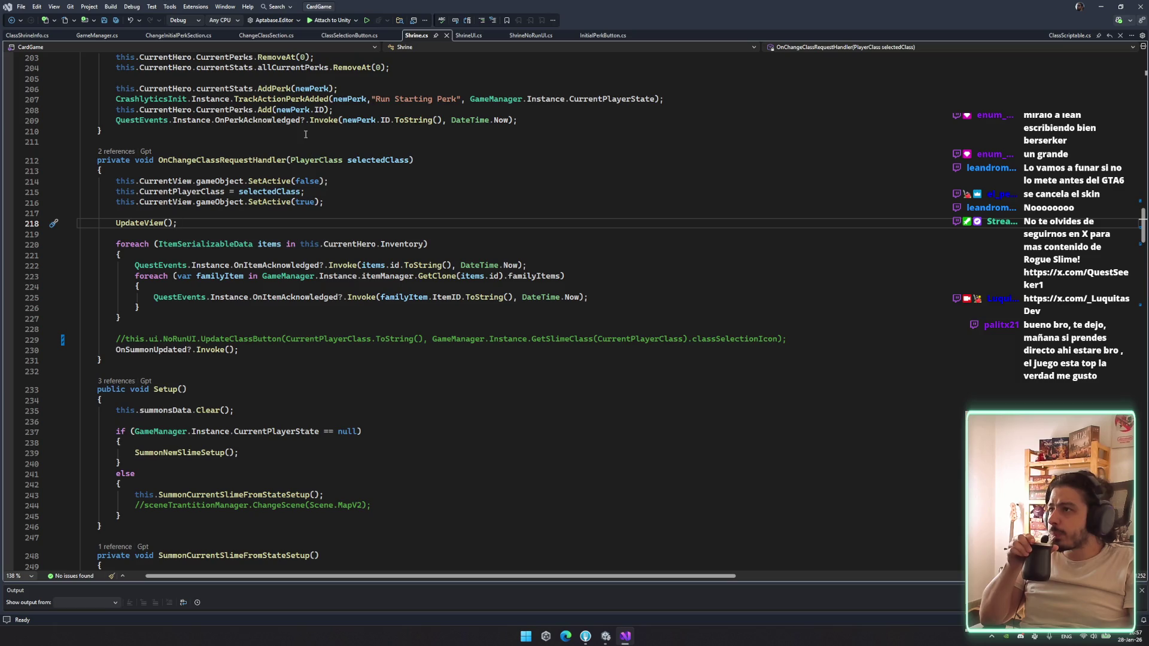
Step: Browse ShrineUI and ShrineNoRunUI, then check the UpdateView method in ClassShrineInfo
left_click(469, 36)
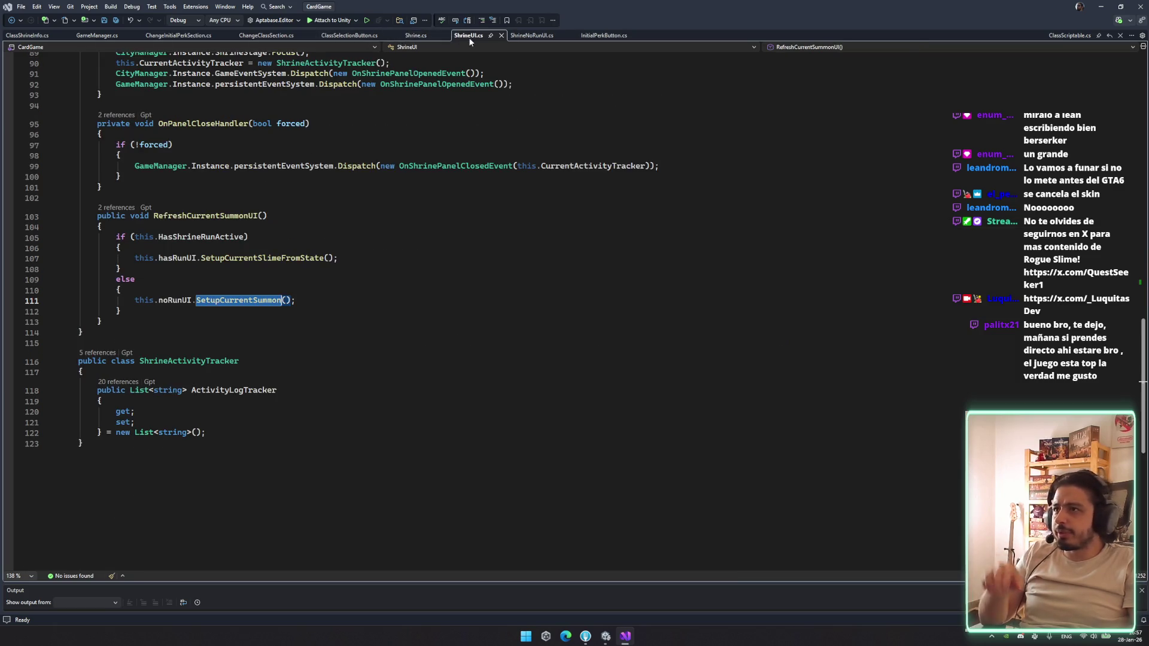
scroll(300, 240, "up", 11)
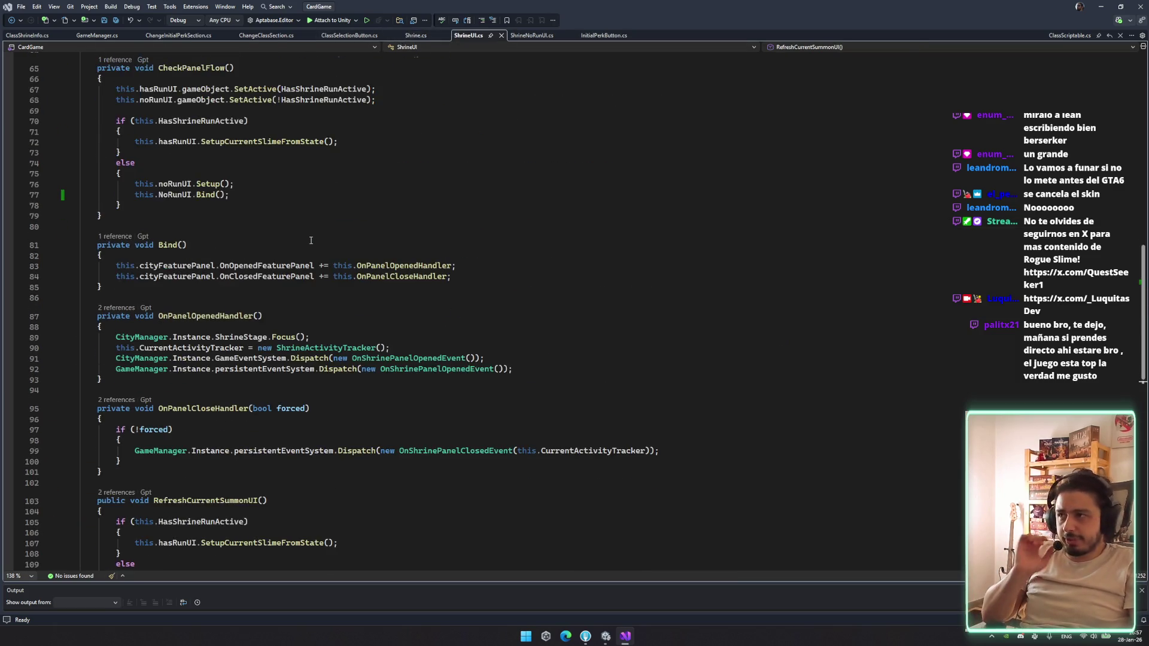
scroll(310, 240, "down", 9)
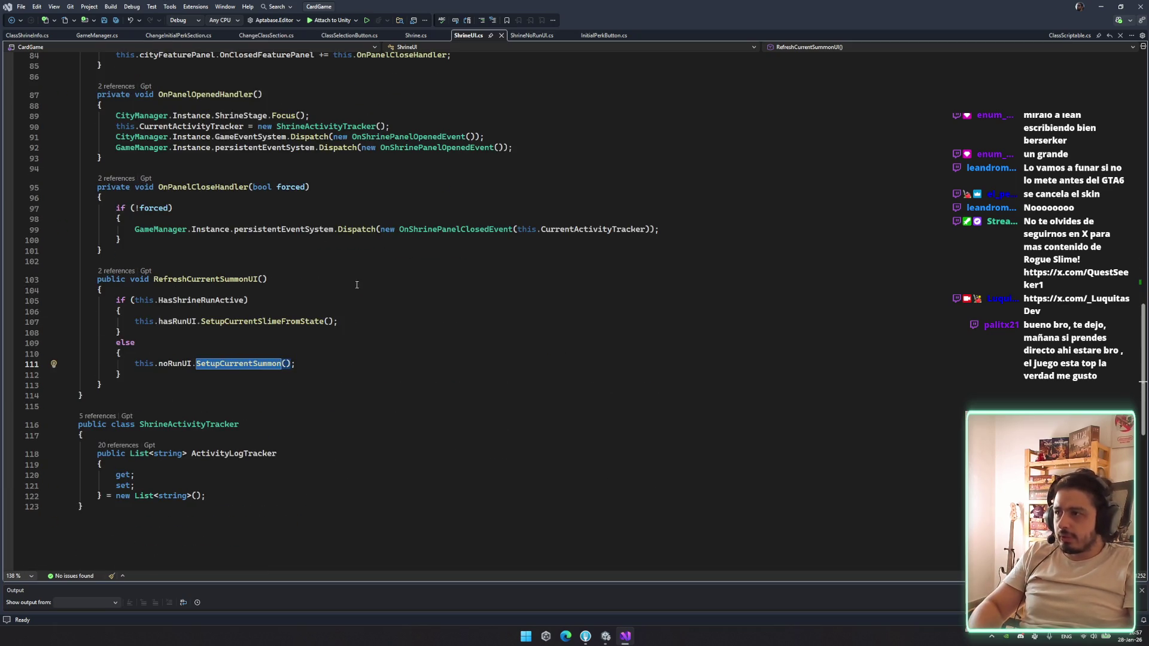
left_click(538, 36)
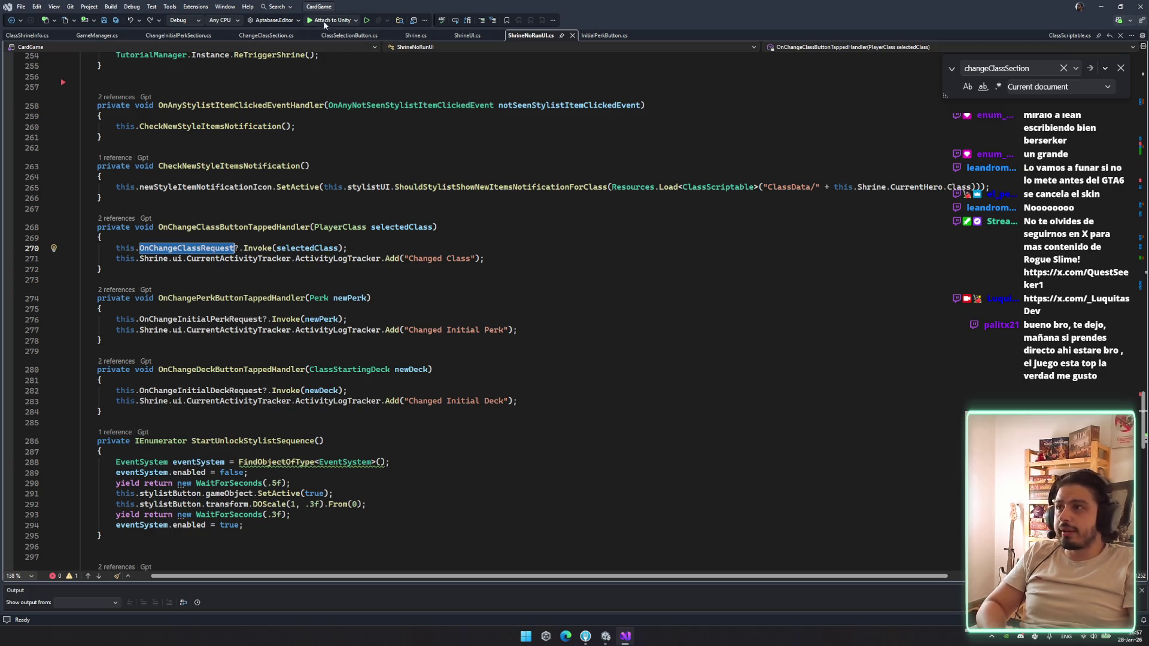
scroll(411, 41, "up", 4)
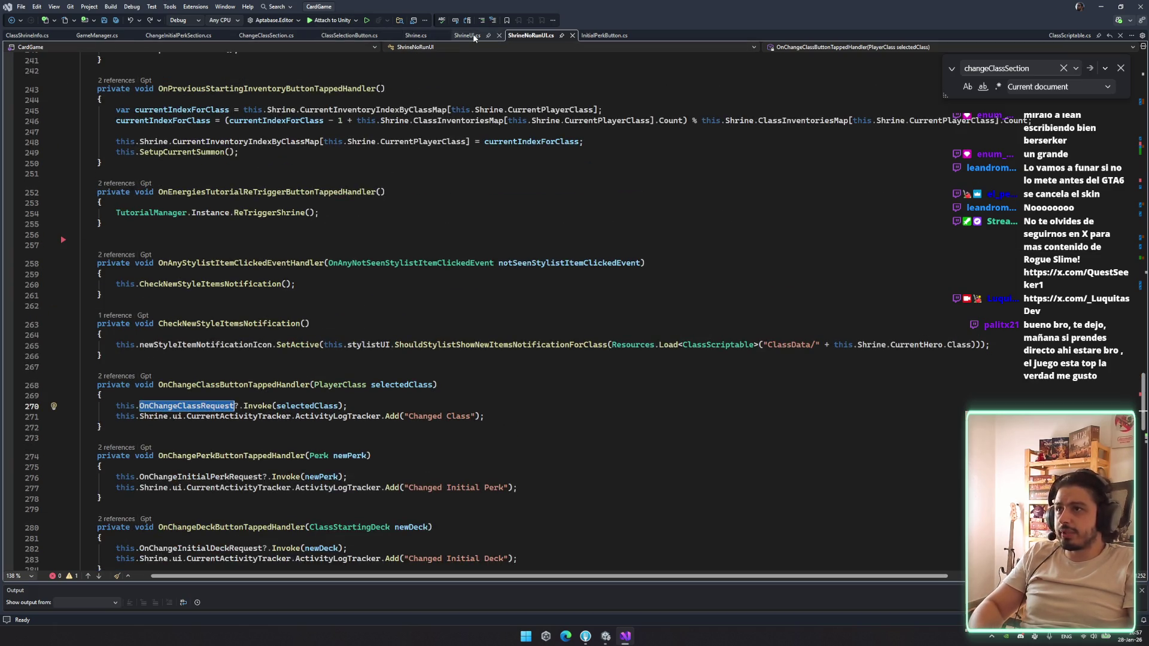
left_click(41, 35)
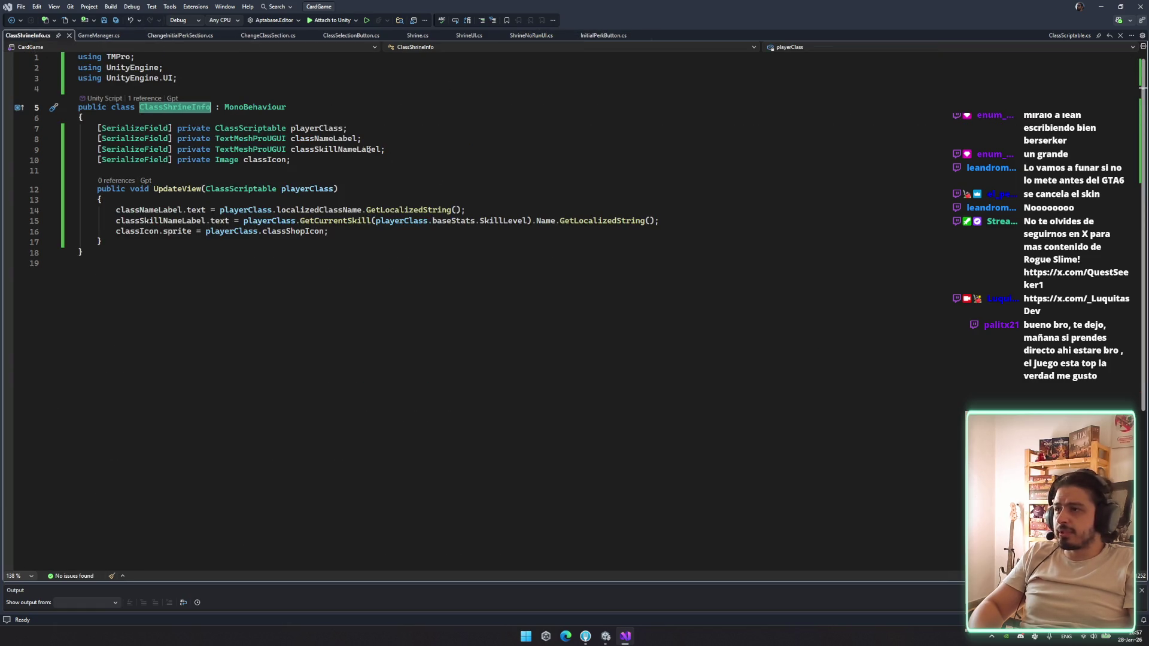
left_click(175, 189)
double_click(120, 188)
left_click(177, 189)
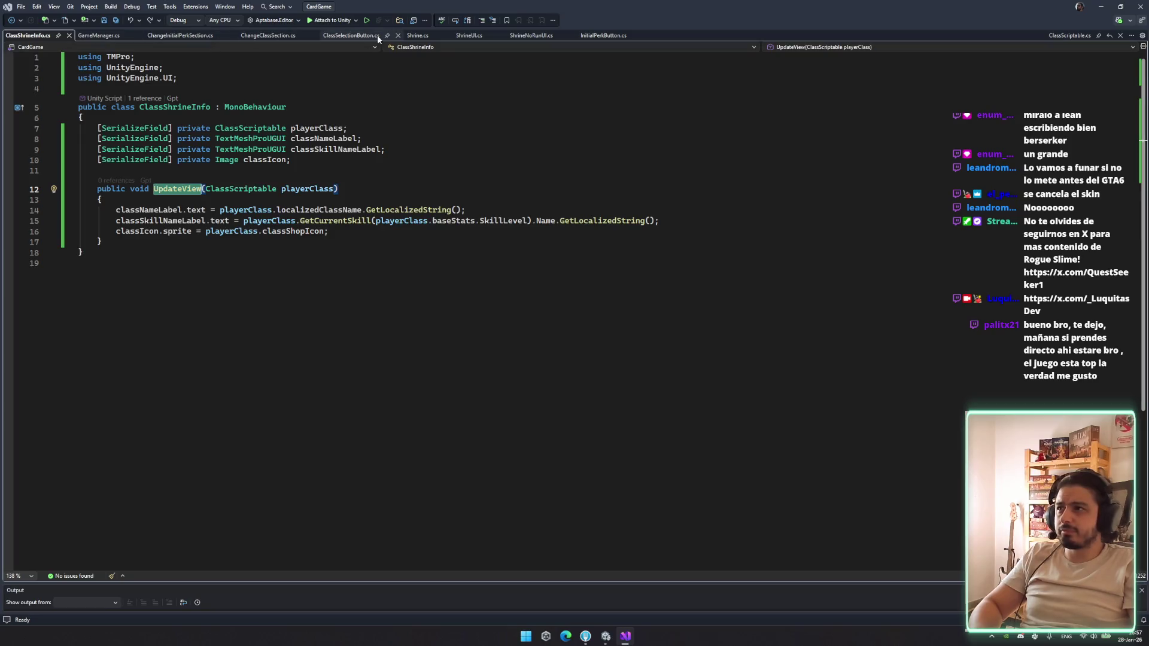
Step: Trace SetupCurrentSummon from RefreshCurrentSummonUI to its definition in ShrineNoRunUI
left_click(470, 35)
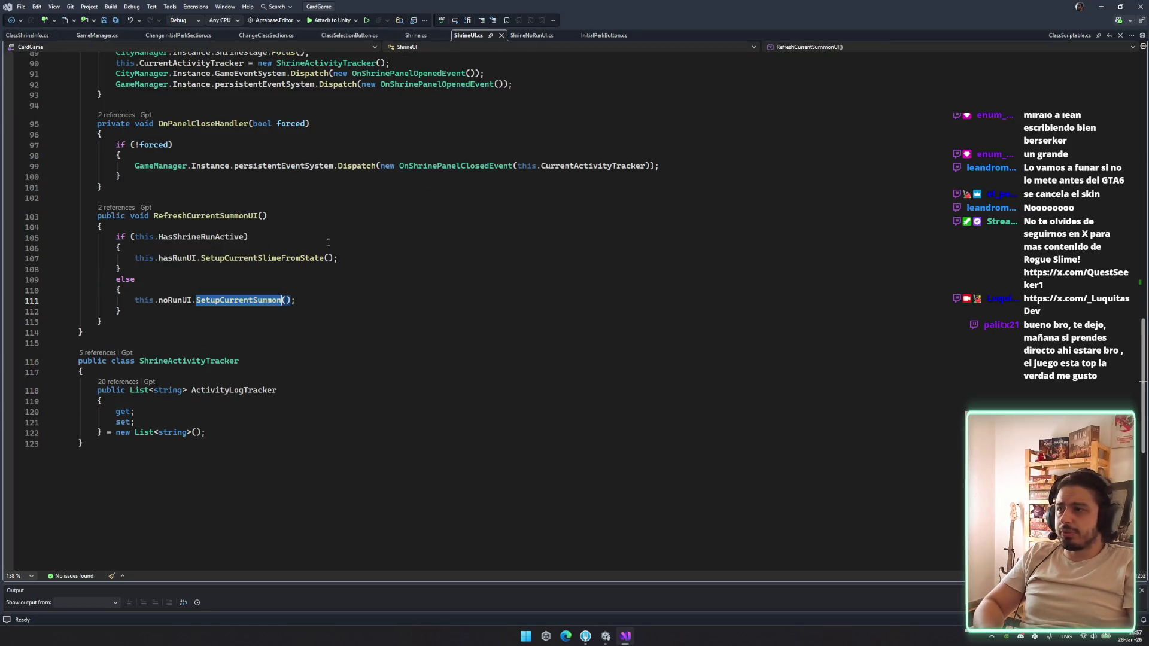
scroll(259, 336, "up", 1)
key("Up")
double_click(262, 333)
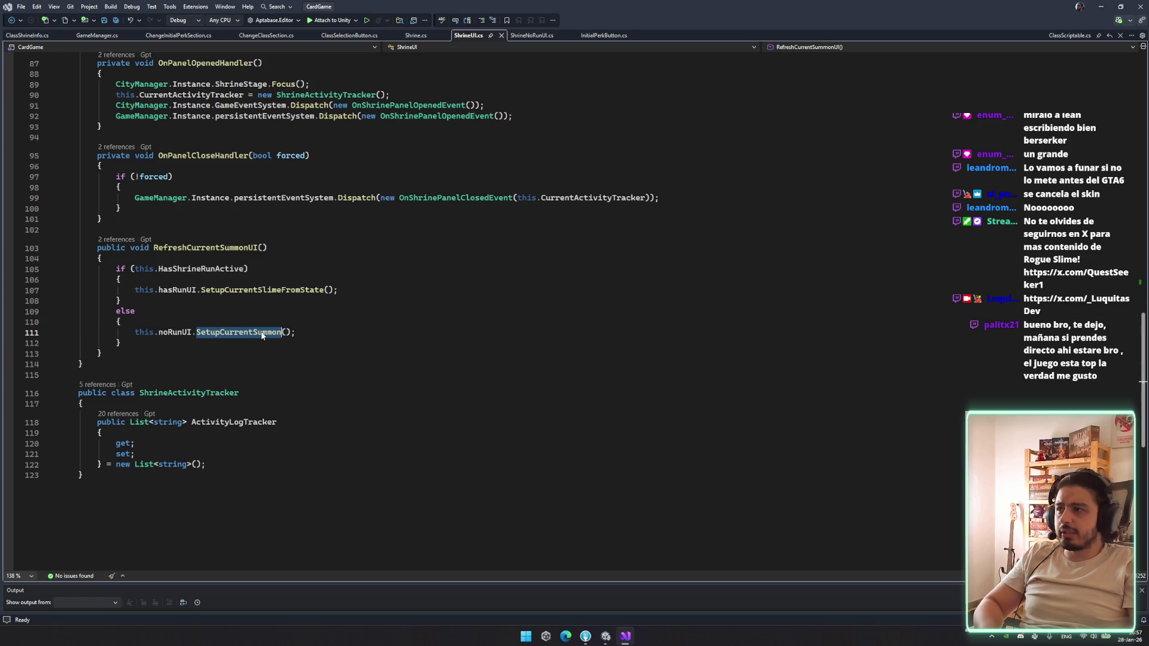
left_click(245, 333, "ctrl")
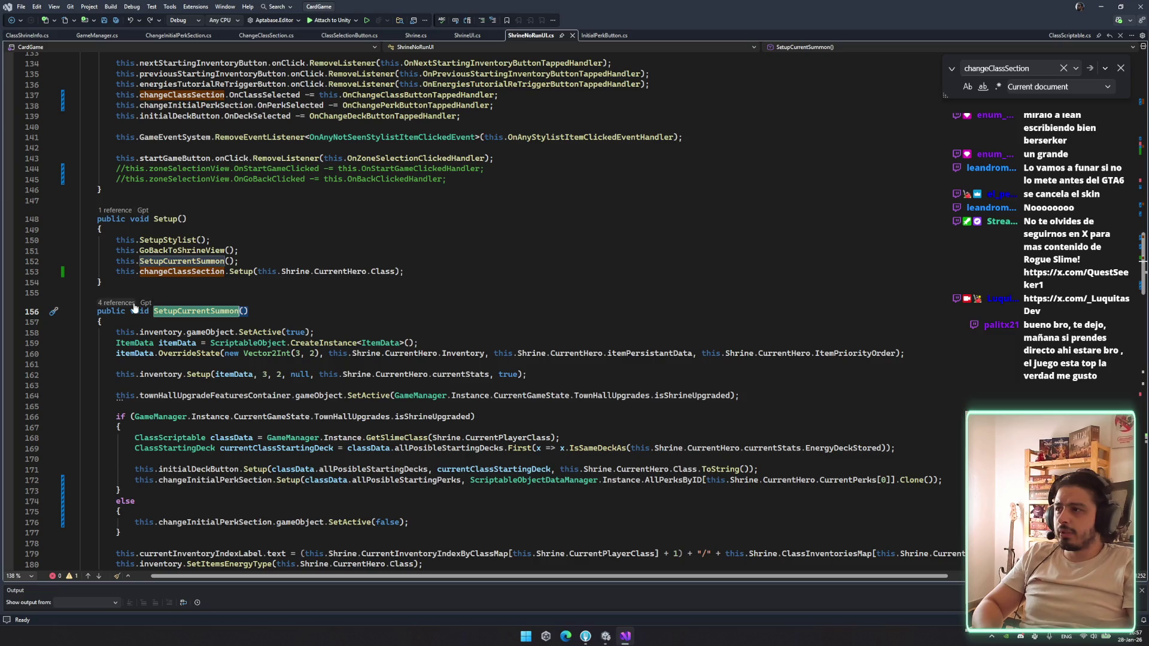
left_click(117, 303)
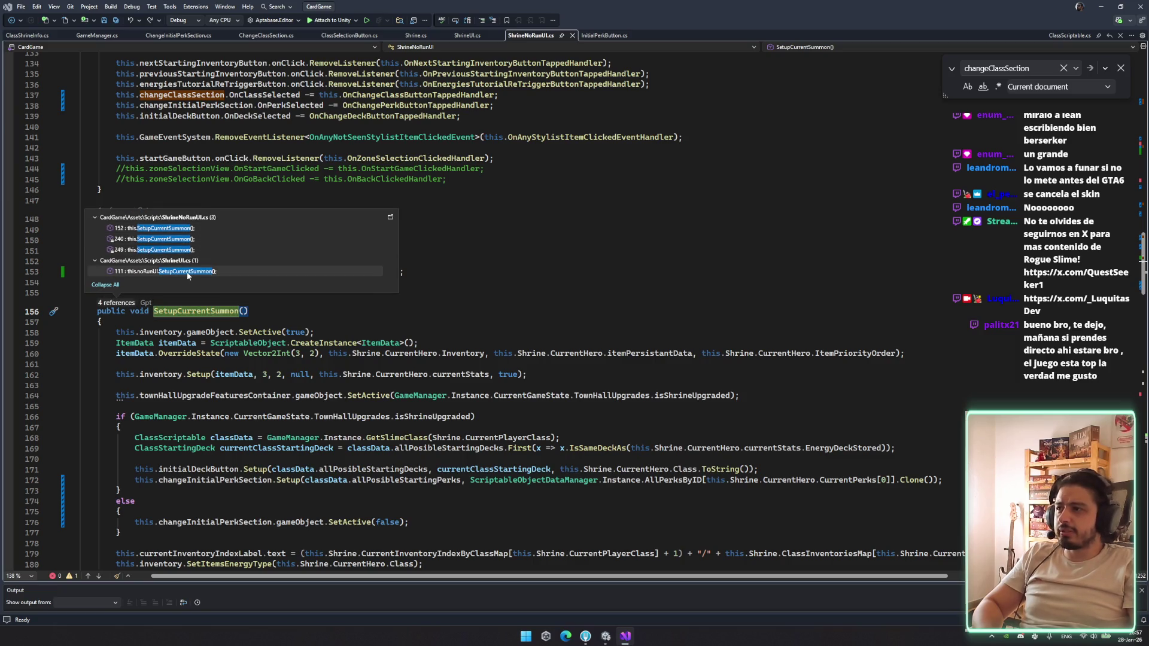
double_click(138, 271)
left_click(193, 238)
key("ctrl+minus")
scroll(300, 375, "down", 4)
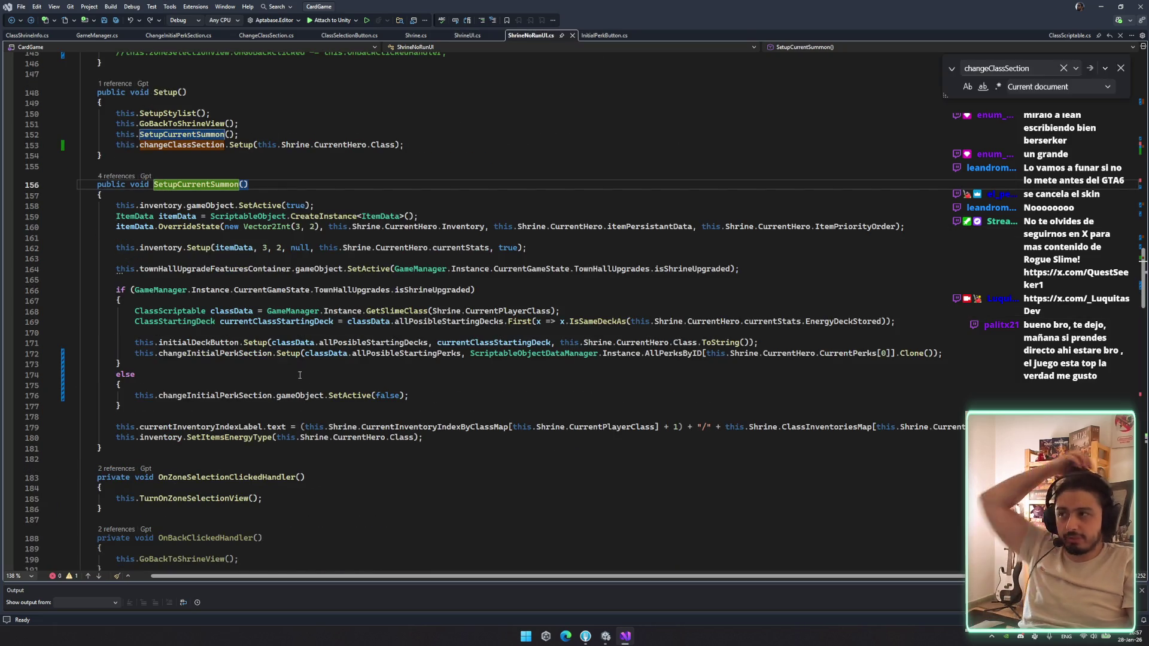
left_click(459, 448)
left_click(460, 430)
Step: Remove the stray backslashes and blank lines after line 180 and save
left_click(459, 436)
type("\\")
key("Return")
type("\\")
key("Return")
key("BackSpace")
key("BackSpace")
key("BackSpace")
key("ctrl+s")
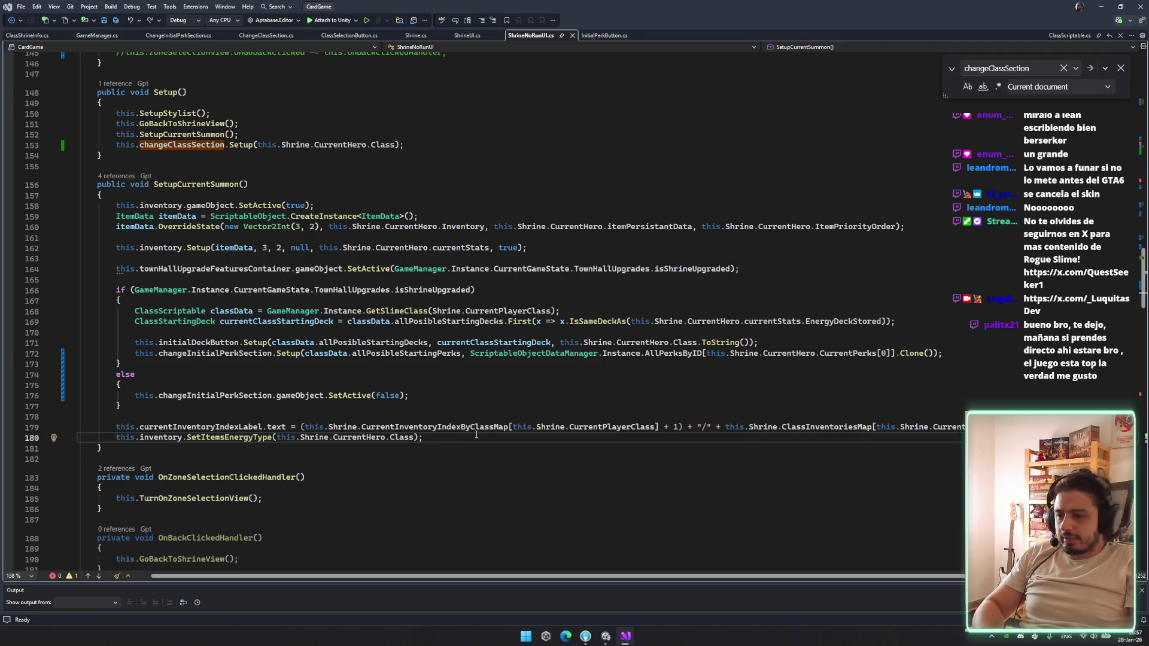
Step: Start a new line calling this.classShrineInfo.UpdateView( below line 180
key("Return")
key("Return")
type("this.c")
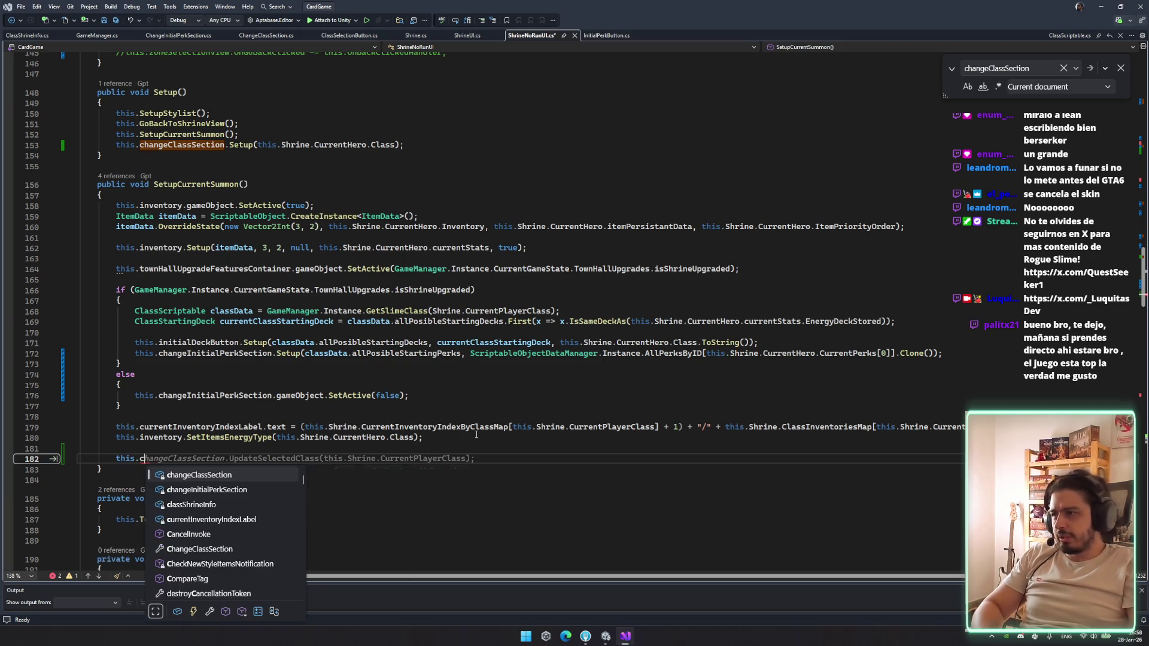
type("la")
key("Tab")
type(".s")
key("BackSpace")
type("upd")
key("Tab")
type("(")
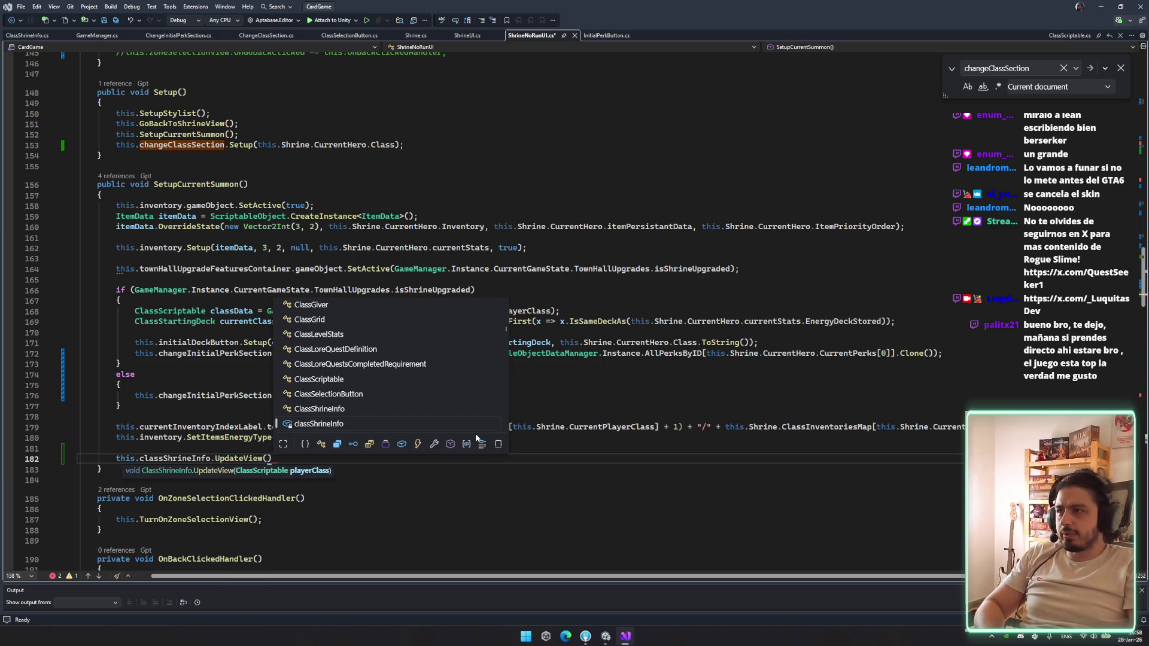
key("Escape")
Step: Pass this.Shrine.CurrentHero as UpdateView's argument, end the statement and save ShrineNoRunUI
left_click(386, 438)
left_click_drag(386, 437, 277, 438)
key("ctrl+c")
left_click(269, 459)
key("ctrl+v")
key("End")
type(";")
key("ctrl+s")
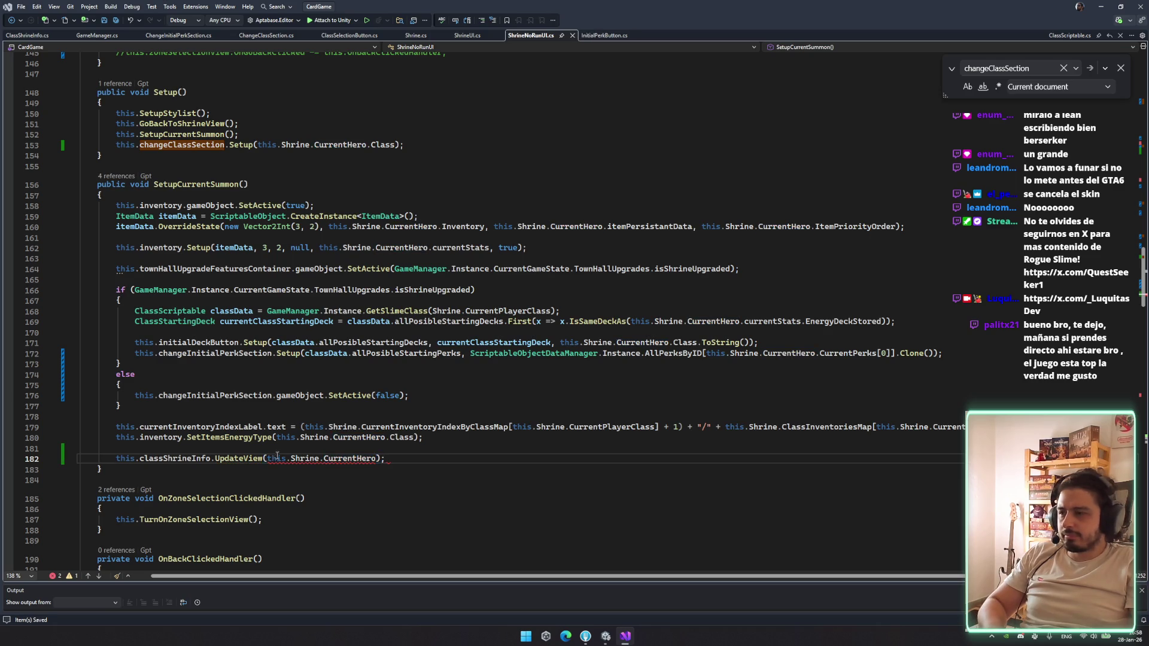
key("Up")
key("Delete")
left_click(362, 448)
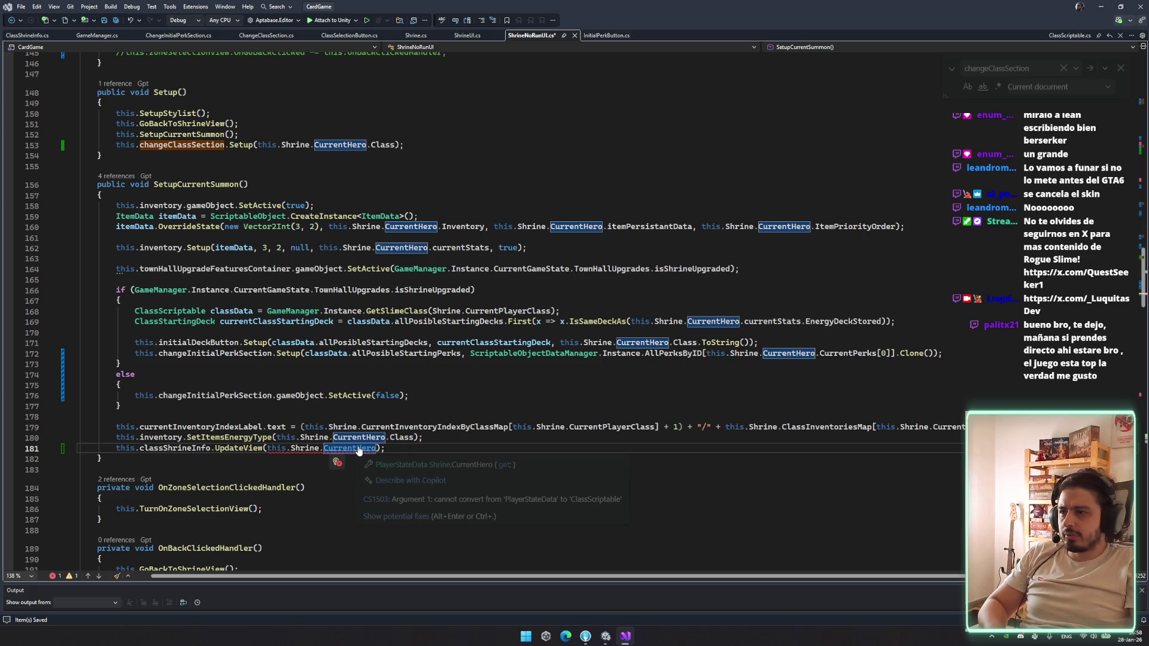
Step: In UpdateView's definition, retype the parameter to PlayerStateData and cut the playerClass field
left_click(239, 448, "ctrl")
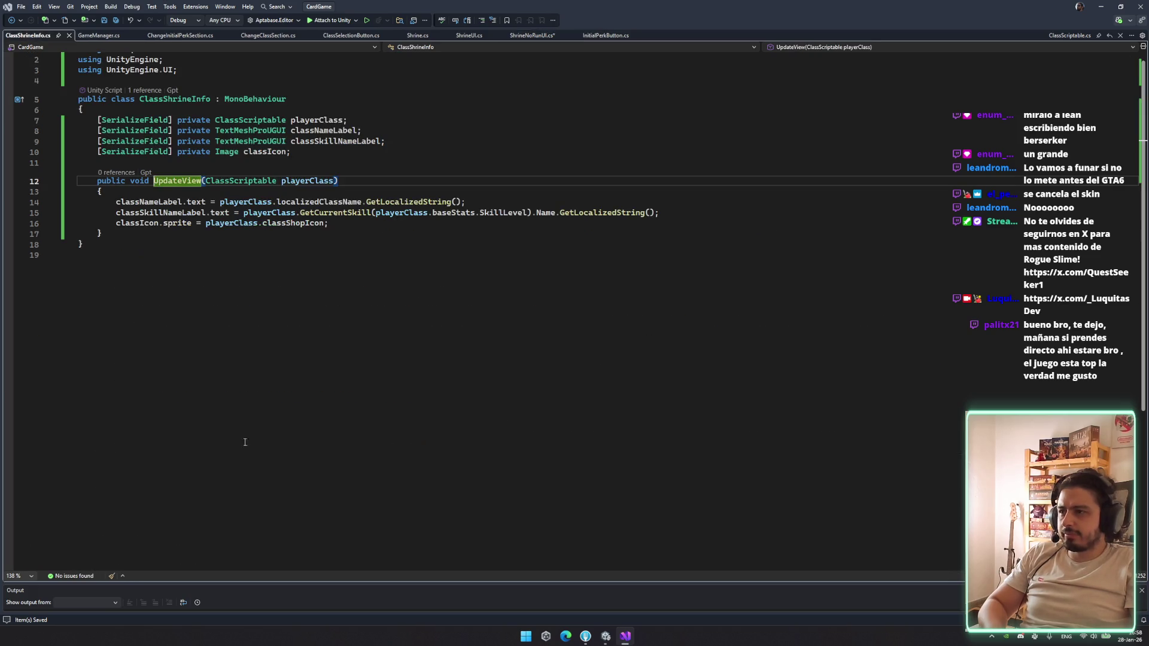
double_click(235, 181)
type("PlayerSta")
key("Tab")
left_click(287, 120)
key("ctrl+x")
Step: Try renaming the parameter to playerState with playerState.Class, then undo those edits
double_click(308, 171)
type("p")
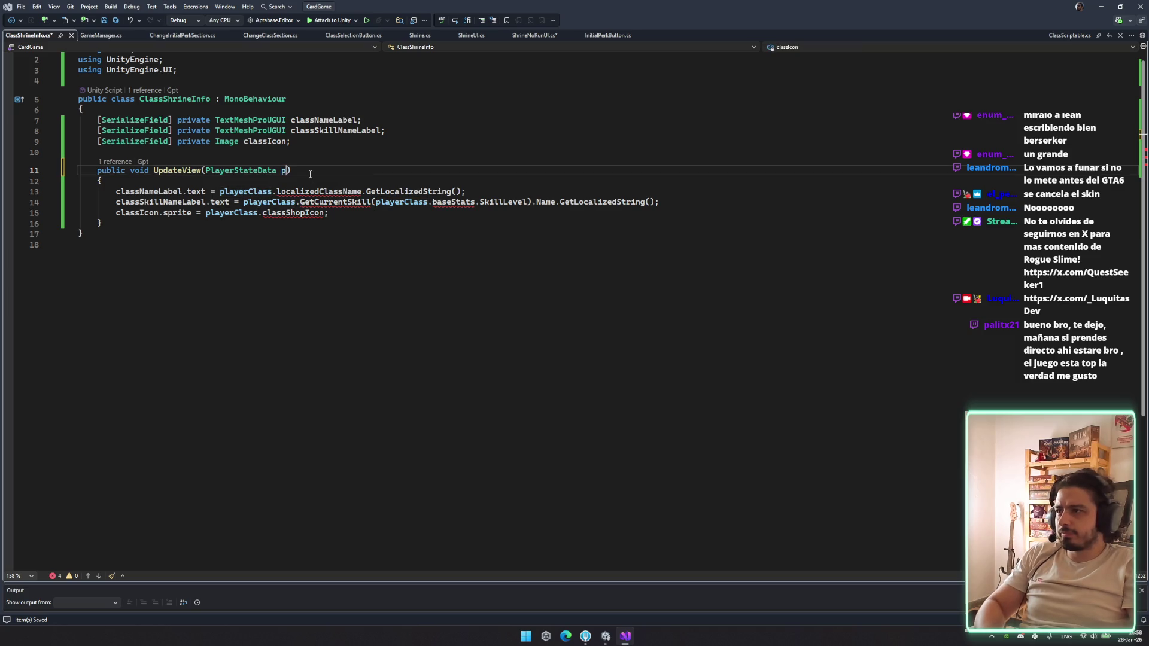
type("layerState")
key("Tab")
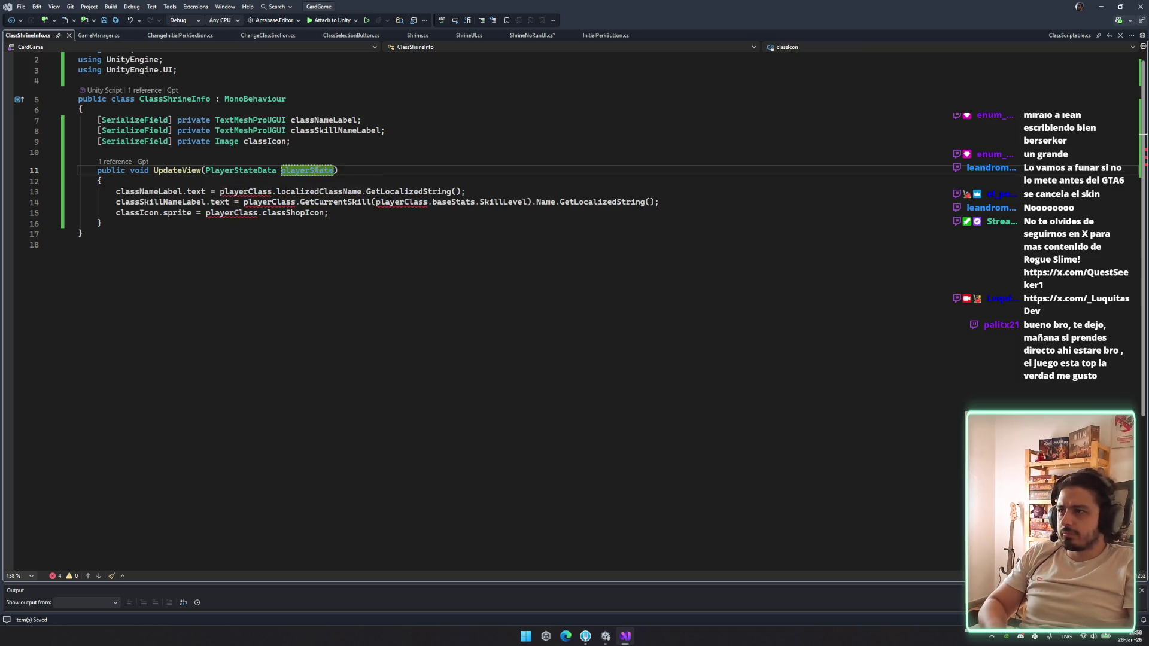
double_click(252, 191)
type("playerState.clas")
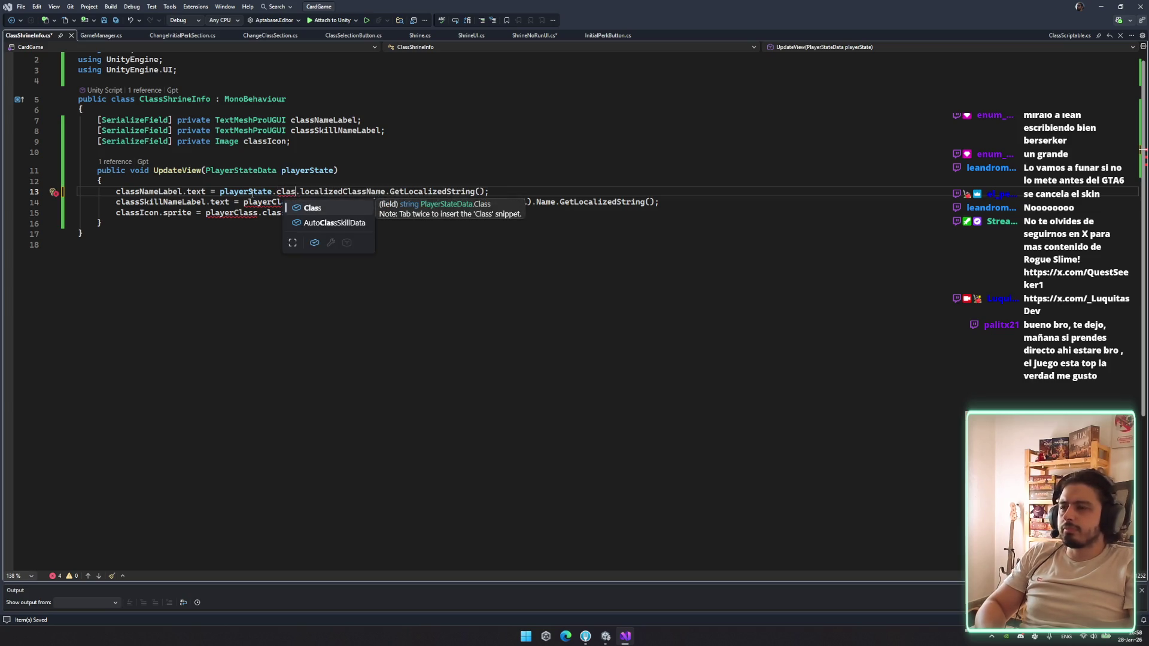
key("Tab")
key("ctrl+shift+Left")
key("BackSpace")
key("BackSpace")
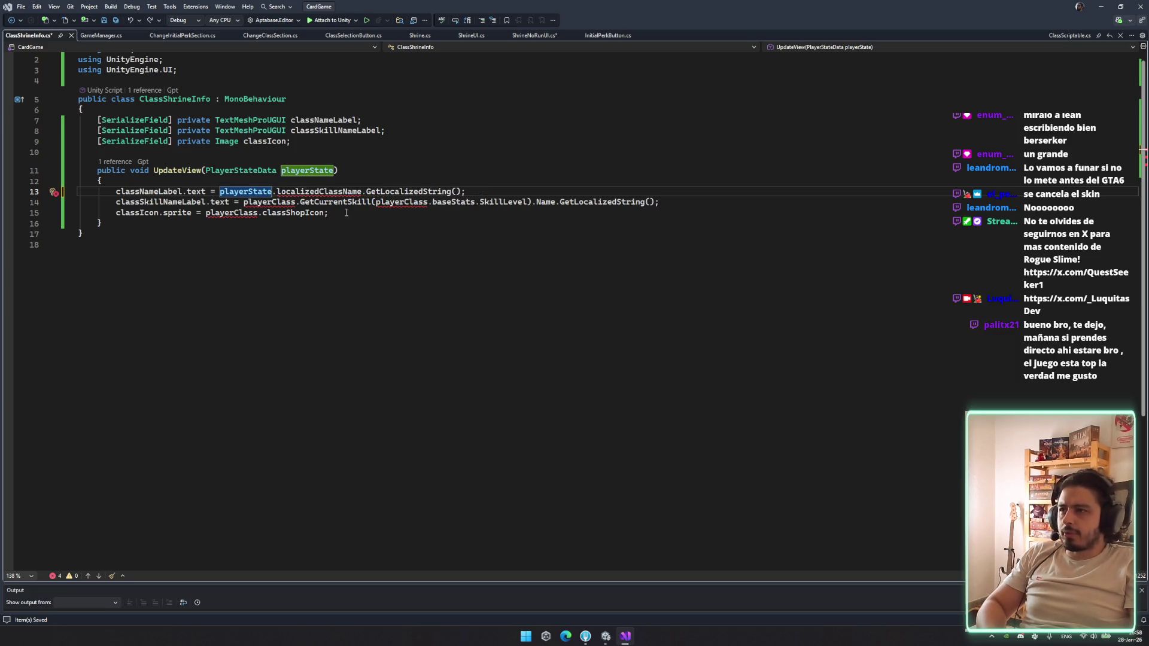
key("ctrl+z")
key("ctrl+z")
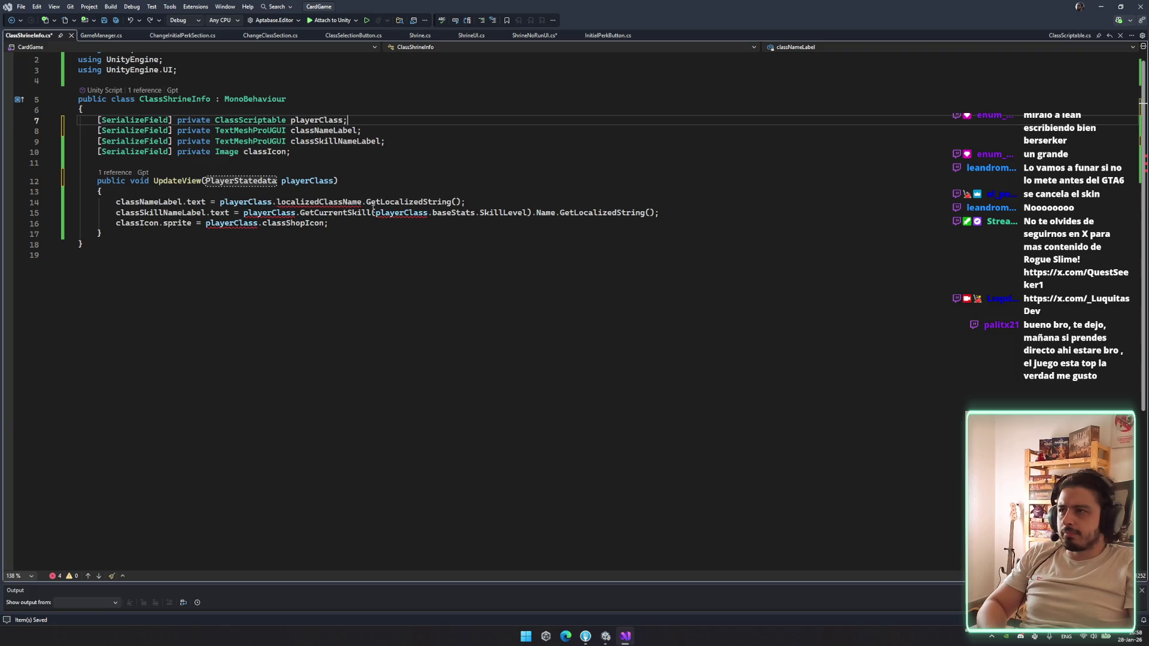
key("ctrl+z")
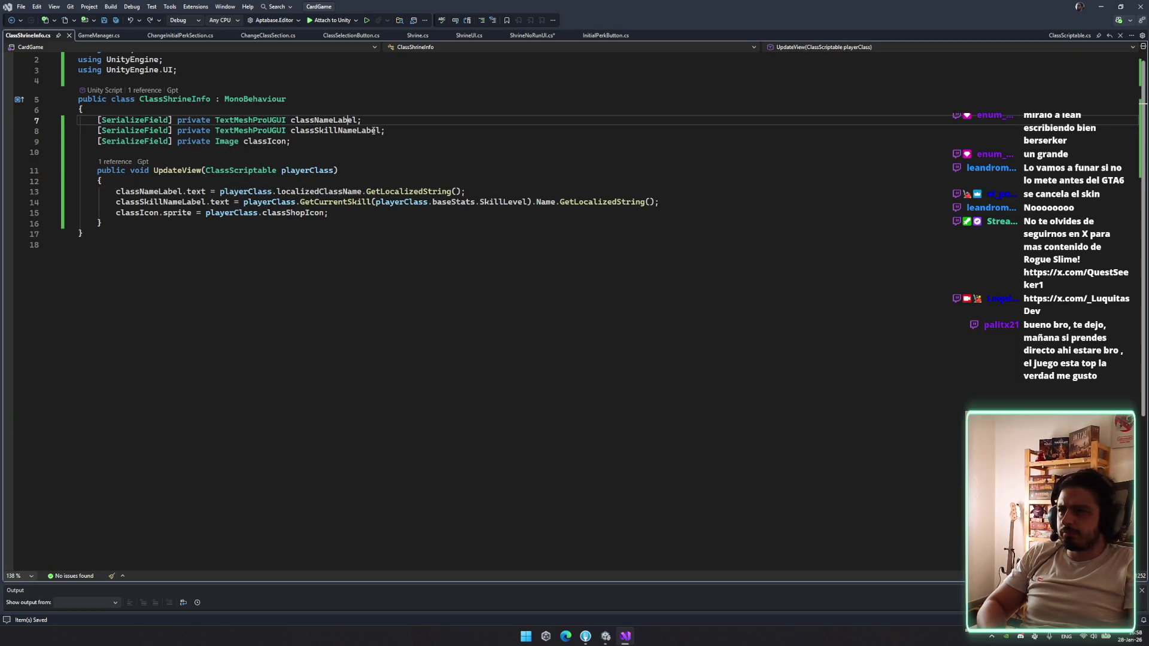
key("ctrl+minus")
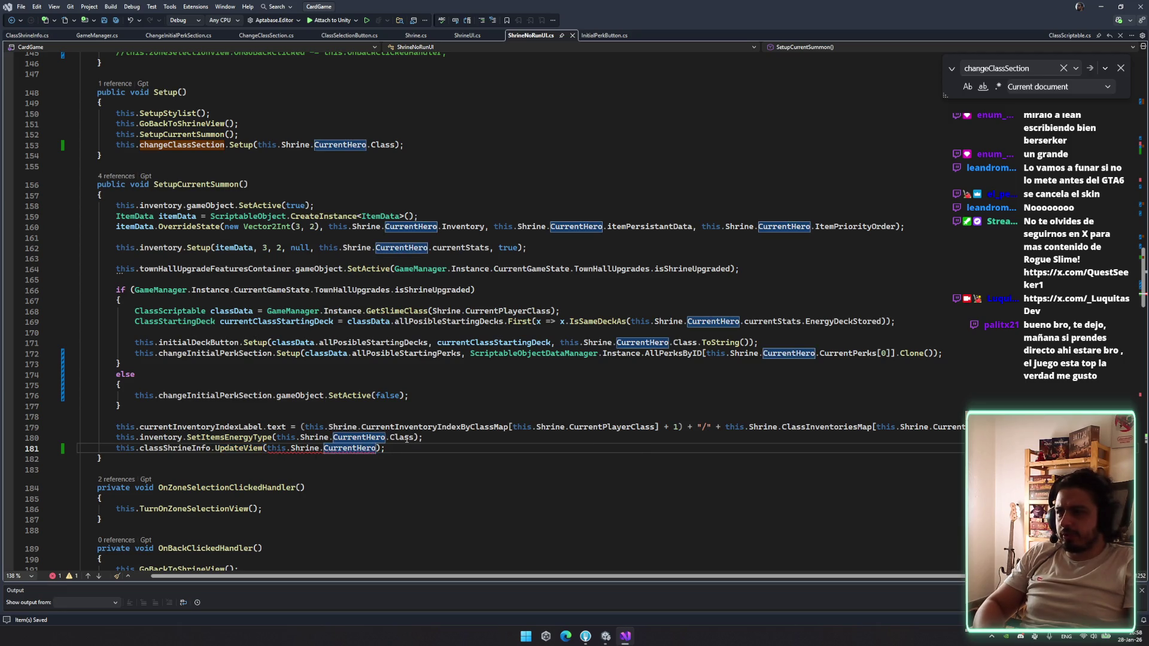
Step: Try the slime-class lookup as UpdateView's argument, then revert to this.Shrine.CurrentHero and save
type(".")
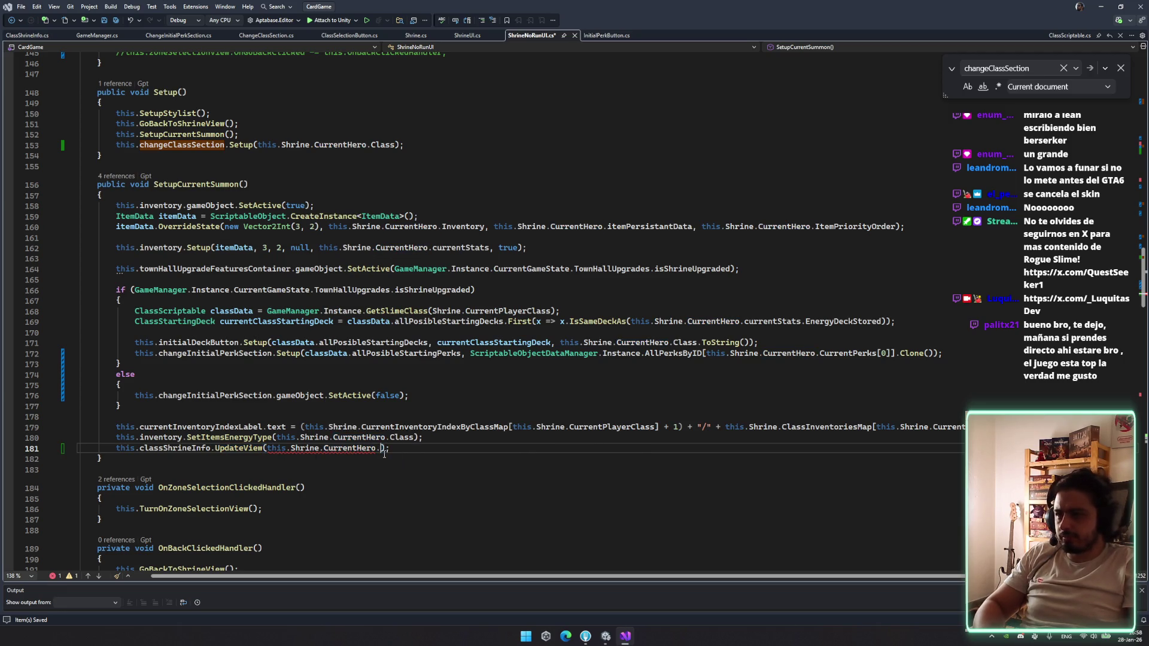
type("class")
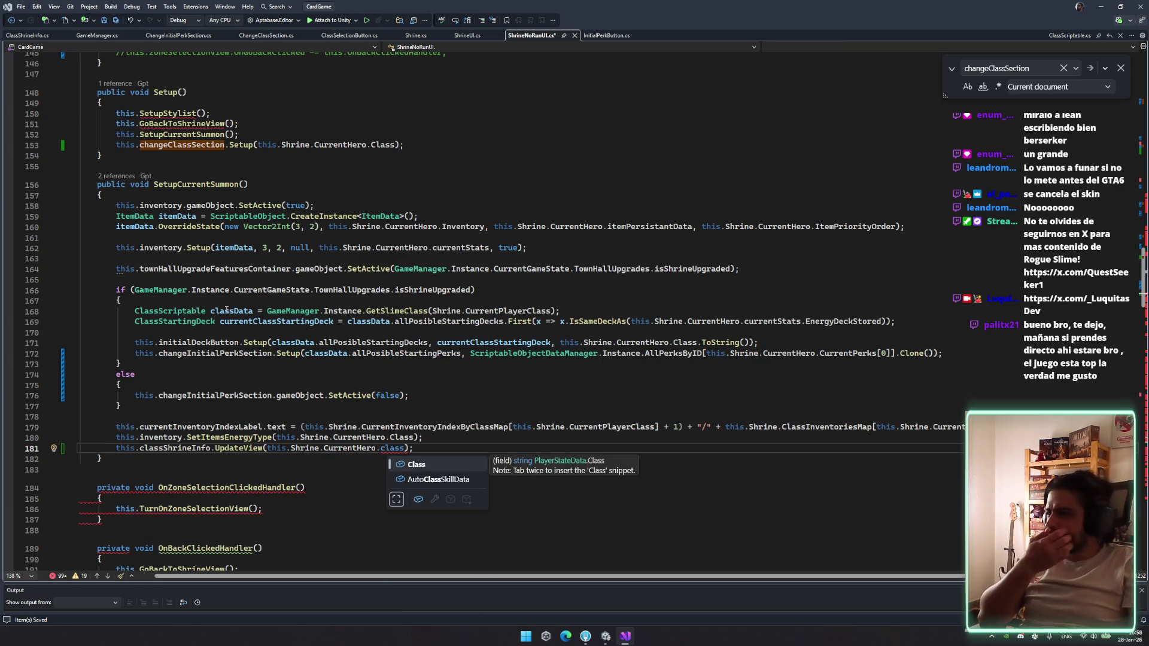
left_click(254, 311)
left_click_drag(267, 311, 556, 311)
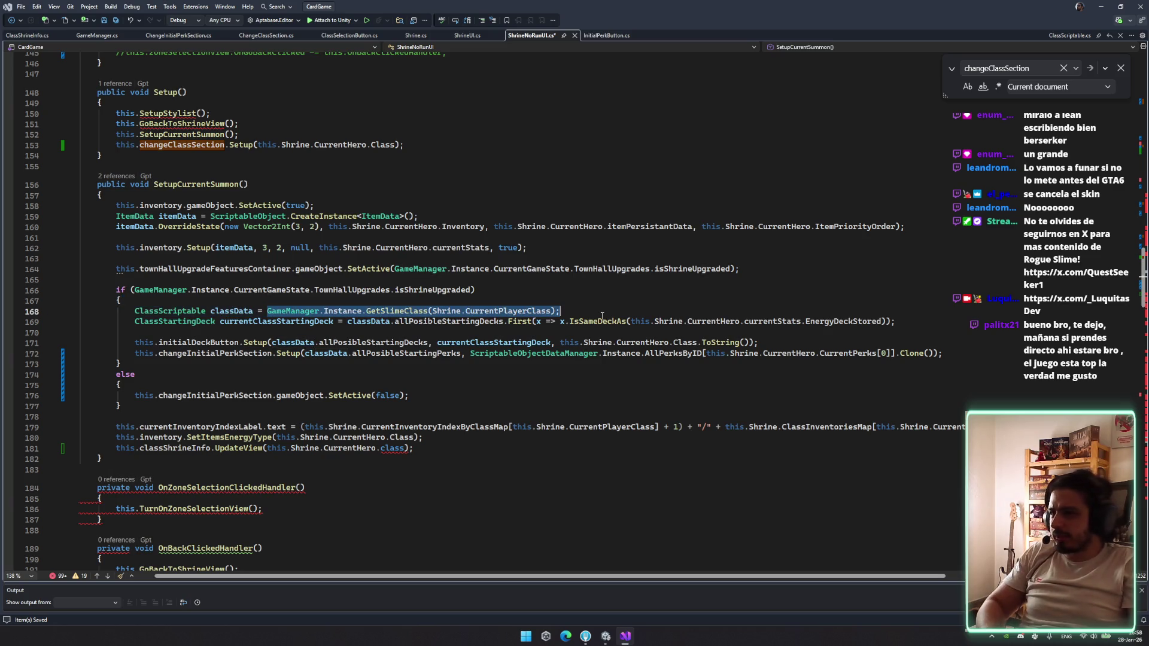
double_click(391, 448)
key("BackSpace")
key("ctrl+BackSpace")
key("ctrl+BackSpace")
key("ctrl+BackSpace")
key("ctrl+BackSpace")
key("ctrl+v")
key("ctrl+s")
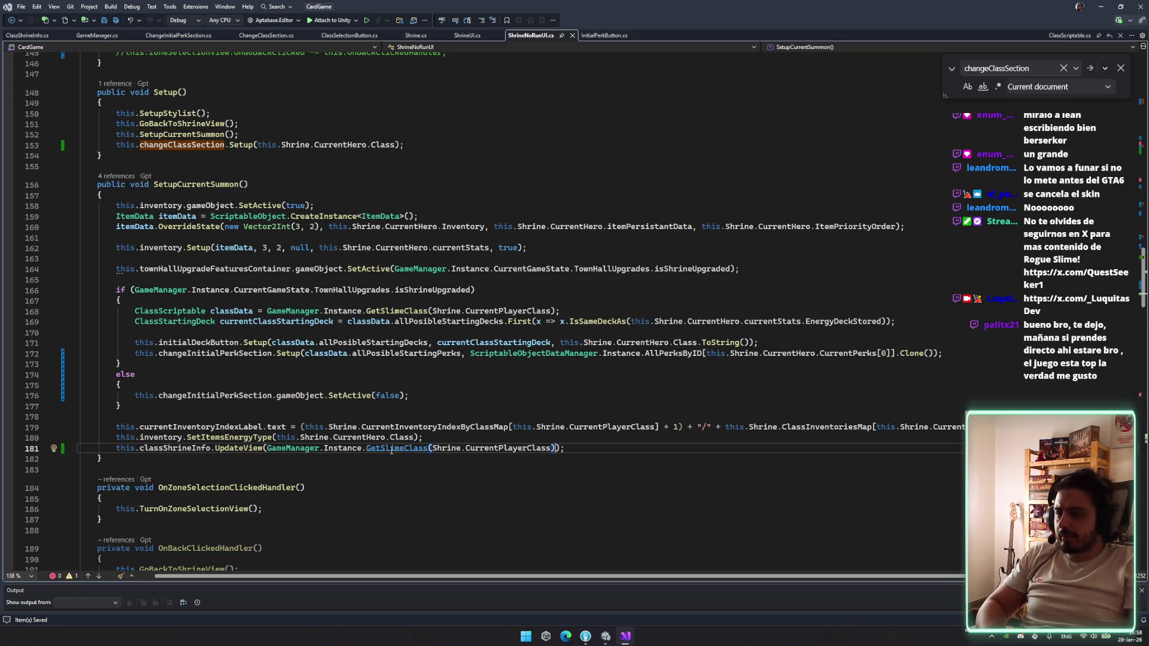
key("ctrl+z")
key("ctrl+z")
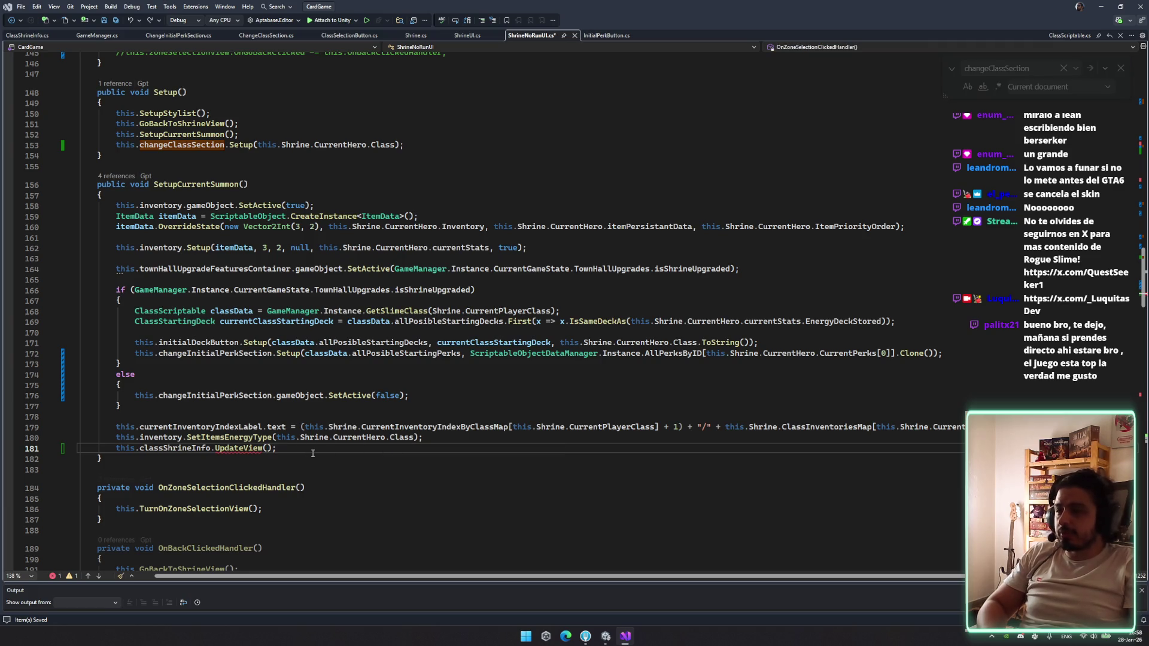
key("ctrl+z")
key("ctrl+s")
Step: Change UpdateView's parameter to PlayerStateData playerStateData and save
left_click(239, 448, "ctrl")
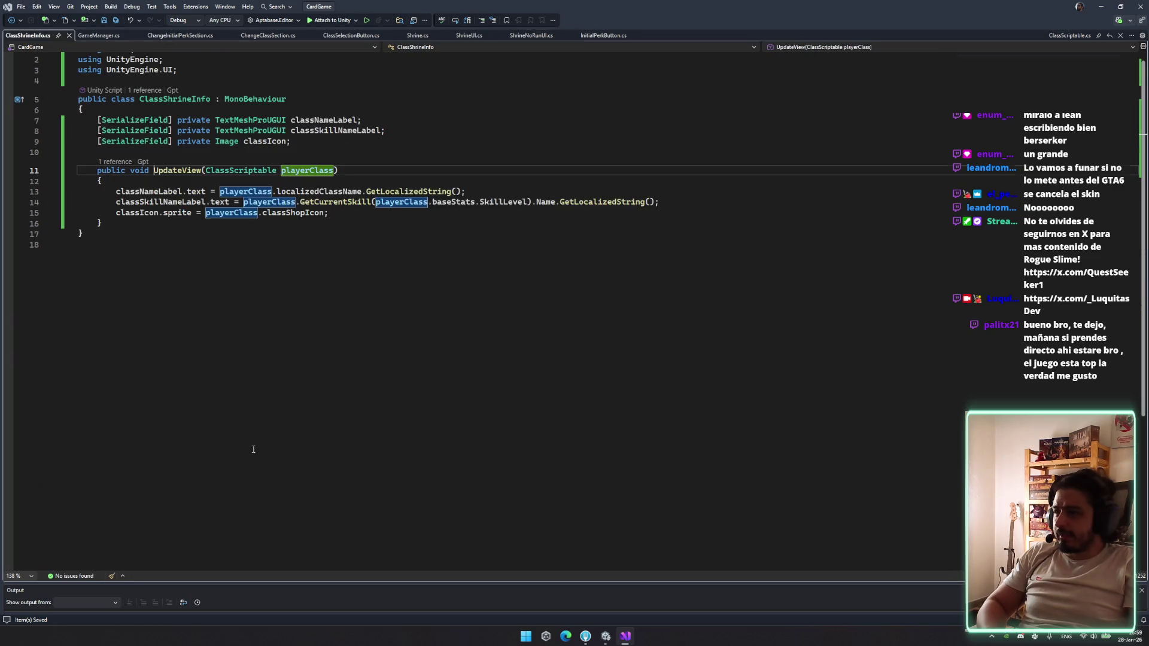
type("PlayerStateDa")
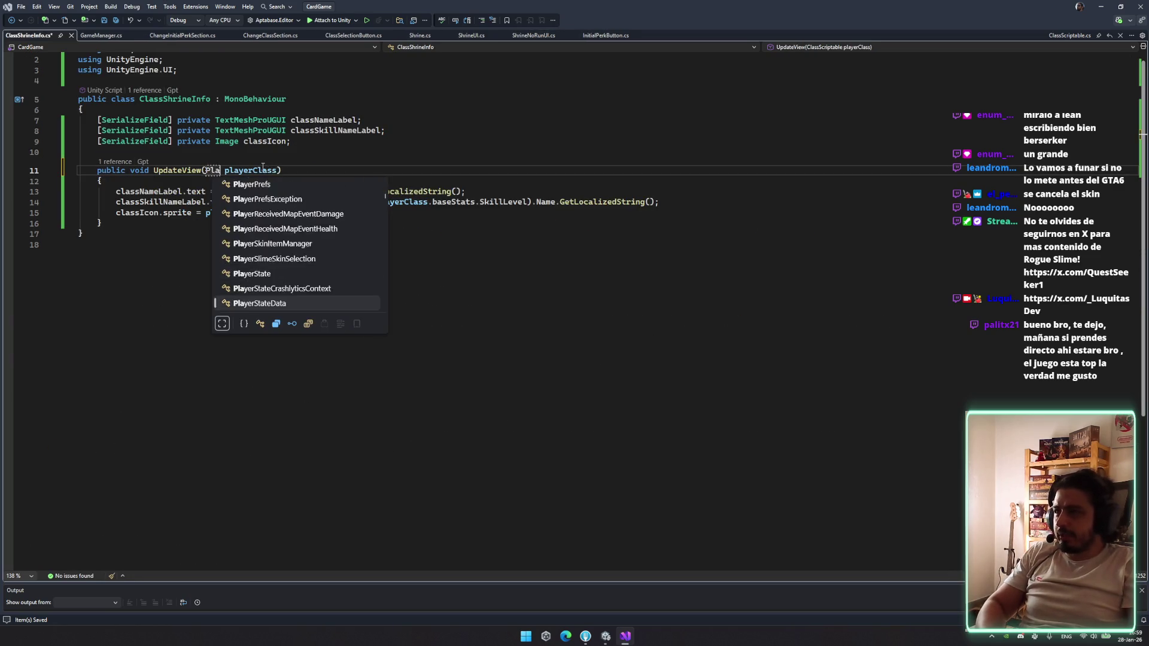
key("Tab")
double_click(297, 170)
type("playerStateData")
key("ctrl+s")
key("ctrl+minus")
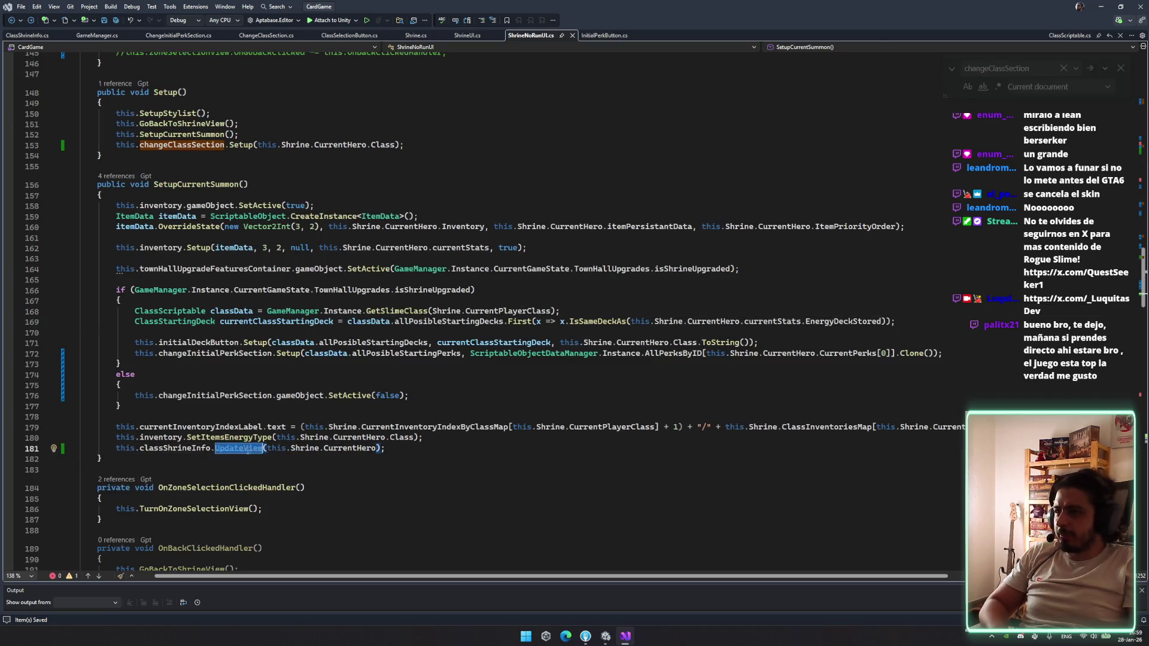
Step: Add classData = GameManager.Instance.GetSlimeClass(playerStateData.Class) at the top of UpdateView and save
left_click(239, 449, "ctrl")
key("Return")
key("Return")
type("ClassScriptable classData = GameManager.Instance.GetSlimeClass(Shrine.CurrentPlayerClass);")
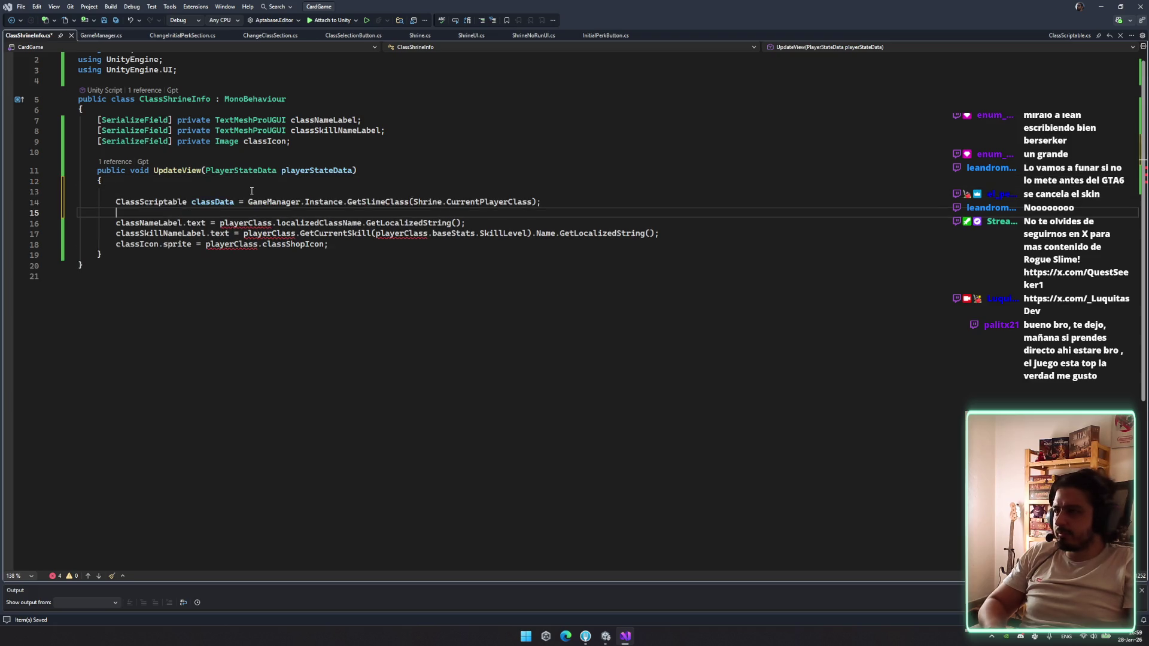
left_click(324, 170)
double_click(325, 171)
key("ctrl+c")
double_click(480, 202)
key("BackSpace")
key("BackSpace")
key("ctrl+BackSpace")
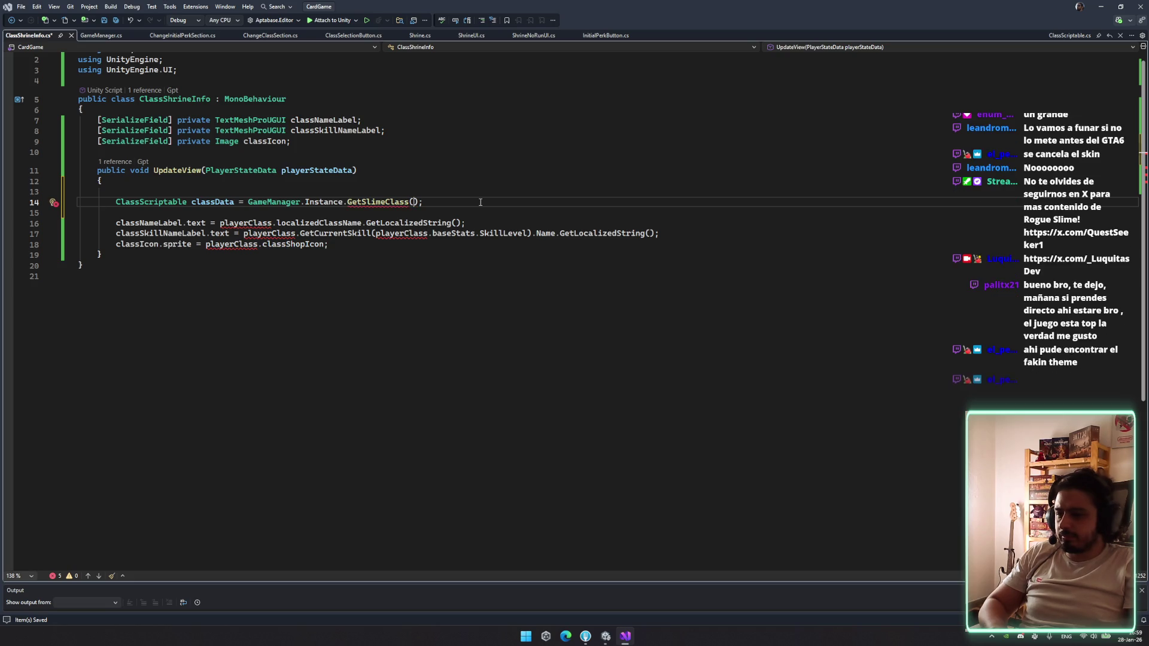
key("ctrl+v")
key("Up")
key("ctrl+shift+l")
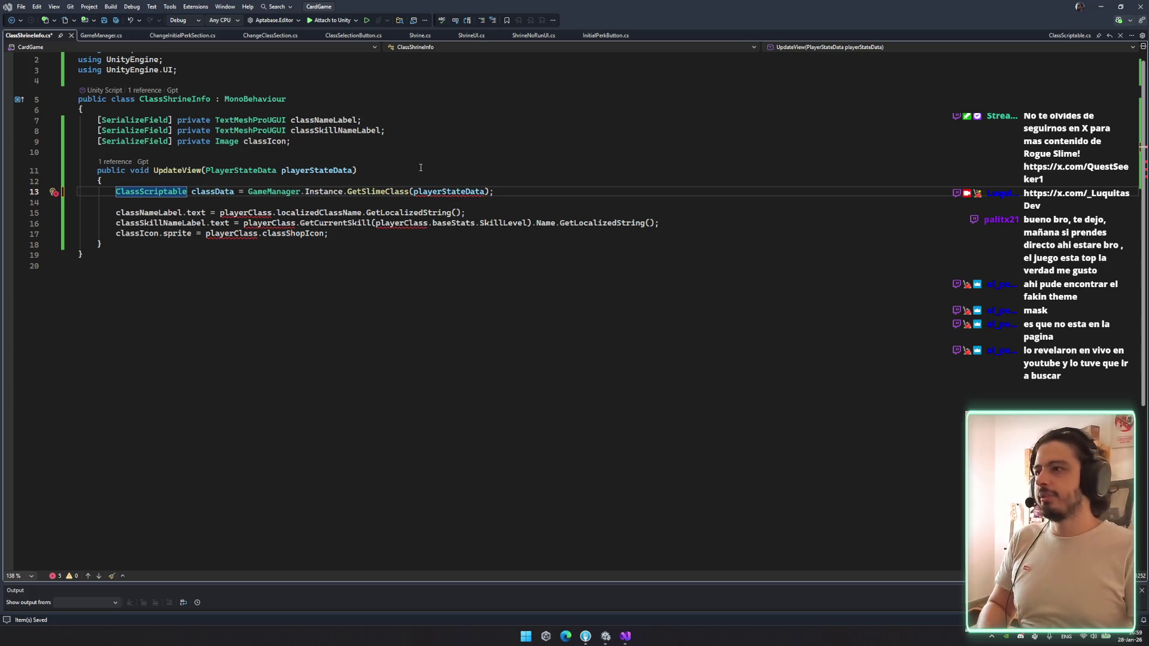
left_click(485, 191)
type(".Class")
key("ctrl+s")
Step: Make the skill lookup use playerStateData.currentStats.SkillLevel and save
double_click(453, 192)
key("ctrl+c")
double_click(411, 223)
key("ctrl+v")
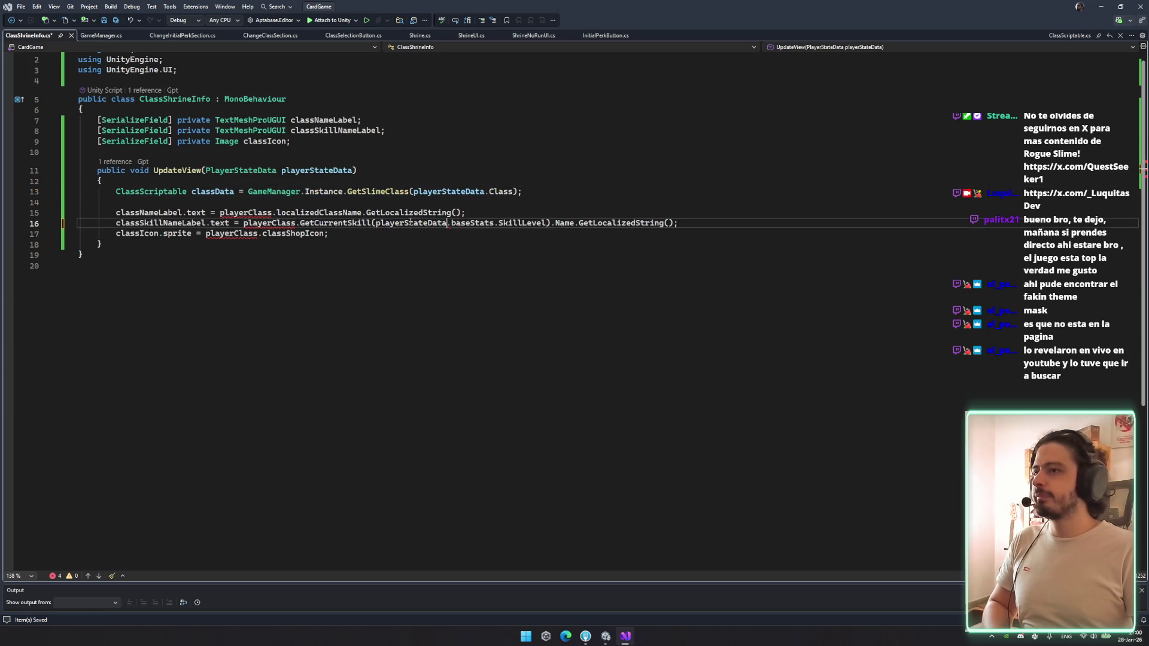
key("Right")
key("ctrl+Delete")
key("ctrl+Delete")
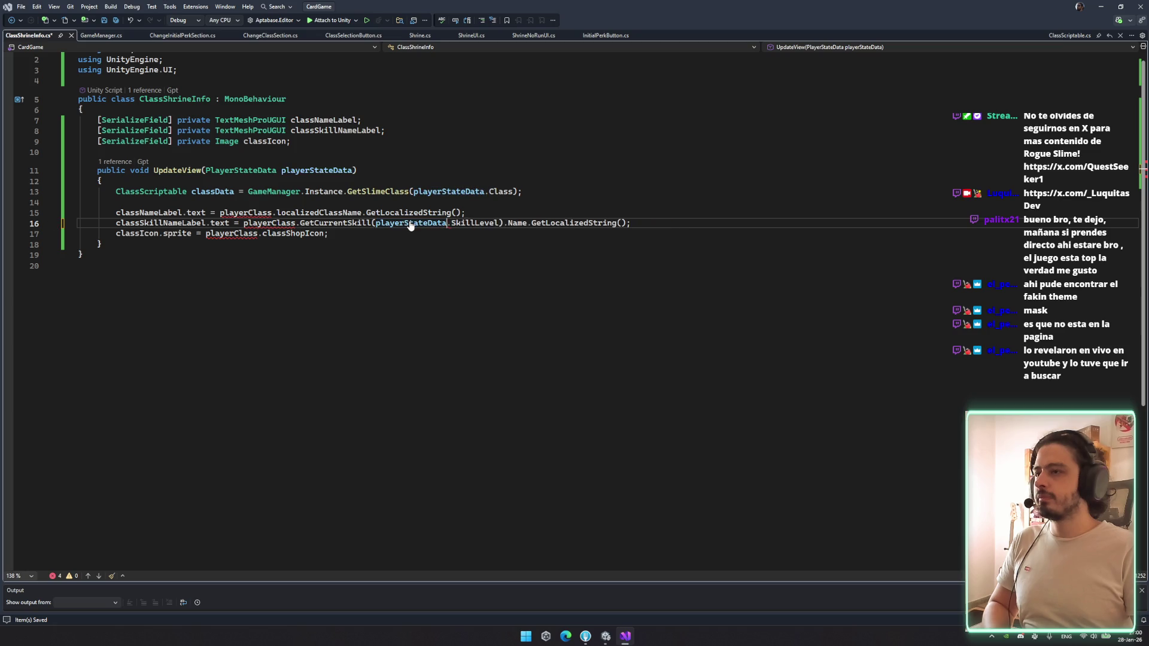
key("ctrl+Delete")
key("ctrl+Delete")
type(".")
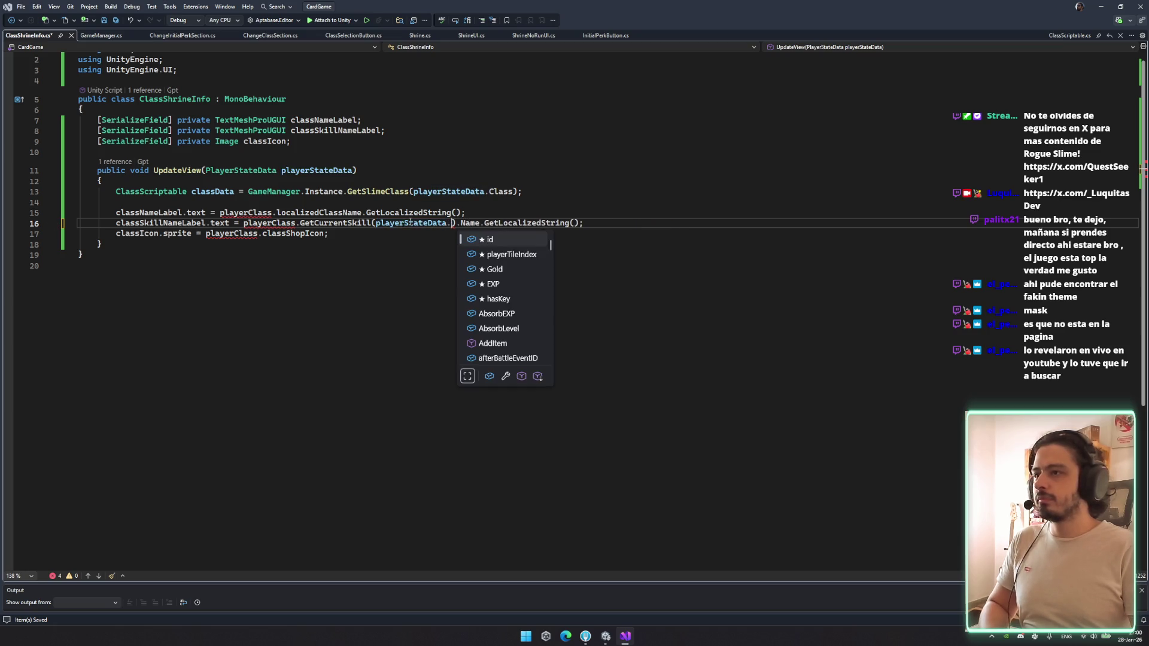
type("stats")
key("Tab")
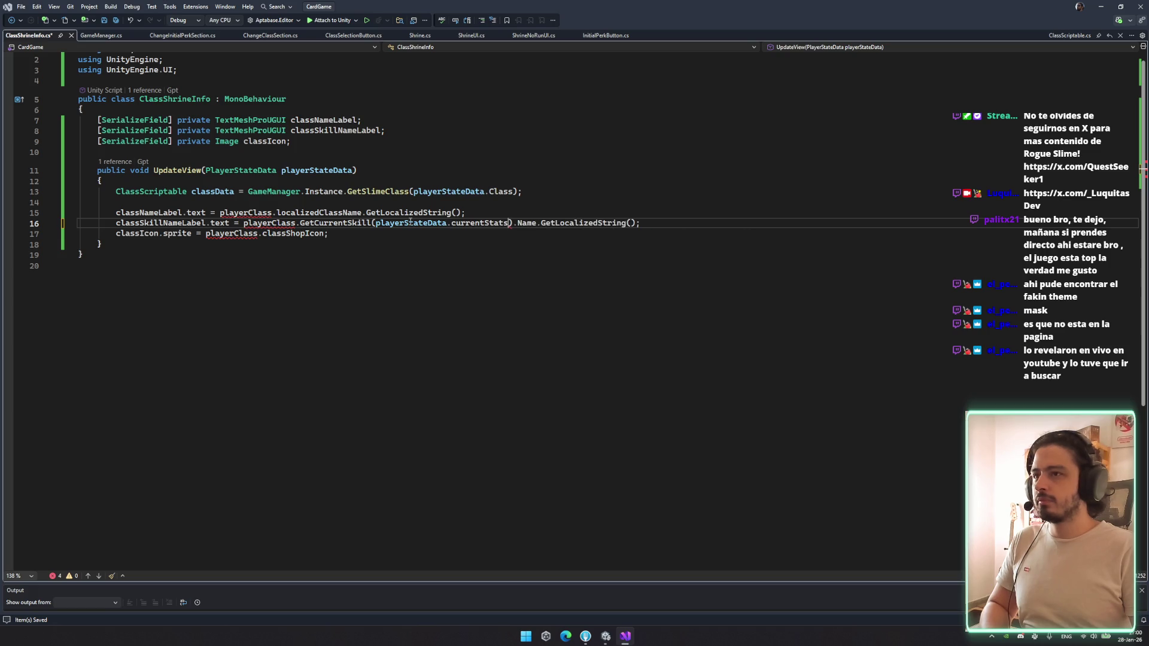
type(".sk")
key("Tab")
key("ctrl+s")
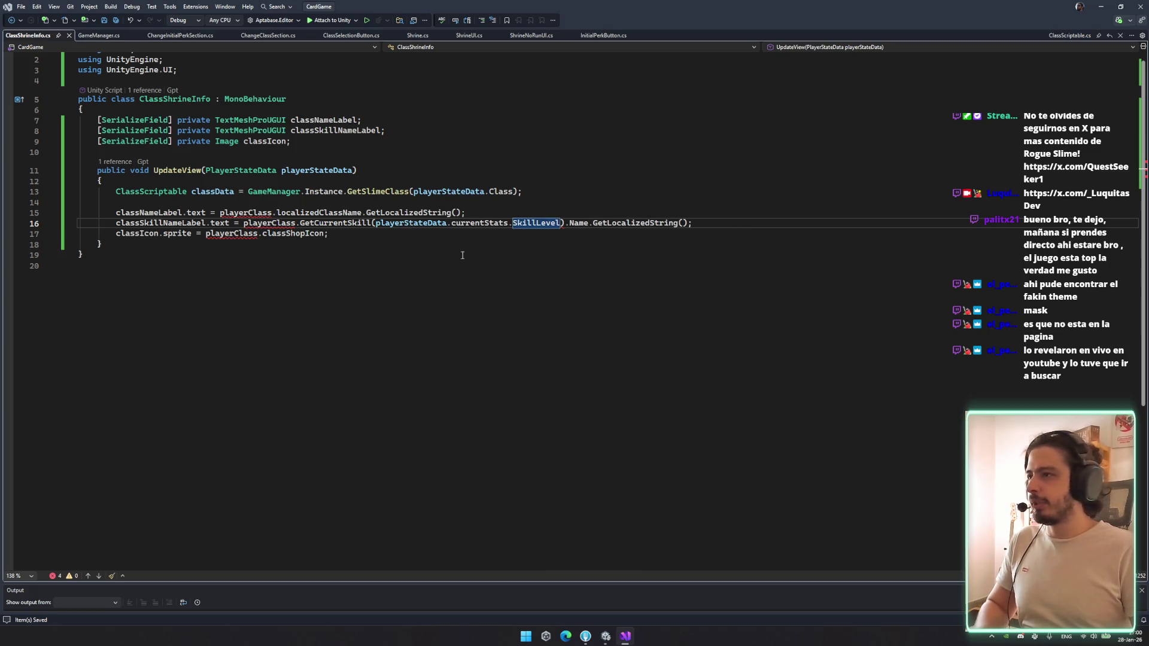
Step: Replace the playerClass references on the name, skill and icon lines with classData and save
double_click(281, 224)
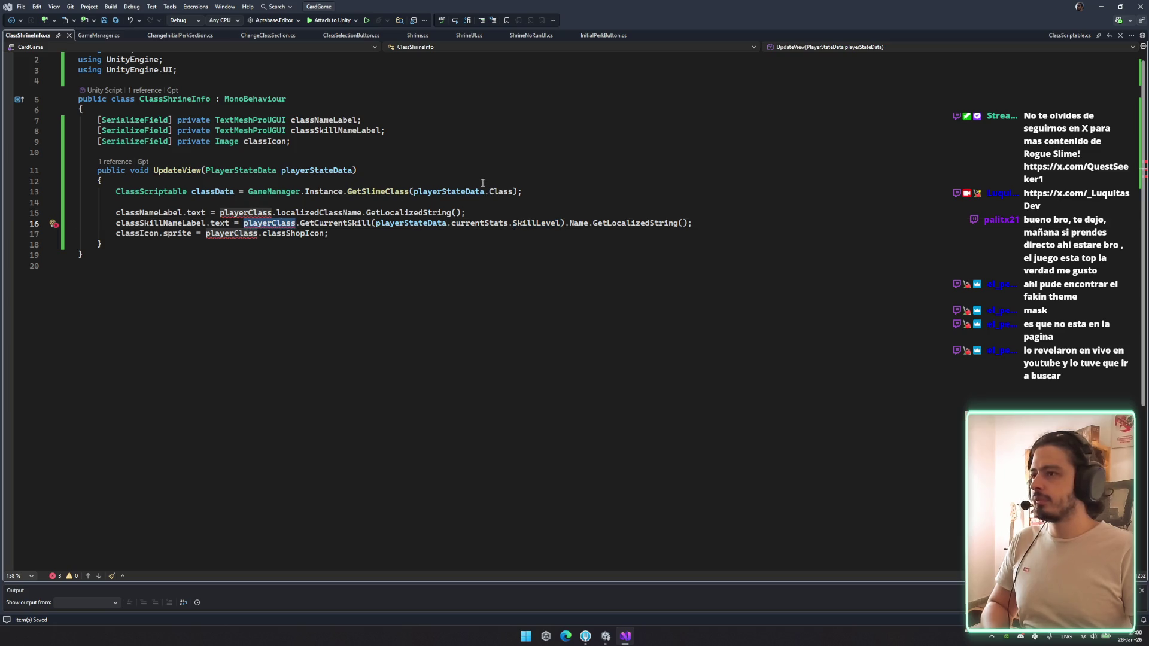
double_click(212, 192)
key("ctrl+c")
double_click(245, 213)
key("ctrl+v")
double_click(269, 223)
key("ctrl+v")
left_click(242, 235)
double_click(242, 234)
key("ctrl+v")
key("ctrl+s")
left_click(563, 293)
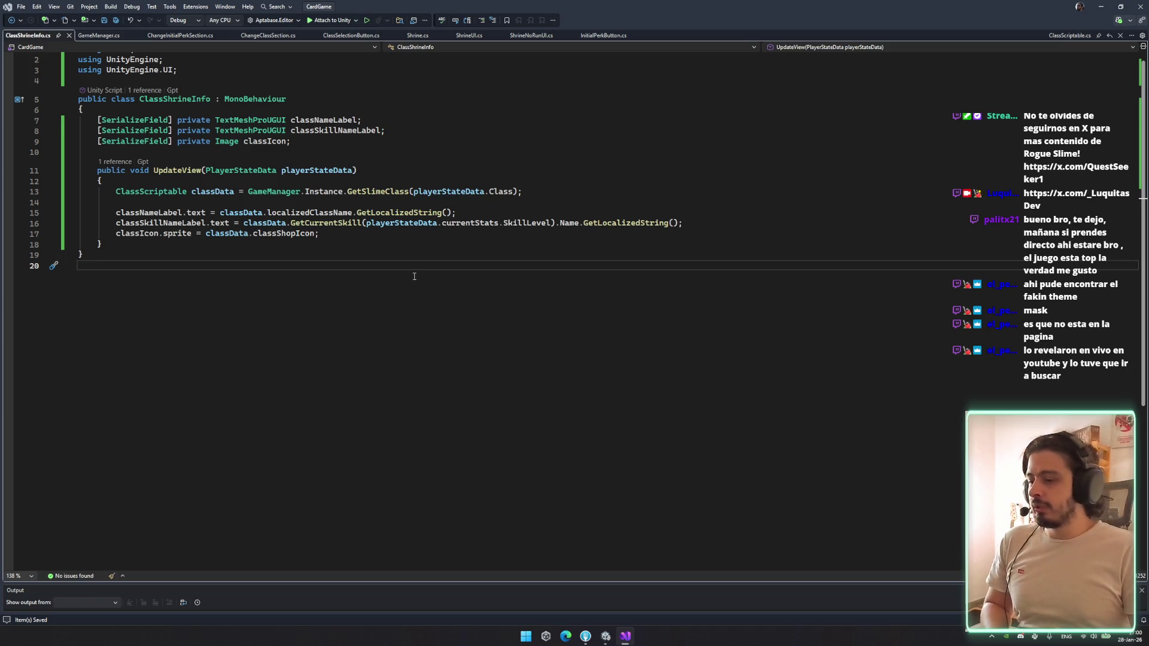
Step: Open UpdateView's single '1 reference' CodeLens entry, the call in ShrineNoRunUI's SetupCurrentSummon
left_click(115, 162)
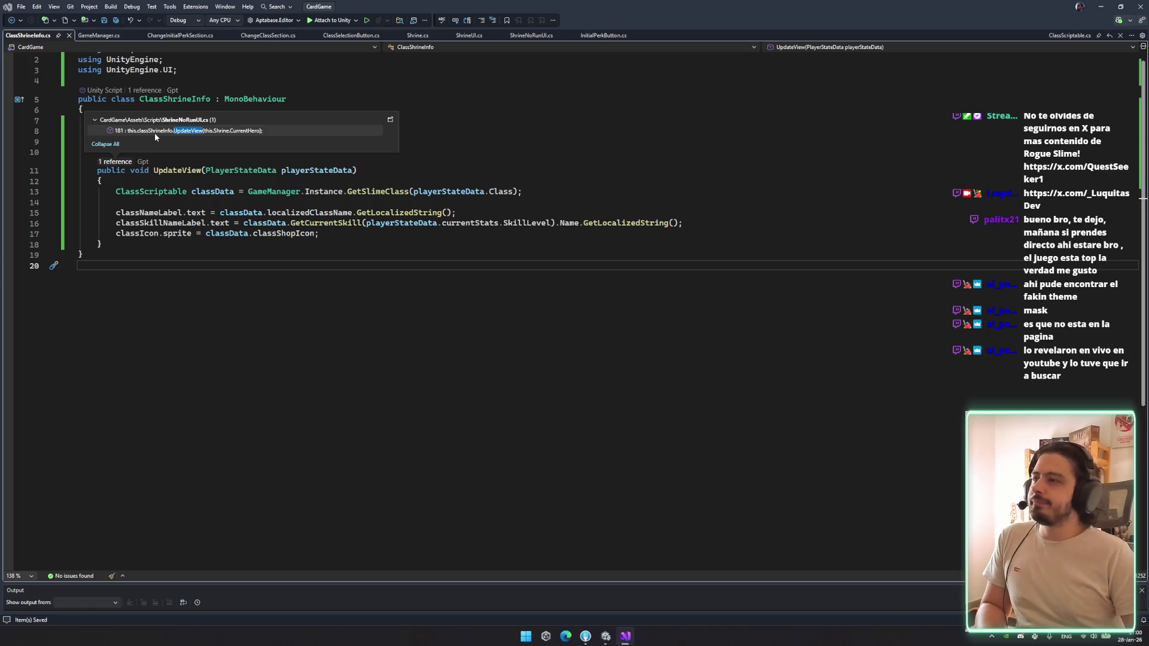
double_click(154, 133)
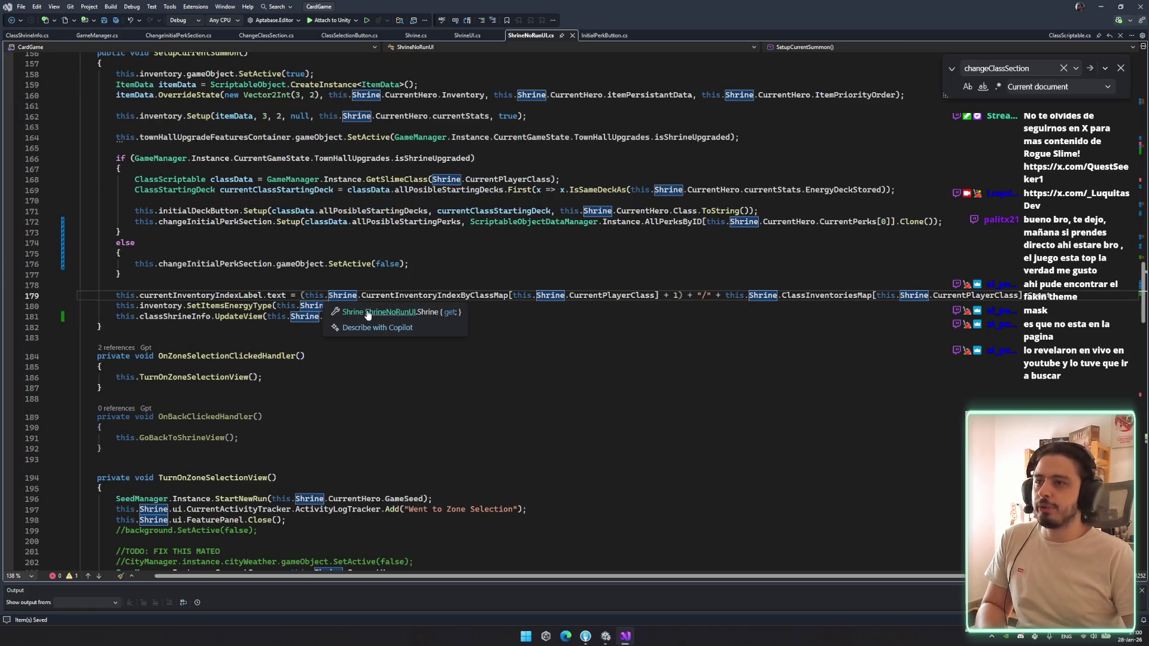
left_click(314, 295, "ctrl")
key("ctrl+minus")
Step: Switch from Visual Studio to the Unity editor from the taskbar
left_click(385, 292)
left_click(384, 299)
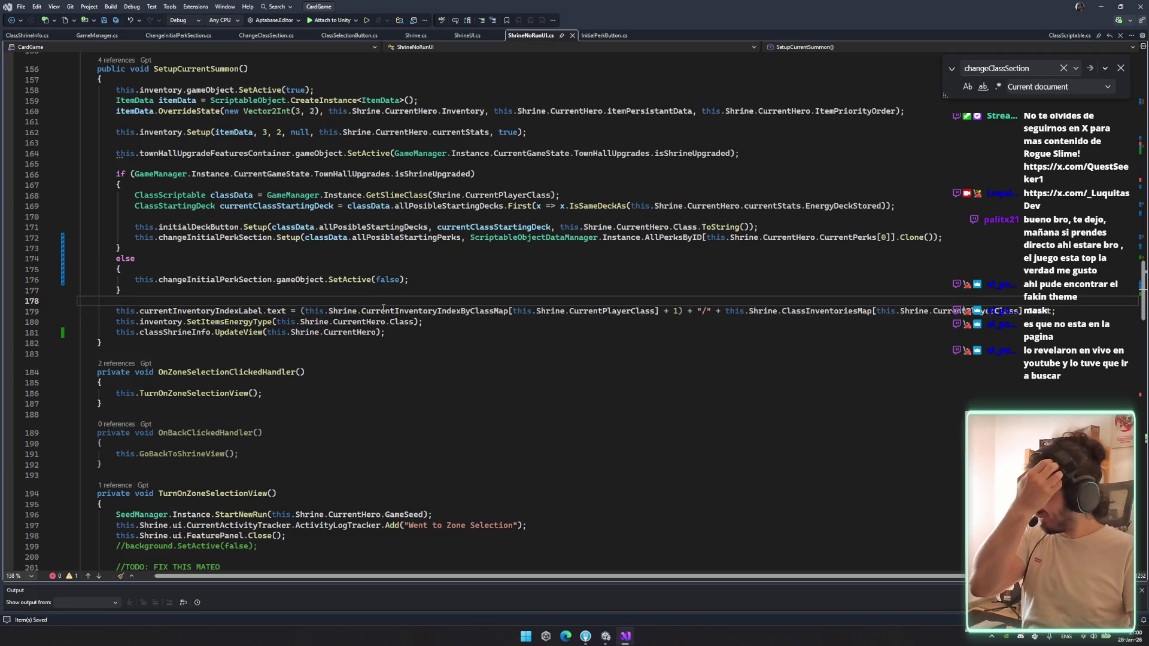
left_click(381, 268)
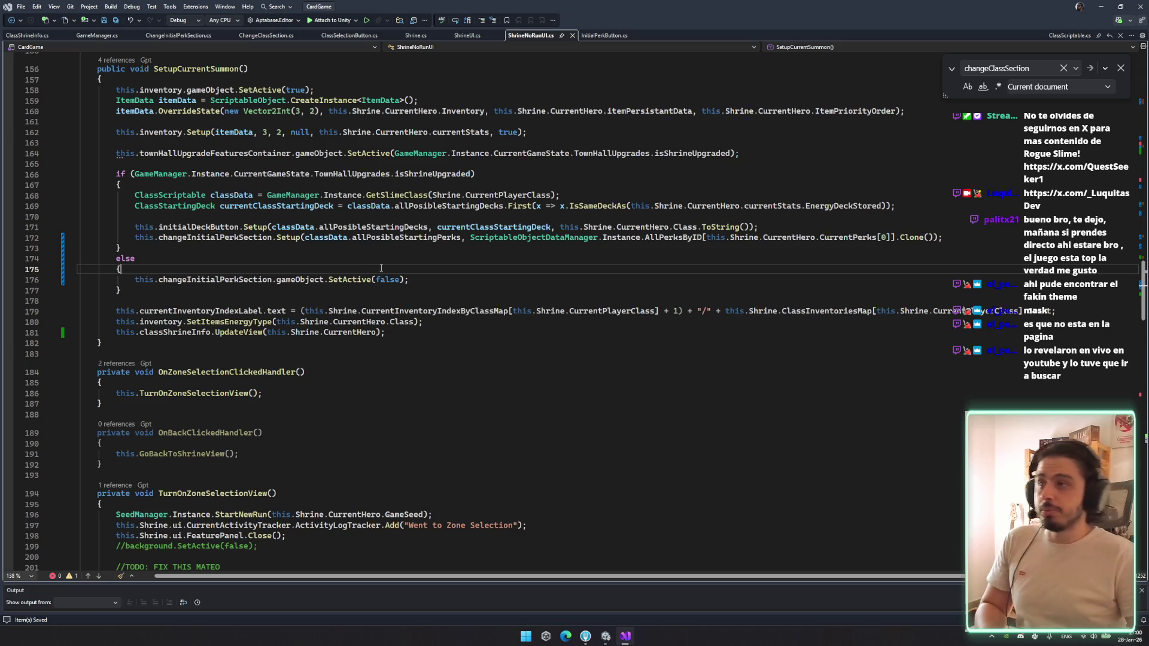
left_click(376, 279)
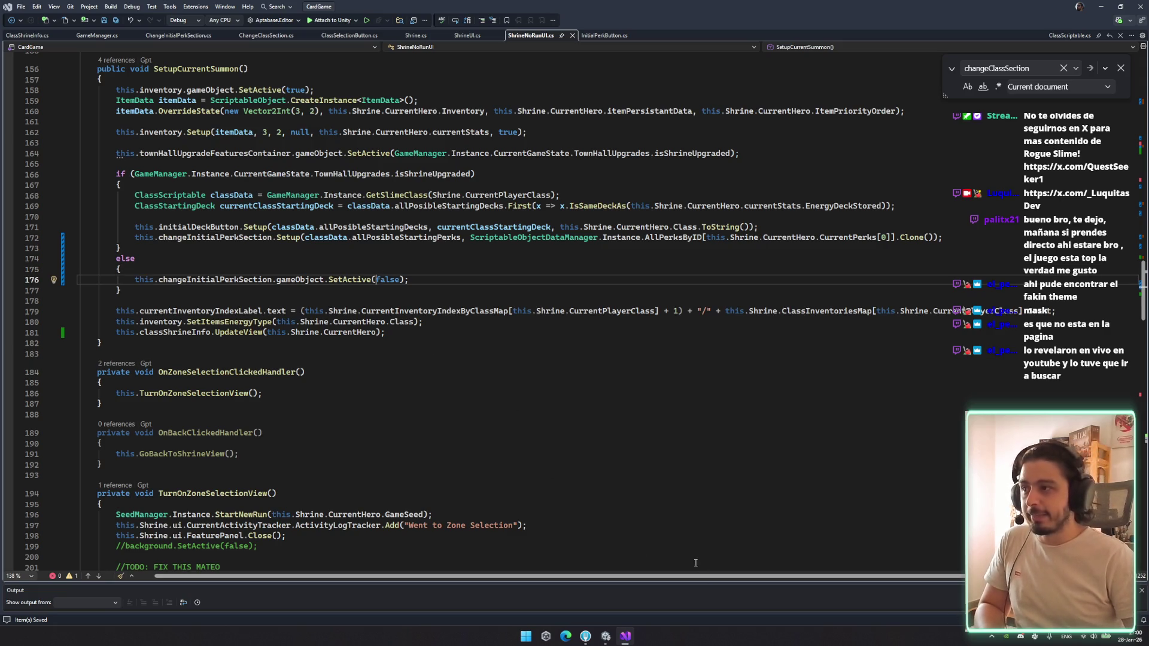
left_click(770, 492)
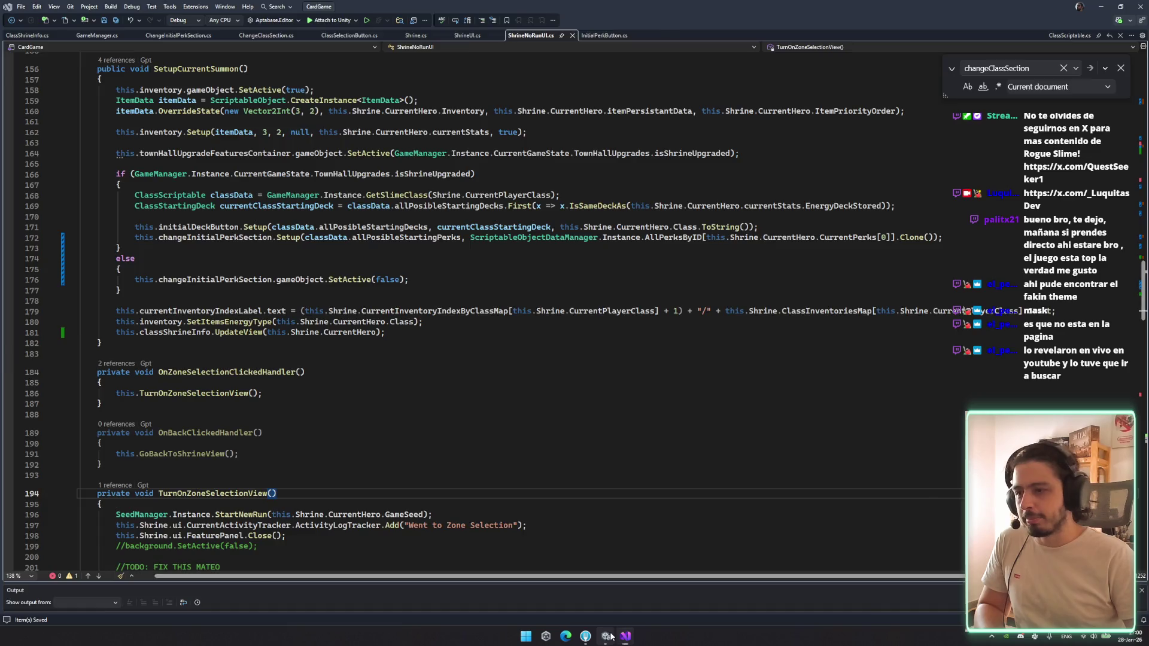
left_click(605, 636)
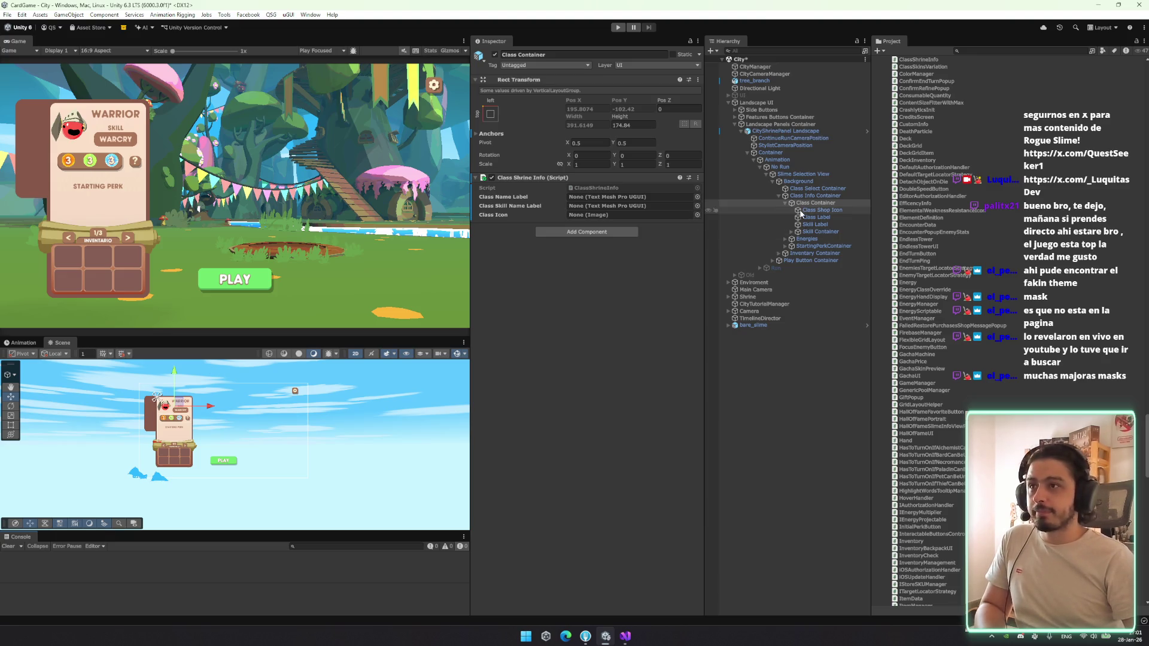
Step: Assign Class Shop Icon, Class Label and Skill Label (1) to Class Shrine Info's icon, name and skill fields
left_click_drag(843, 210, 628, 217)
left_click_drag(826, 219, 630, 198)
mouse_move(740, 210)
left_mouse_down()
mouse_move(742, 234)
mouse_move(628, 206)
left_mouse_up()
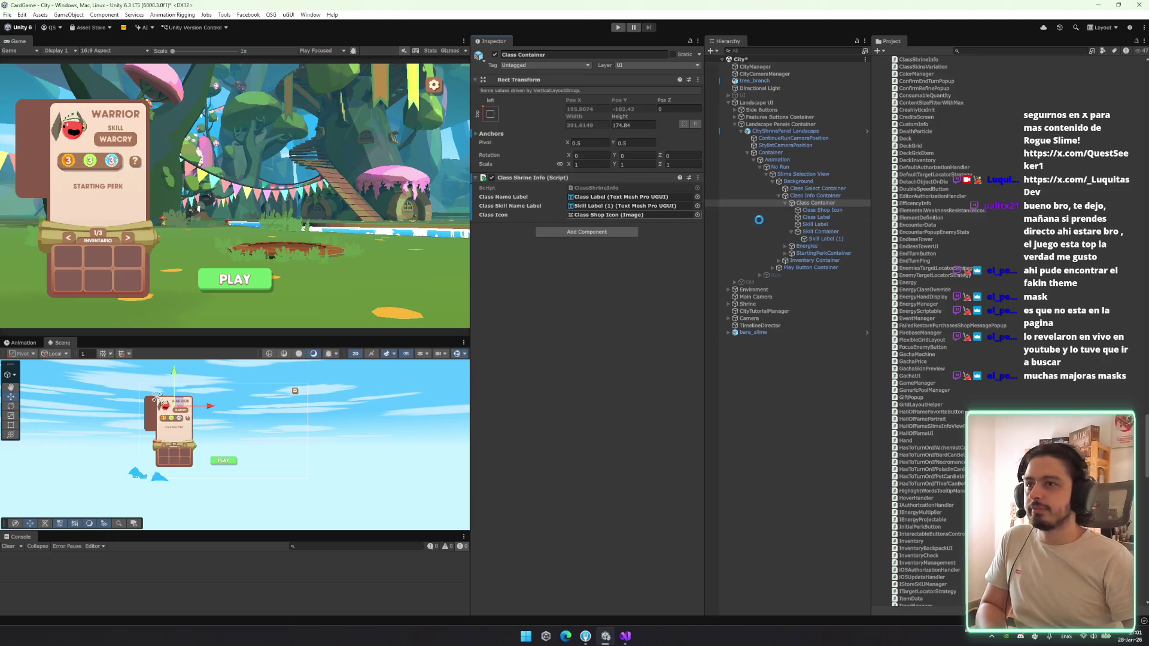
Step: Apply all overrides to the CityShrinePanel Landscape prefab and link Class Container on No Run
left_click(777, 131)
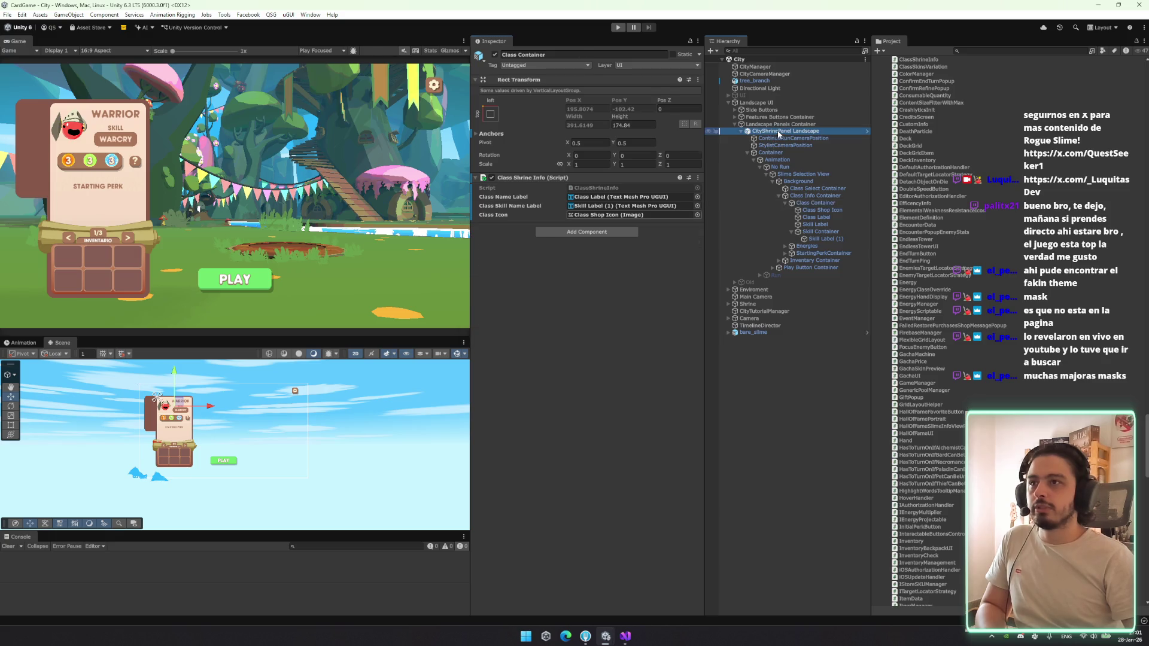
left_click(527, 89)
left_click(612, 209)
left_click(779, 167)
mouse_move(814, 203)
left_mouse_down()
mouse_move(748, 210)
mouse_move(802, 207)
mouse_move(619, 251)
mouse_move(622, 223)
left_mouse_up()
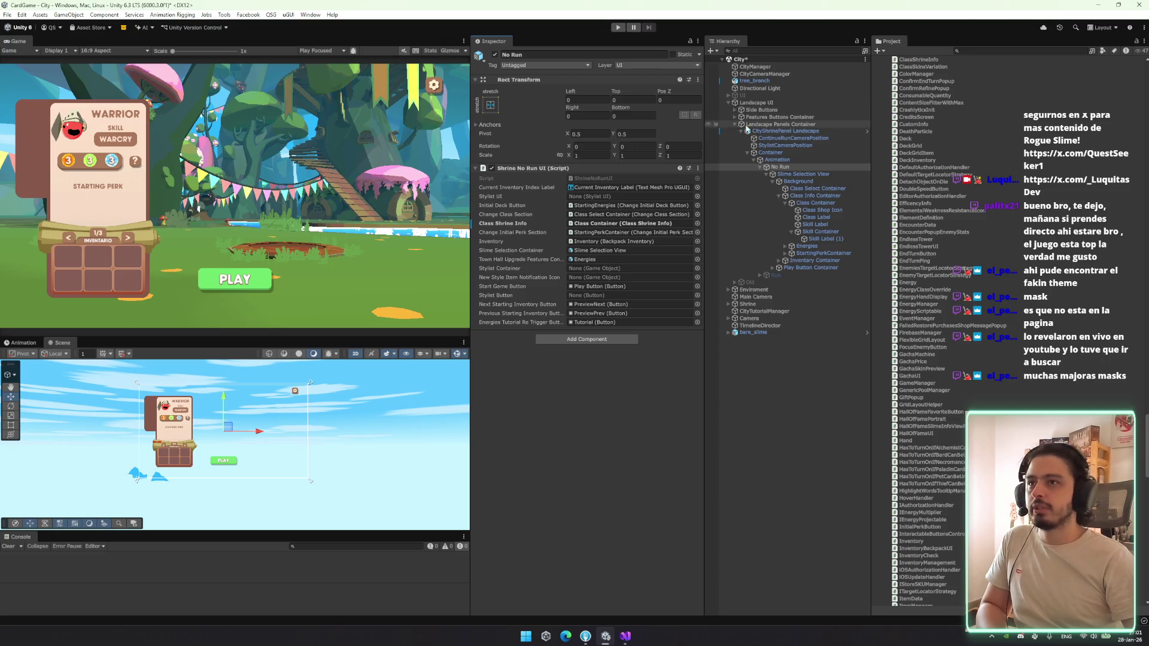
Step: Delete the CityShrinePanel Landscape instance from the scene and enter Play mode
left_click(772, 131)
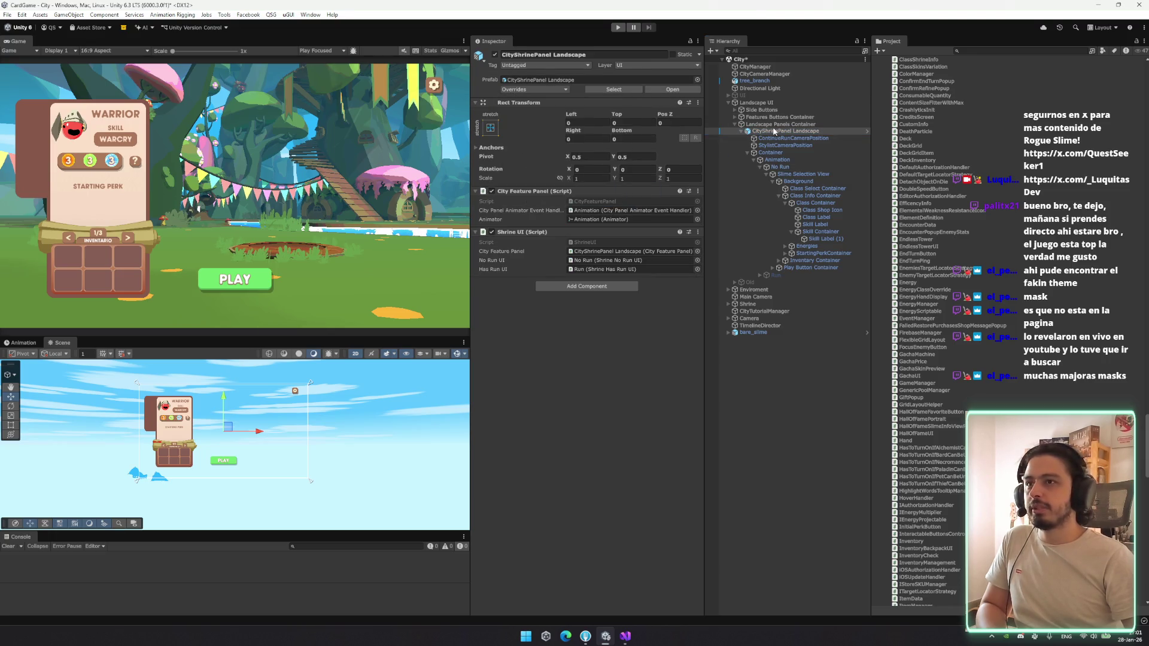
key("Delete")
left_click(618, 28)
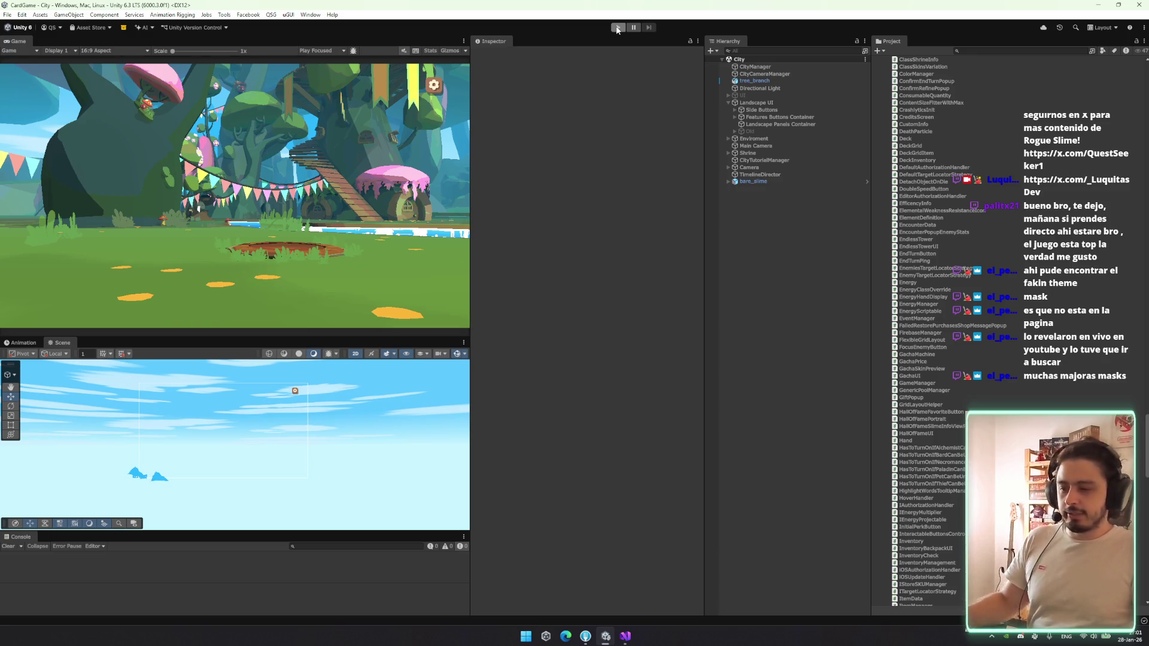
Step: Start the game from the main menu and switch the shrine panel between Thief and Warrior
left_click(616, 30)
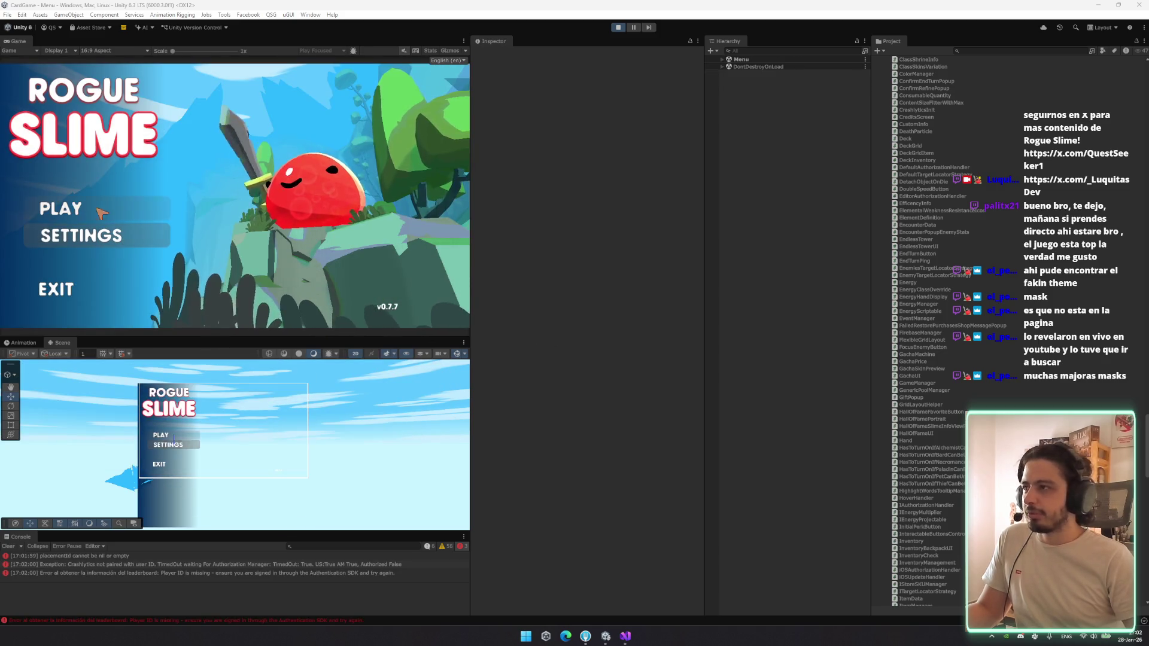
left_click(94, 211)
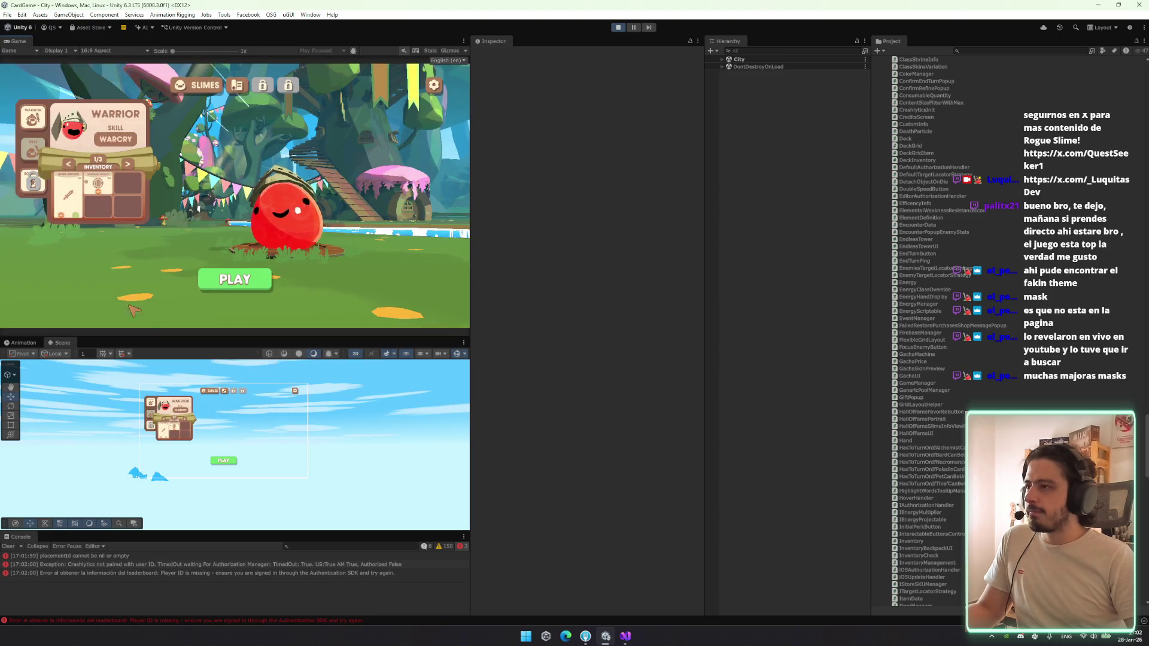
left_click(33, 150)
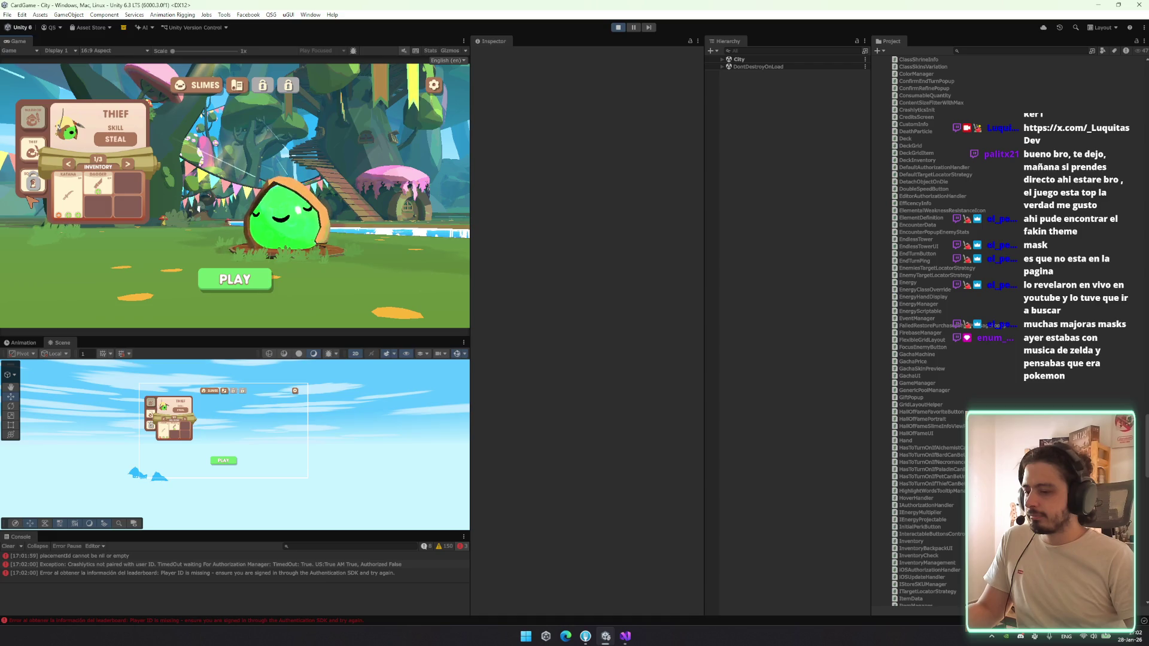
left_click(33, 117)
left_click(33, 150)
left_click(32, 118)
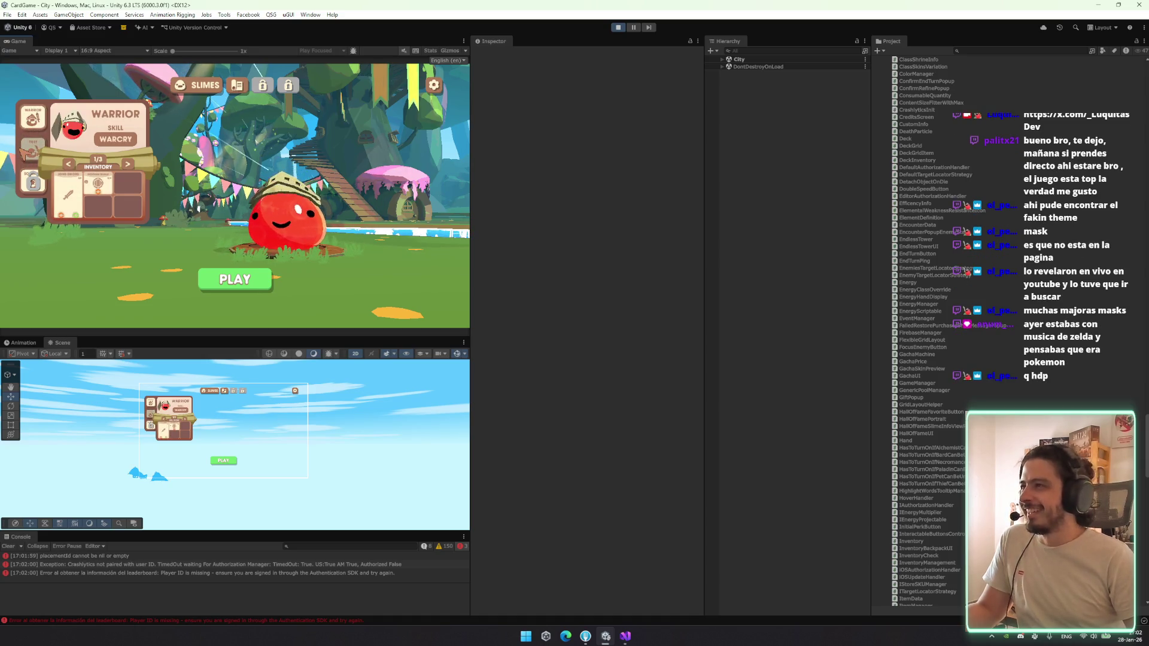
left_click(33, 151)
left_click(33, 118)
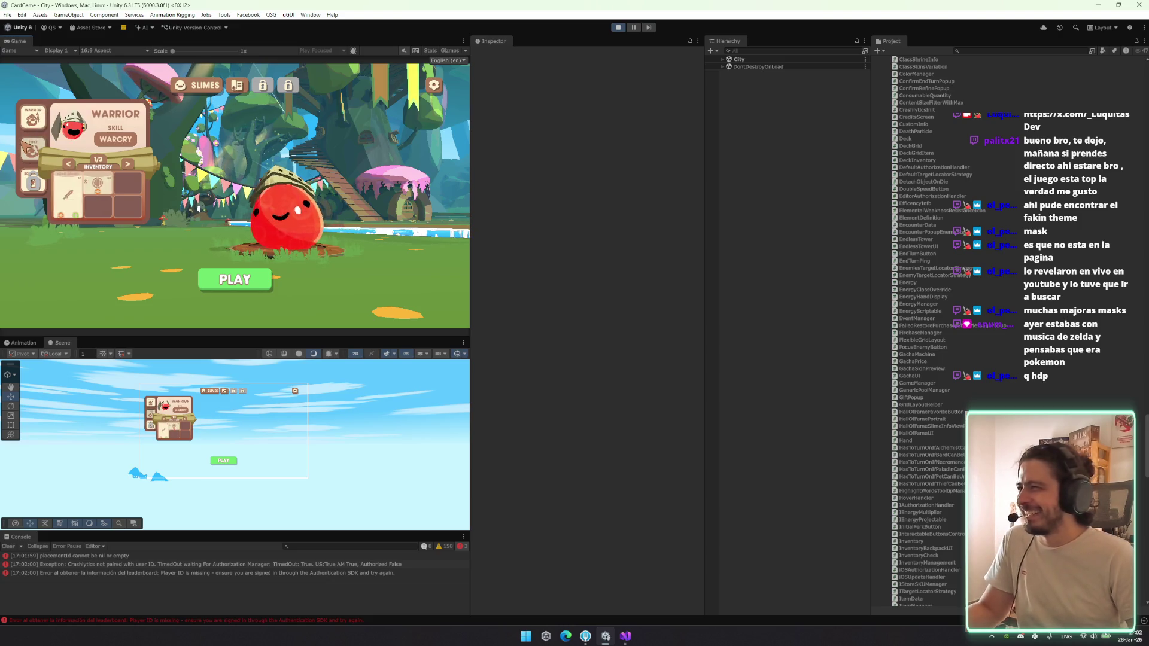
Step: Keep cycling Warrior and Thief, ending on Thief, then start a run from the City
left_click(31, 148)
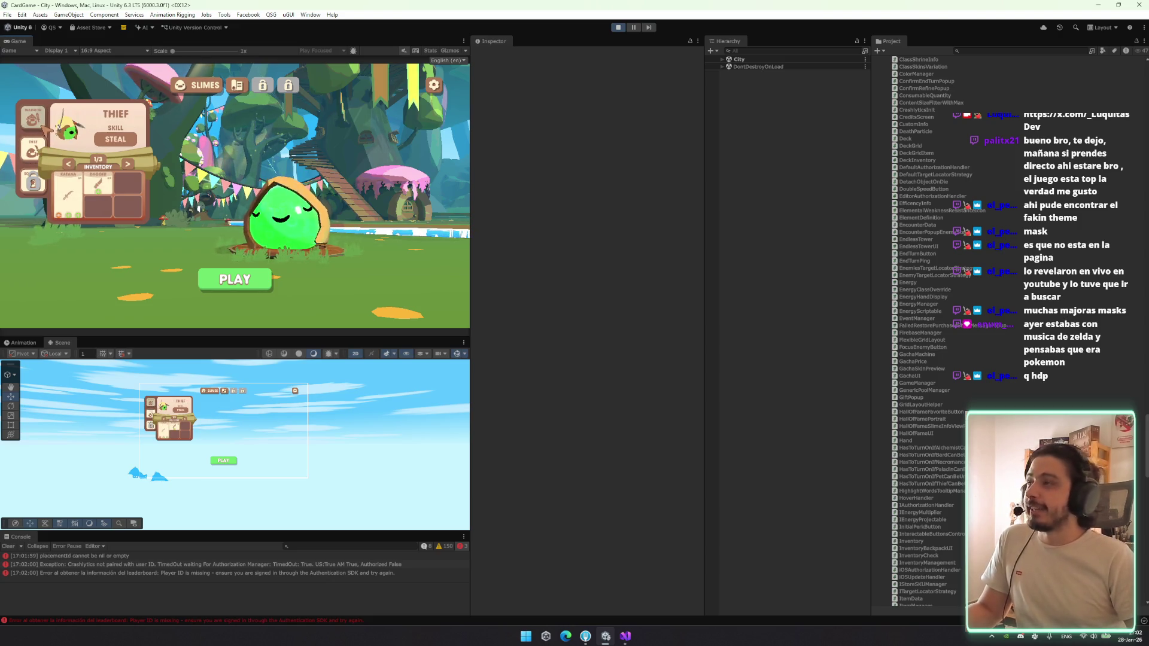
left_click(33, 118)
left_click(33, 148)
left_click(33, 117)
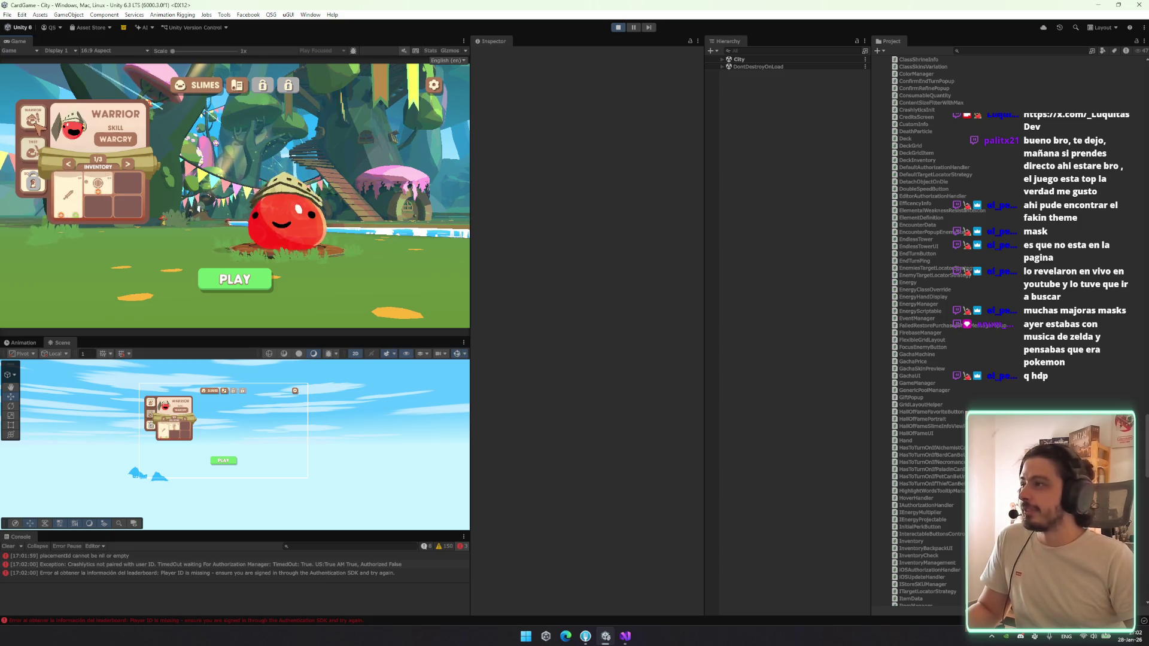
left_click(33, 149)
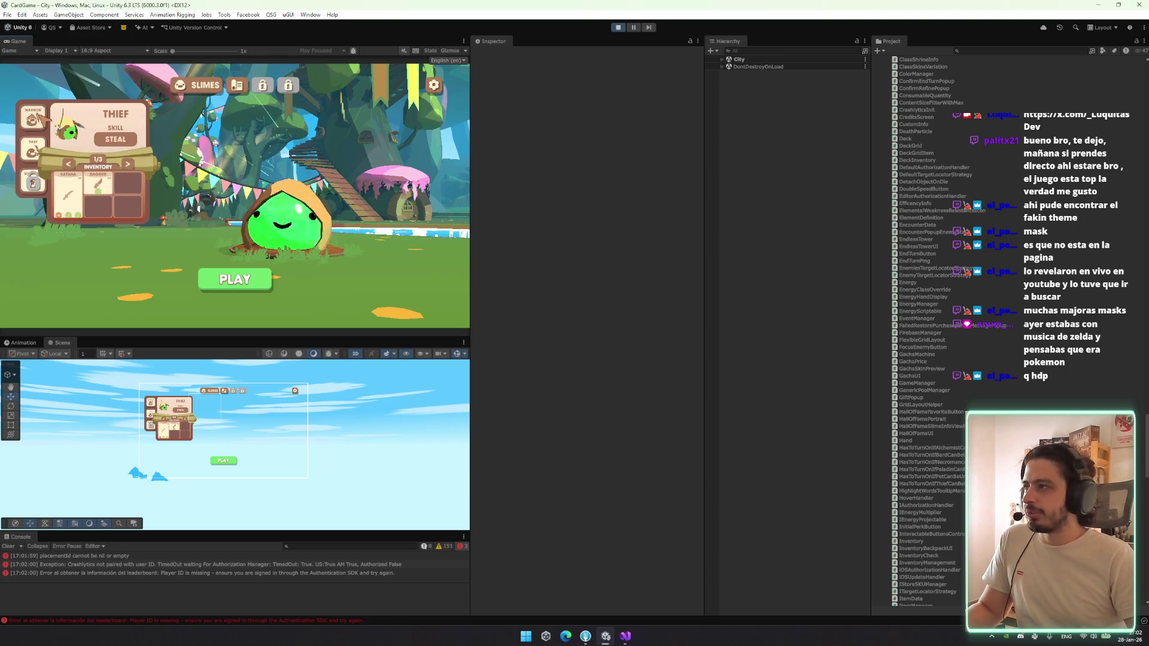
left_click(263, 284)
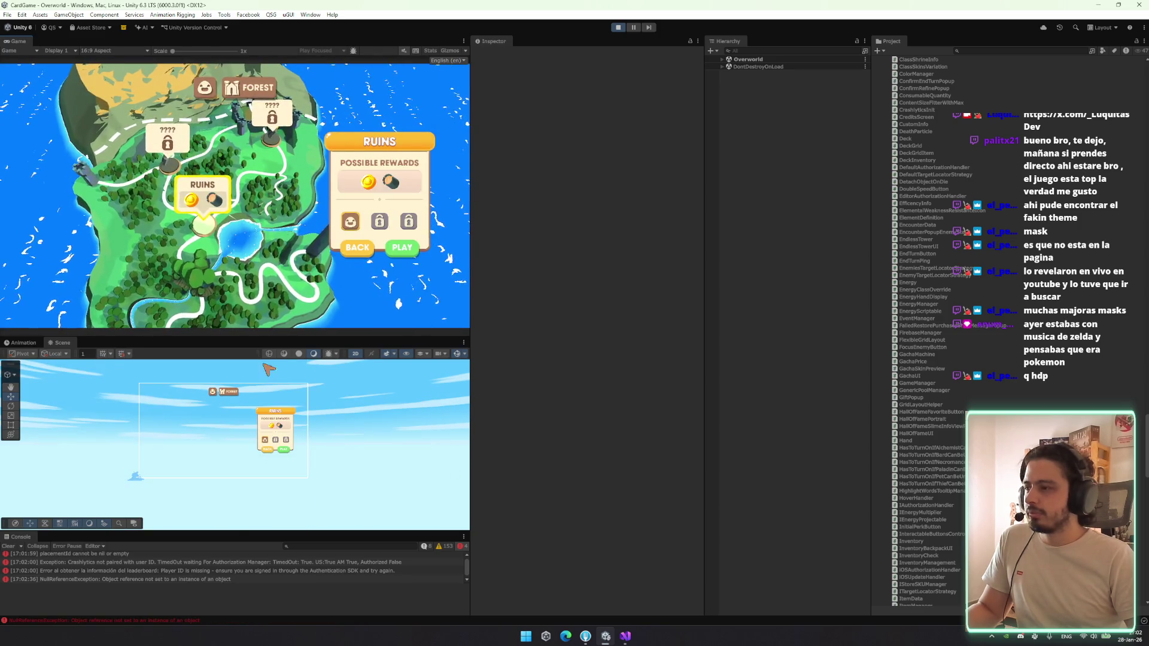
Step: Inspect the NullReferenceException stack trace, then start the battle at the Ruins encounter
left_click(233, 579)
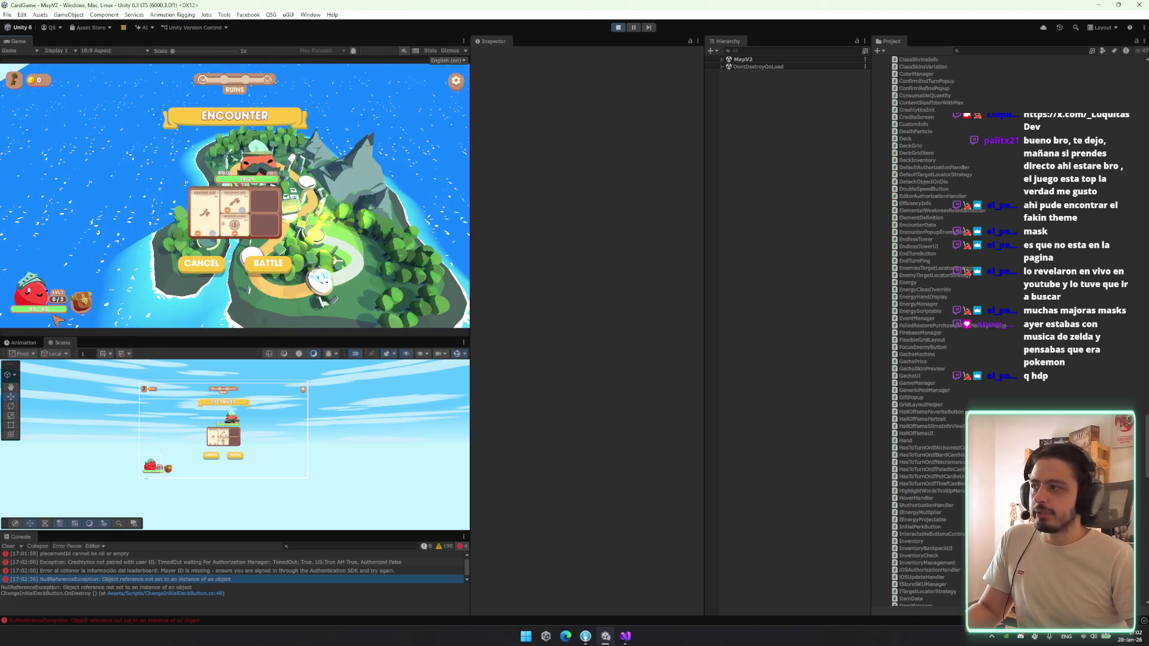
left_click(289, 261)
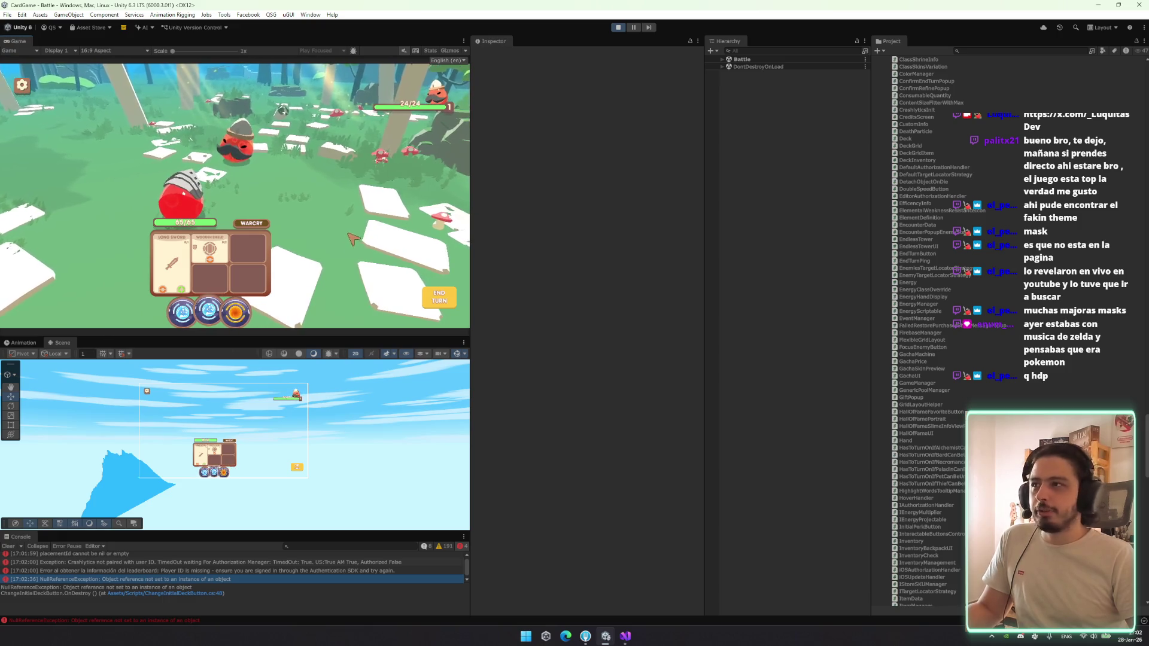
mouse_move(256, 224)
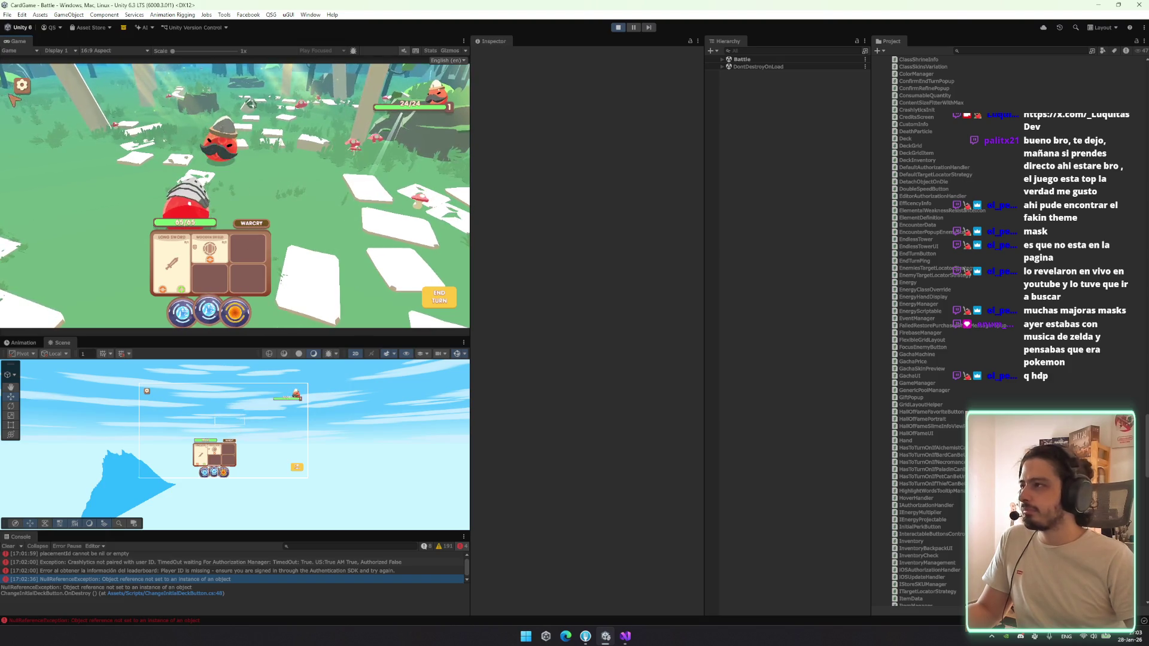
Step: Quit the battle from the in-game settings panel and confirm leaving
key("Escape")
left_click(235, 292)
left_click(274, 226)
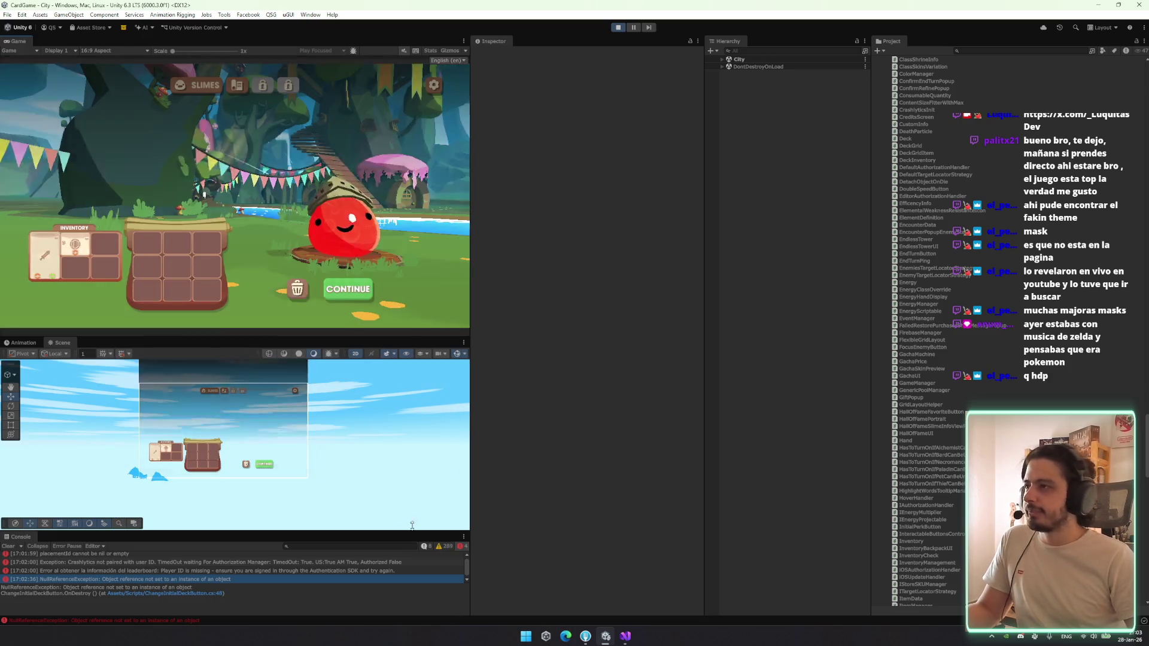
Step: View the Long Sword details, discard the current run, and toggle the class to Thief
left_click(47, 254)
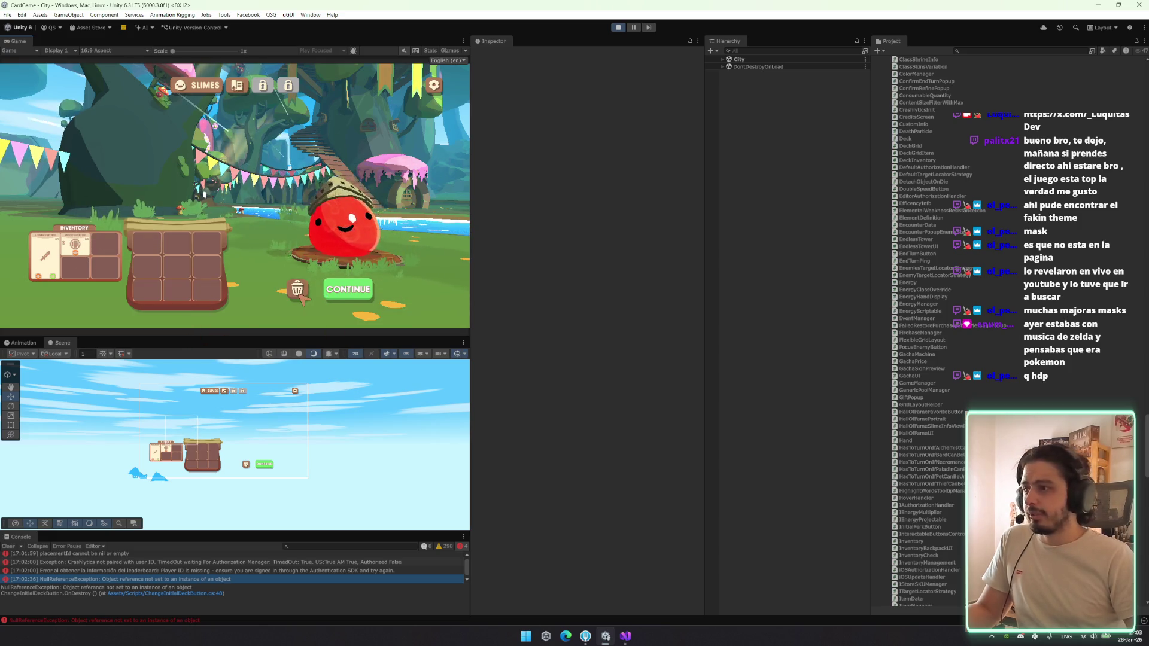
left_click(300, 293)
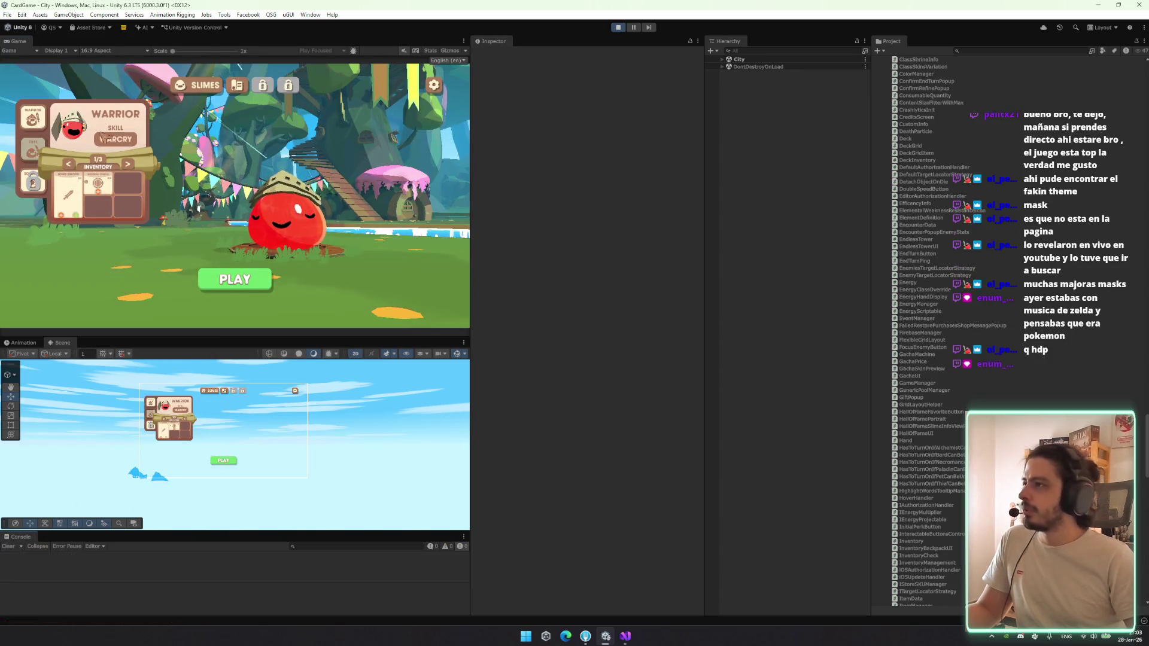
left_click(33, 150)
left_click(33, 119)
left_click(33, 150)
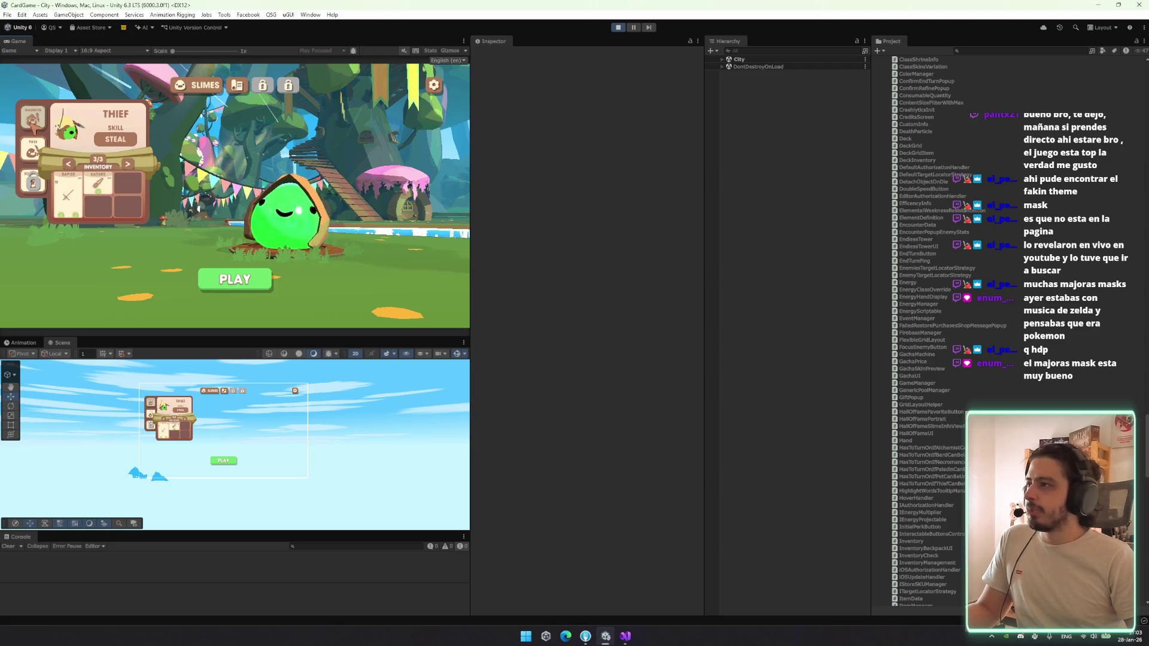
Step: Visit the Town Hall upgrade screen and return, toggling Thief and settling on Warrior
left_click(33, 118)
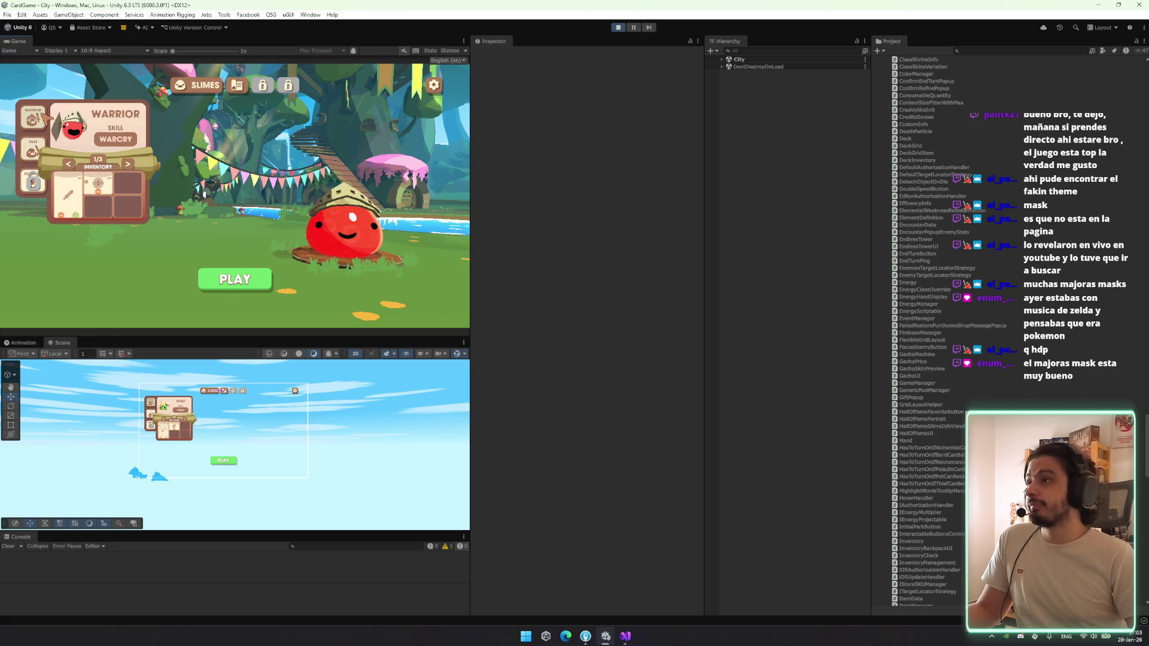
left_click(246, 86)
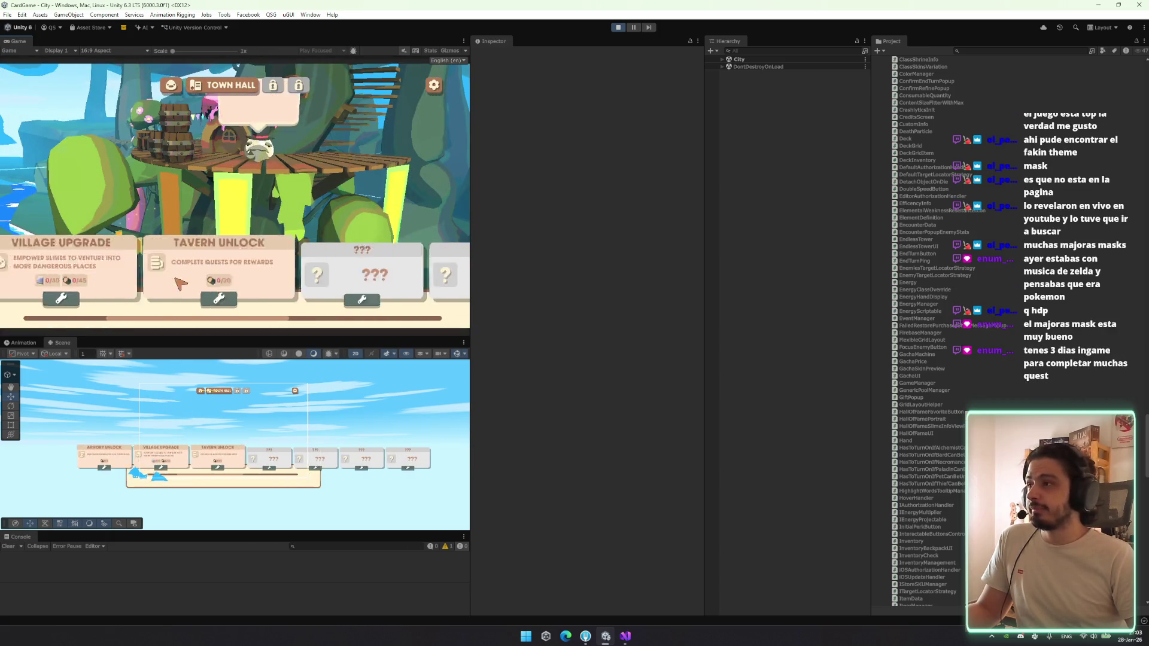
left_click(170, 85)
left_click(32, 150)
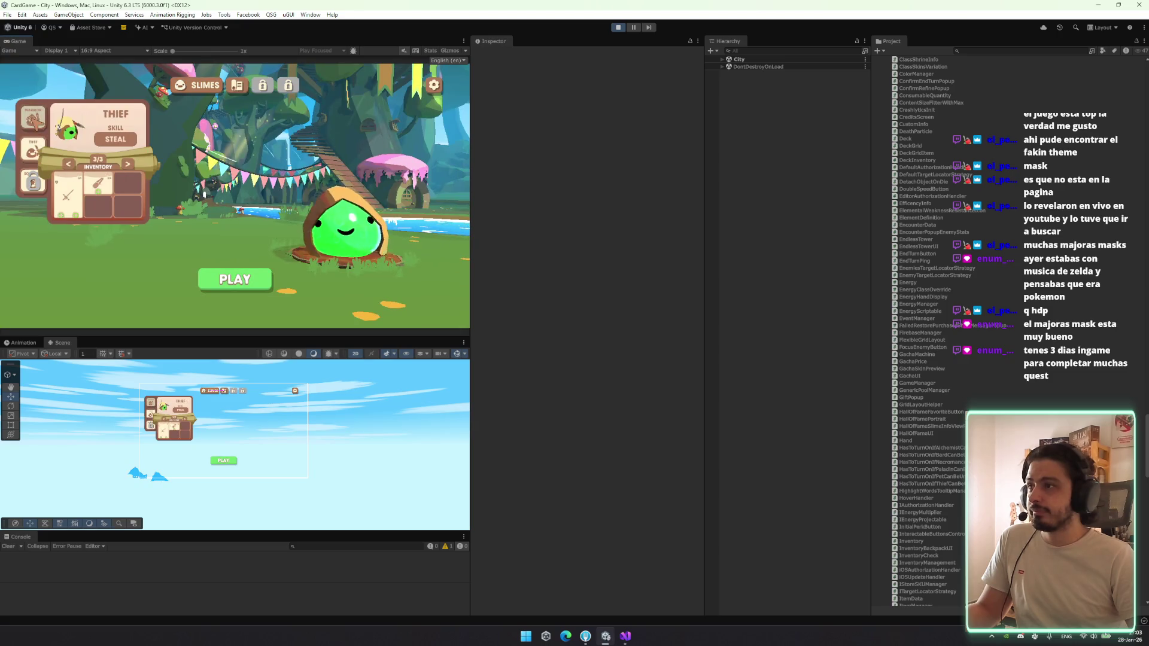
left_click(33, 119)
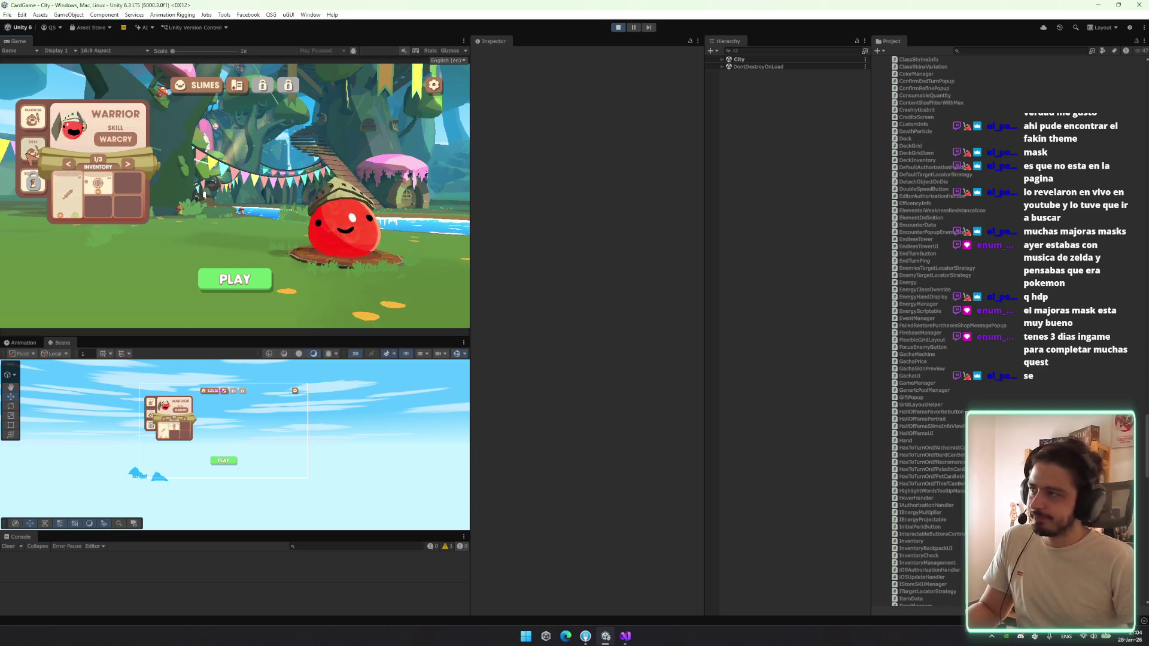
Step: Cycle the shrine panel between Thief and Warrior several times to verify the switch
left_click(33, 149)
left_click(33, 117)
left_click(33, 149)
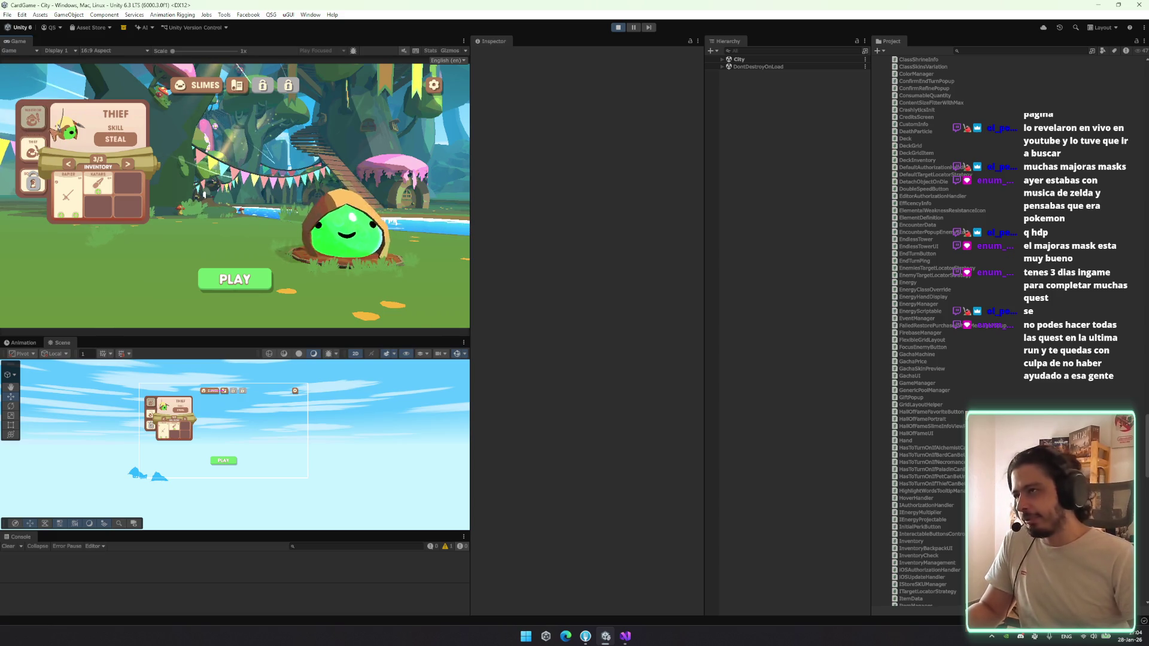
left_click(30, 119)
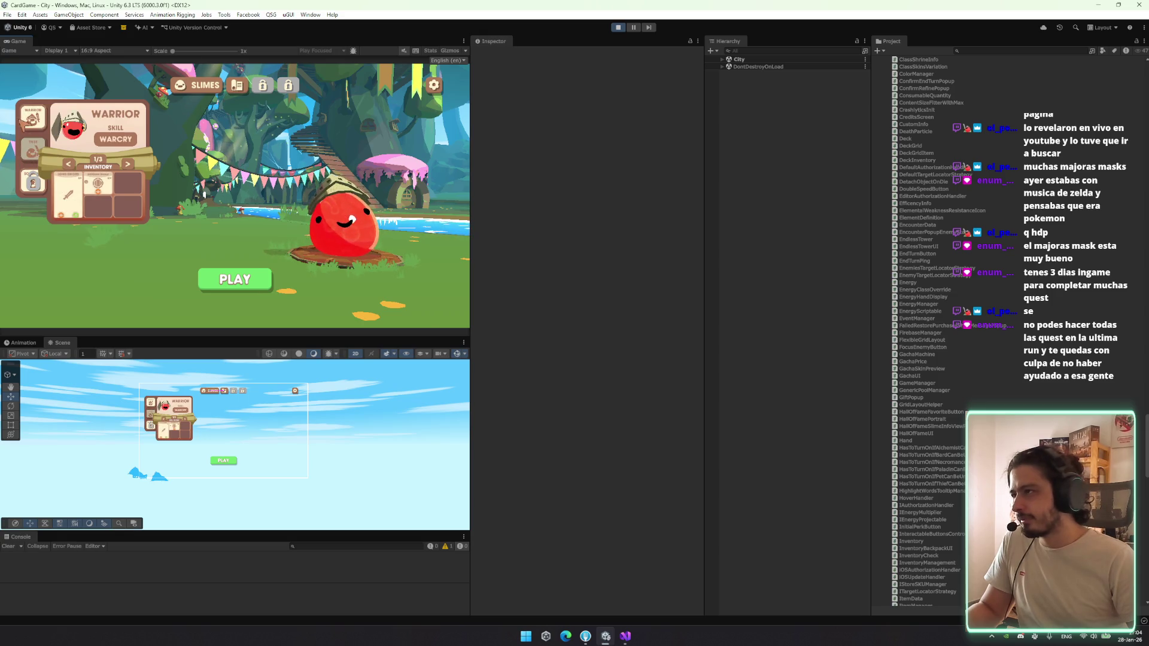
left_click(32, 147)
left_click(30, 118)
left_click(32, 147)
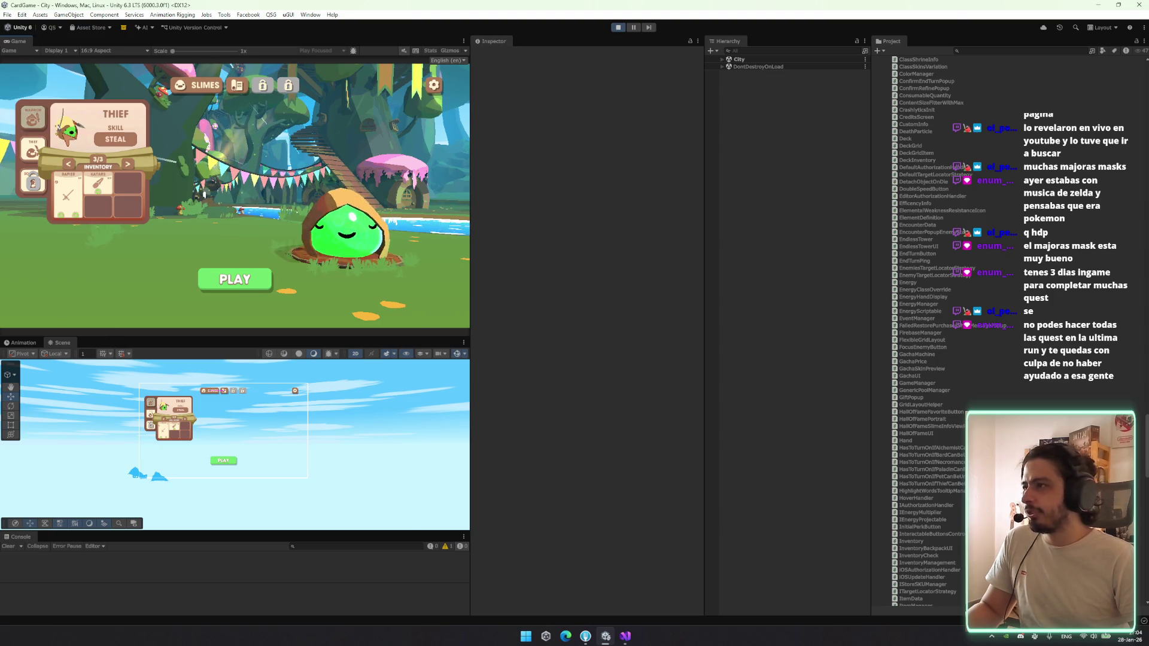
left_click(30, 118)
Step: Keep toggling Thief and Warrior, finishing on Warrior with WARCRY
left_click(31, 147)
left_click(30, 119)
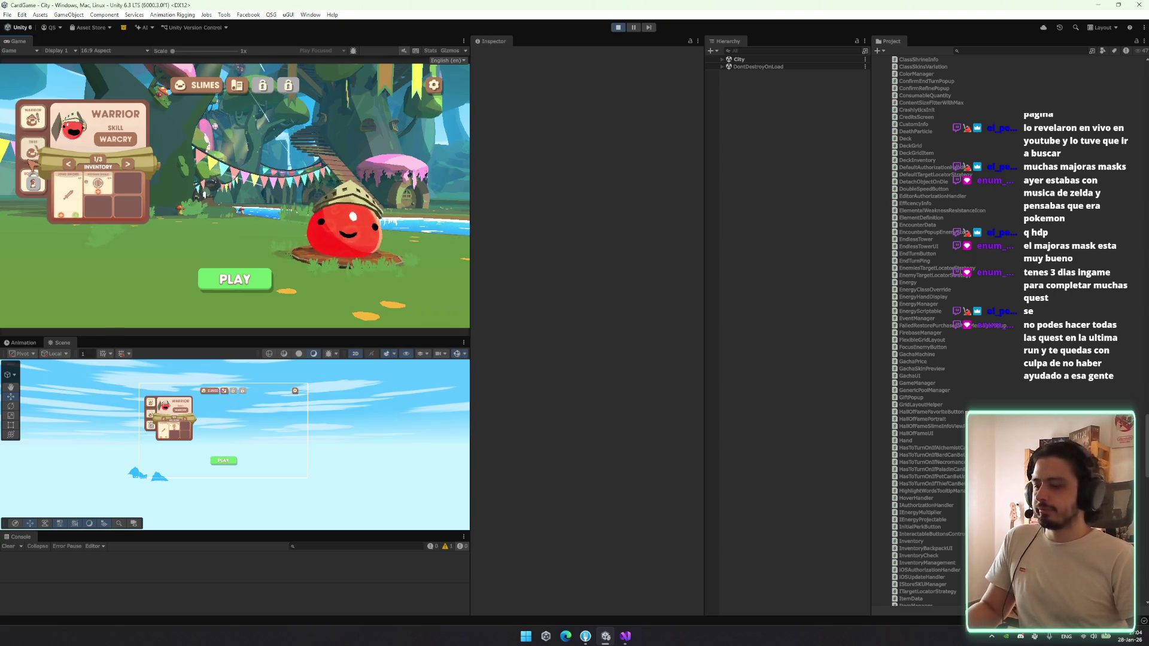
left_click(32, 147)
left_click(30, 118)
left_click(31, 147)
left_click(30, 118)
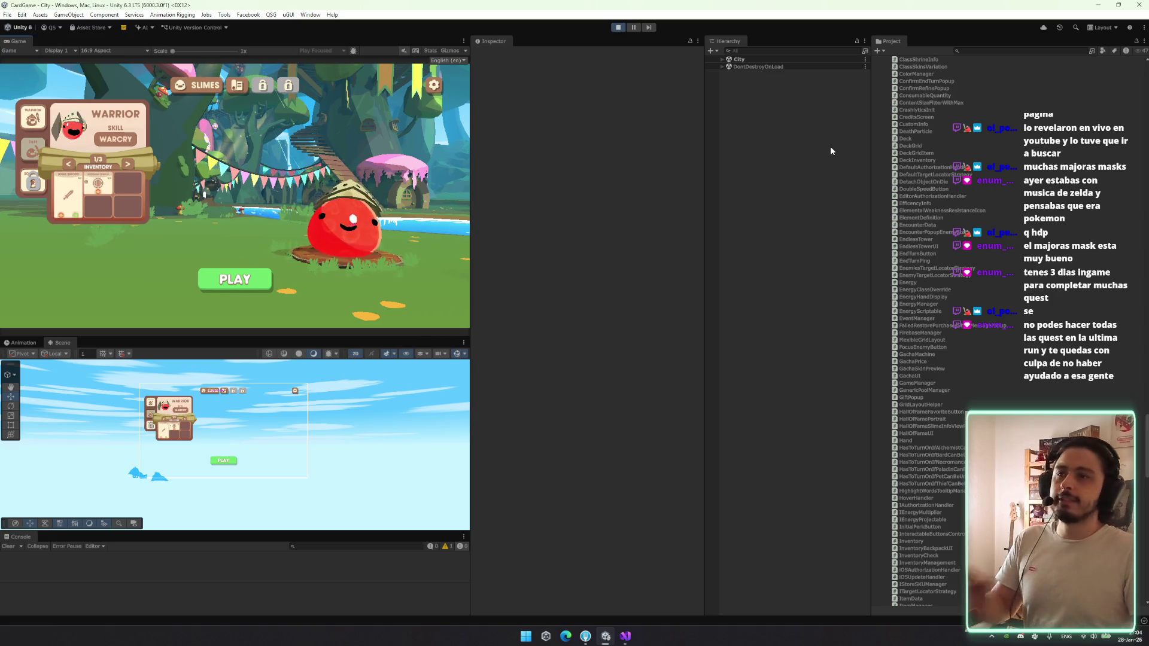
left_click(790, 60)
Step: Expand the City scene to CityManager, collapse it again, and switch to the browser
key("Right")
key("Down")
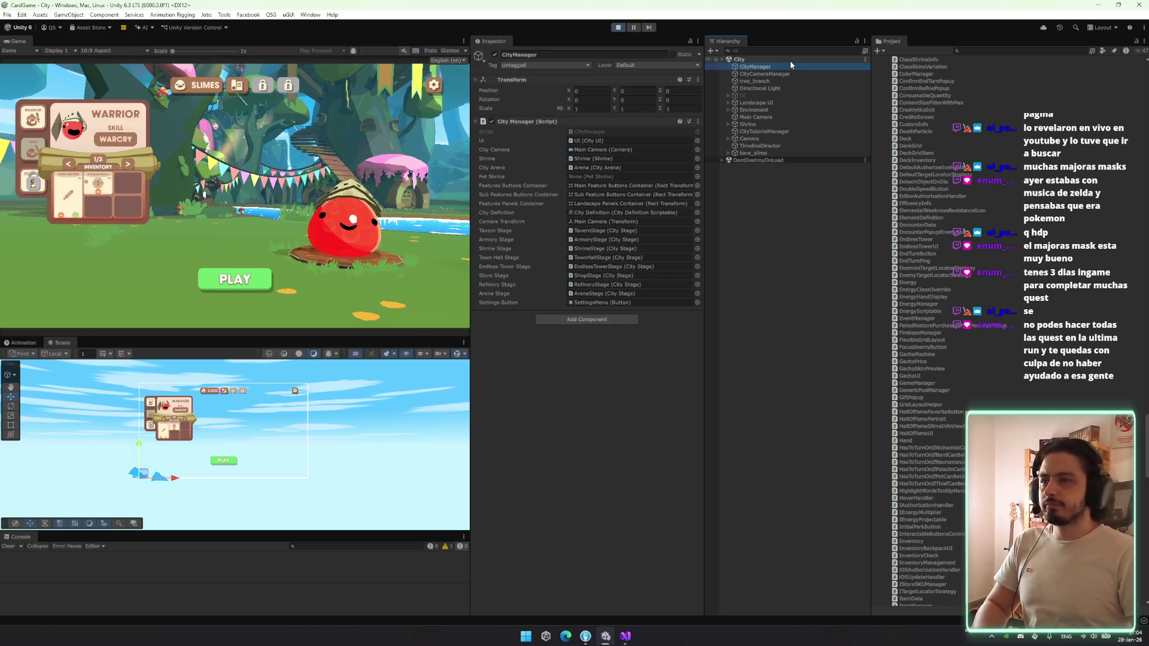
key("Up")
key("Left")
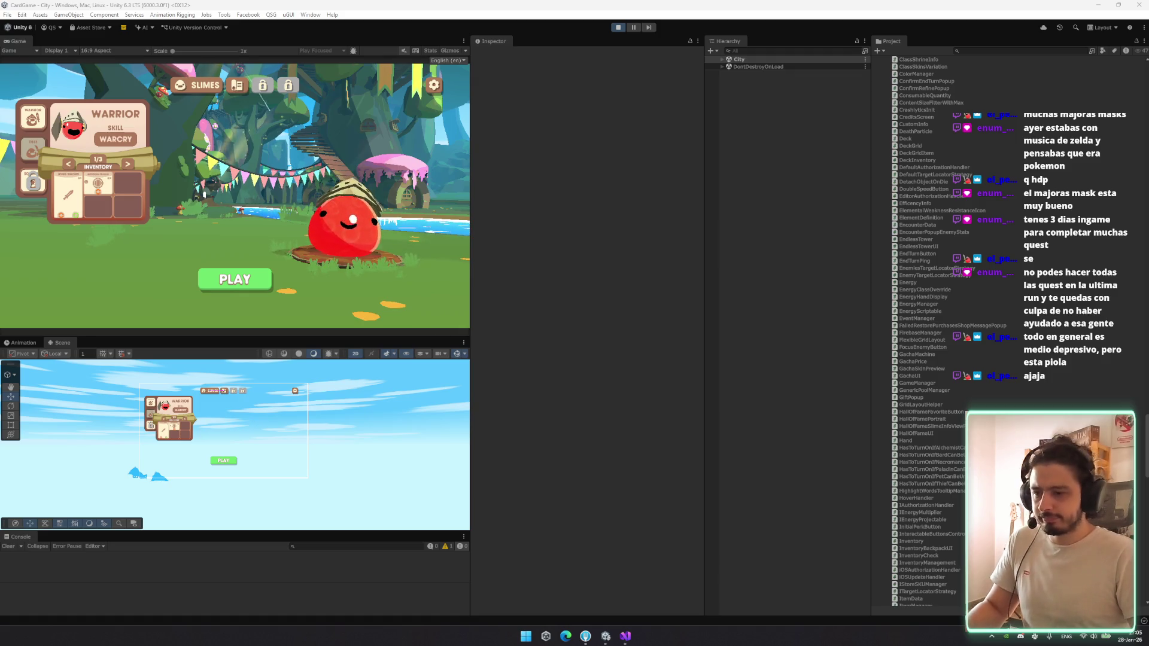
key("alt+Tab")
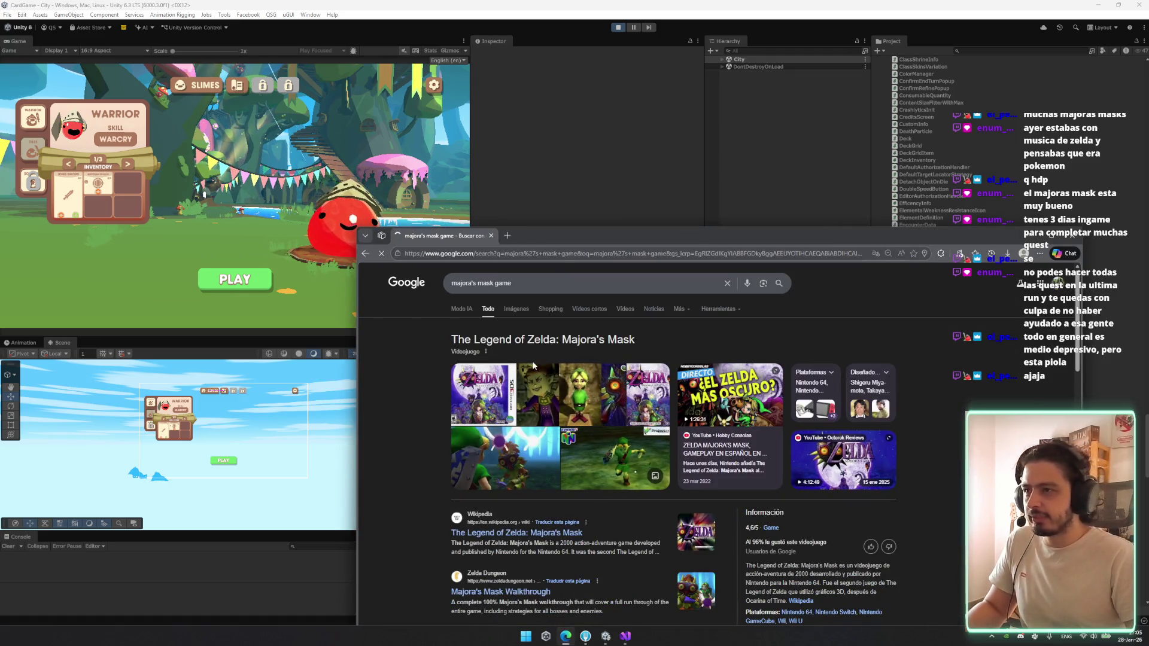
Step: Show image results and preview the Reddit, IGN, CNET and Infinity Retro images
left_click(511, 311)
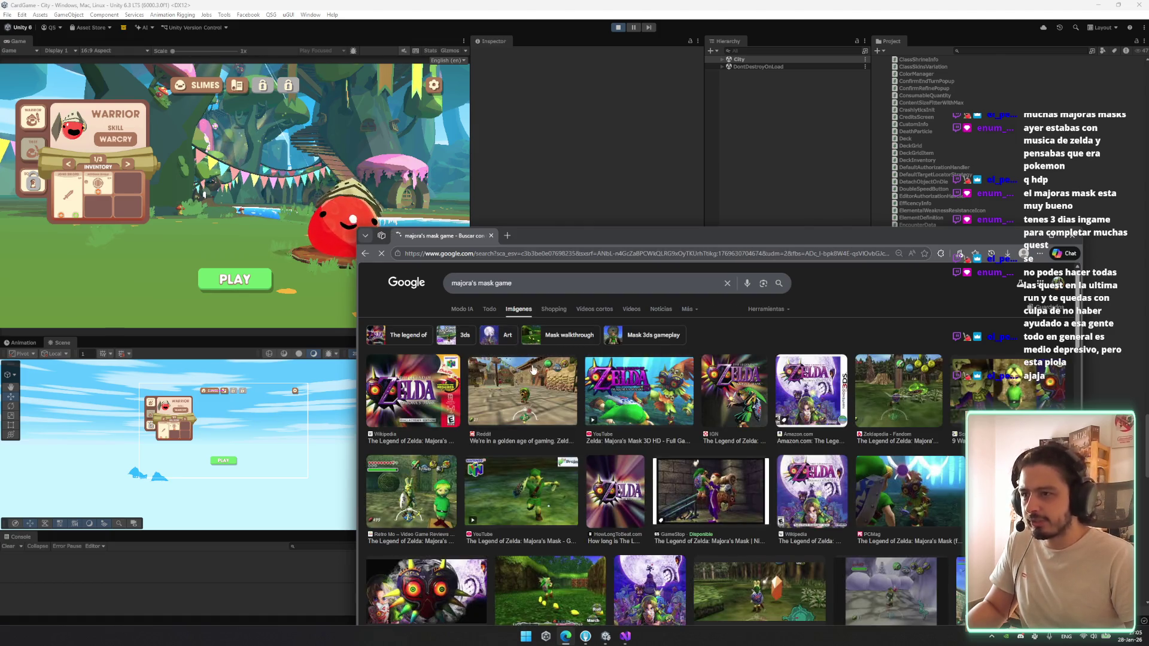
left_click(534, 402)
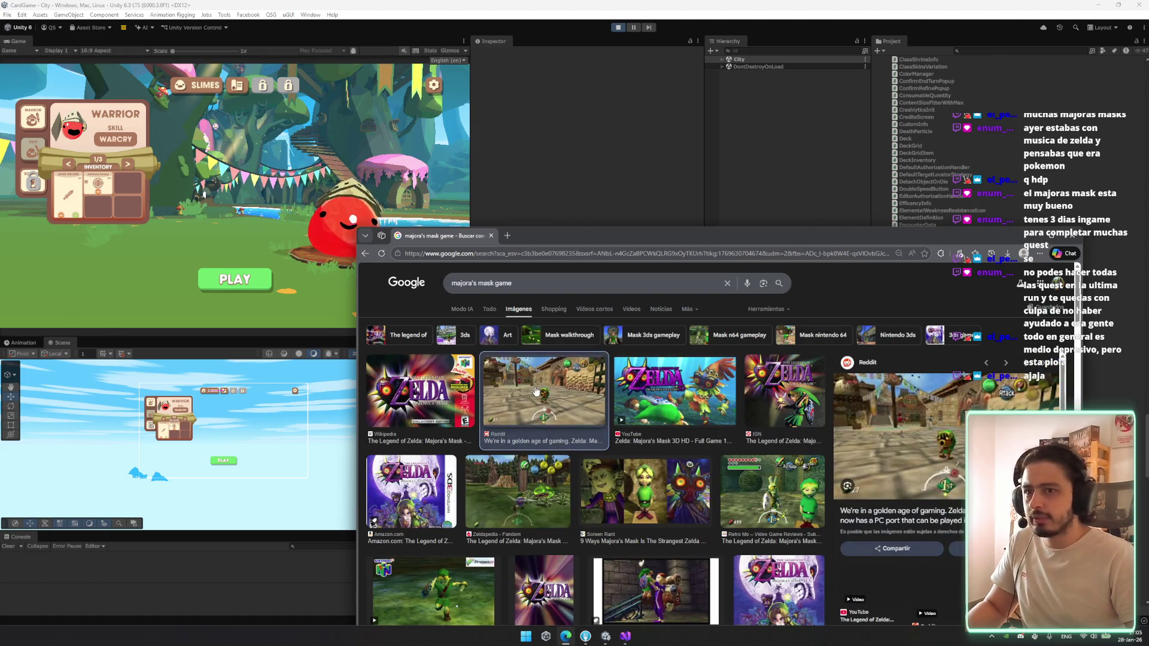
left_click(820, 395)
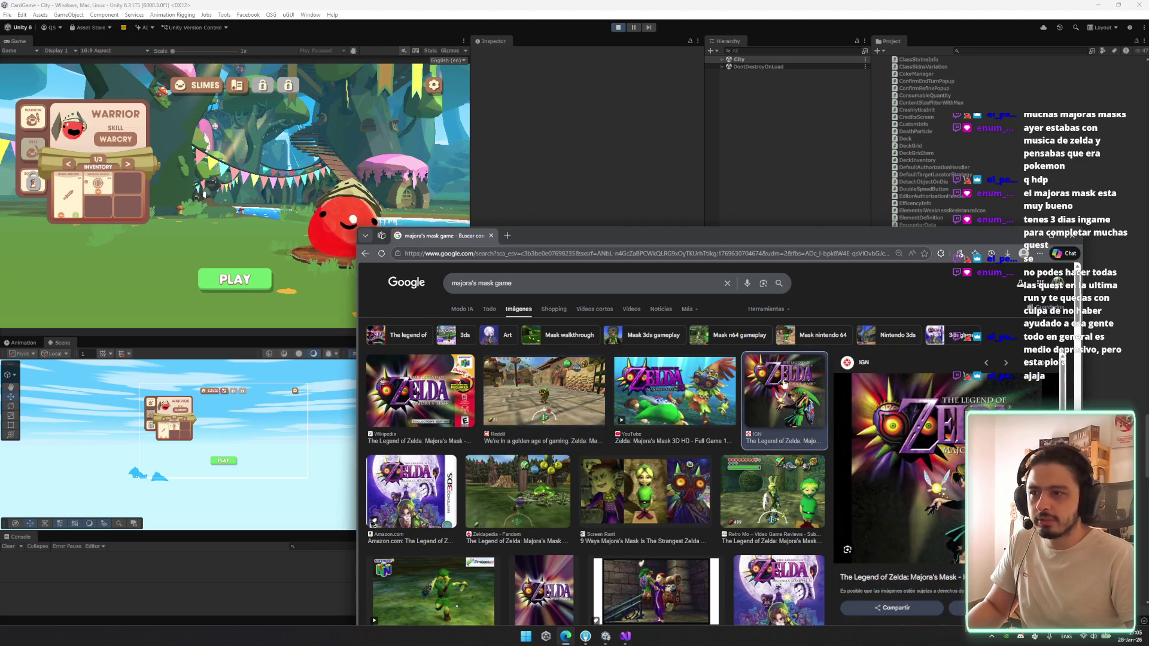
scroll(648, 498, "down", 2)
scroll(565, 478, "down", 2)
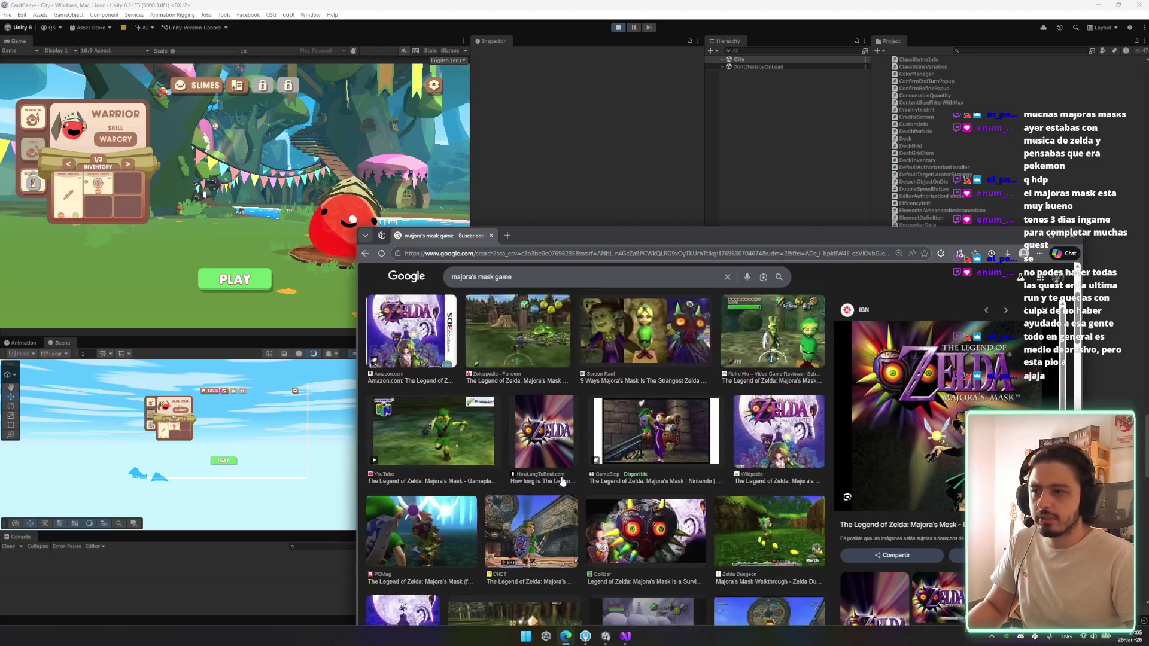
left_click(557, 481)
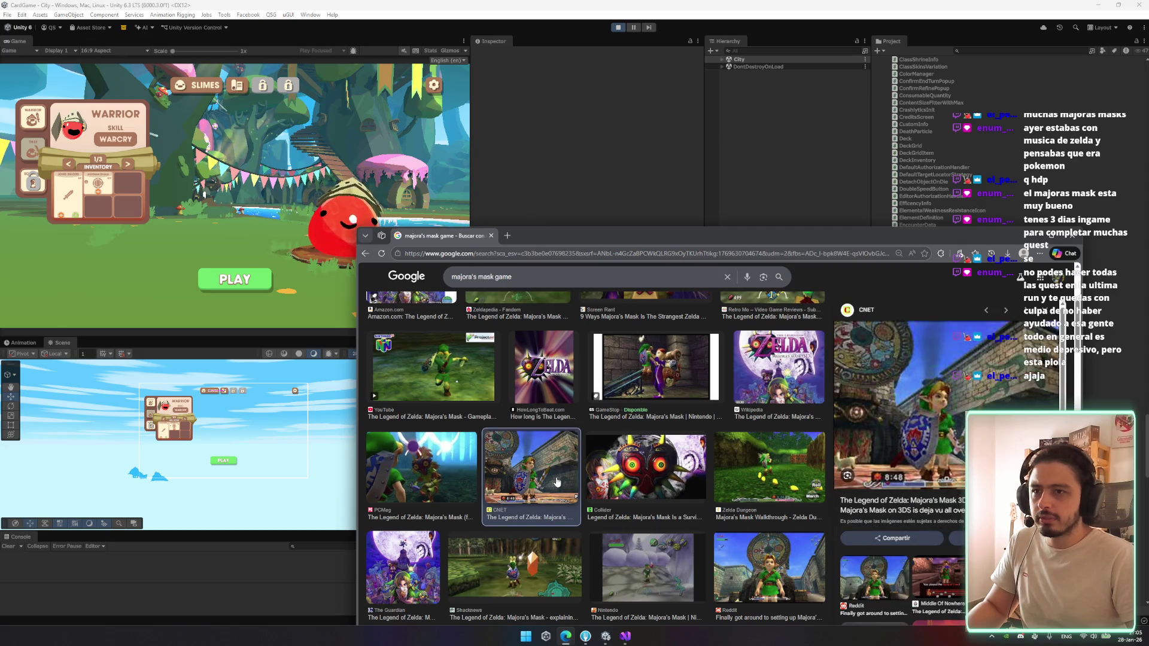
scroll(557, 476, "down", 3)
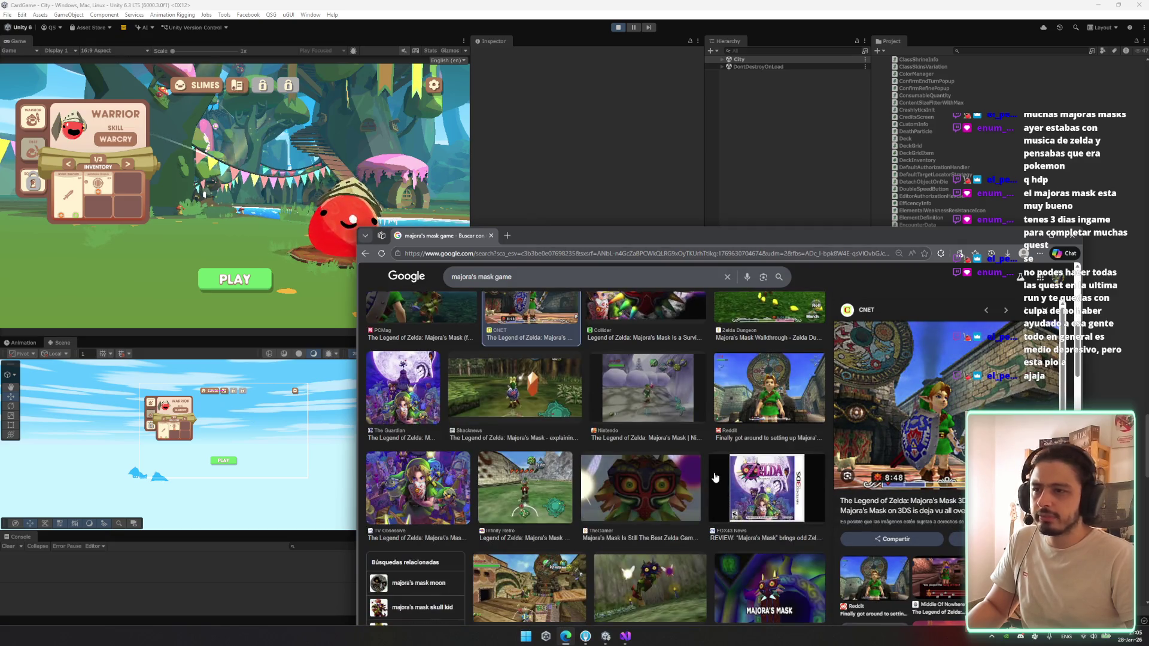
left_click(521, 489)
Step: Preview the GameLuster, Ravi 64 and The Cutting Room Floor images, then dismiss the browser
scroll(554, 489, "down", 5)
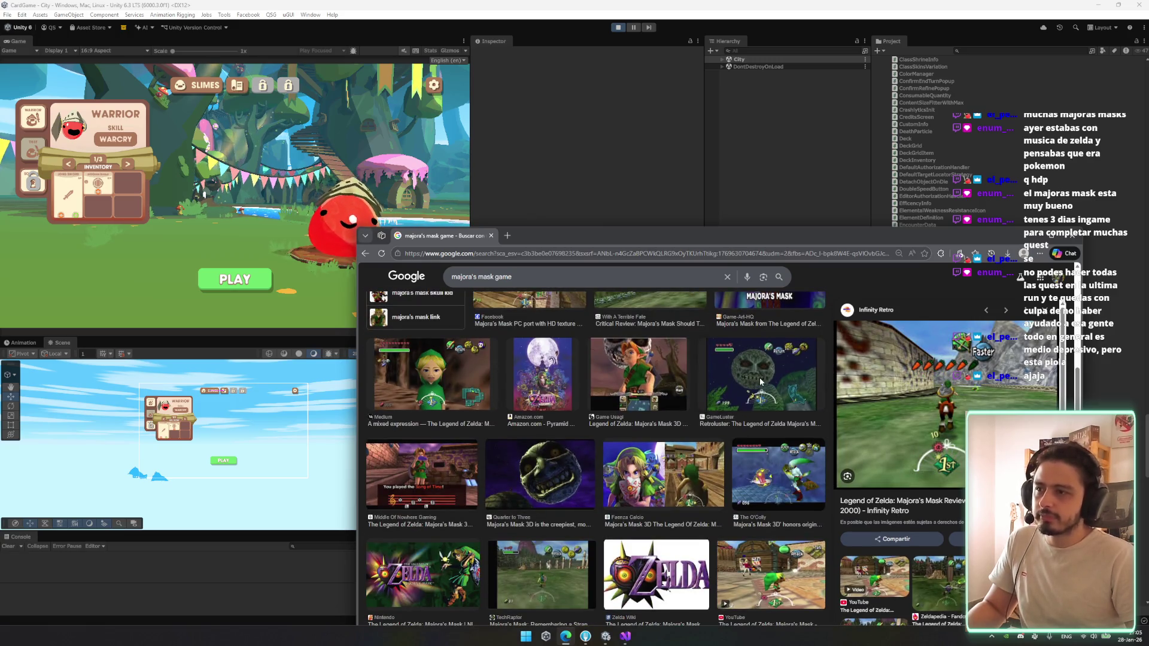
left_click(760, 378)
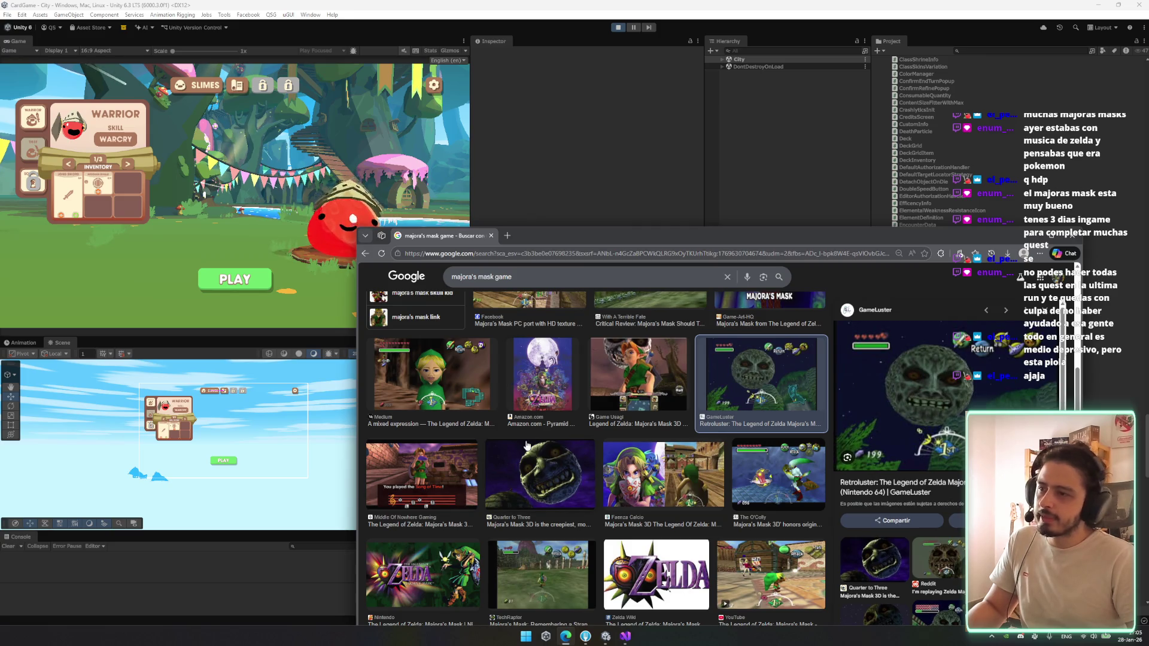
scroll(527, 445, "down", 3)
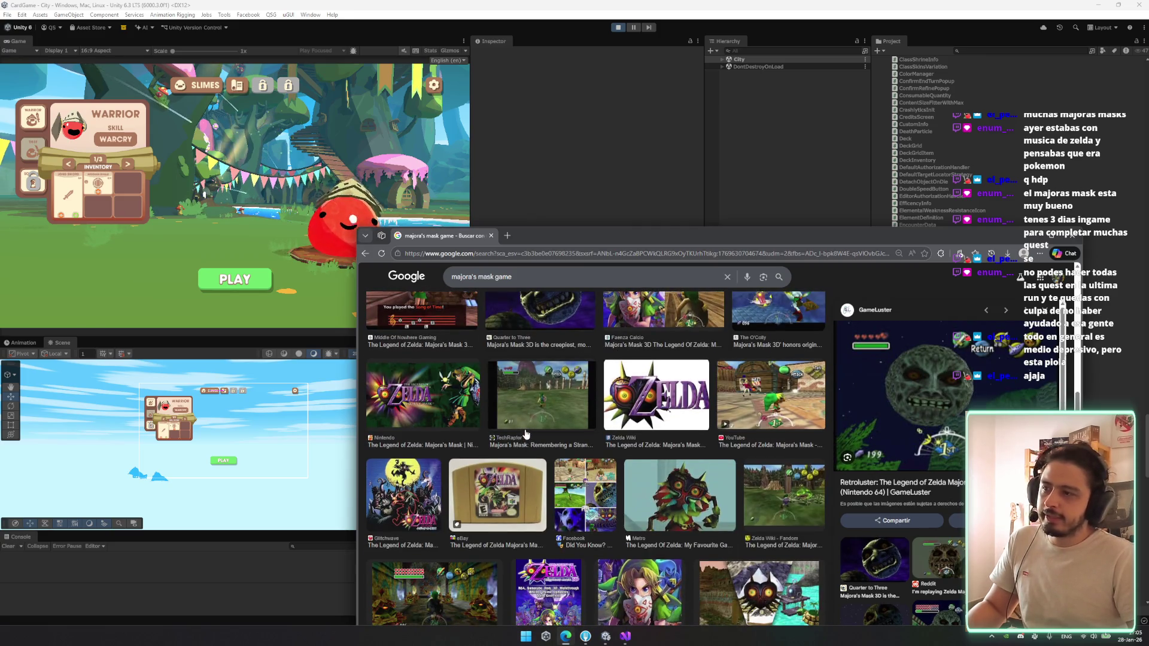
scroll(526, 433, "down", 4)
scroll(587, 412, "down", 4)
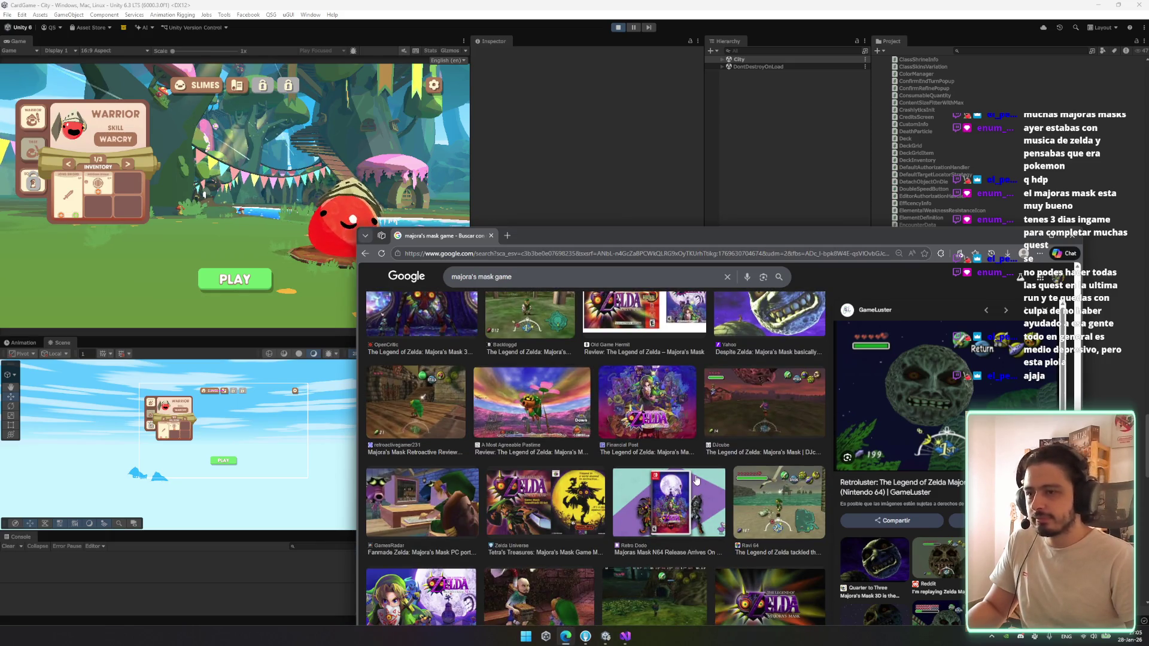
left_click(790, 498)
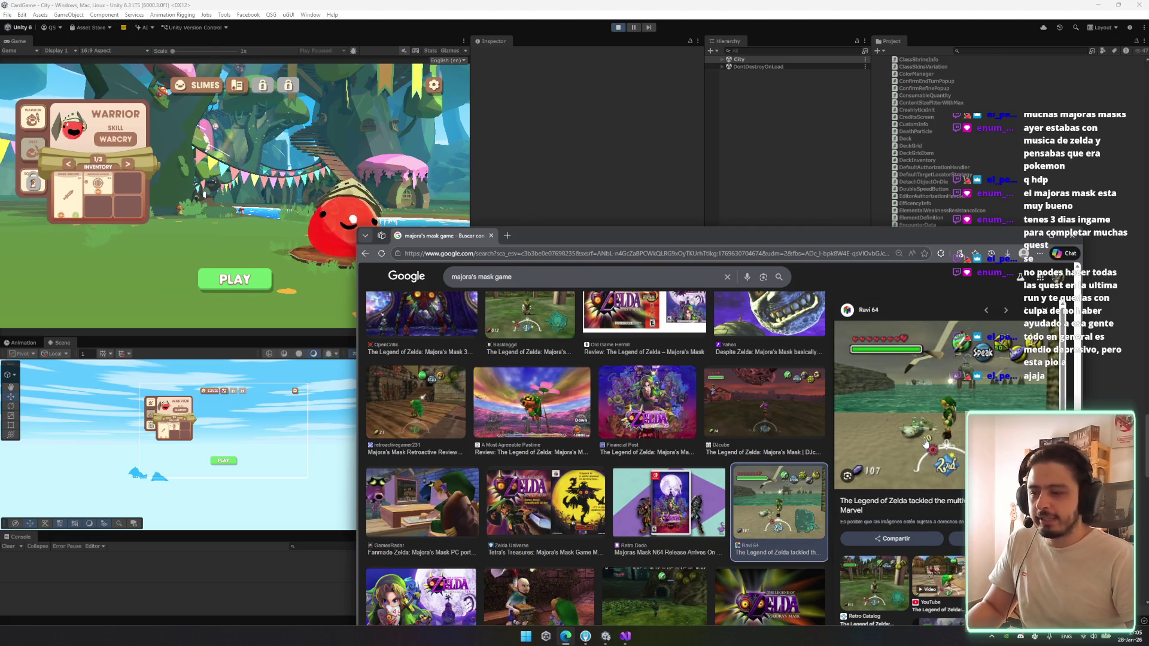
scroll(799, 507, "down", 5)
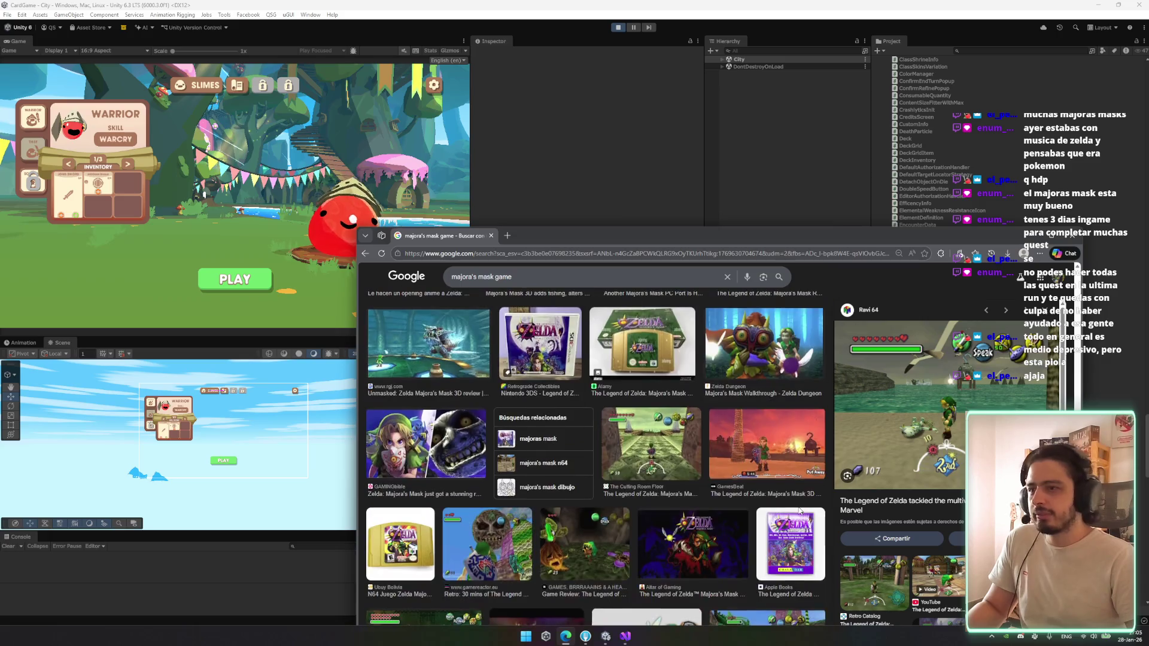
left_click(670, 446)
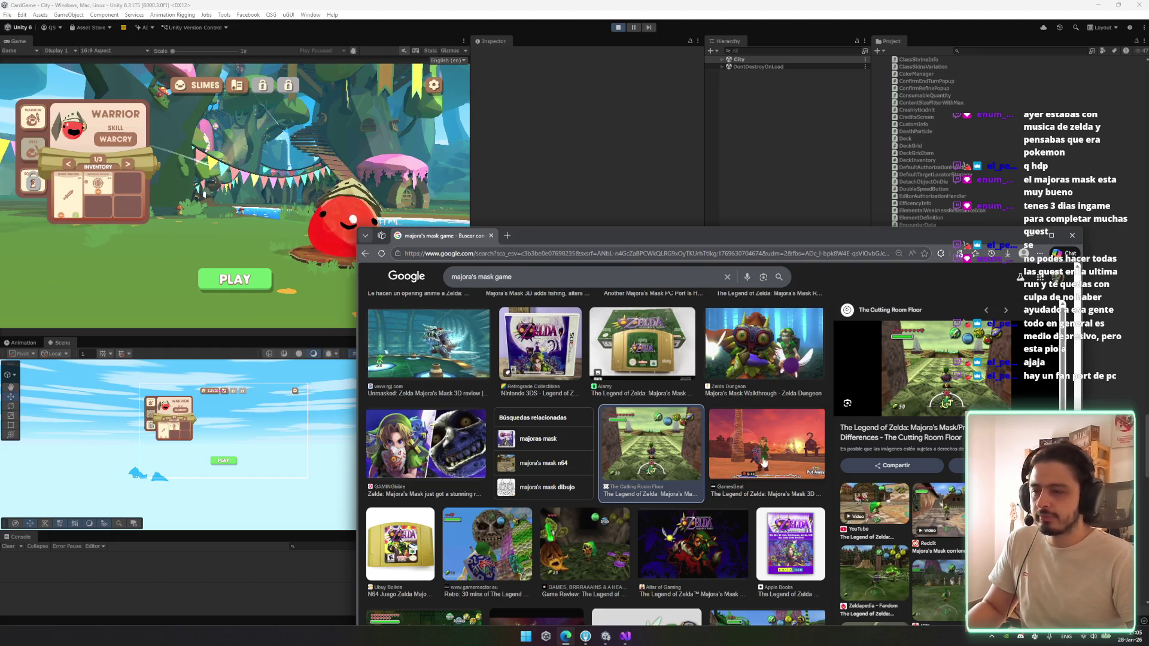
scroll(763, 447, "down", 3)
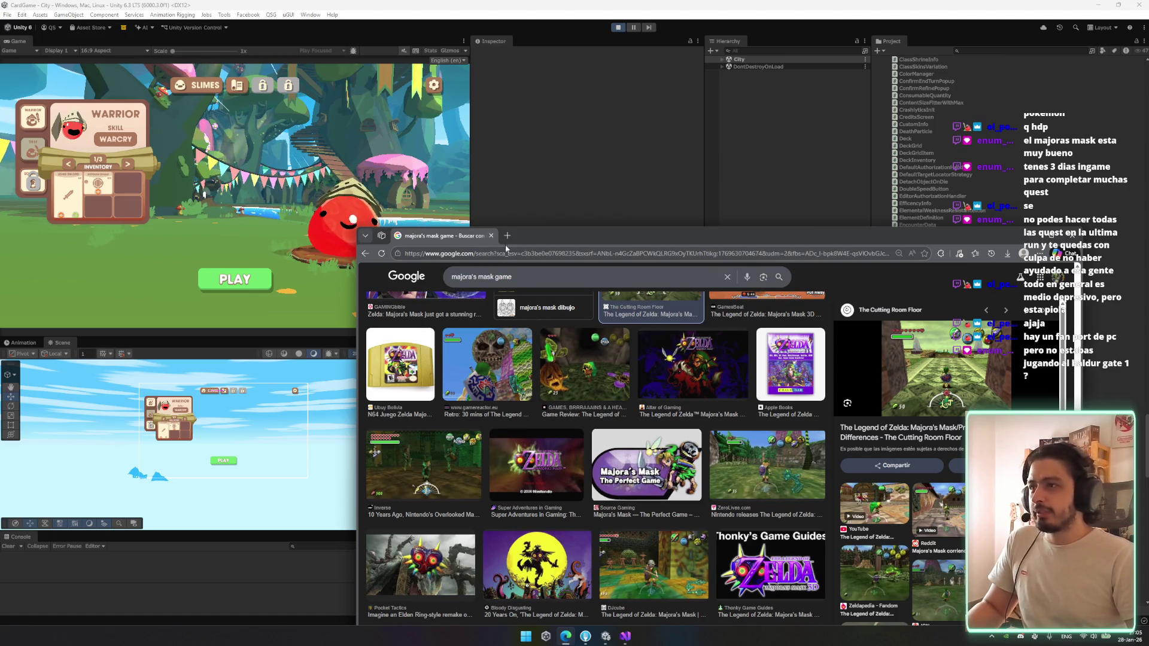
middle_click(451, 239)
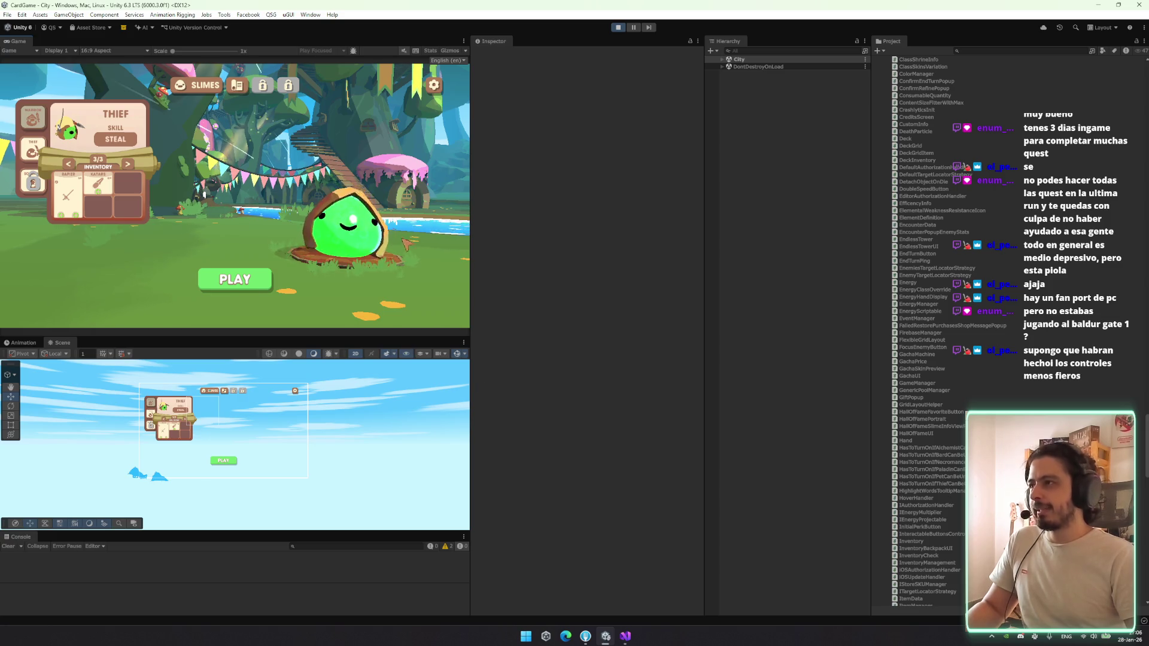
Step: Set the shrine panel to Warrior, then open and close the village upgrades panel
left_click(27, 126)
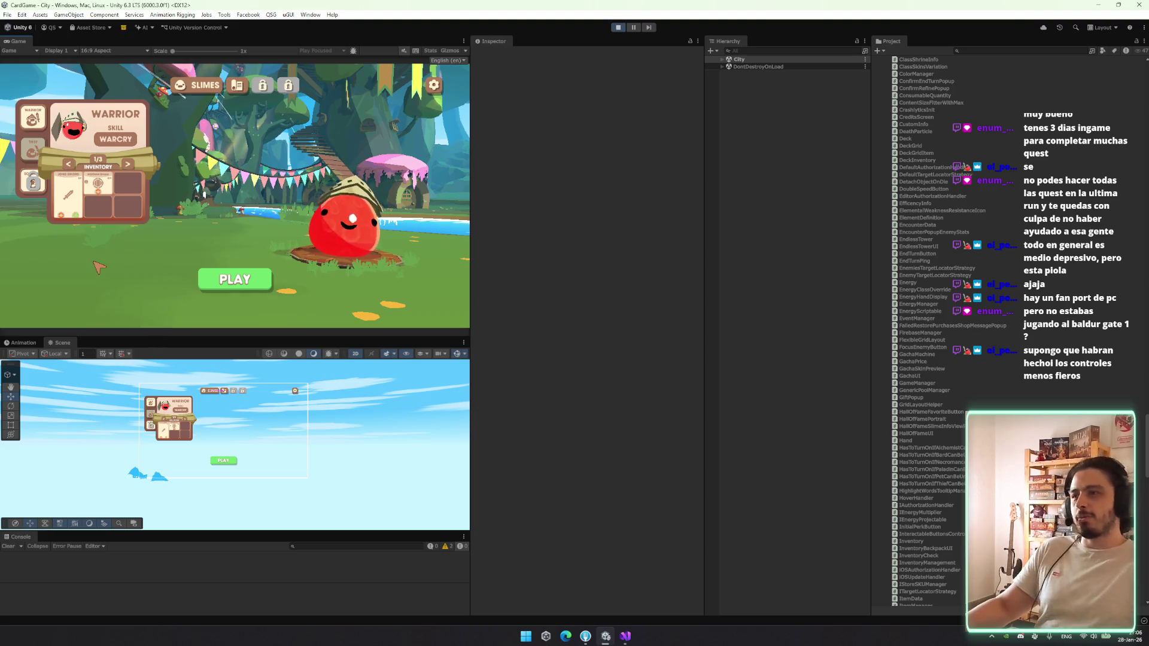
mouse_move(85, 215)
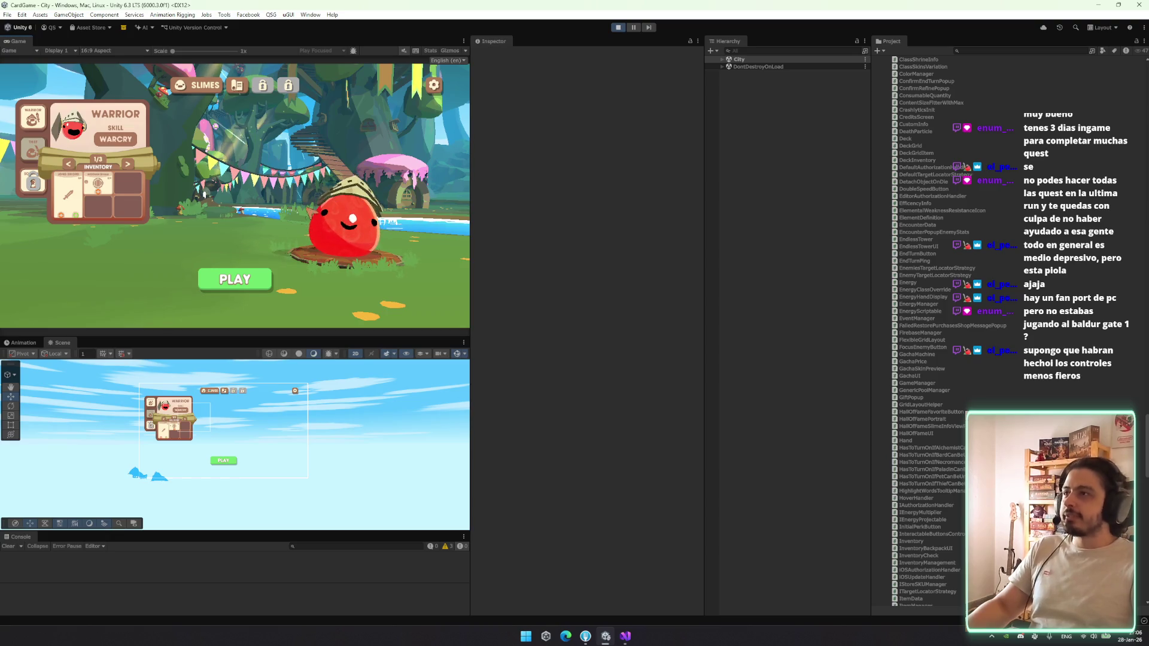
left_click(238, 87)
left_click(175, 106)
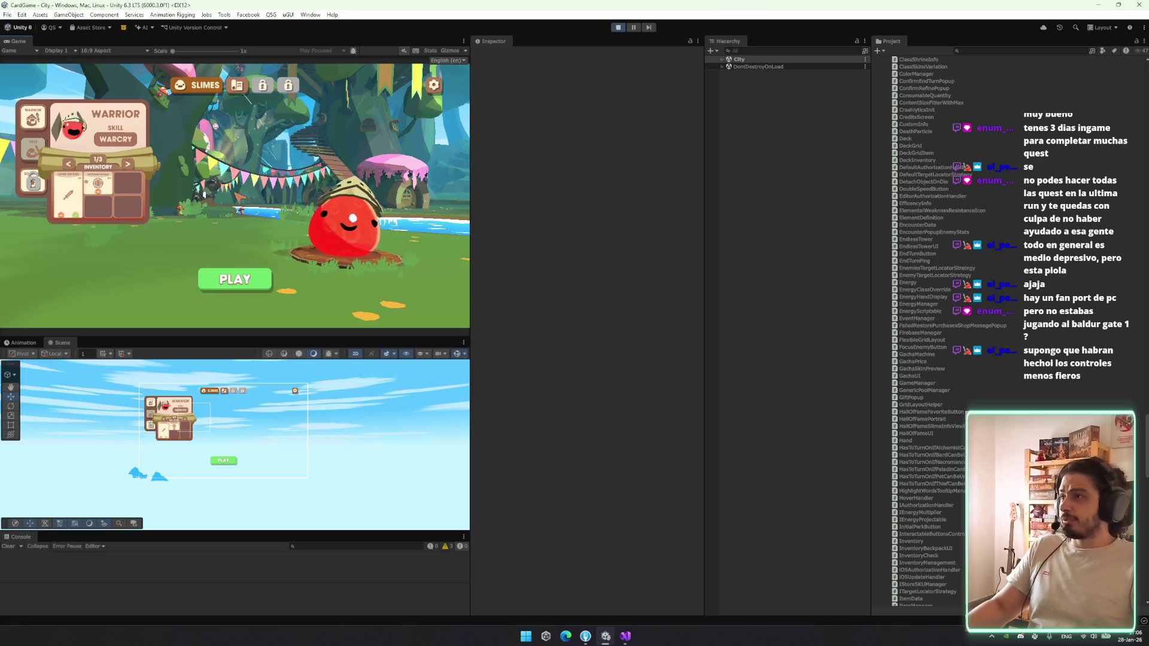
Step: Switch to Thief, show the previous inventory page, then toggle Warrior, Thief, Warrior
left_click(35, 155)
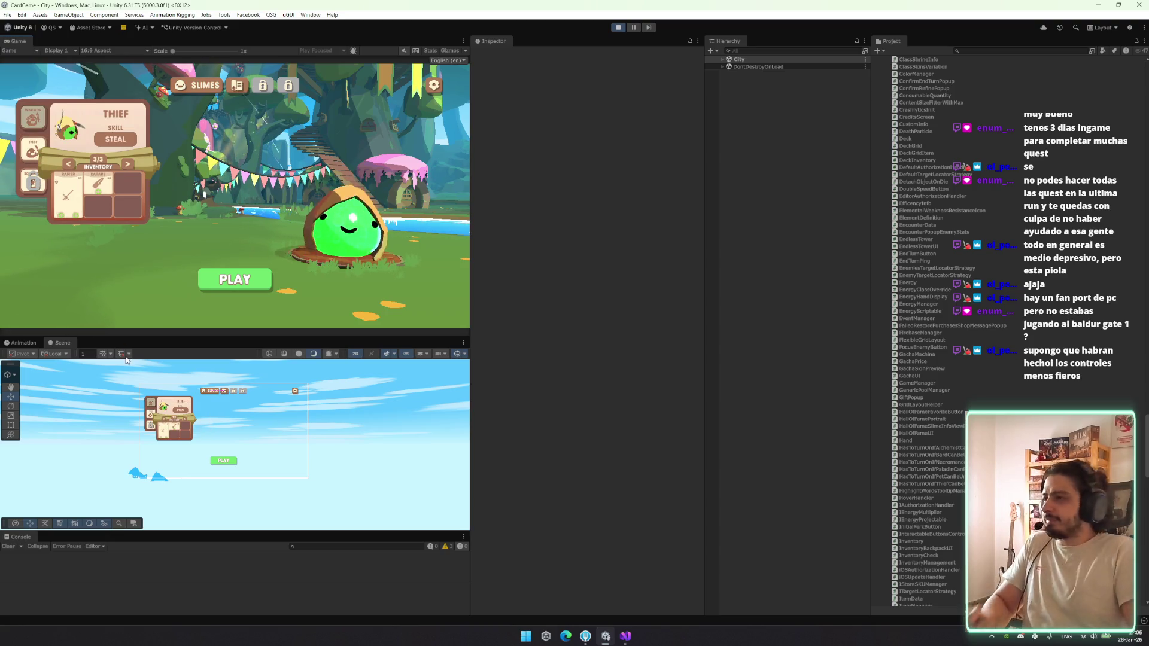
left_click(69, 162)
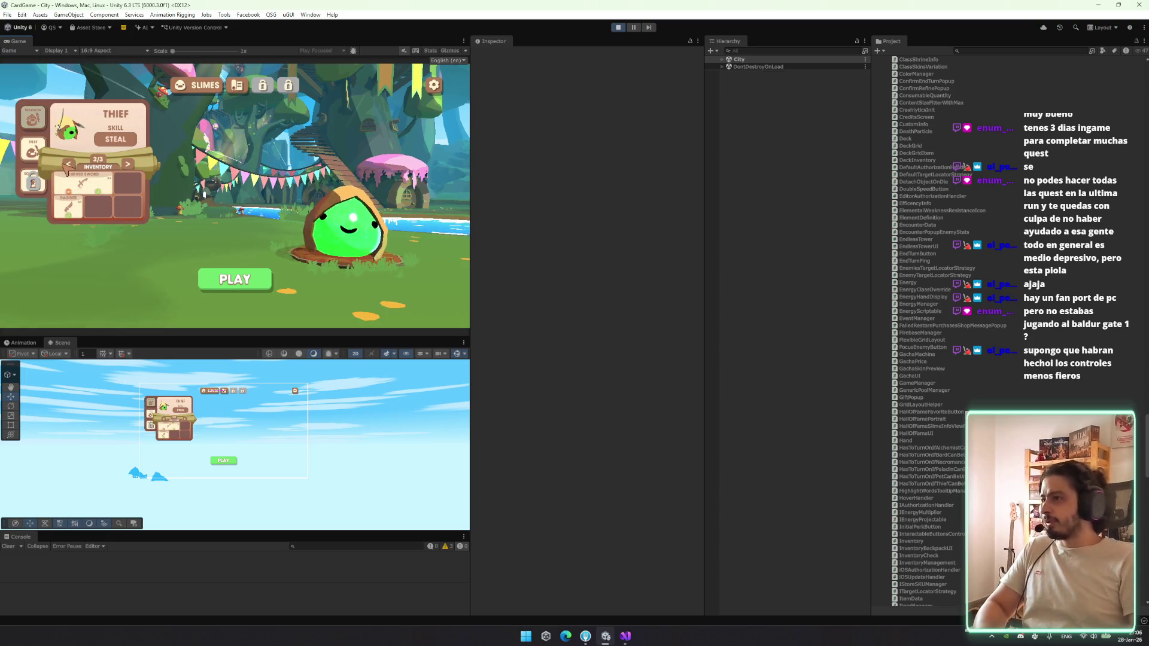
left_click(43, 123)
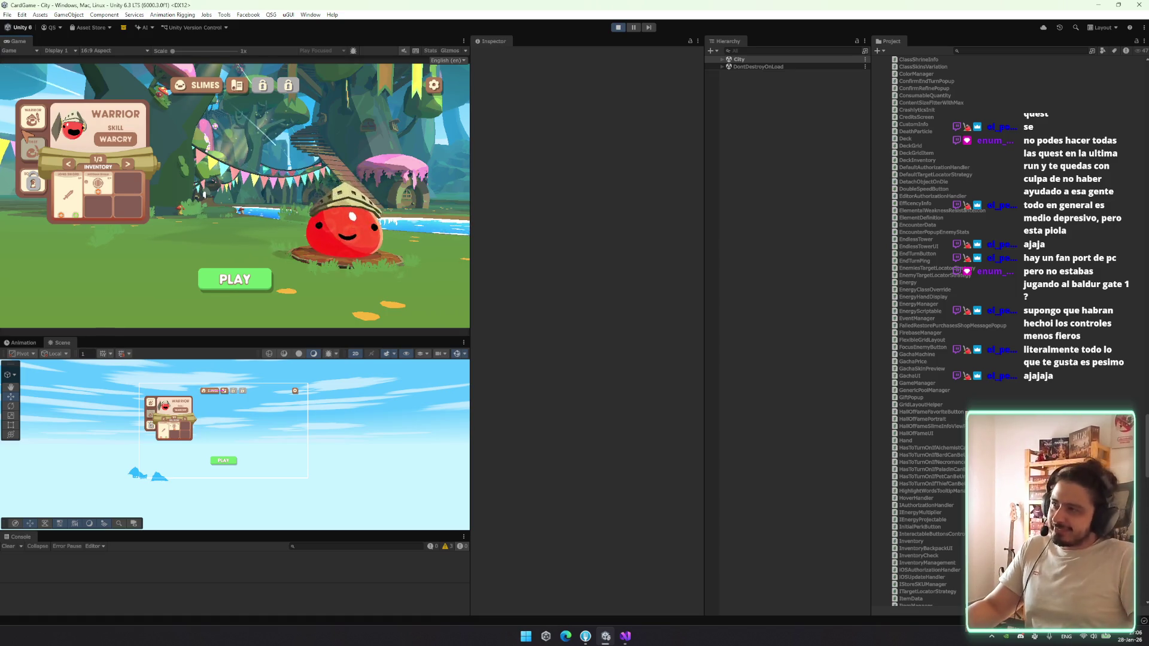
left_click(32, 149)
left_click(32, 117)
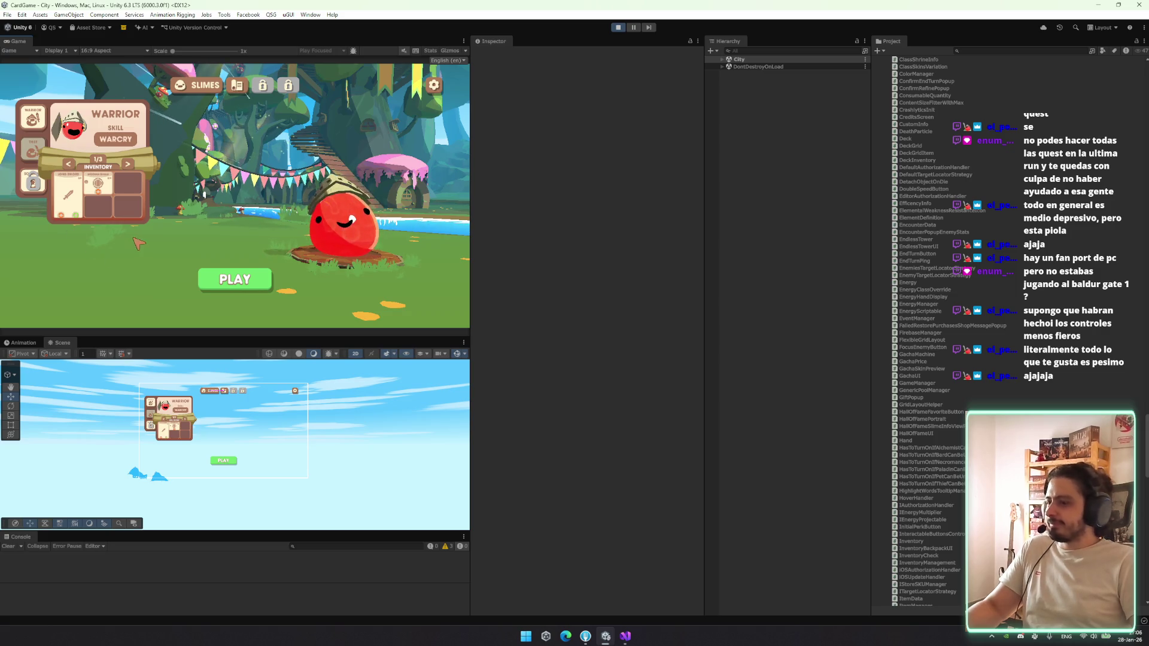
Step: Flip between Thief and Warrior several more times, ending on Warrior with WARCRY
left_click(39, 134)
left_click(33, 117)
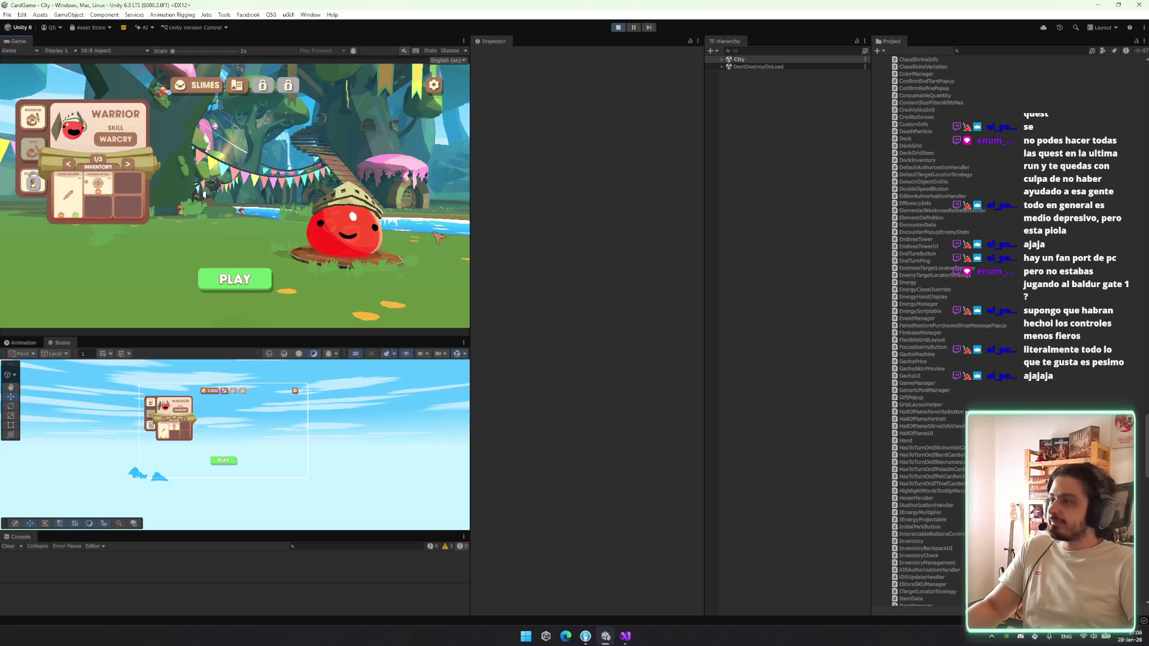
left_click(33, 149)
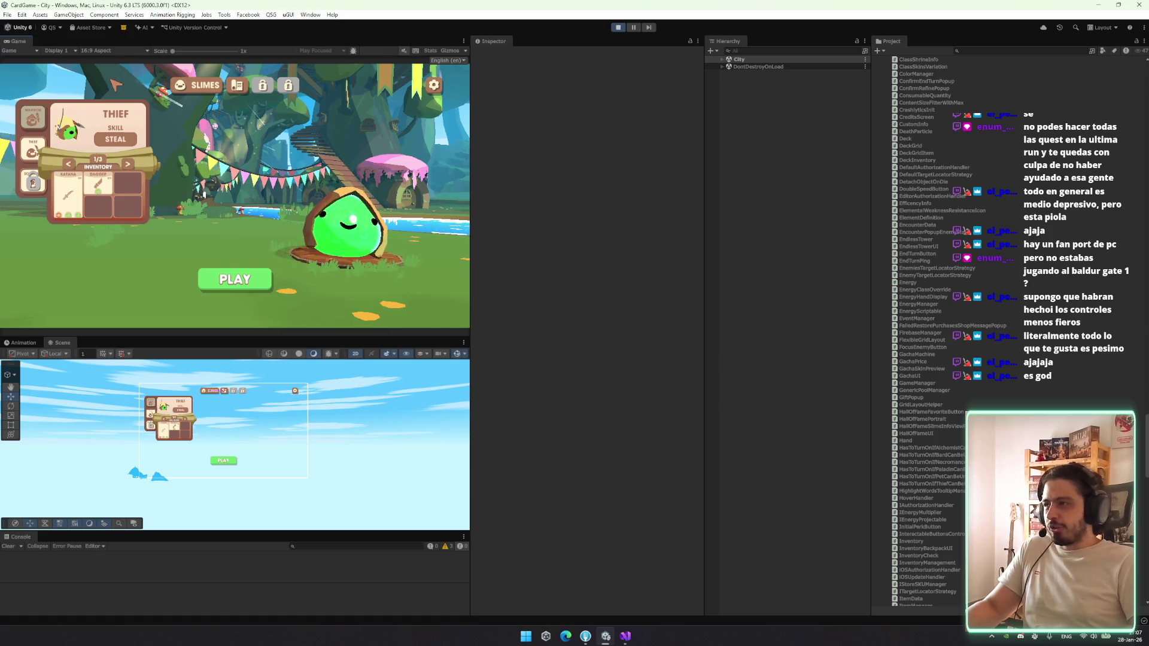
left_click(33, 117)
left_click(33, 150)
left_click(33, 117)
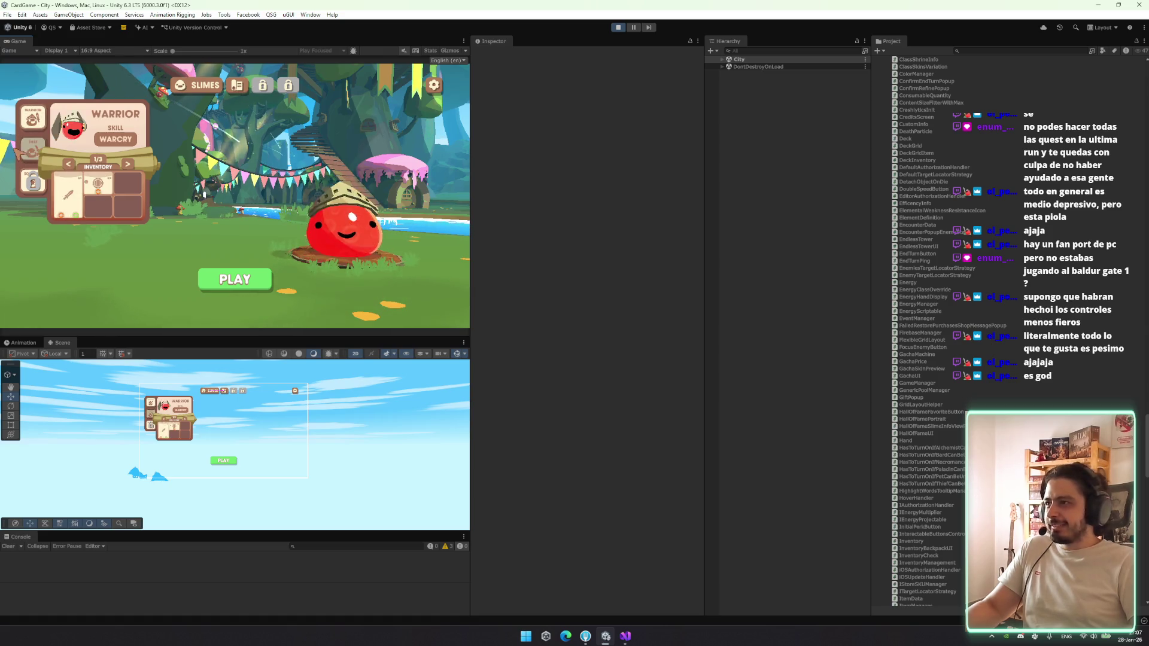
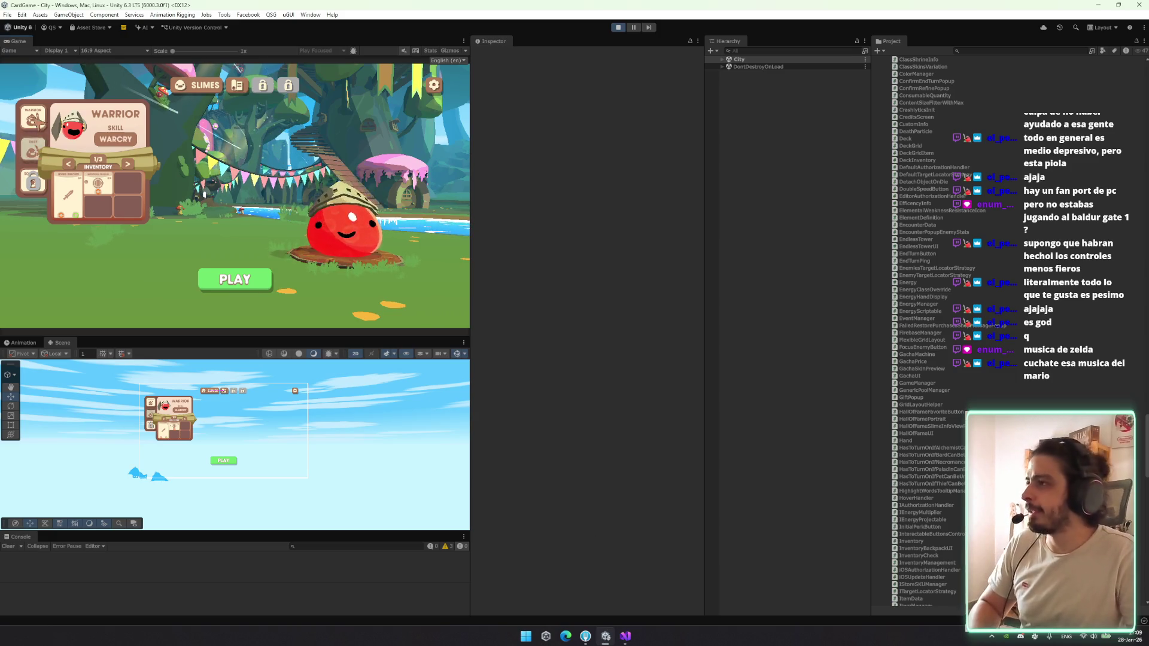
Step: Cycle the class panel between WARRIOR and THIEF repeatedly, ending on the Thief slime with Steal
left_click(33, 147)
left_click(33, 116)
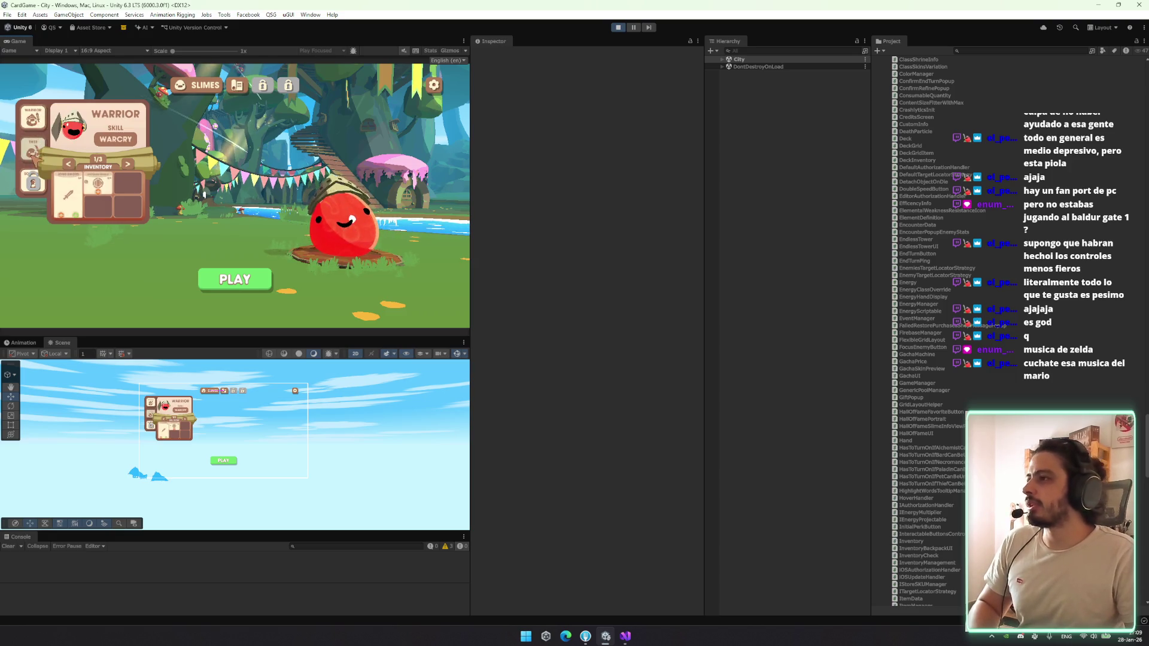
left_click(33, 148)
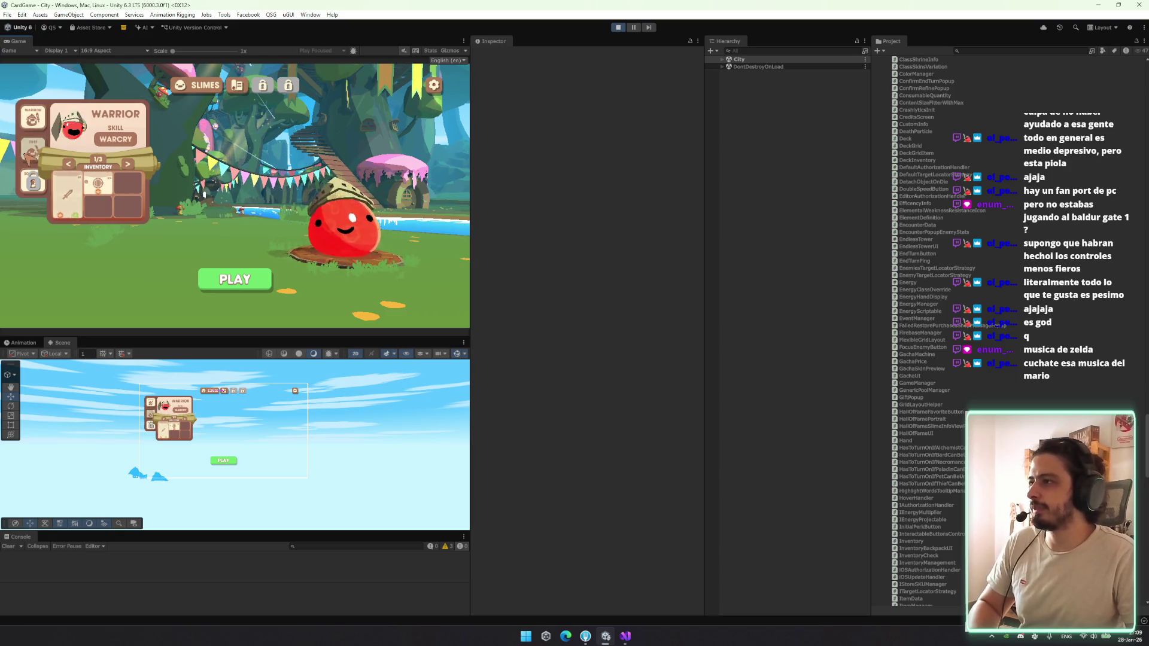
left_click(33, 117)
left_click(33, 147)
left_click(33, 117)
left_click(33, 147)
left_click(32, 117)
left_click(33, 147)
left_click(33, 117)
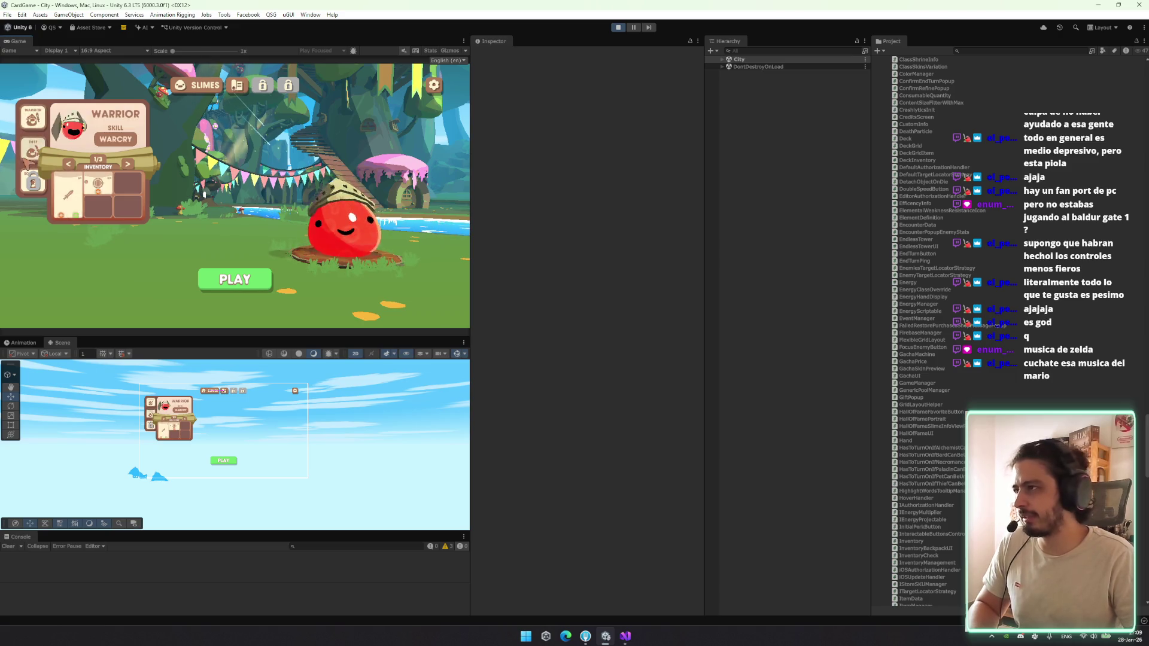
left_click(33, 147)
left_click(32, 116)
left_click(33, 147)
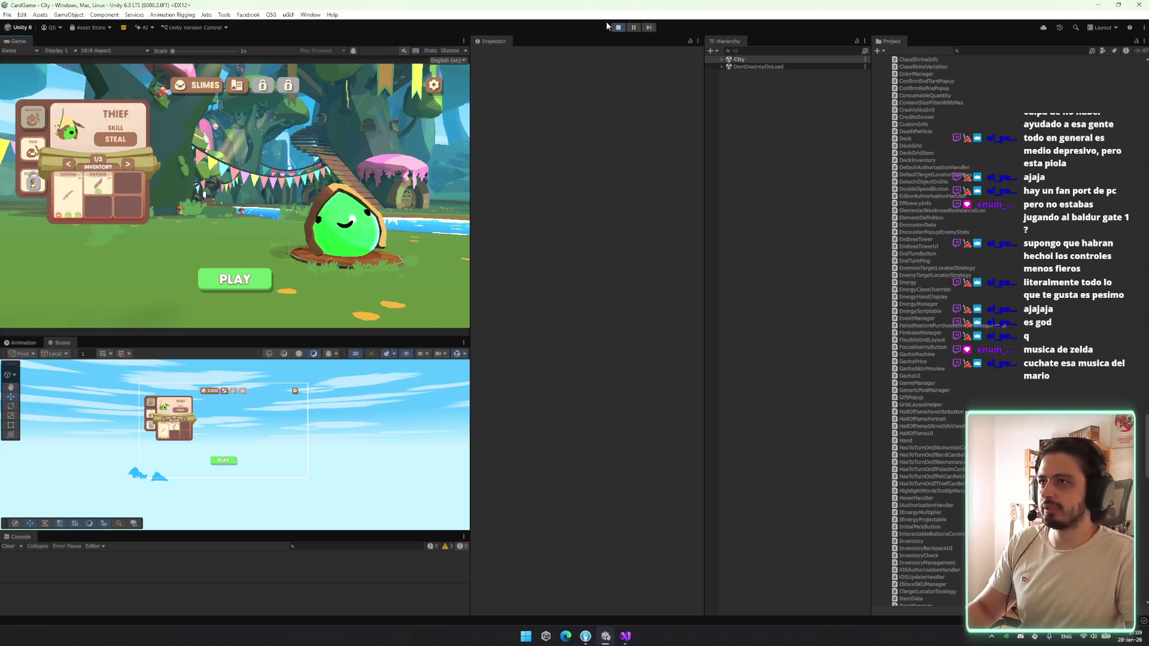
Step: Find DebugManager in the Hierarchy with 'debu' and activate it
left_click(763, 51)
type("deb")
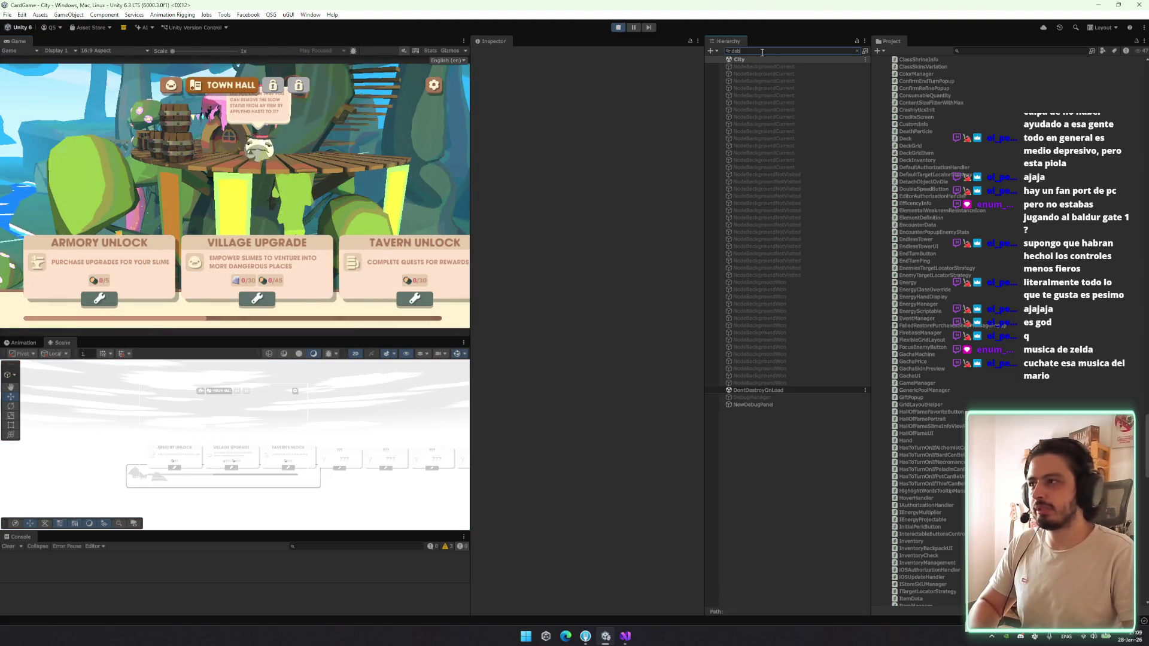
type("u")
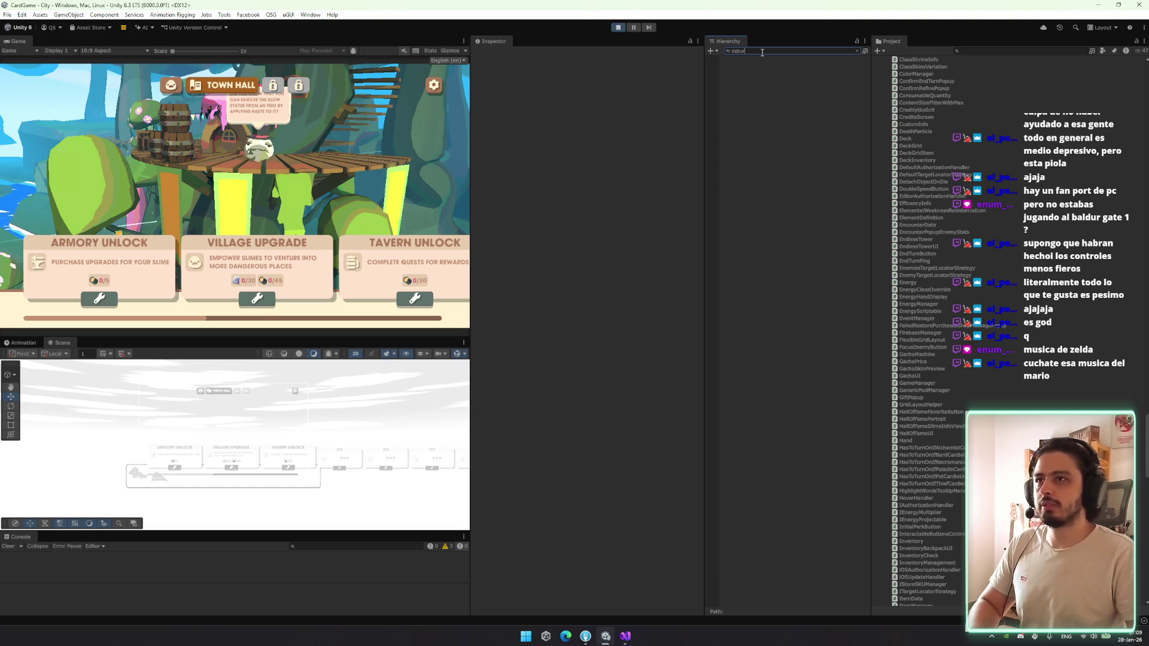
left_click(770, 65)
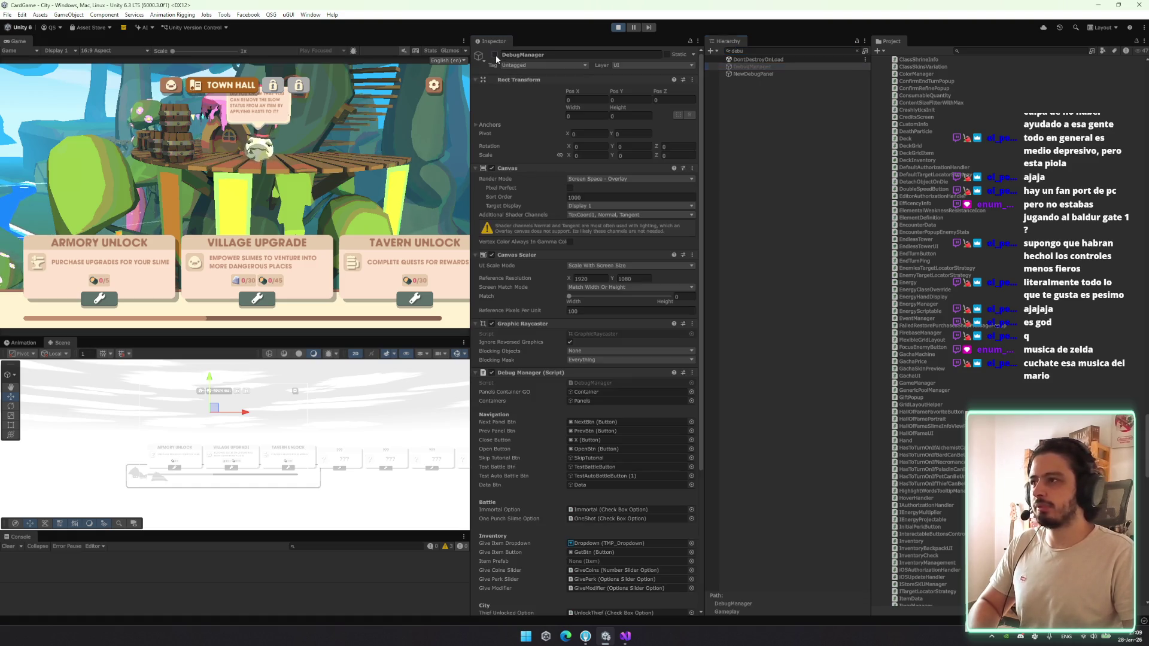
left_click(495, 55)
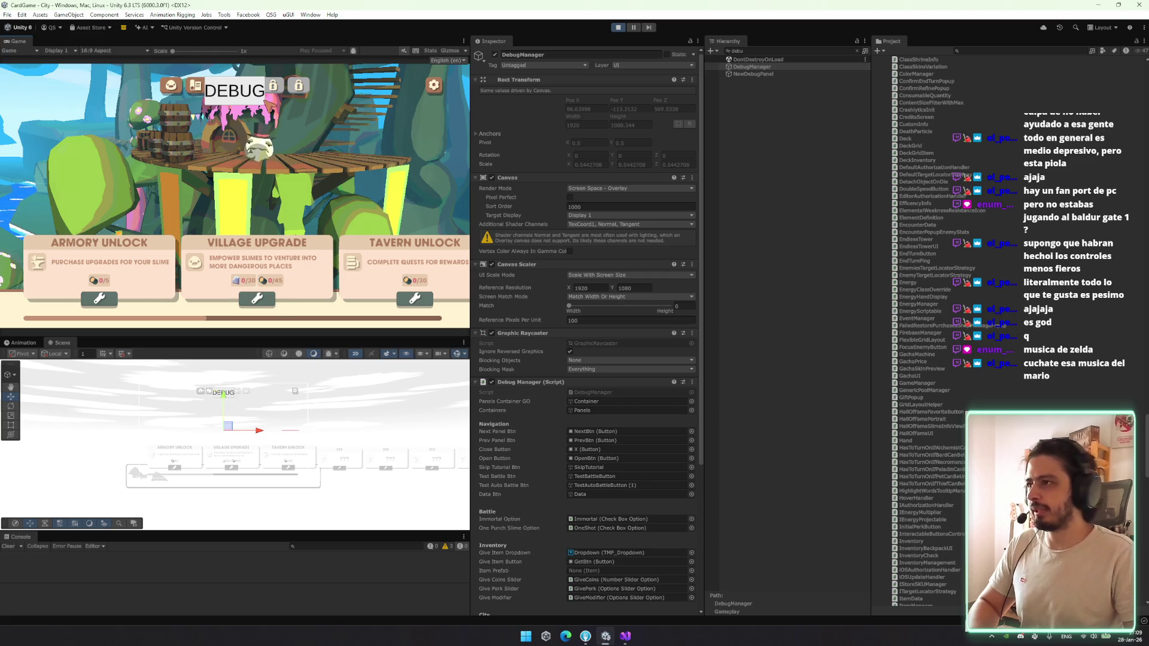
Step: Open the in-game DEBUG panel and page through INVENTORY and CITY to RESOURCES
left_click(269, 103)
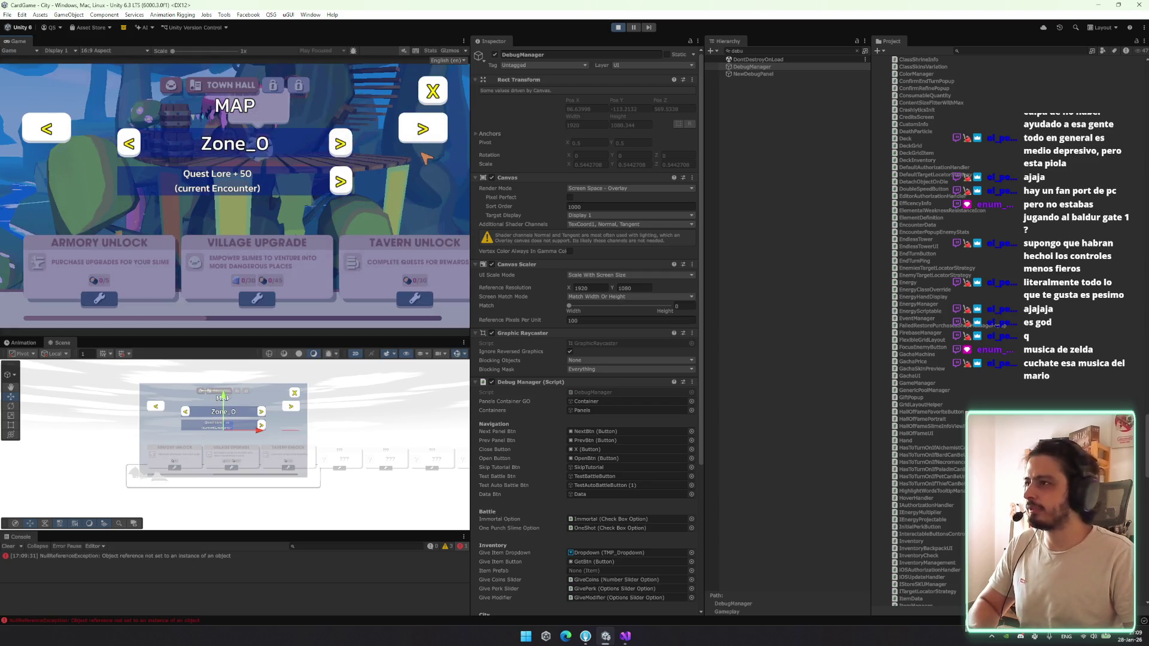
left_click(443, 128)
left_click(443, 128)
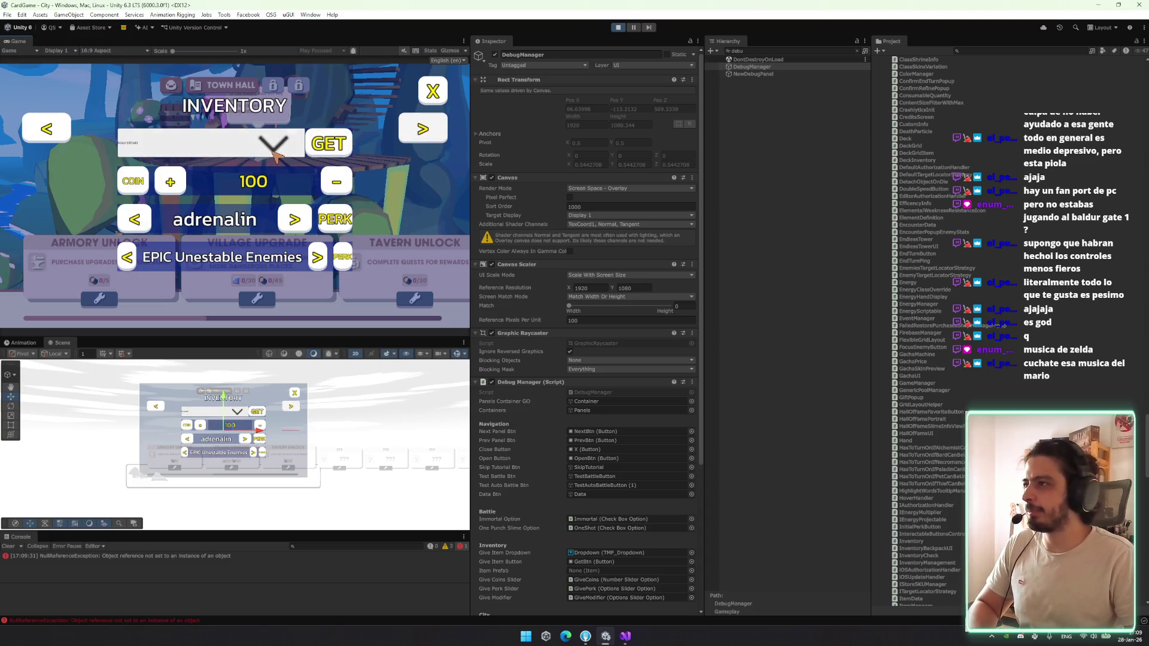
left_click(436, 132)
left_click(438, 132)
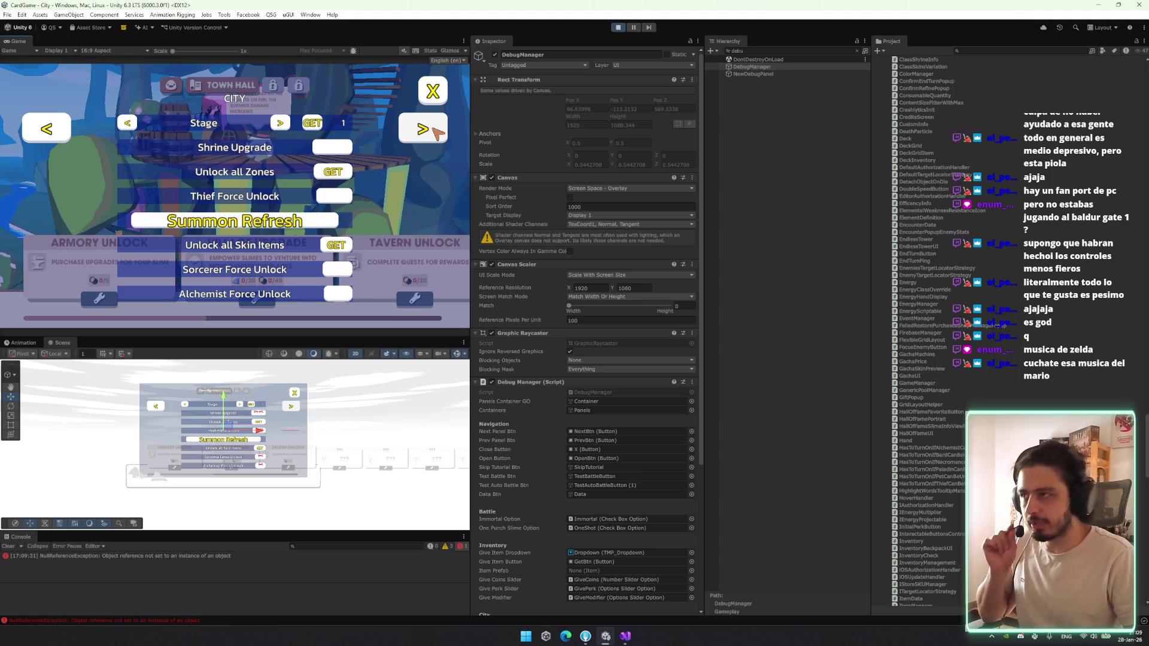
left_click(438, 132)
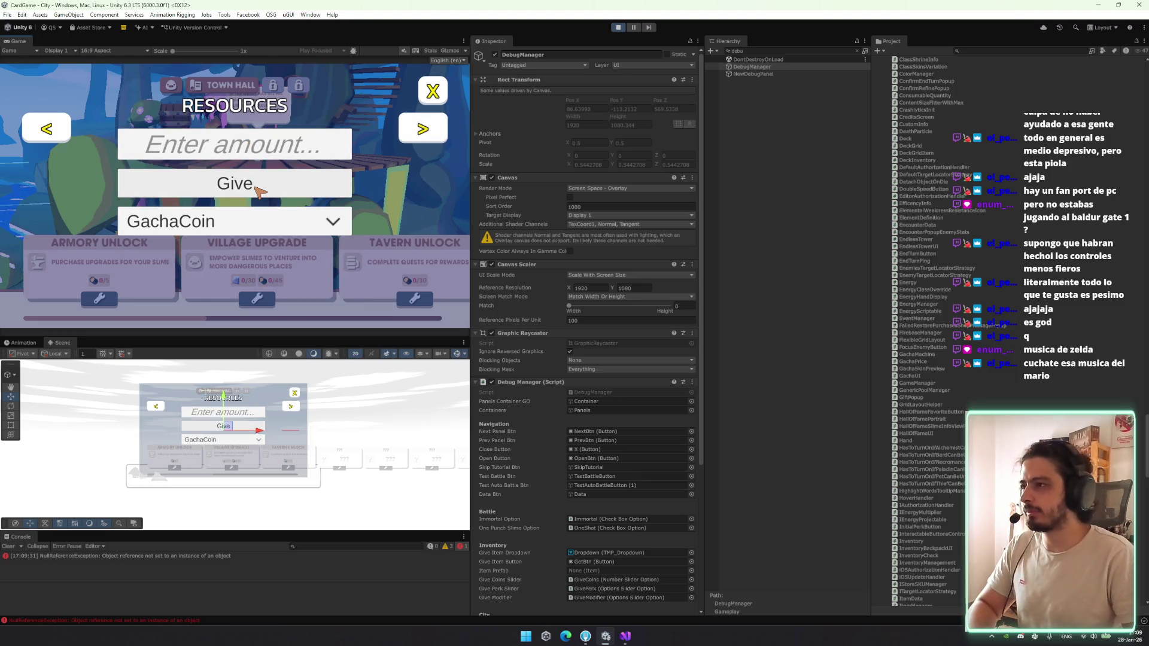
Step: Give the player 300 Wood from the RESOURCES page and close the debug panel
type("300")
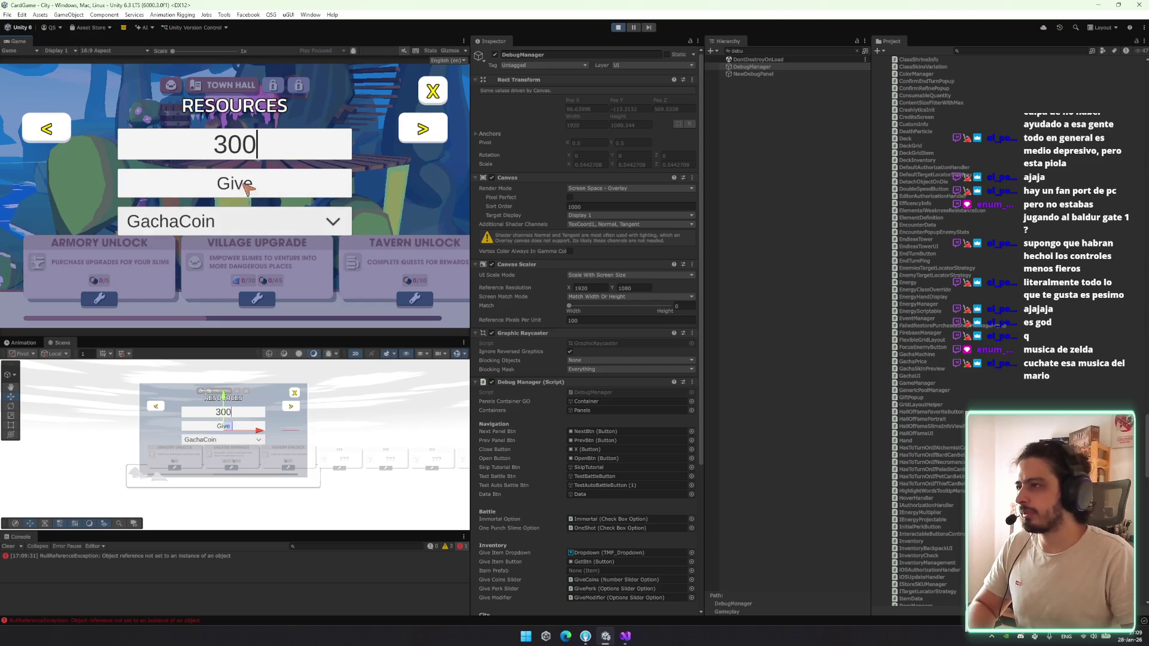
left_click(230, 232)
left_click(192, 242)
left_click(215, 221)
left_click(185, 257)
left_click(221, 211)
scroll(215, 240, "down", 1)
left_click(215, 272)
left_click(234, 196)
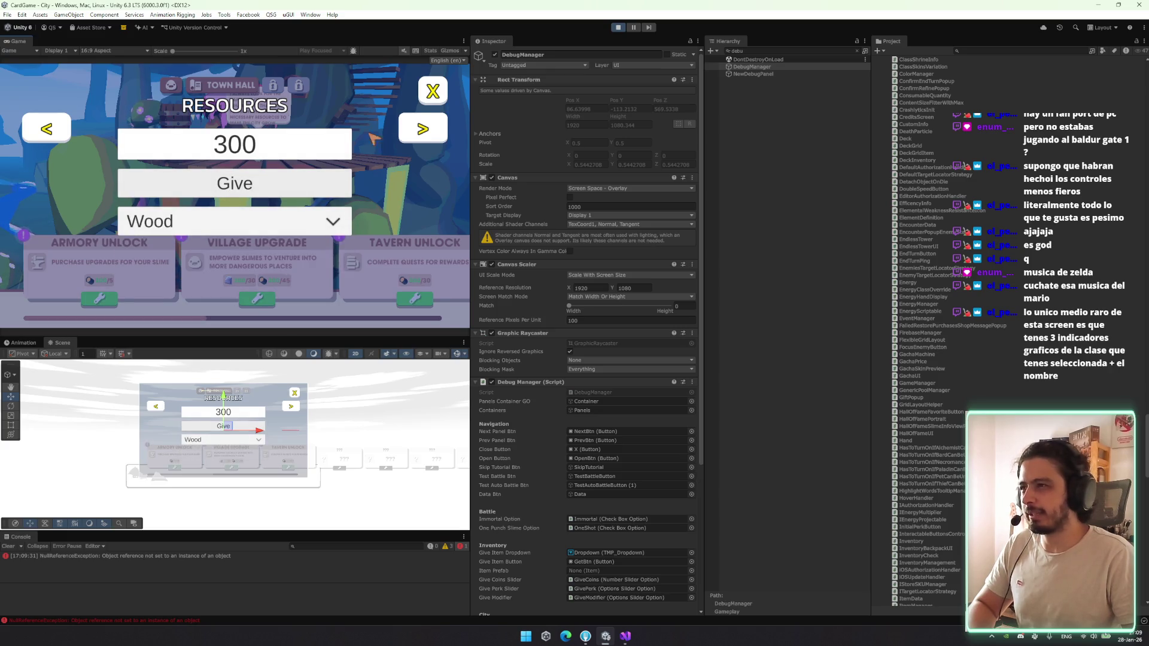
left_click(432, 91)
left_click(258, 299)
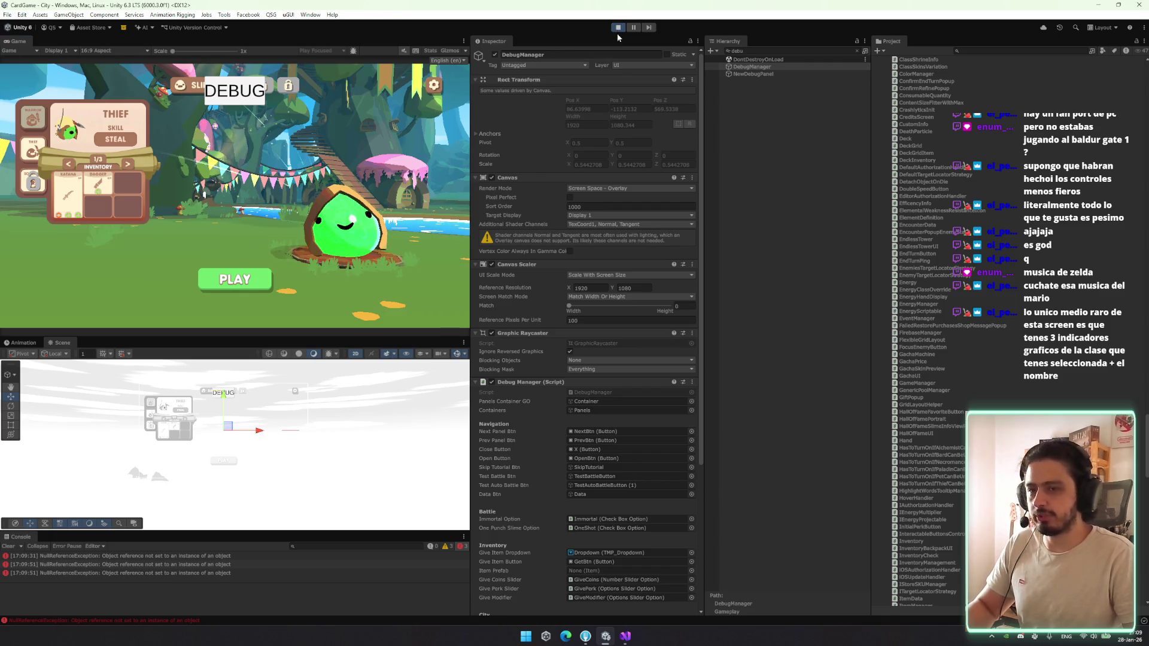
Step: Stop Play mode, clear the logged Console errors, and start Play mode again
left_click(617, 33)
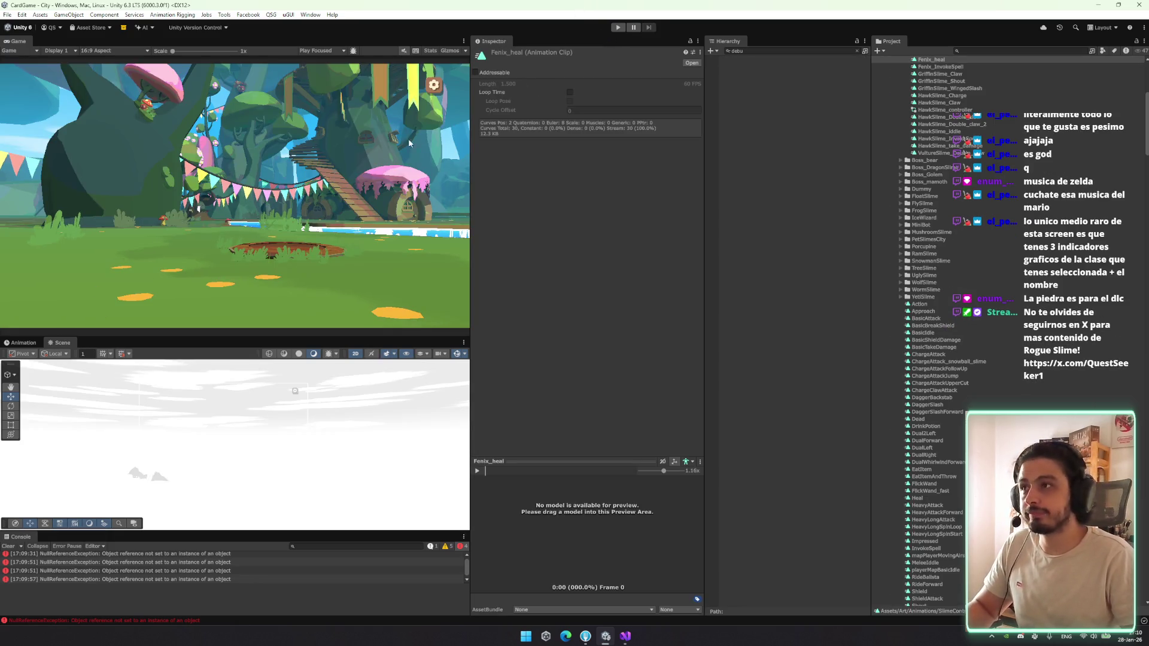
key("ctrl+6")
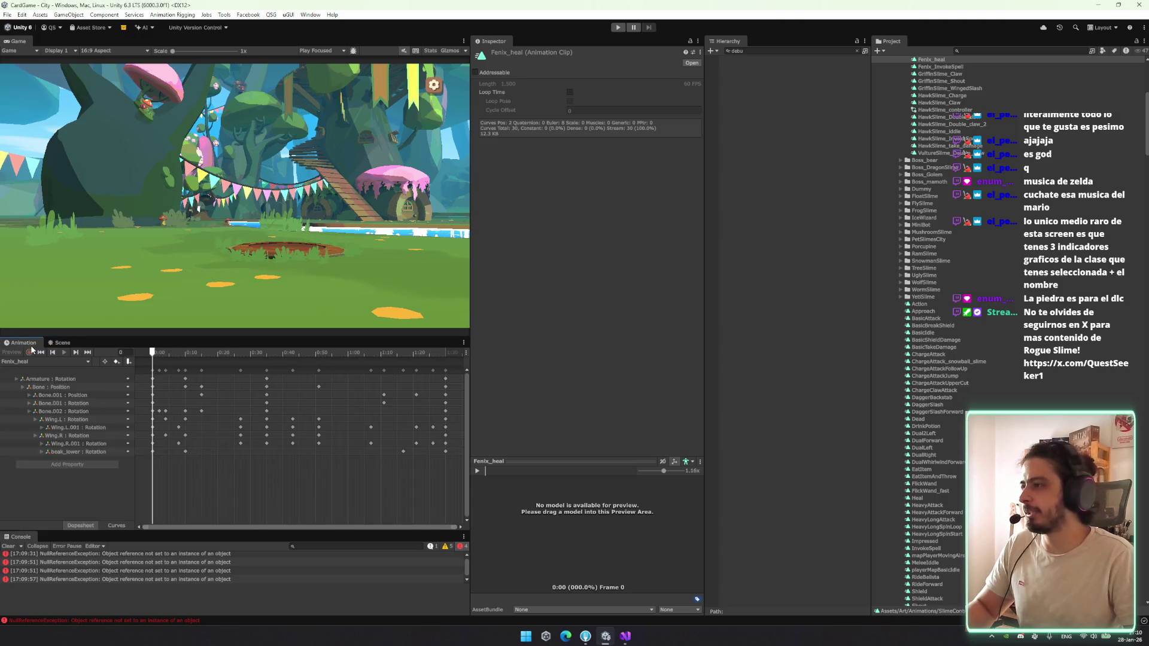
left_click(59, 345)
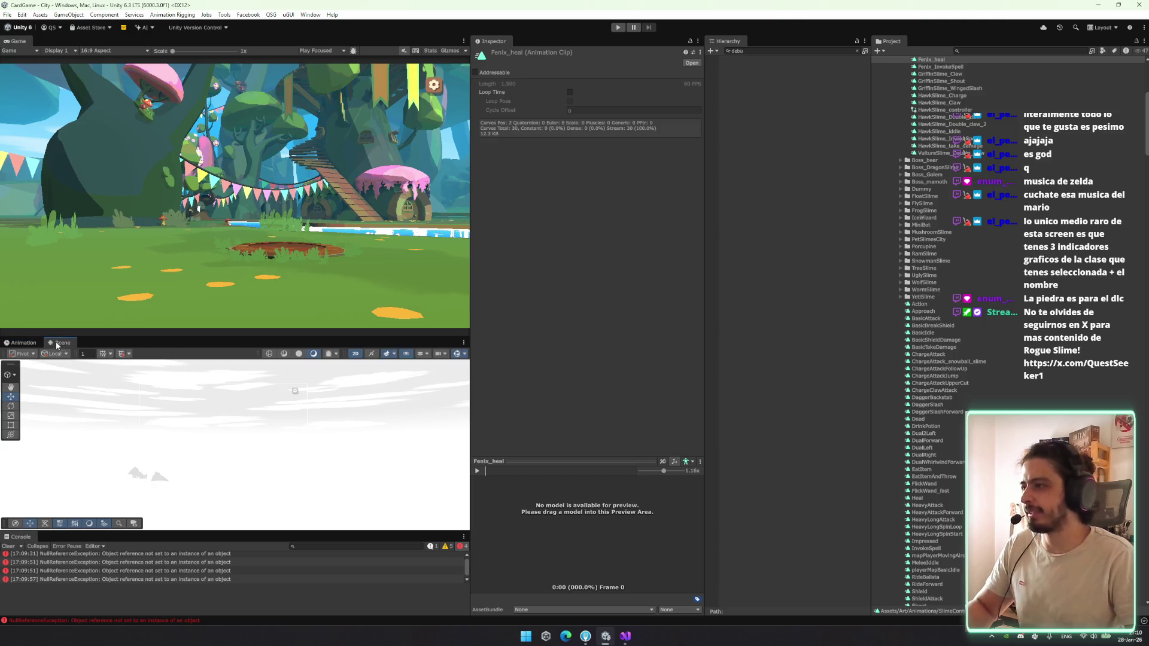
left_click(8, 546)
left_click(617, 27)
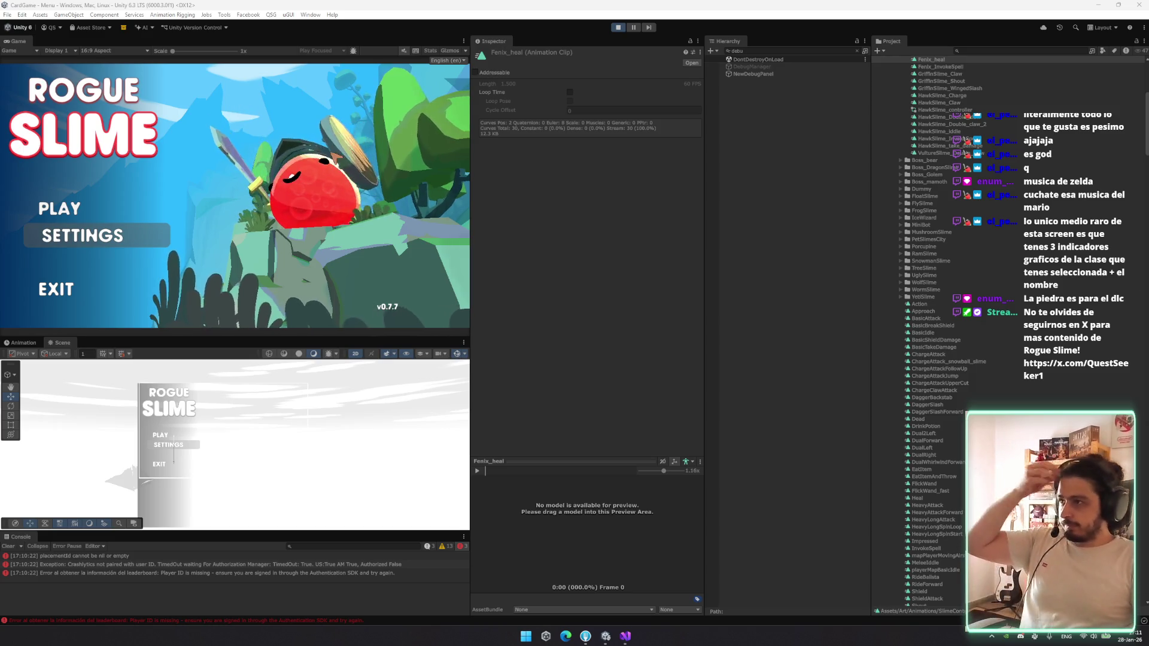
Step: Start a run from the title menu and follow the NullReferenceException to ChangeInitialDeckButton.cs
left_click(117, 205)
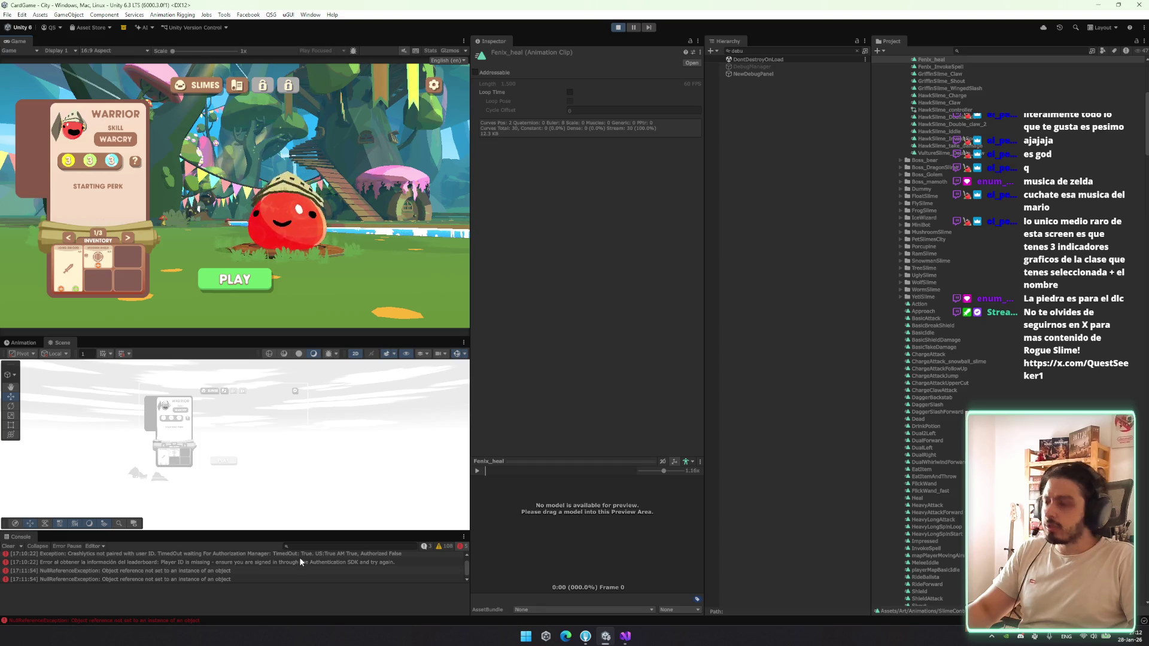
left_click(192, 571)
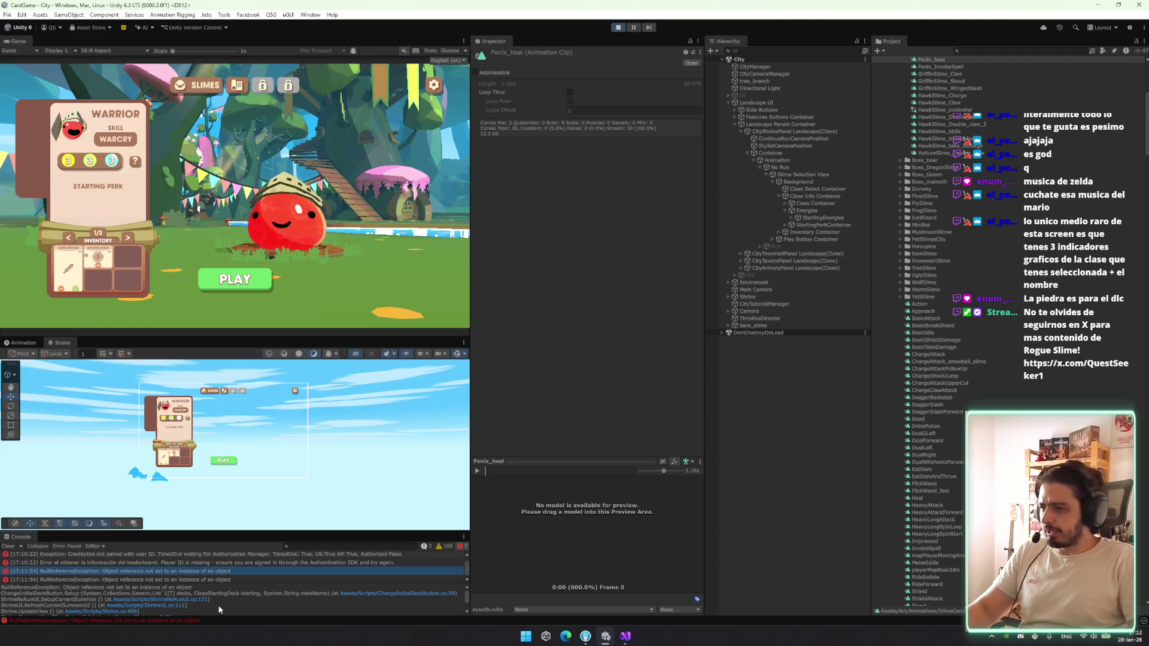
left_click(426, 594)
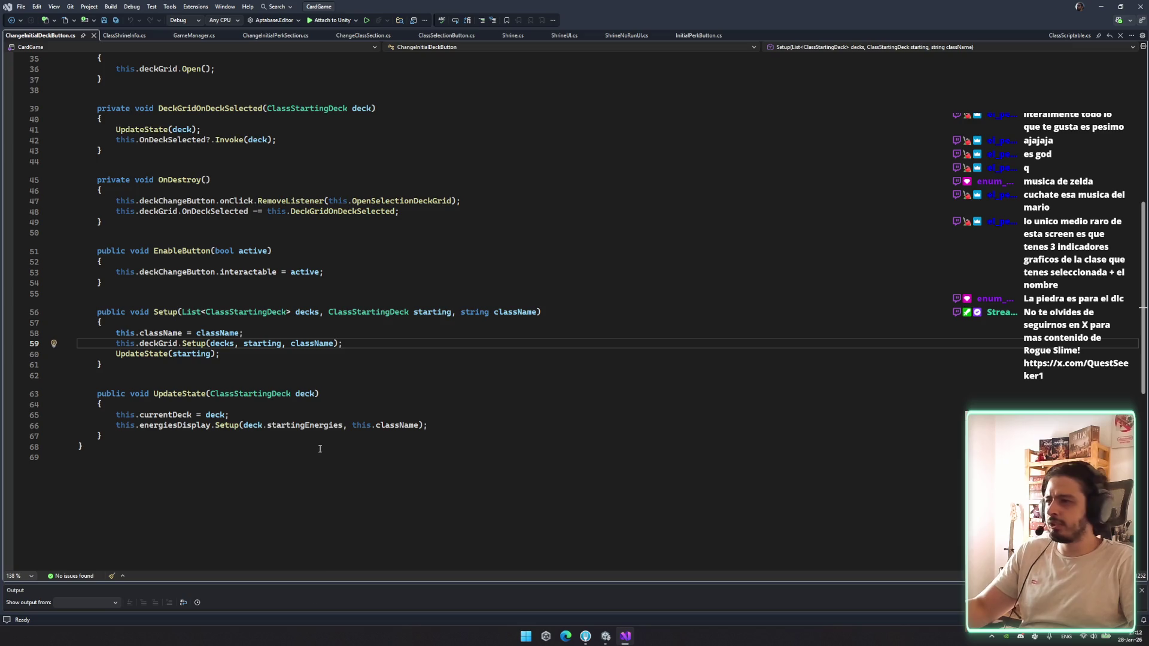
Step: Check where deckGrid and the DeckGrid type are used in ChangeInitialDeckButton
double_click(170, 343)
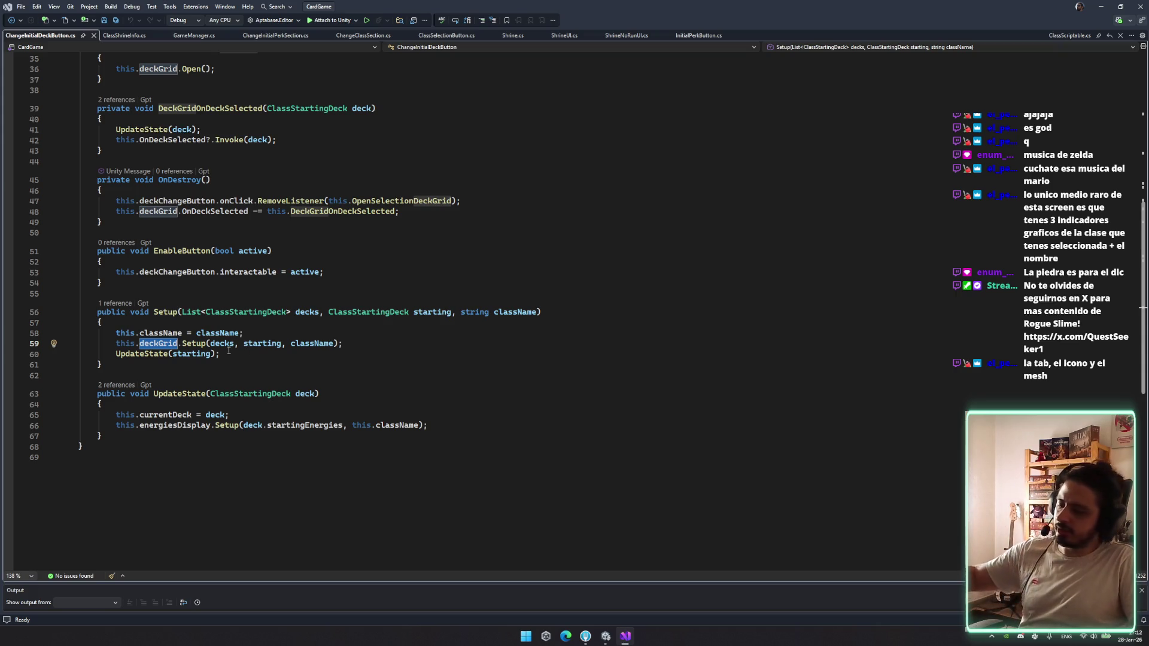
mouse_move(229, 347)
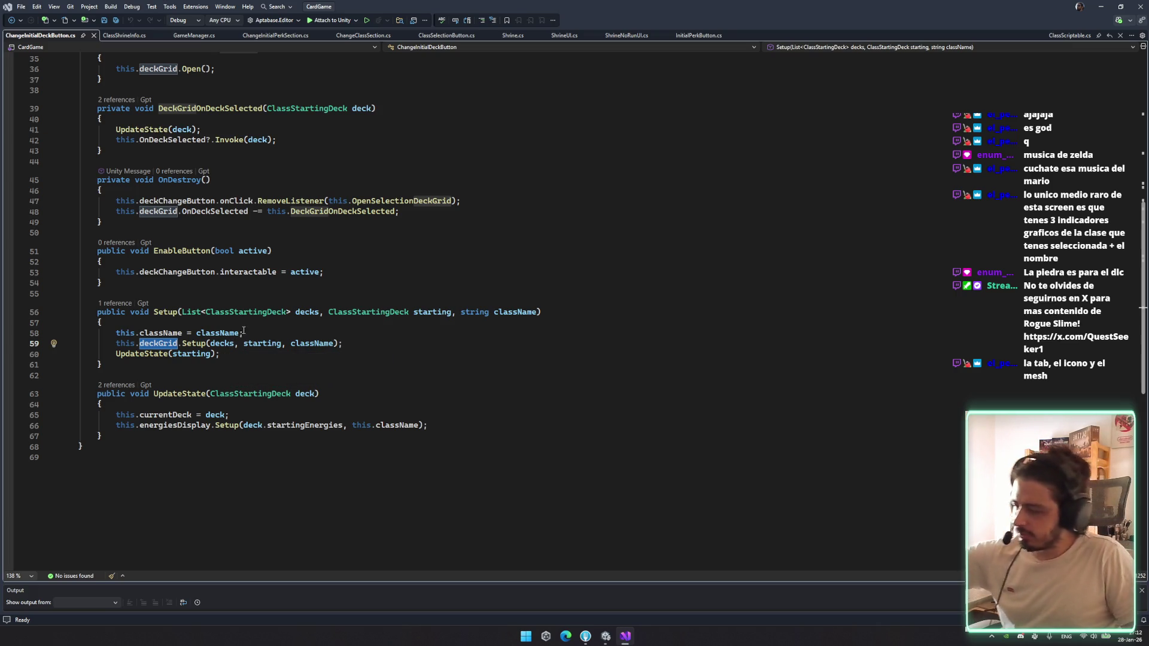
scroll(296, 333, "up", 1)
scroll(295, 333, "up", 11)
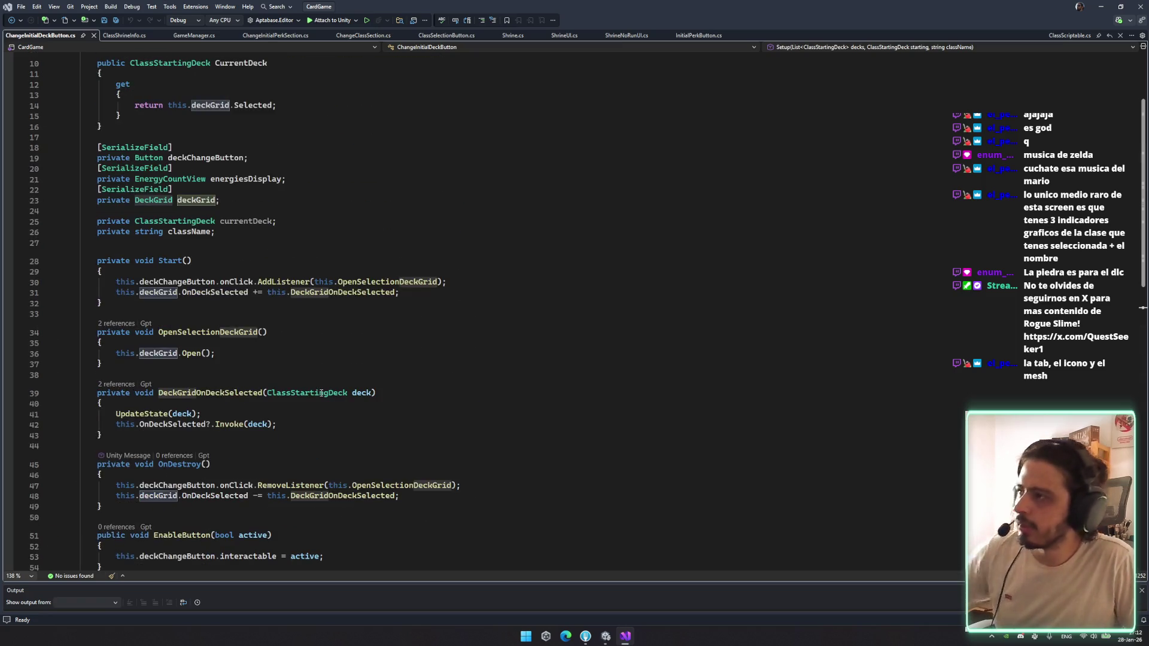
left_click(207, 117)
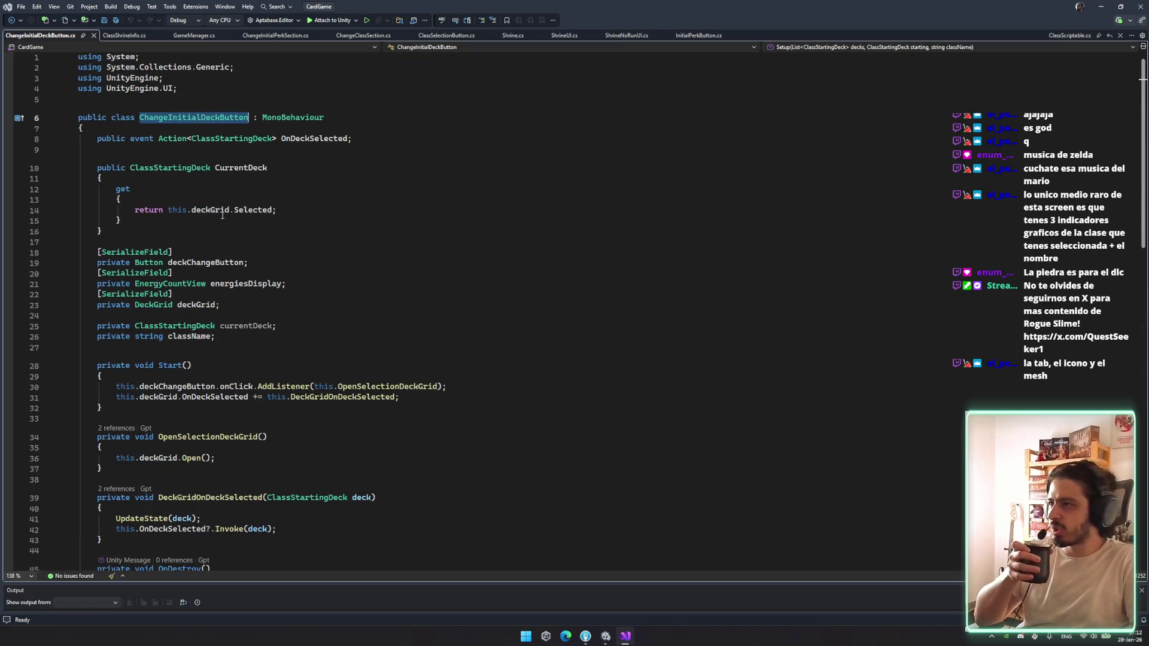
double_click(160, 307)
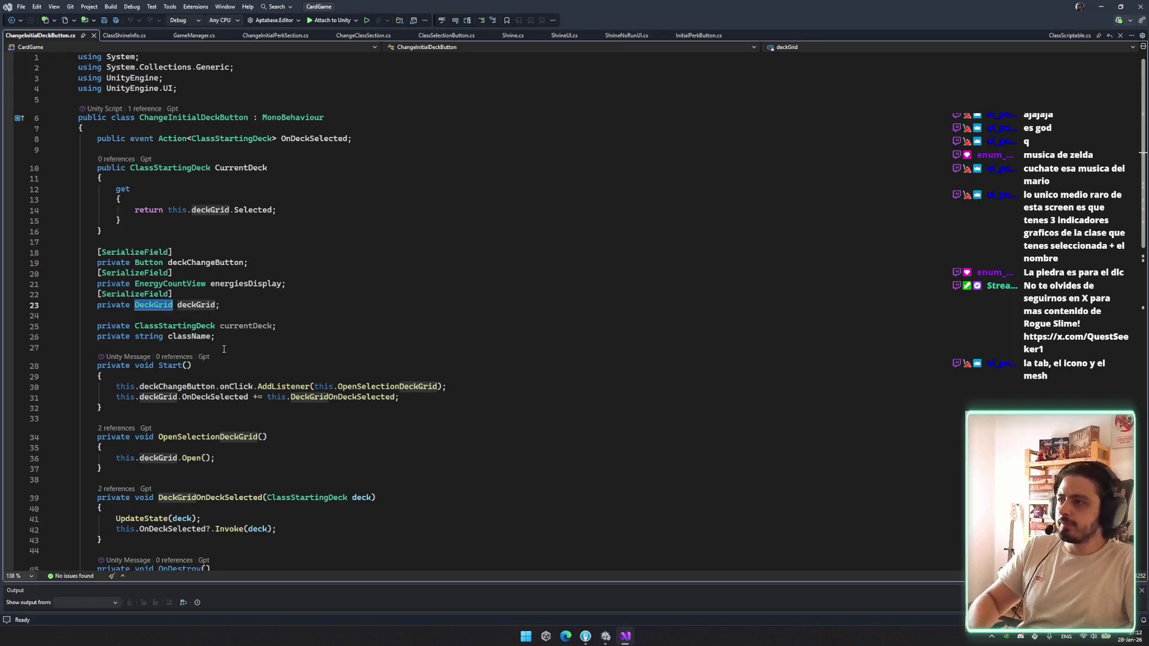
Step: Comment out the CurrentDeck property on lines 10–16
left_click(119, 220)
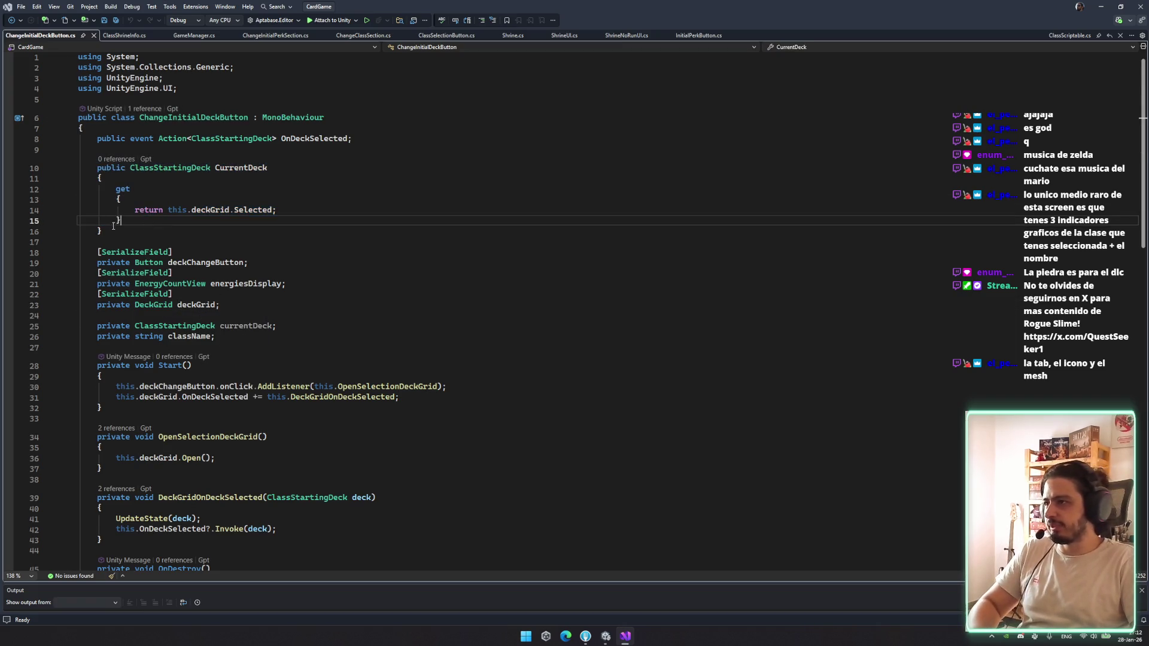
left_click_drag(97, 167, 99, 227)
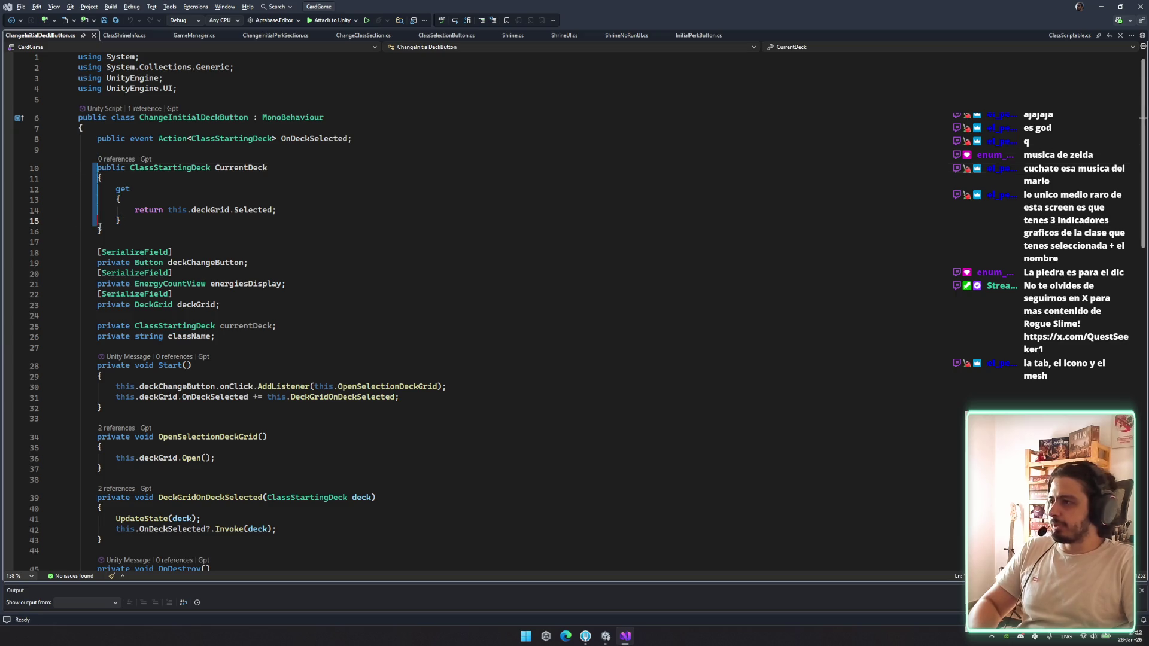
key("ctrl+k")
key("ctrl+c")
key("Tab")
key("Tab")
key("Tab")
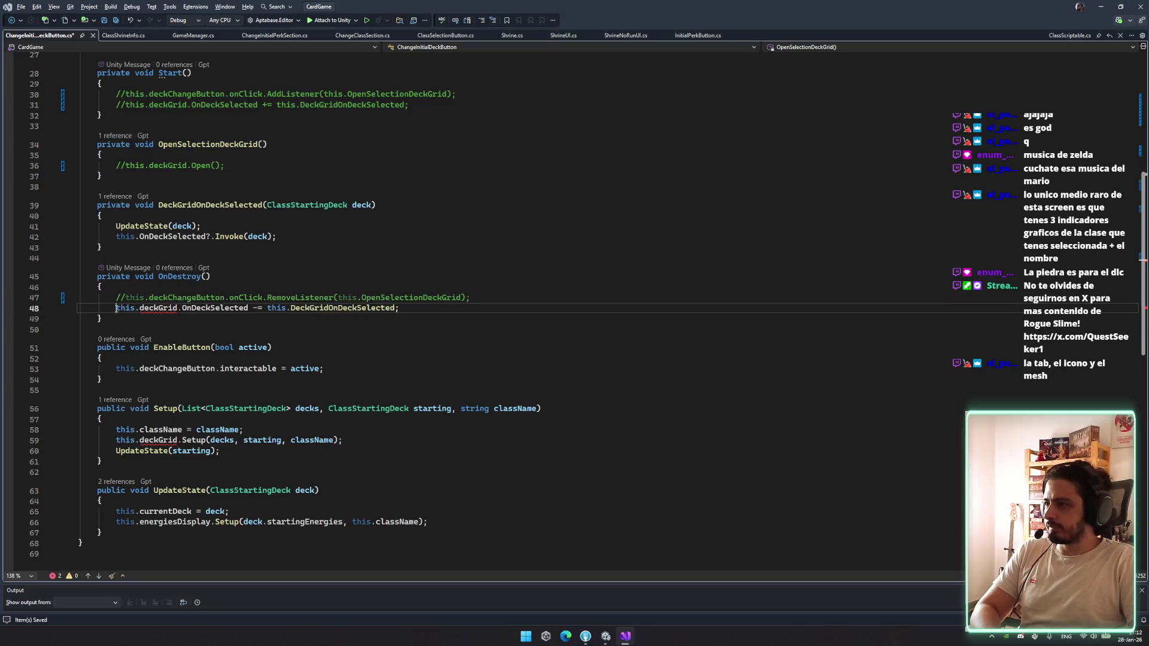
Step: Comment out the UpdateState call on line 41 and the line below, then save
left_click(120, 227)
type("/")
key("ctrl+End")
key("BackSpace")
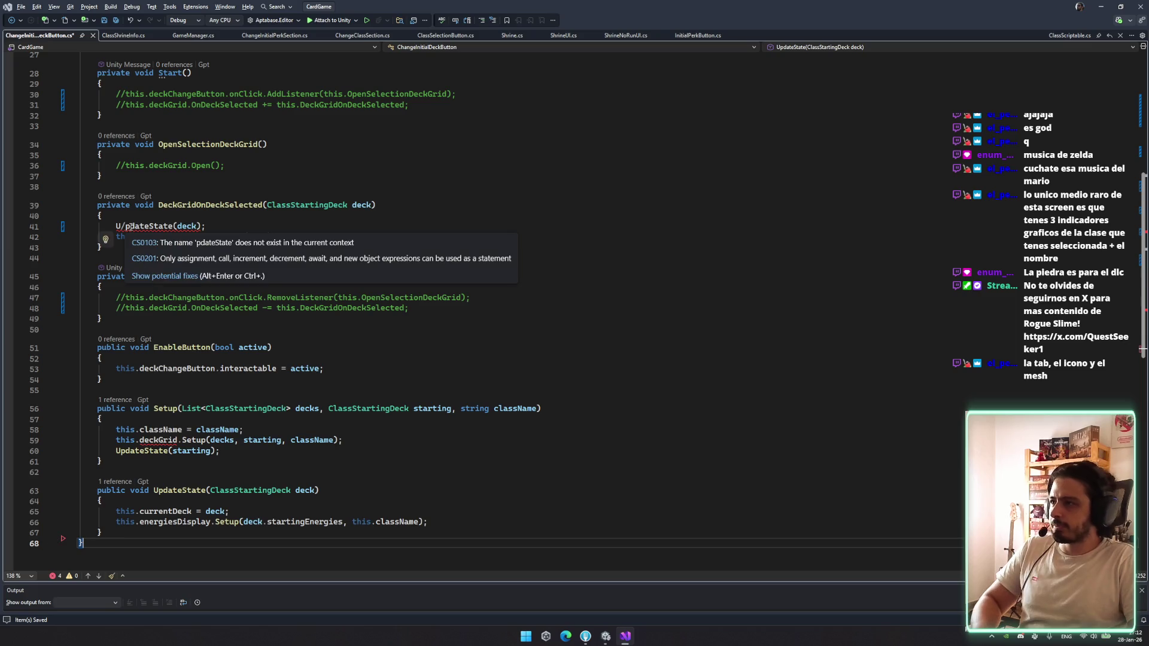
key("ctrl+z")
left_click(127, 226)
key("BackSpace")
key("Home")
type("//")
key("Down")
type("//")
key("ctrl+s")
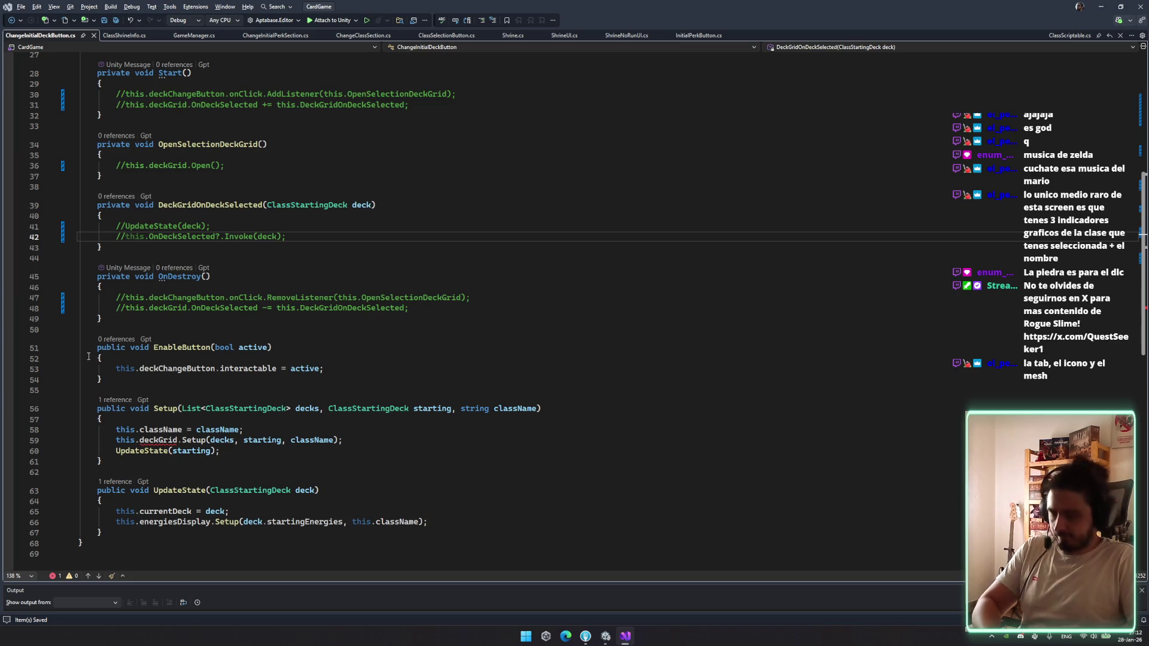
Step: Comment out EnableButton's interactable line and the className and following lines in Setup
left_click(116, 368)
type("//")
left_click(116, 430)
type("//")
key("Down")
type("//")
key("Down")
type("//")
Step: Comment out the currentDeck and energiesDisplay lines in UpdateState and save the script
left_click(118, 512)
type("//")
left_click(117, 522)
type("//")
left_click_drag(399, 308, 402, 318)
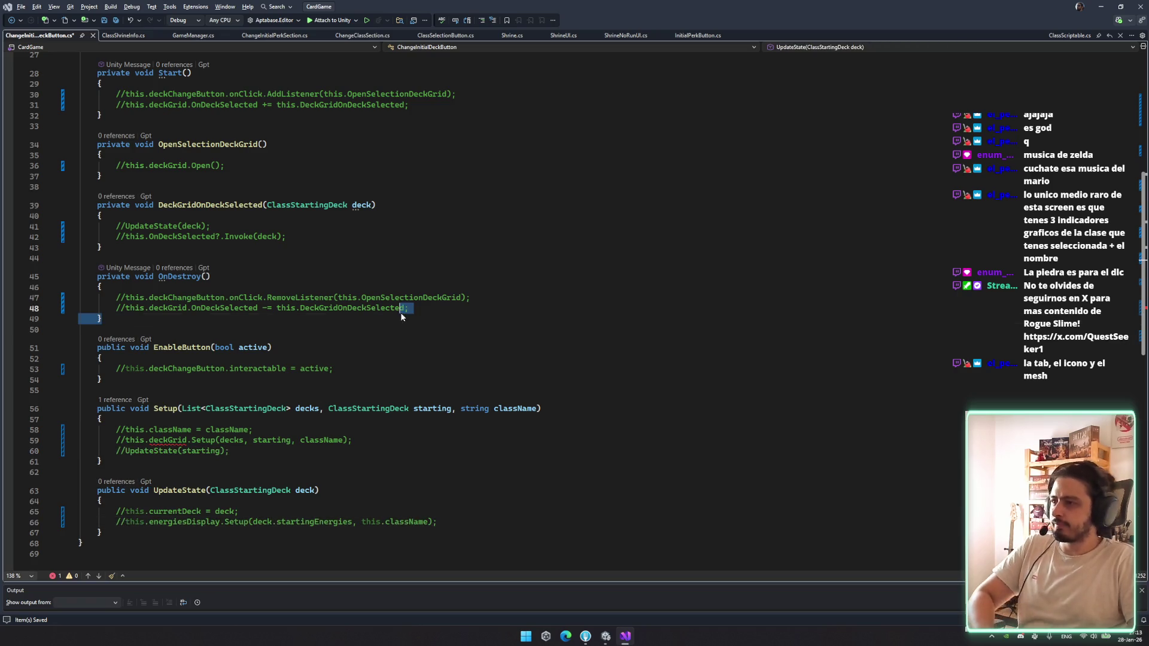
key("ctrl+s")
Step: Recheck line 41 and return to the Unity editor
scroll(416, 264, "up", 4)
left_click(371, 352)
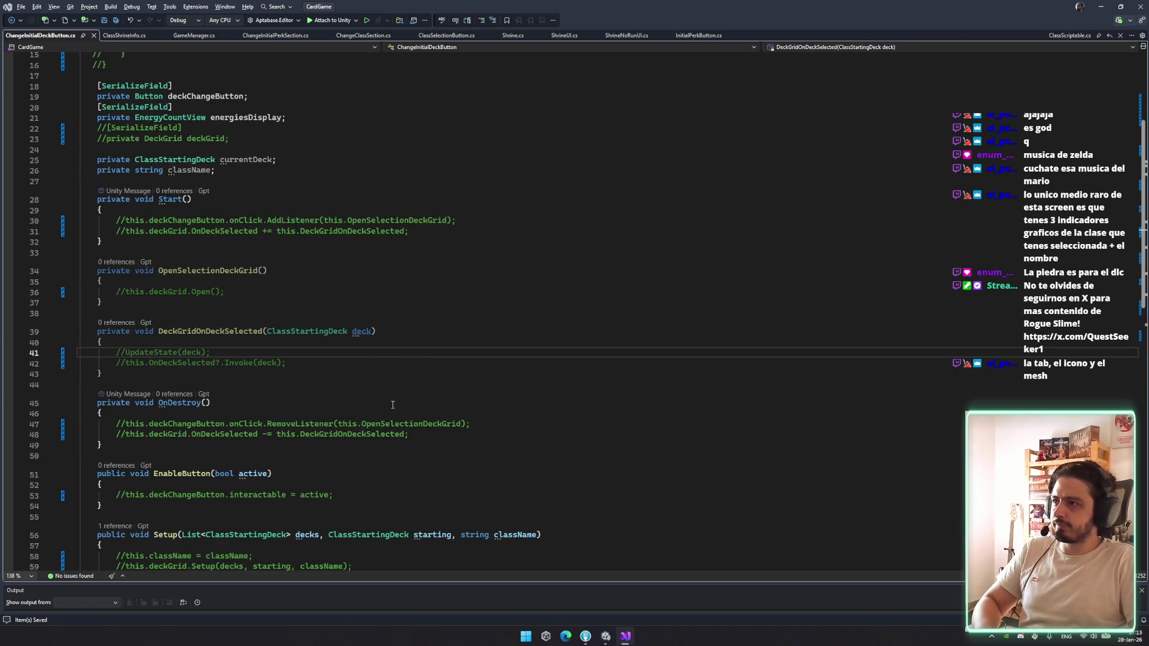
left_click(604, 638)
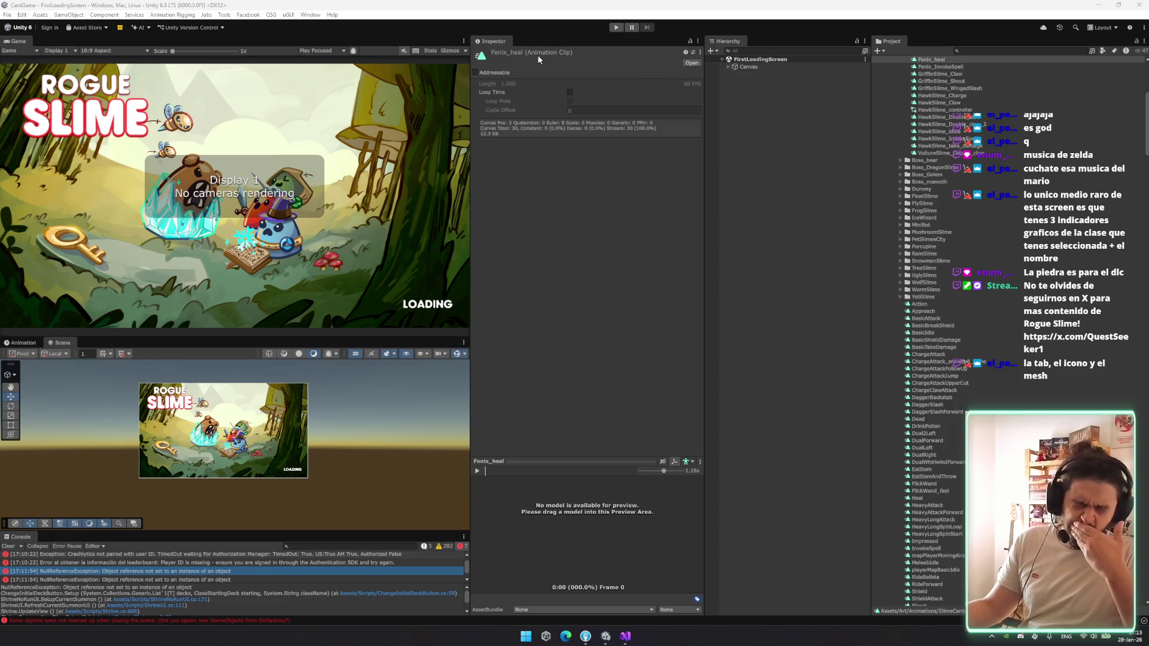
Step: Press Play and let the game load through to the Thief class panel
left_click(616, 27)
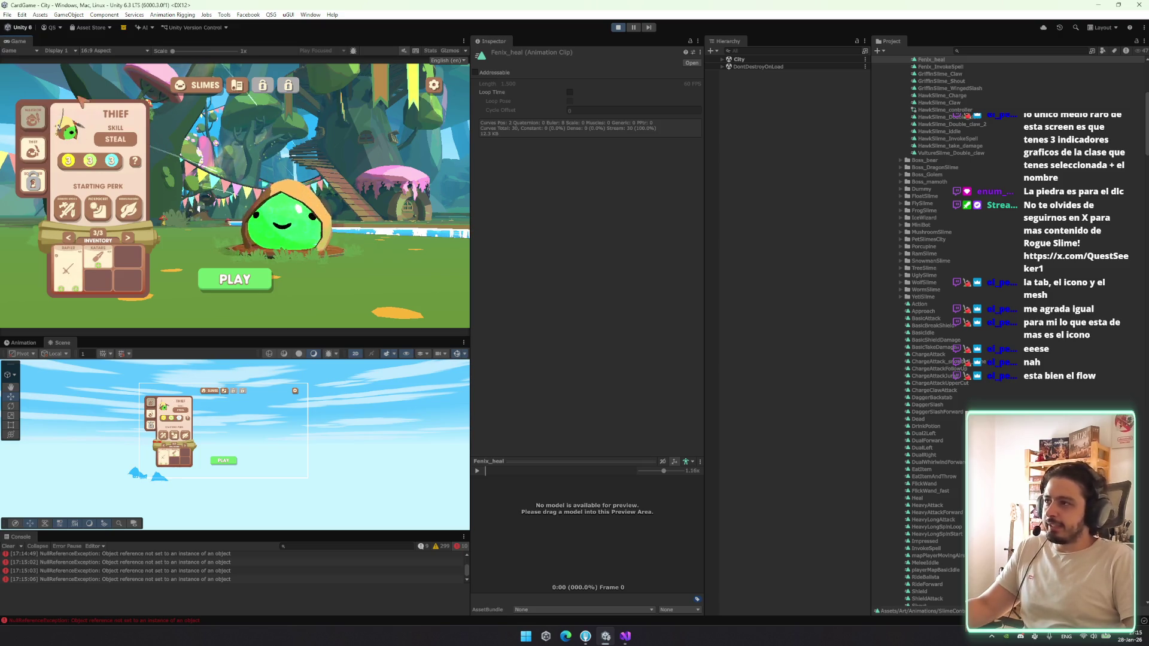
Step: Alternate the Warrior and Thief class icons, ending on Warrior with Warcry and Endurance, Bulwark, Bastion
left_click(37, 123)
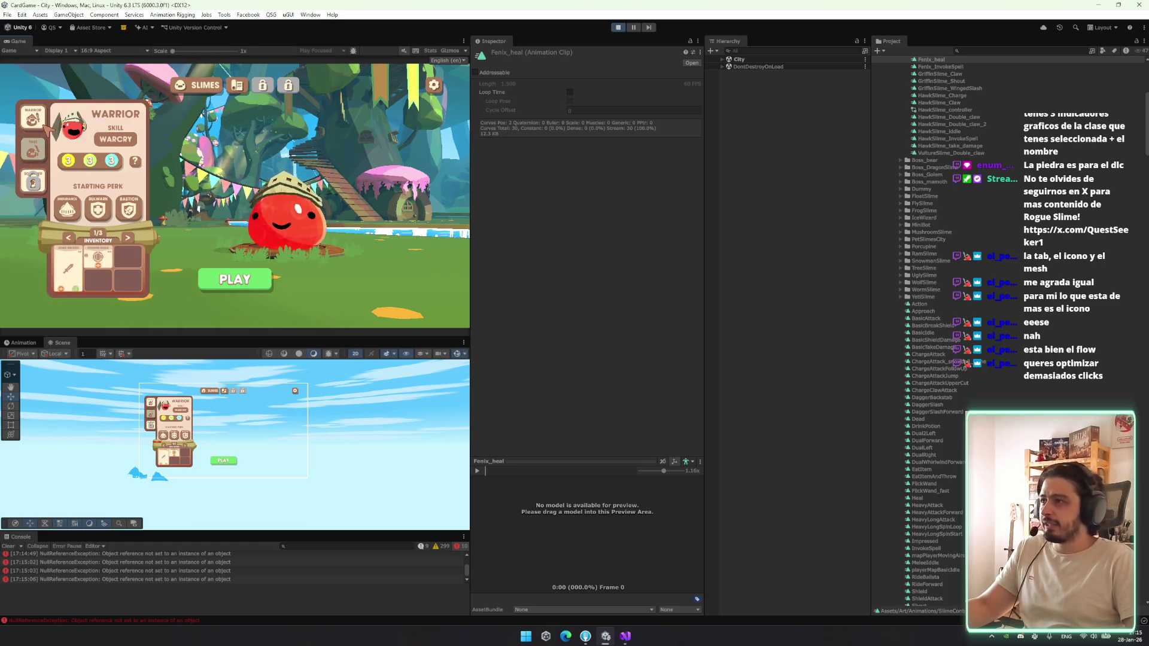
left_click(39, 155)
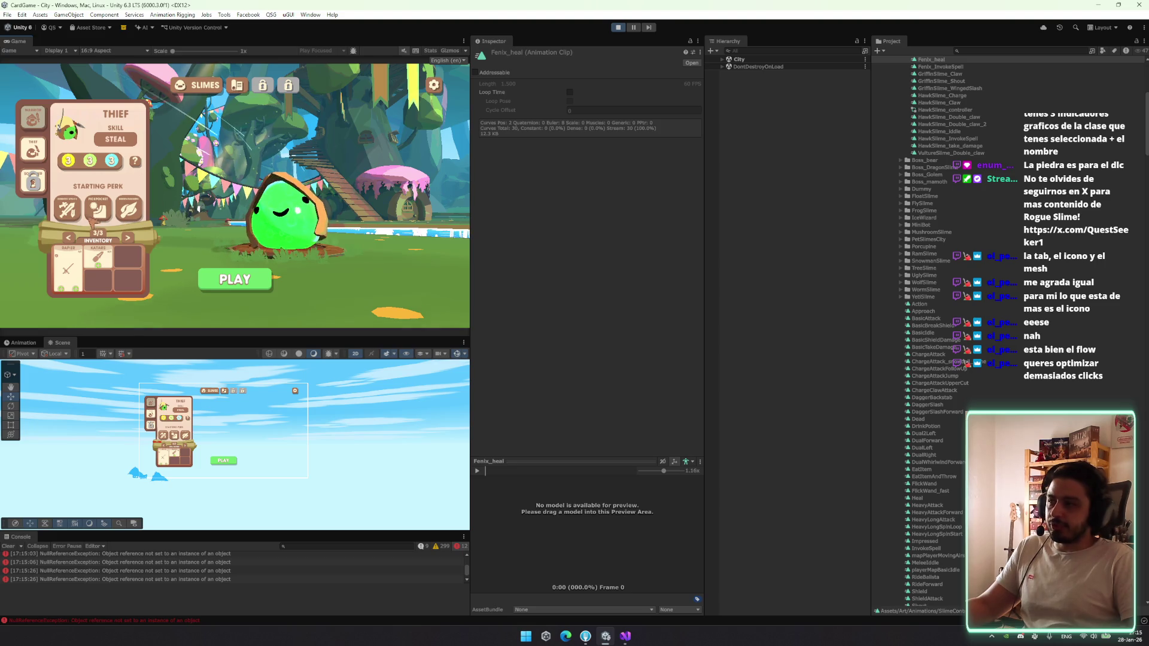
left_click(42, 117)
left_click(36, 145)
left_click(37, 124)
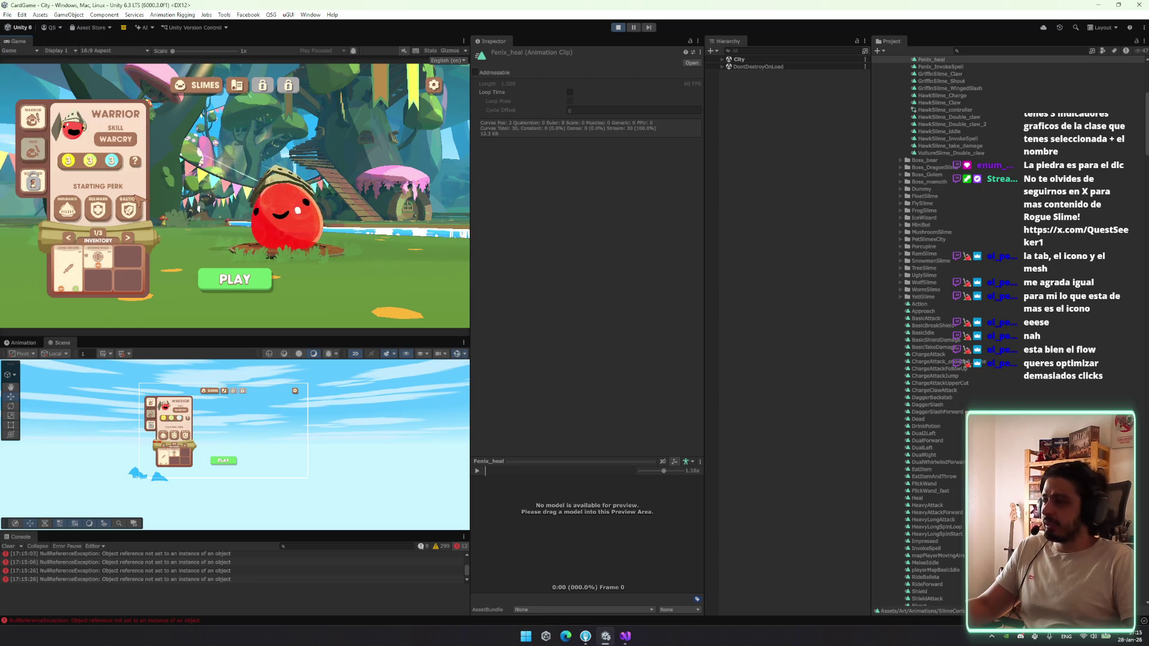
scroll(203, 428, "up", 10)
Step: Locate Default Separator via a 'separ' search, then frame the last Initial Perk Info Upgrade Tool Tip(Clone)
scroll(203, 428, "up", 10)
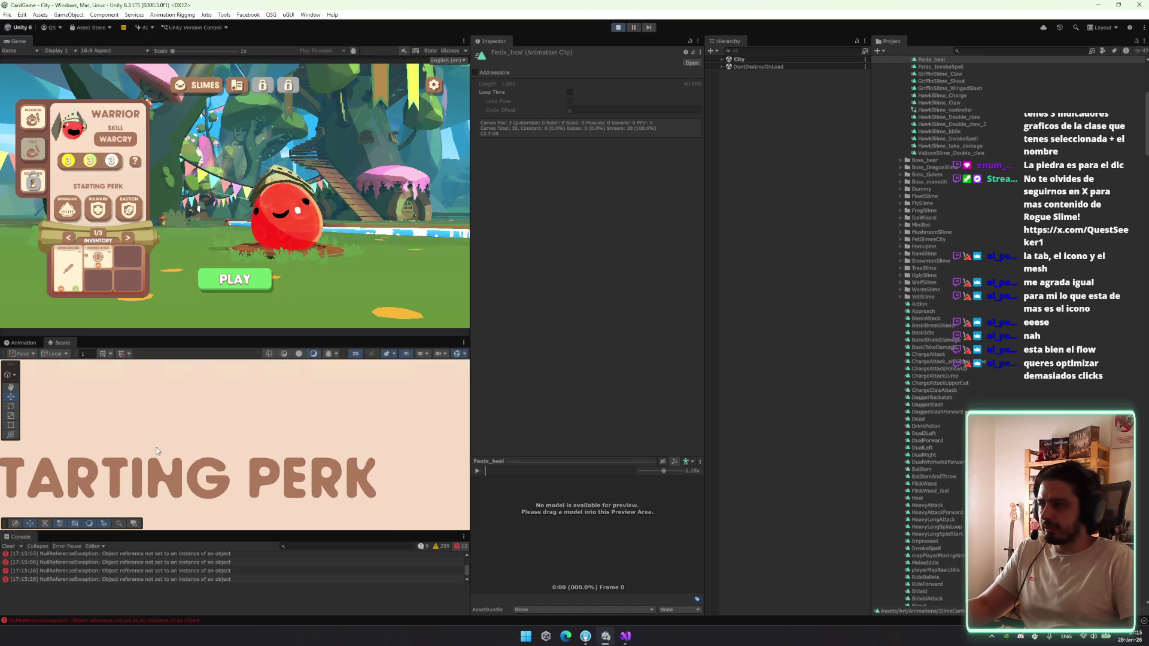
scroll(156, 451, "down", 1)
left_click(824, 51)
type("sepa")
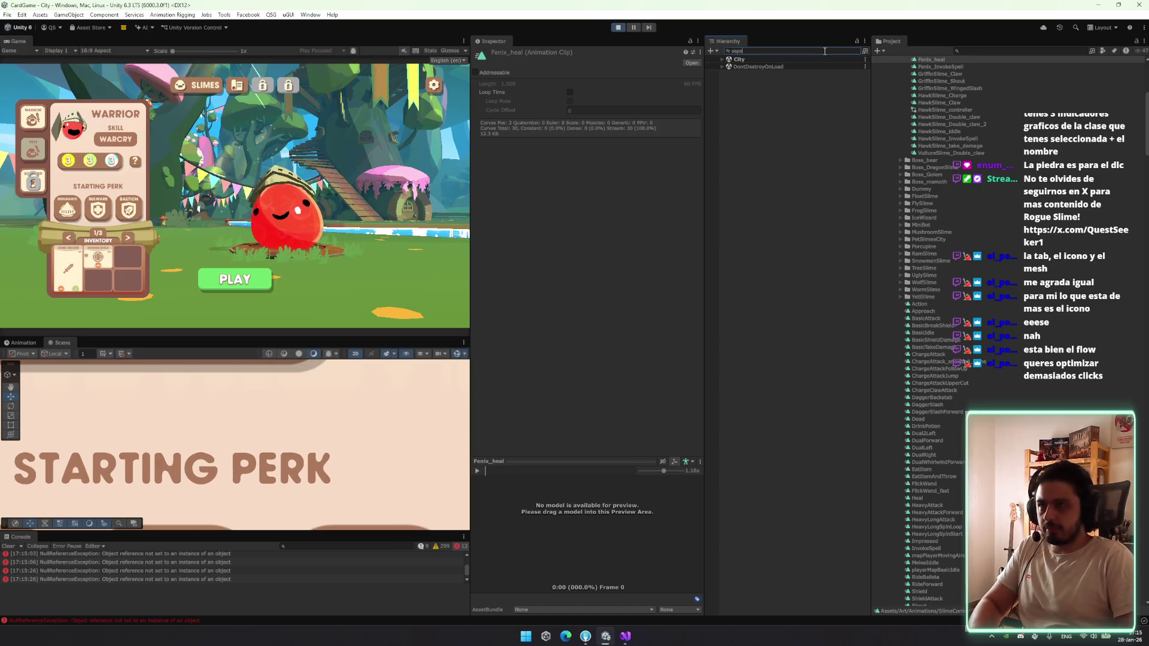
type("rator")
left_click(767, 116)
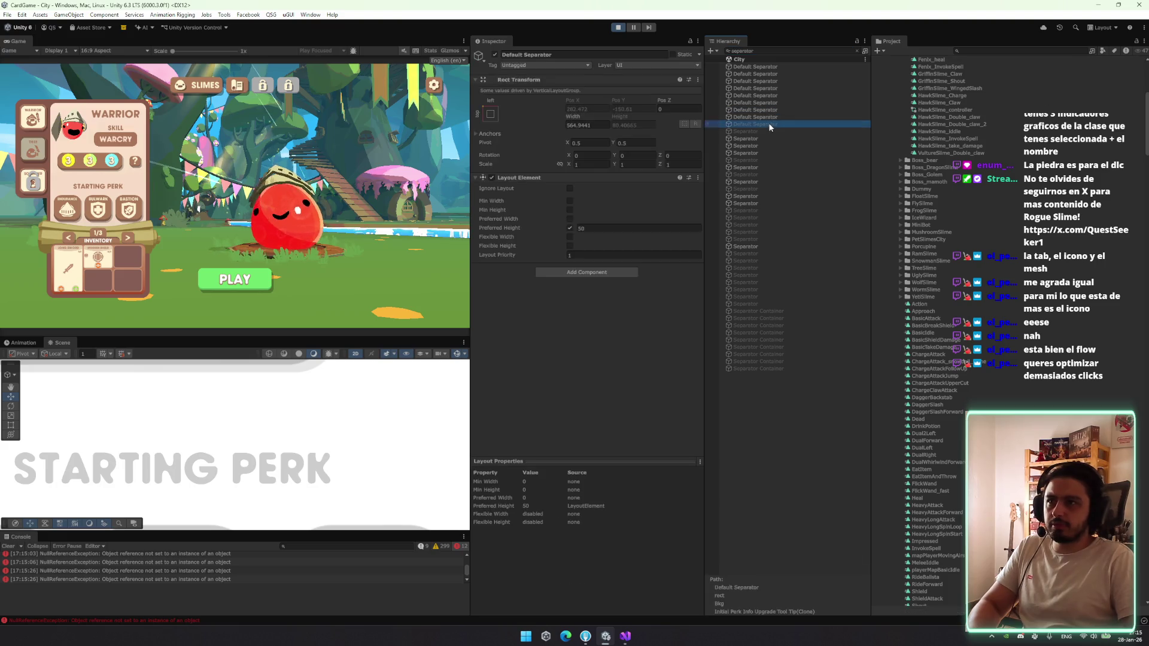
key("Escape")
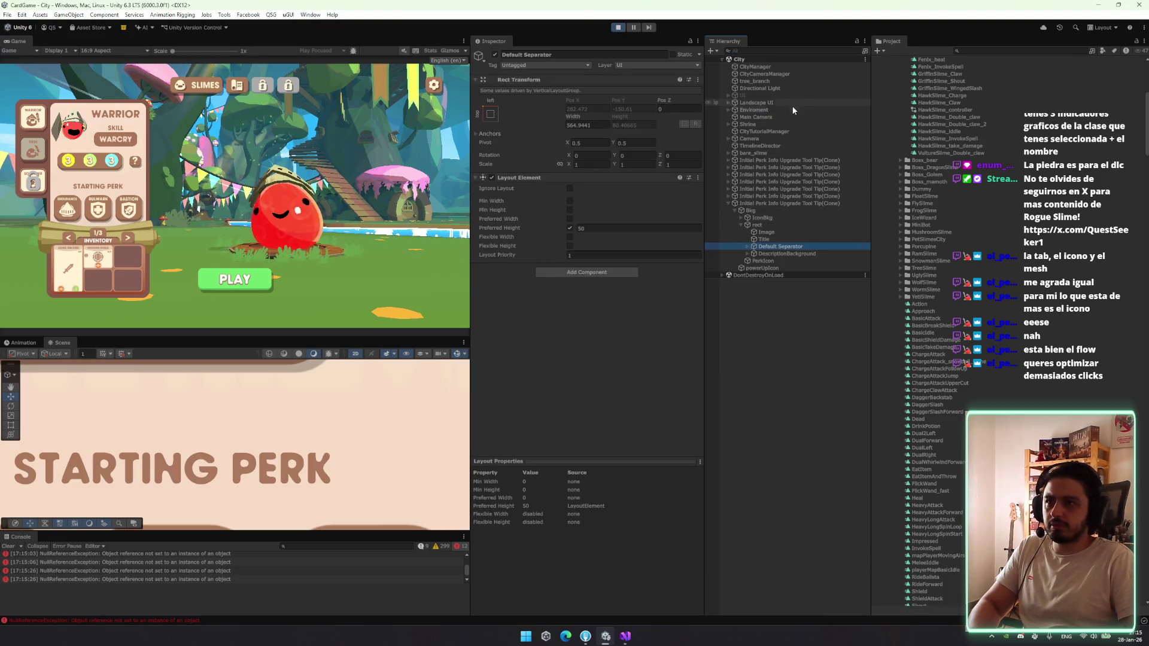
left_click(772, 160)
double_click(770, 204)
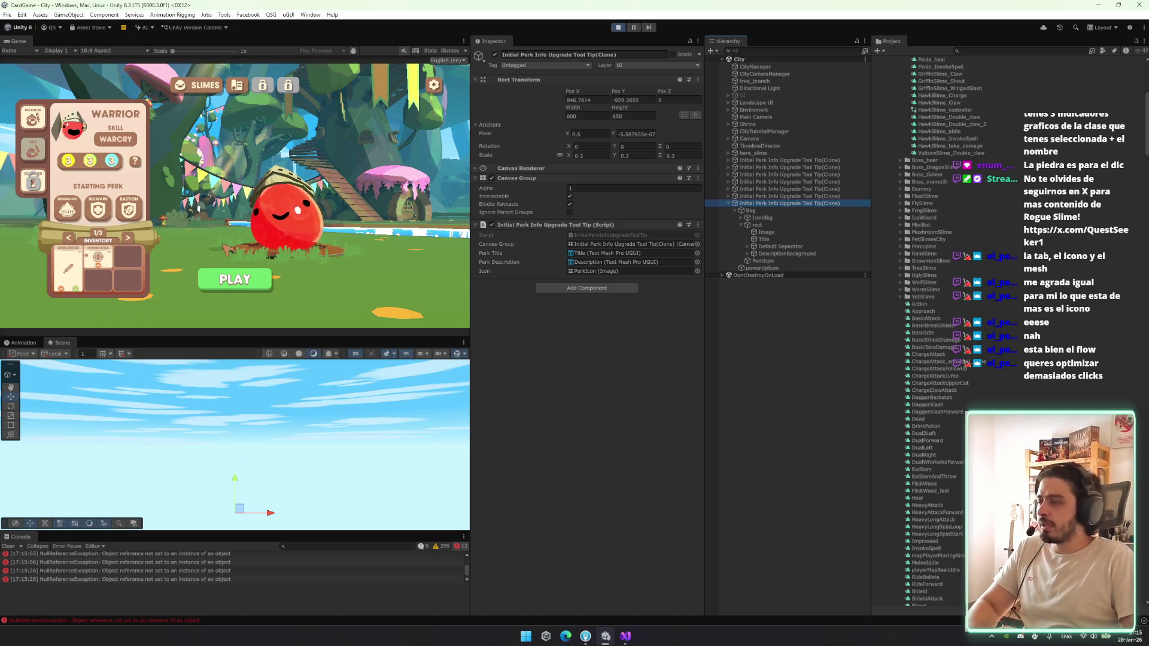
Step: Show the tooltips of the three starting perks
left_click(113, 211)
left_click(129, 211)
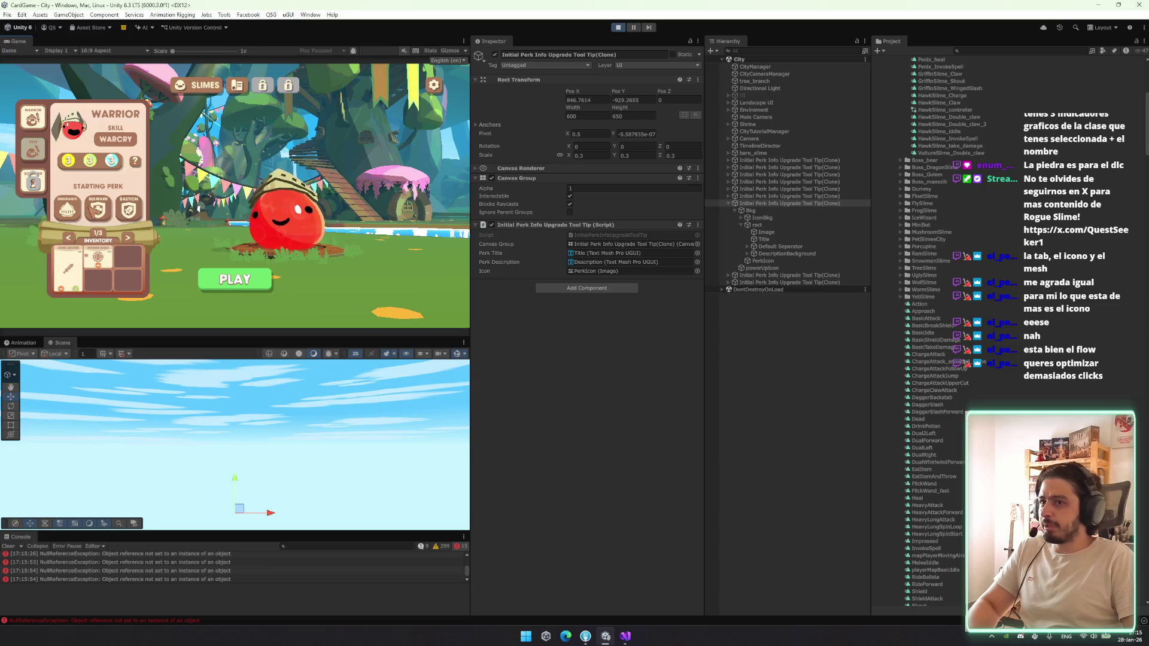
left_click(96, 212)
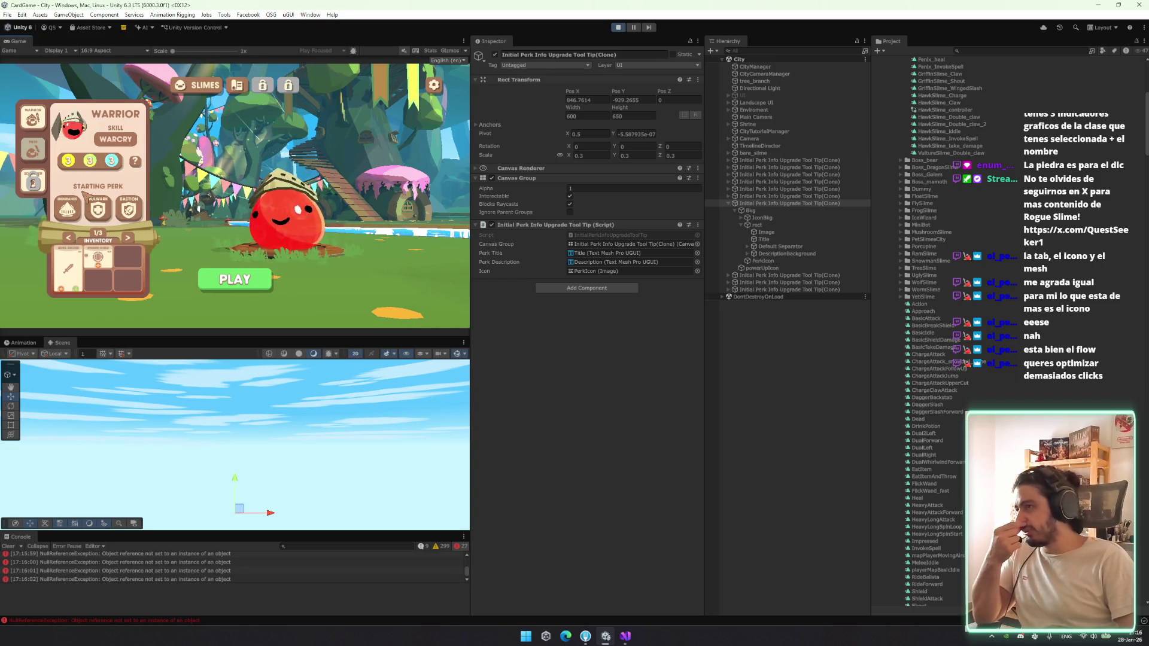
Step: Toggle between Thief and Warrior classes several times, ending on Thief with Steal
left_click(33, 150)
left_click(35, 118)
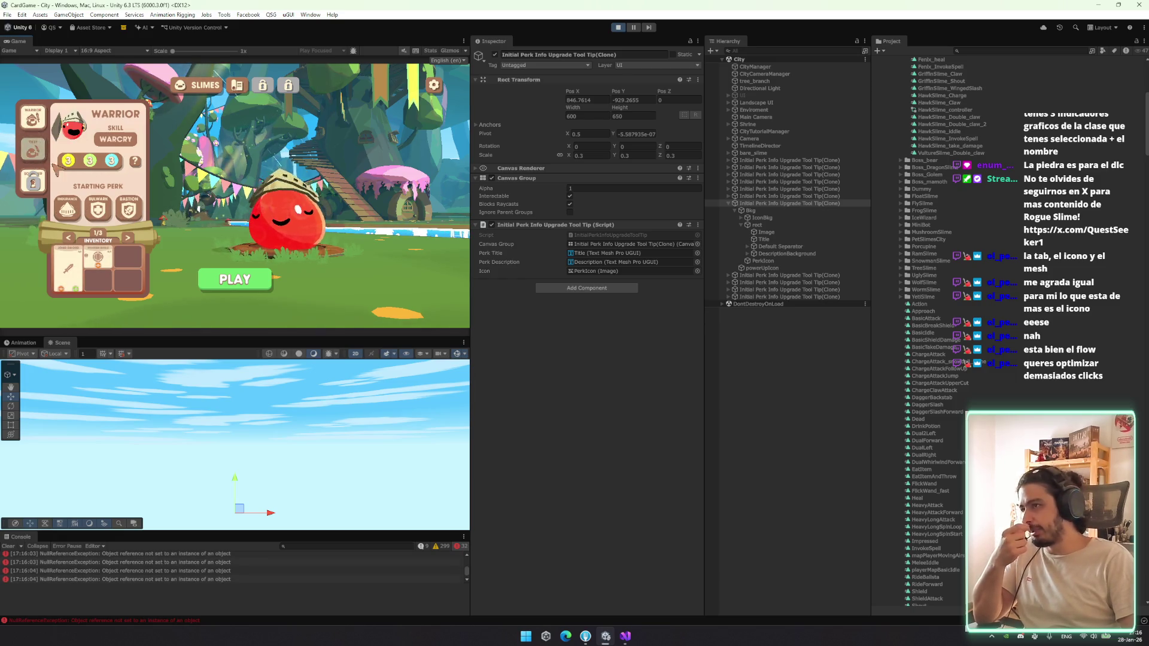
left_click(33, 150)
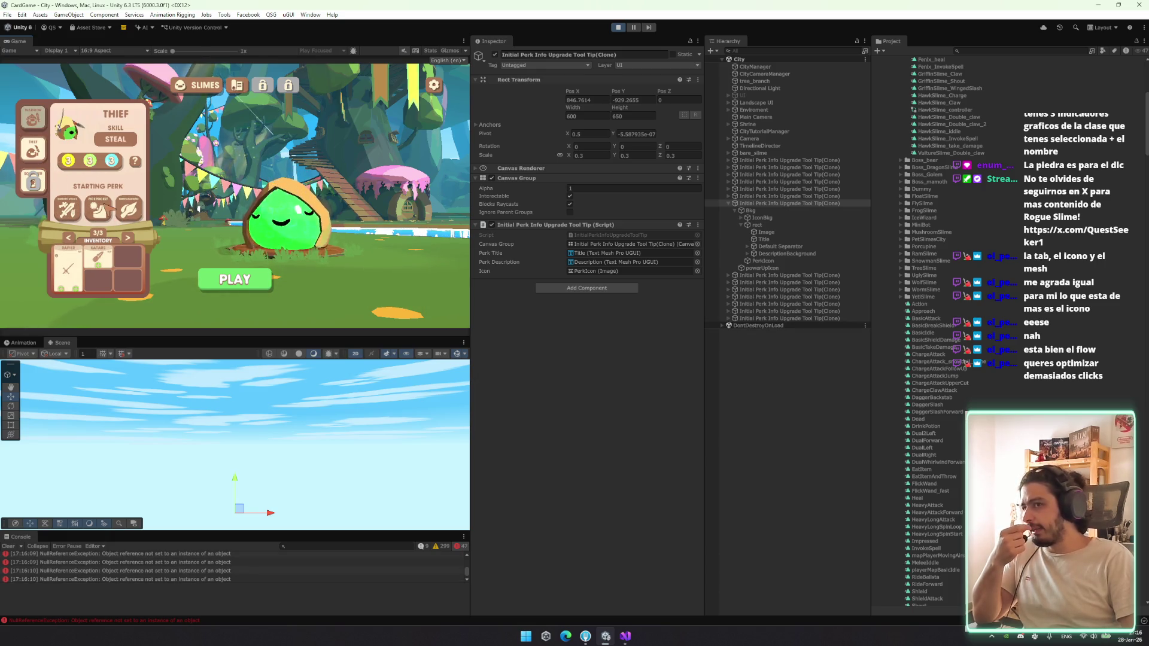
left_click(33, 118)
left_click(33, 149)
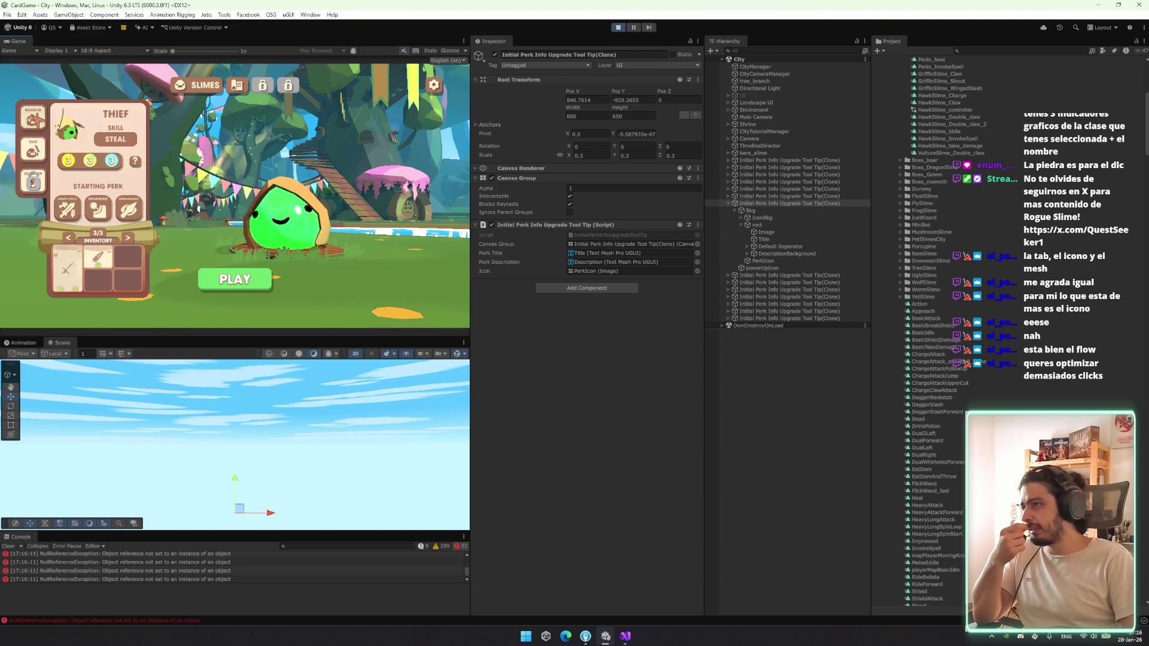
left_click(33, 118)
left_click(33, 149)
left_click(33, 118)
left_click(33, 149)
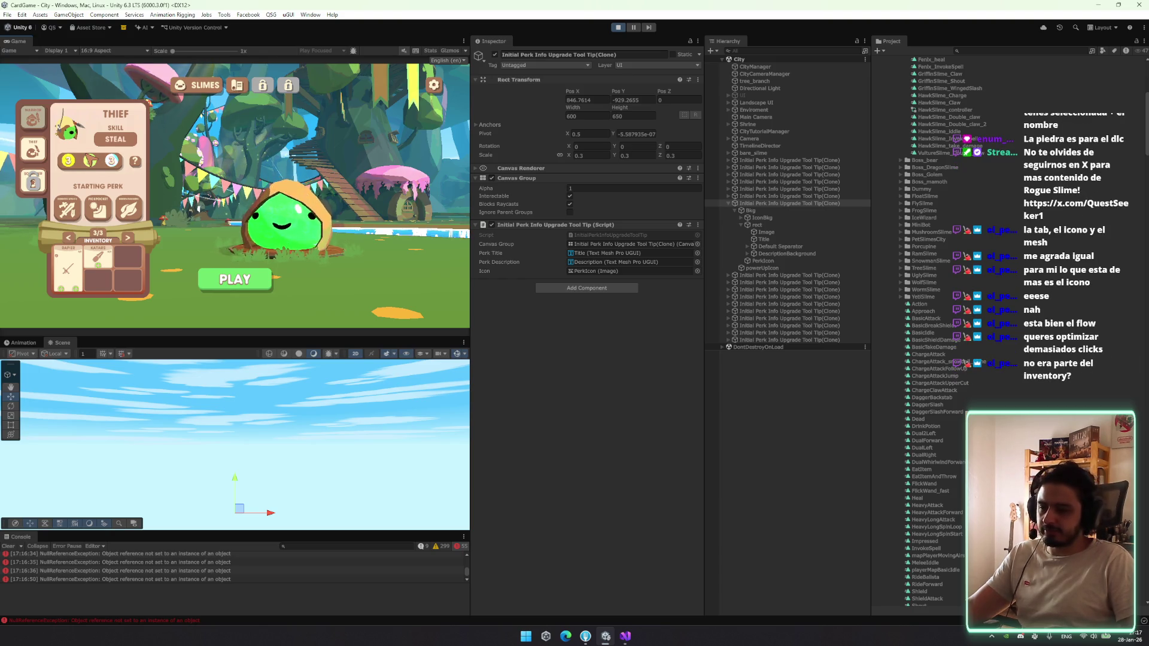
Step: Page the inventory from 3/3 to 1/3, switch to Warrior, and inspect the tooltip's Bkg
left_click(133, 239)
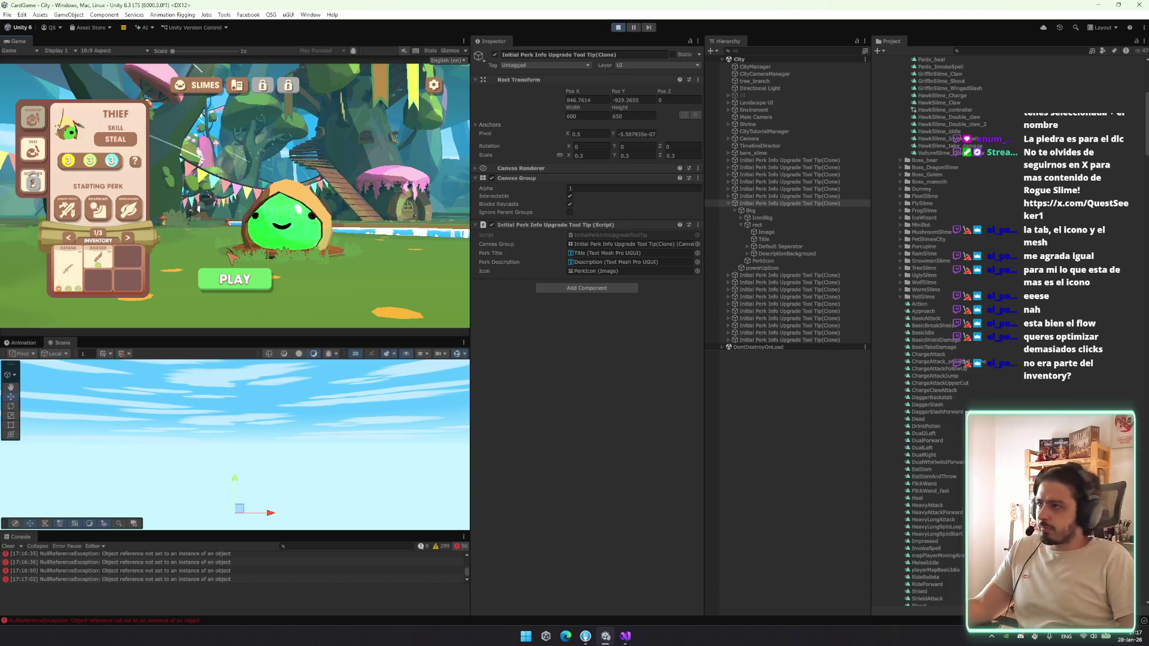
left_click(34, 128)
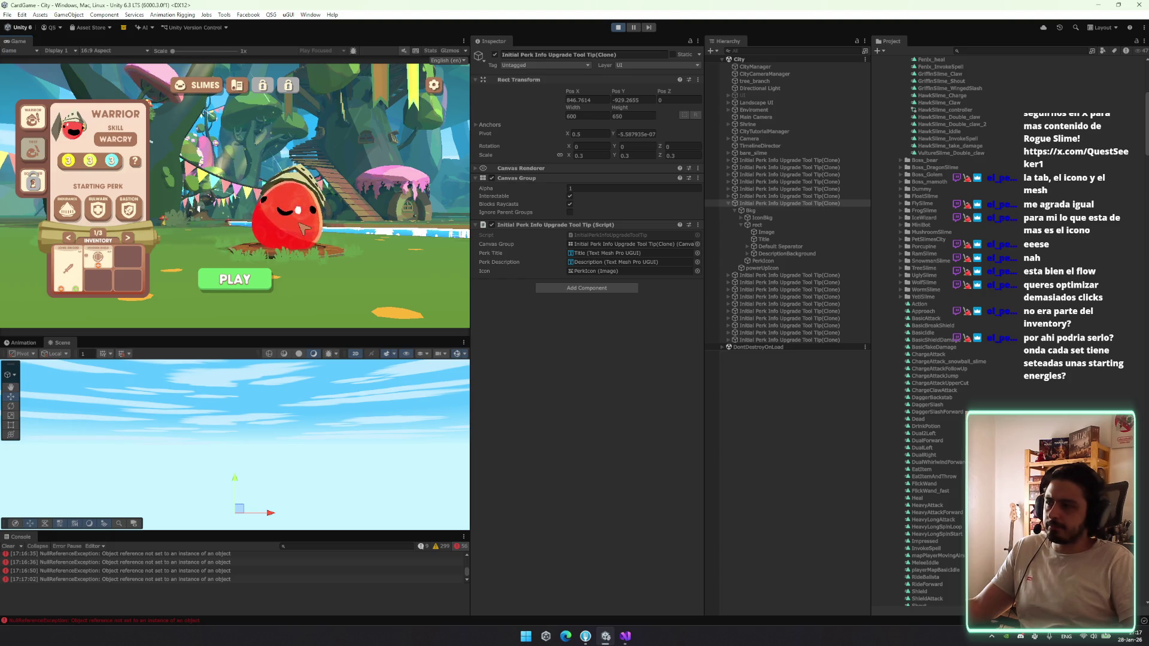
left_click(755, 211)
key("Left")
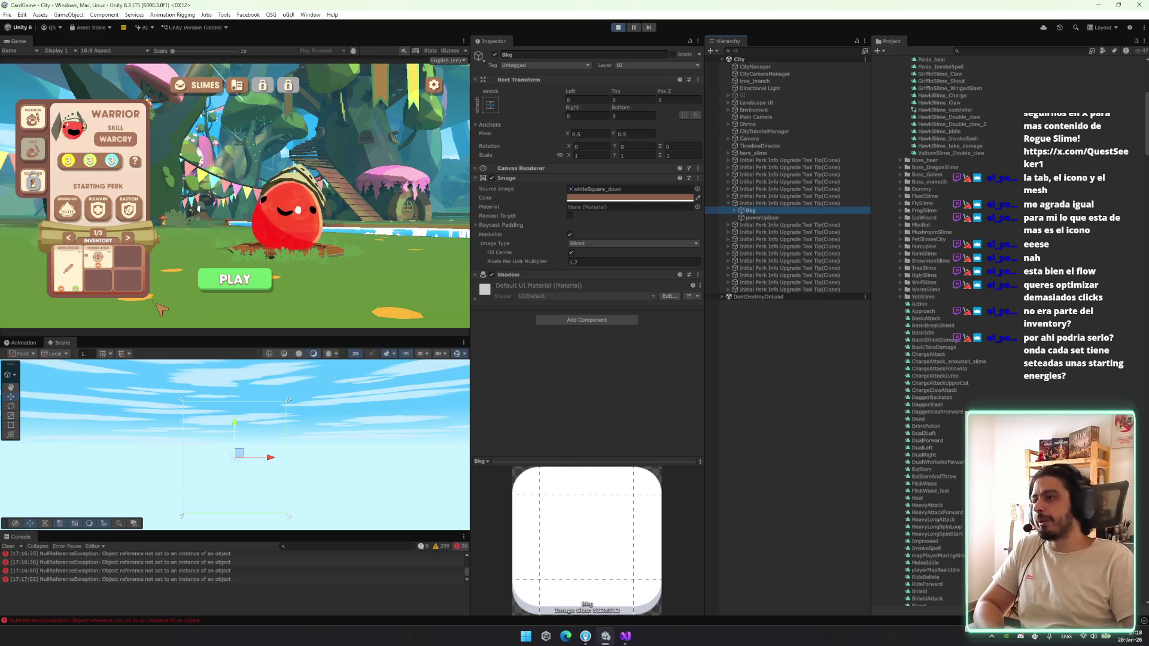
Step: Cycle the Warrior's inventory through pages 2/3 and 3/3, then back to 1/3
left_click(128, 237)
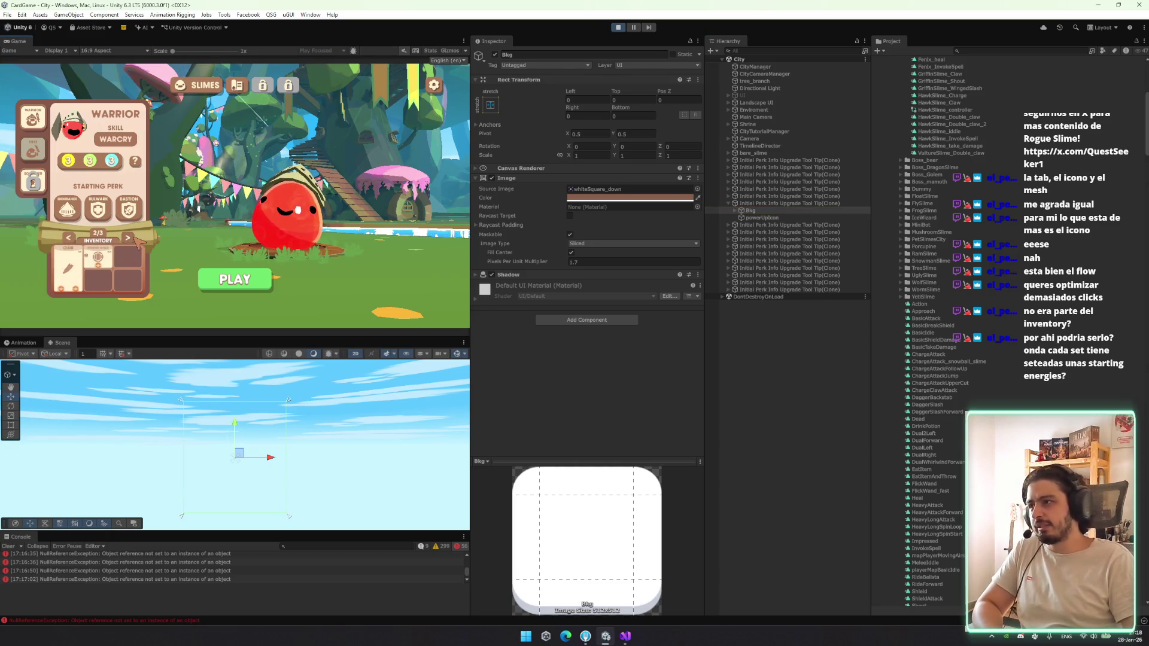
left_click(127, 240)
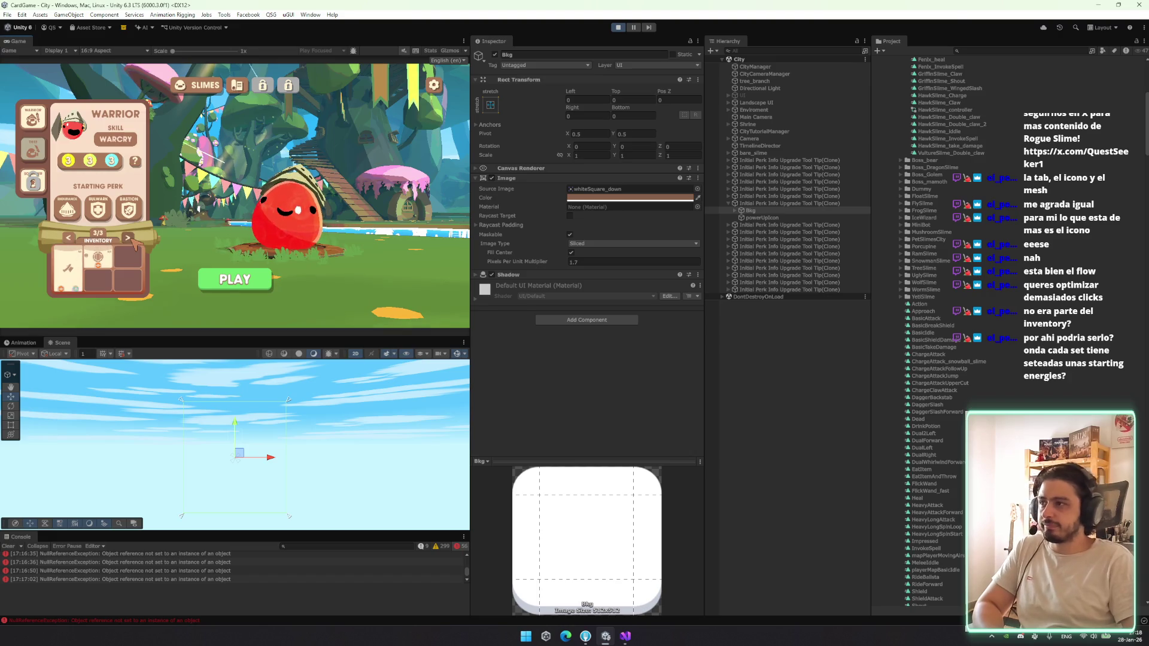
left_click(128, 238)
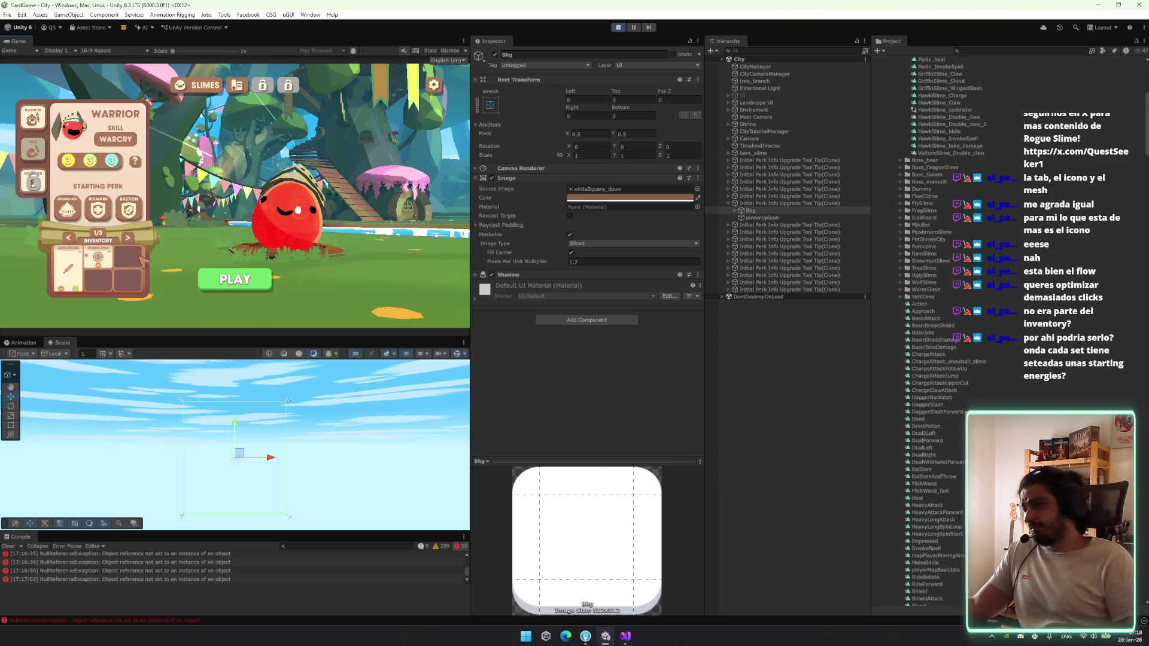
Step: Switch to Thief, page through its inventory, then reselect the Warrior class
key("Down")
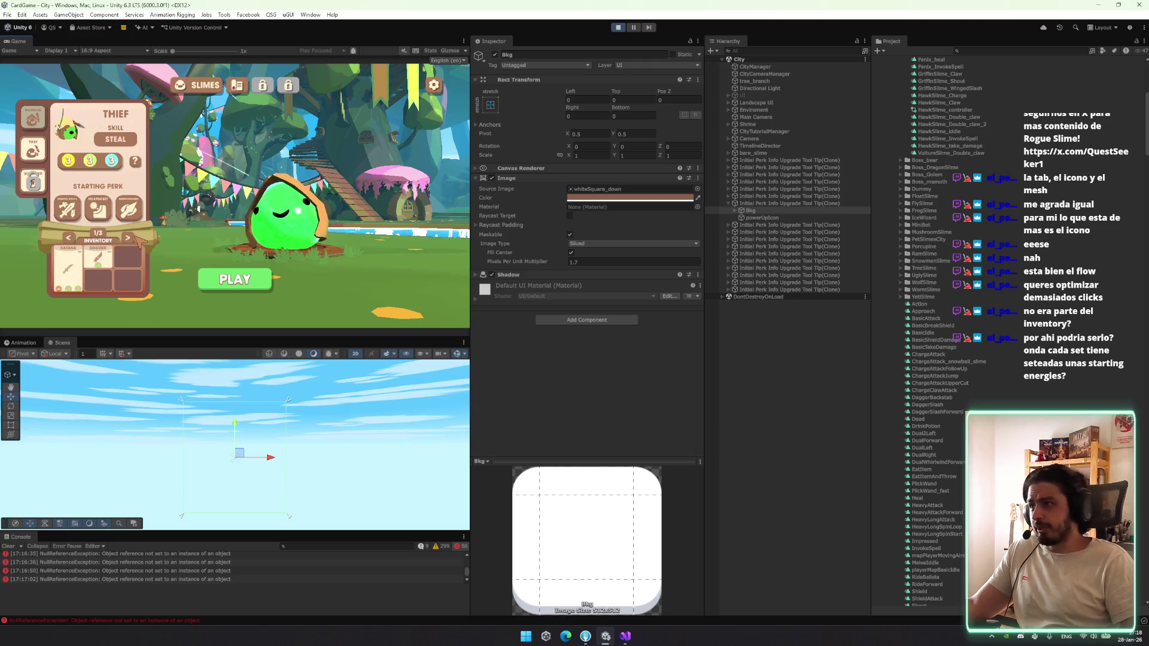
left_click(129, 239)
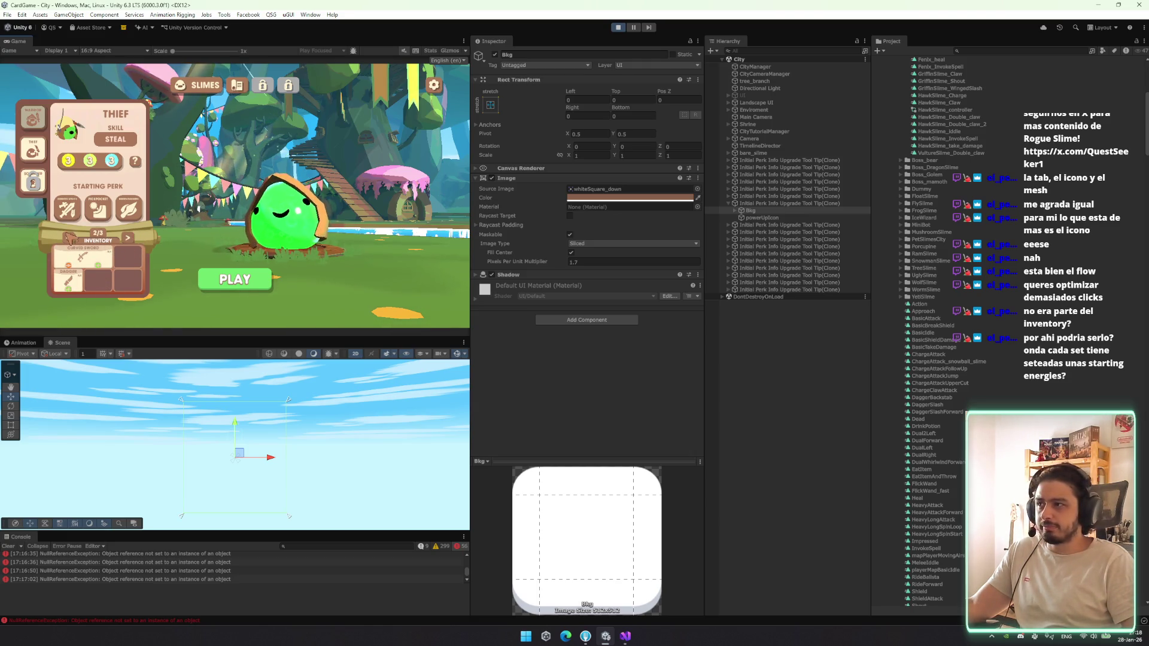
left_click(129, 239)
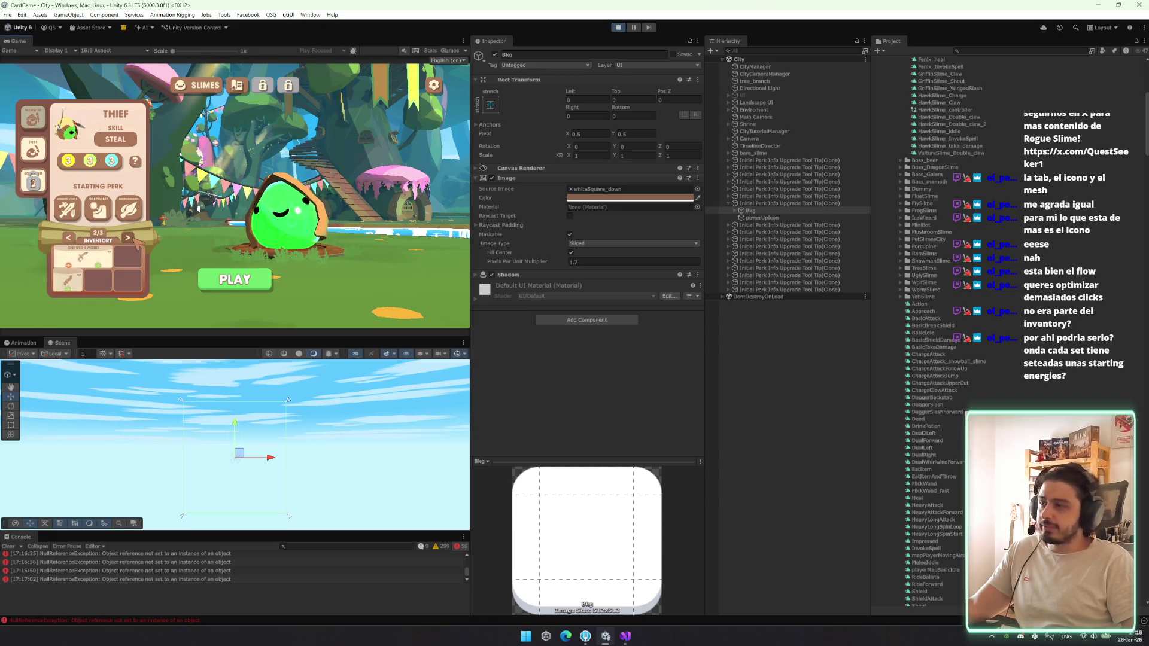
left_click(129, 239)
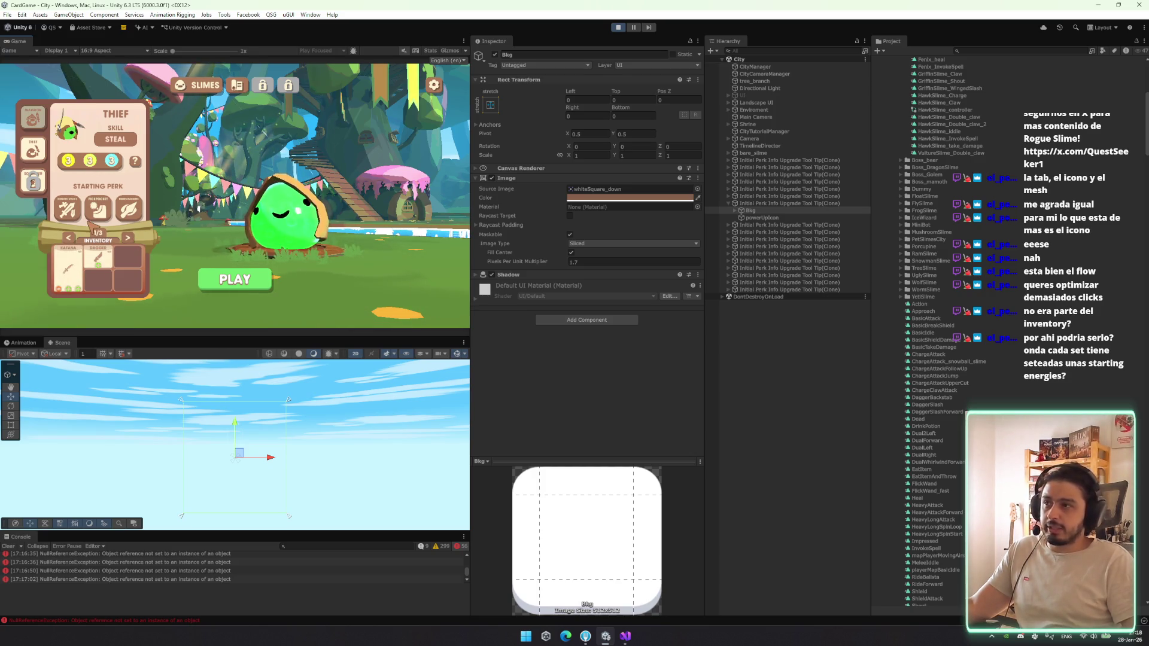
left_click(35, 120)
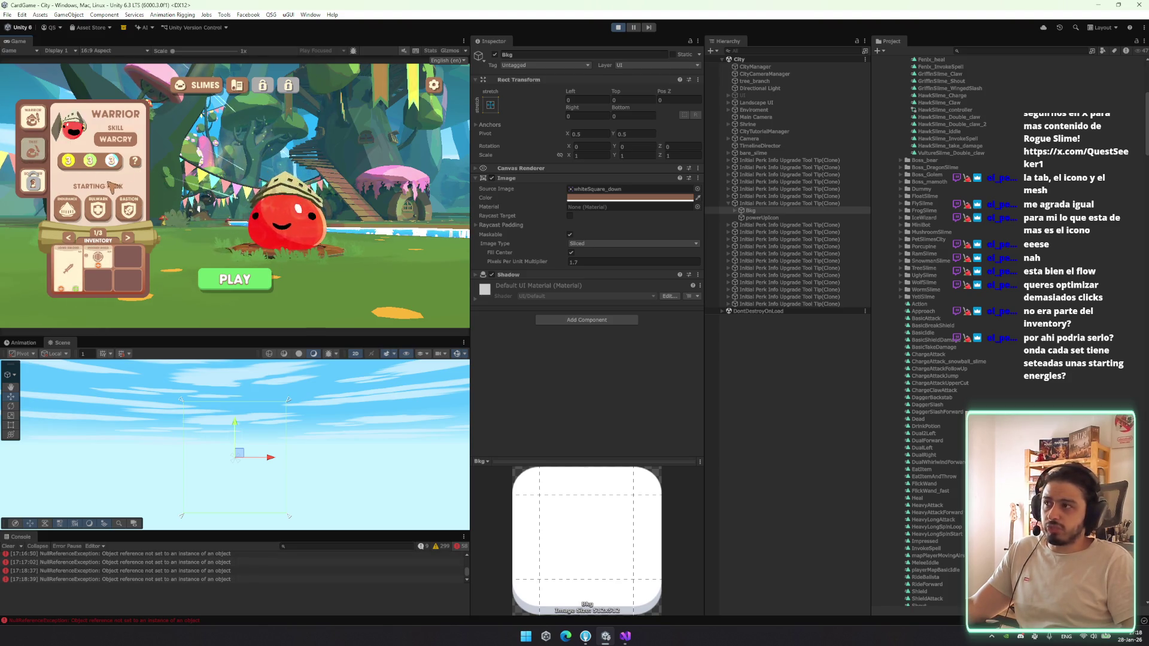
left_click(785, 311)
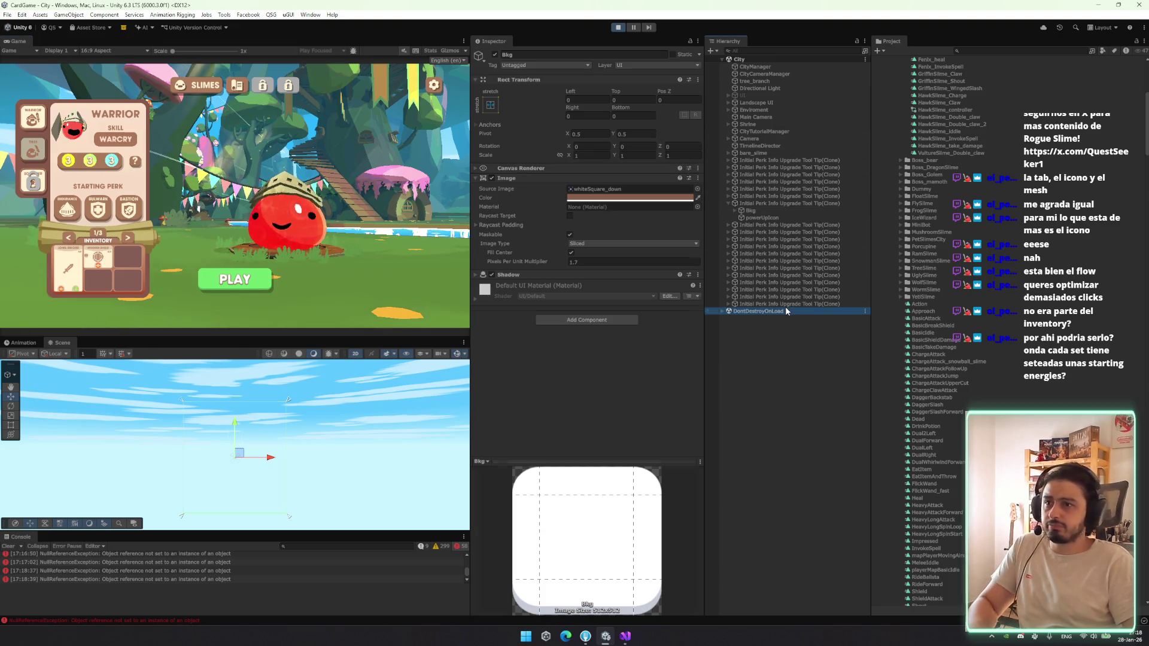
Step: Inspect the DontDestroyOnLoad objects, expanding Gameplay down to UnityServicesManager
key("Right")
key("Down")
key("Down")
key("Down")
key("Down")
key("Right")
key("Down")
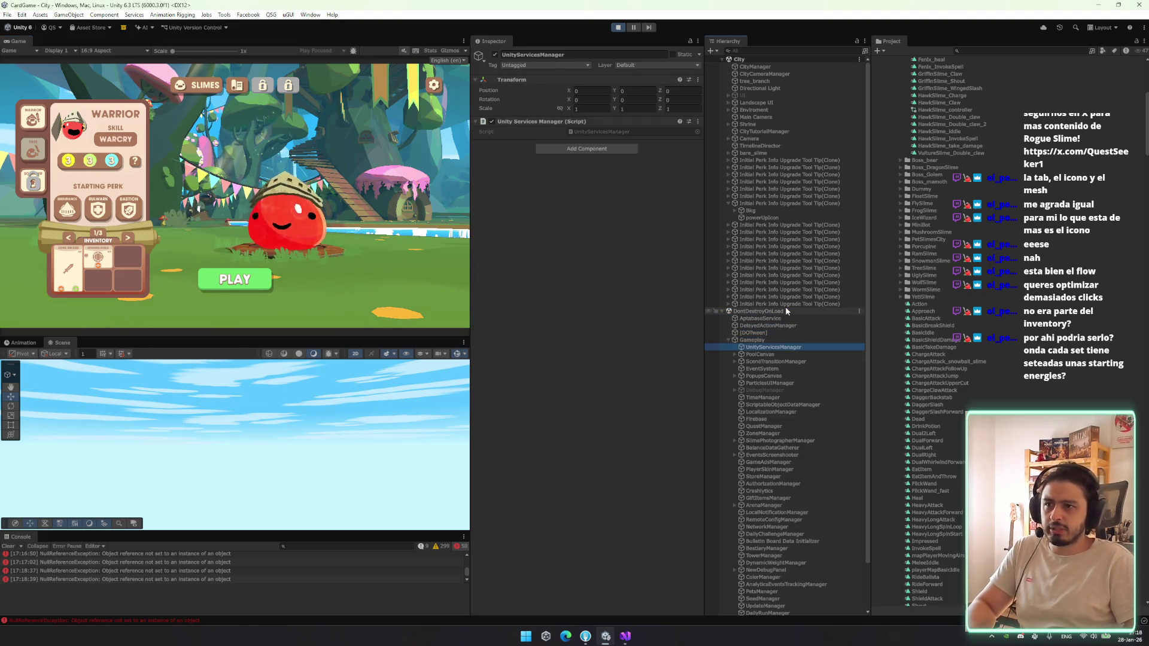
scroll(791, 409, "down", 2)
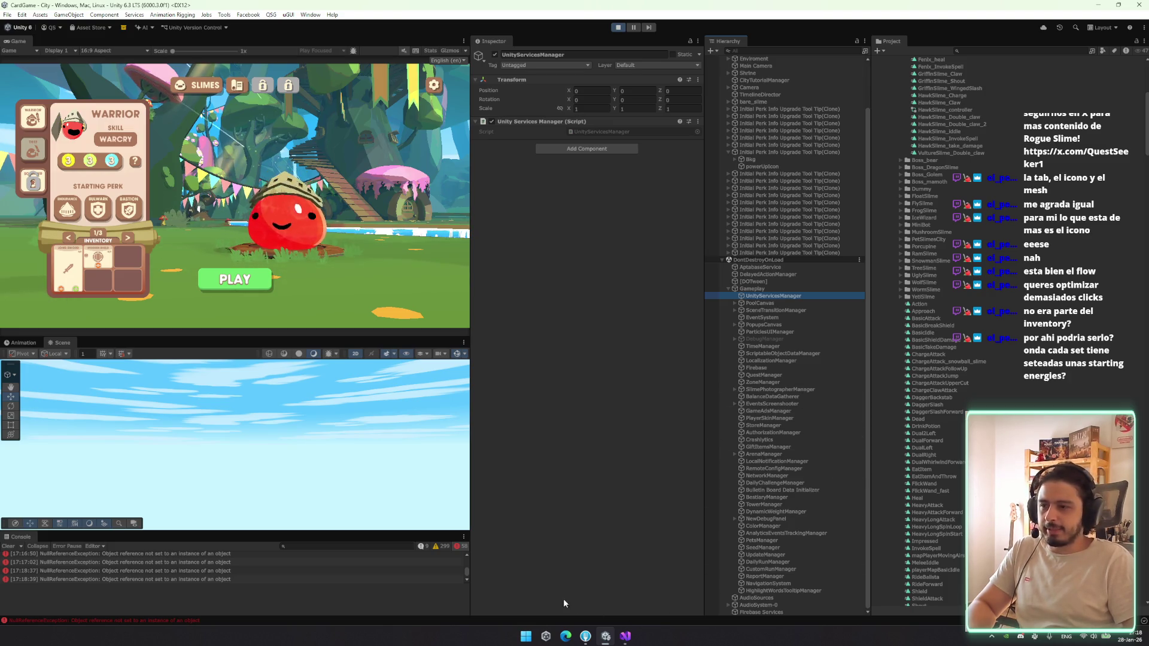
key("alt+Tab")
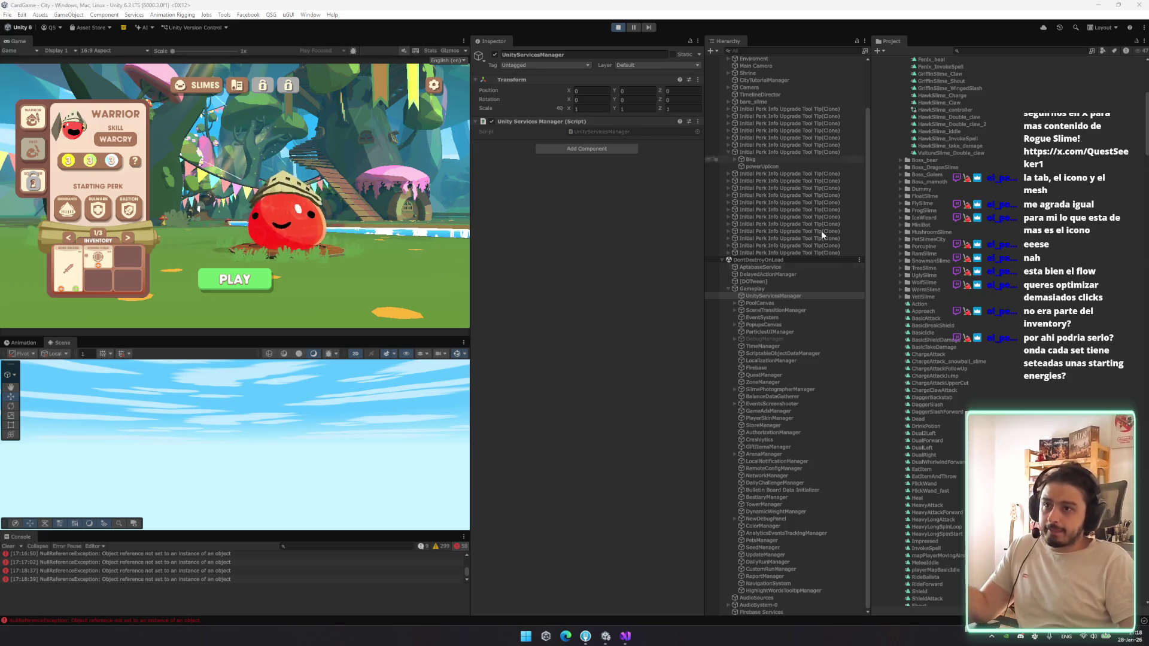
Step: Stop Play mode and expand the loading screen's Canvas to show LoadingScreen's children
left_click(618, 28)
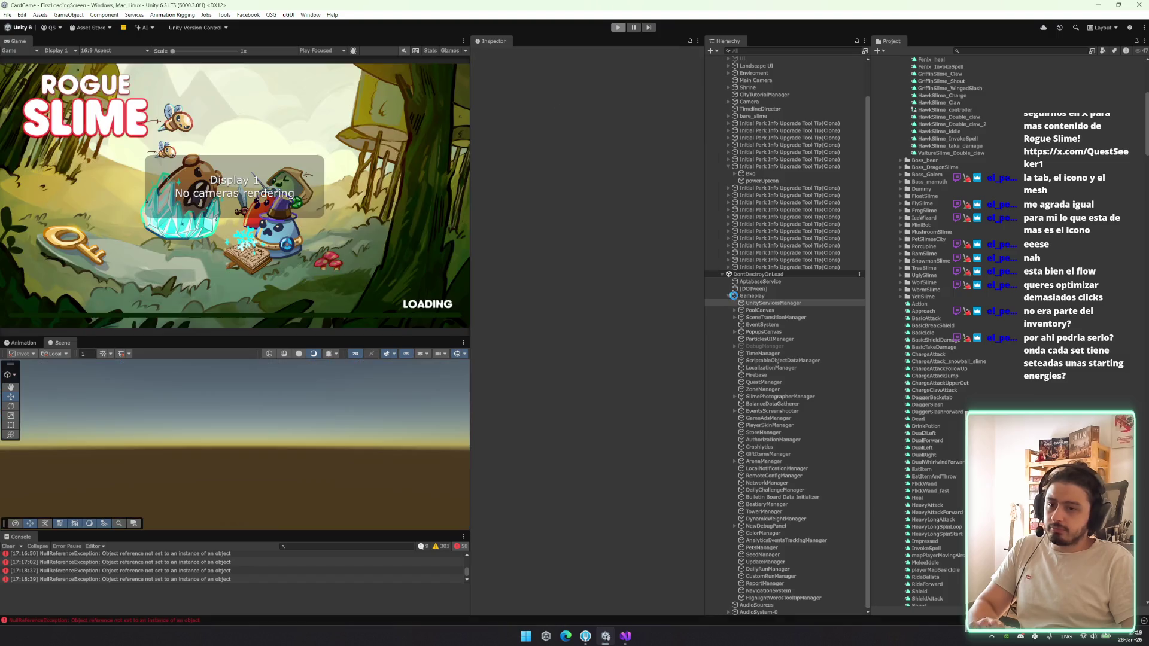
left_click(784, 67)
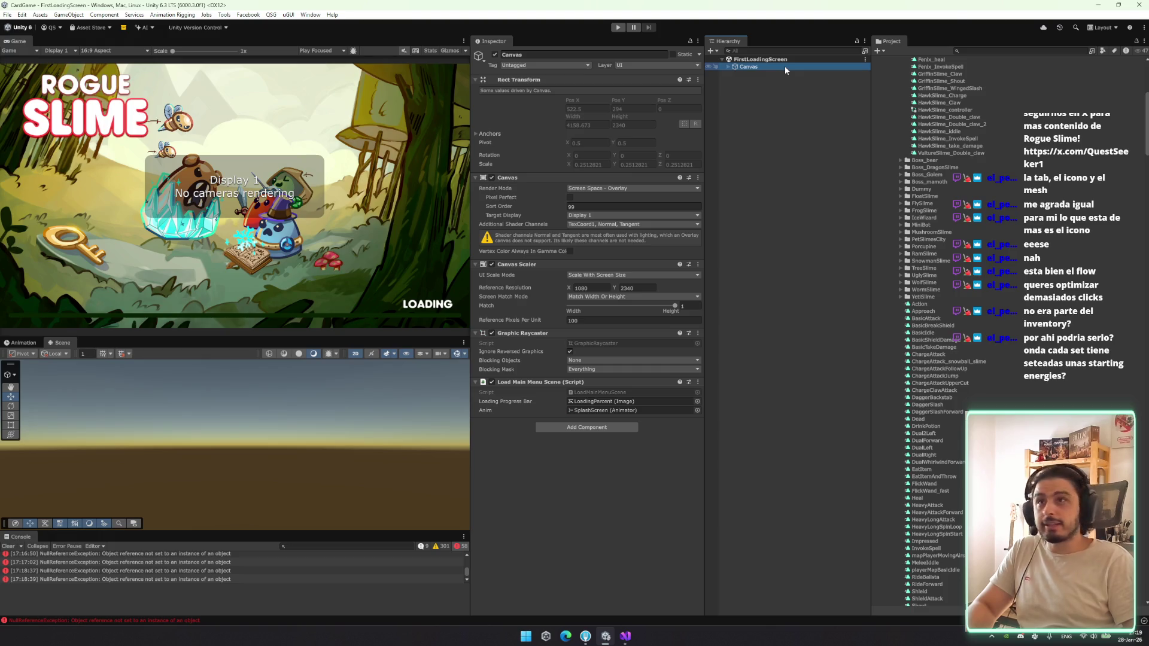
key("Right")
key("Down")
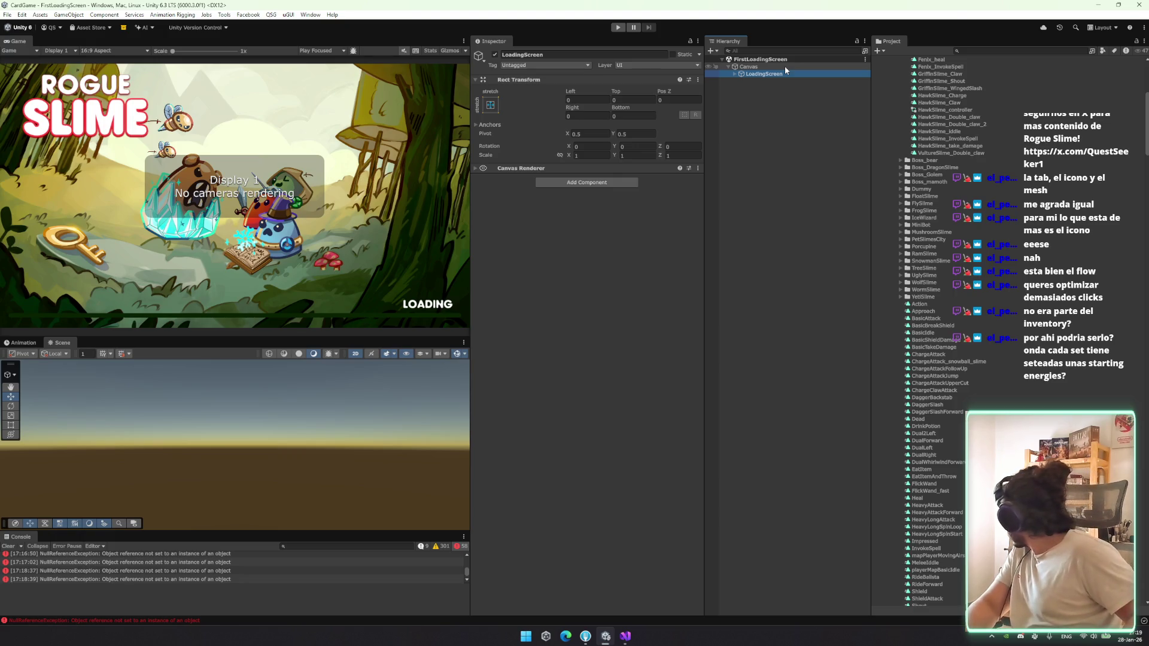
key("Right")
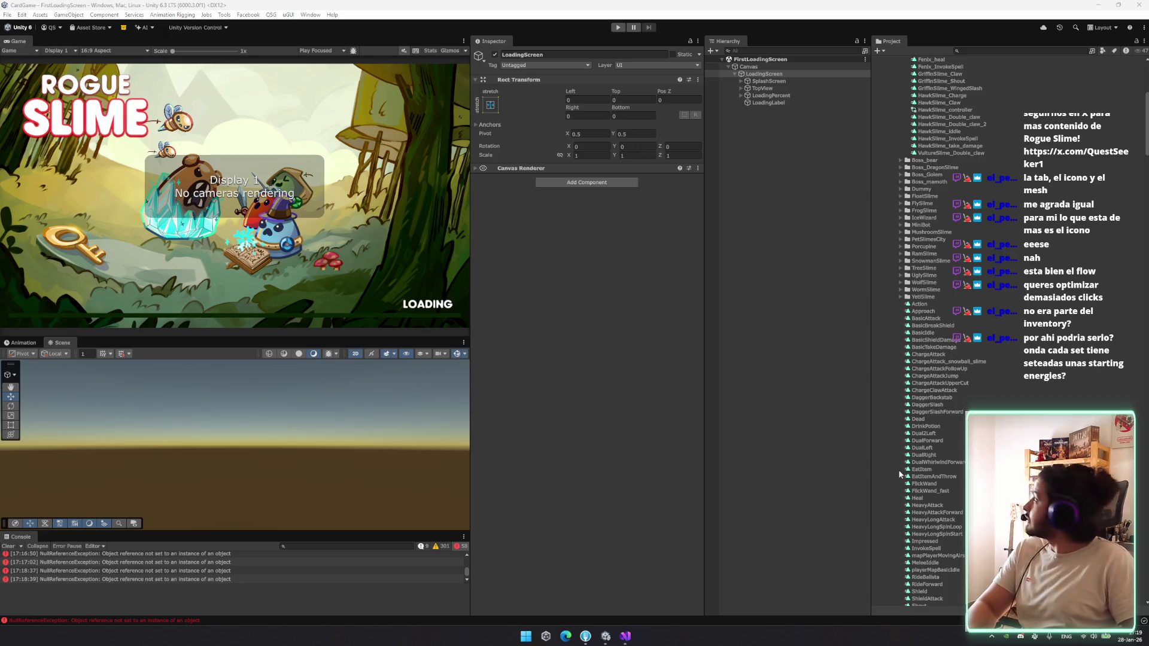
Step: Clear the console errors and bring up the SceneTool scene-switching window
left_click(17, 546)
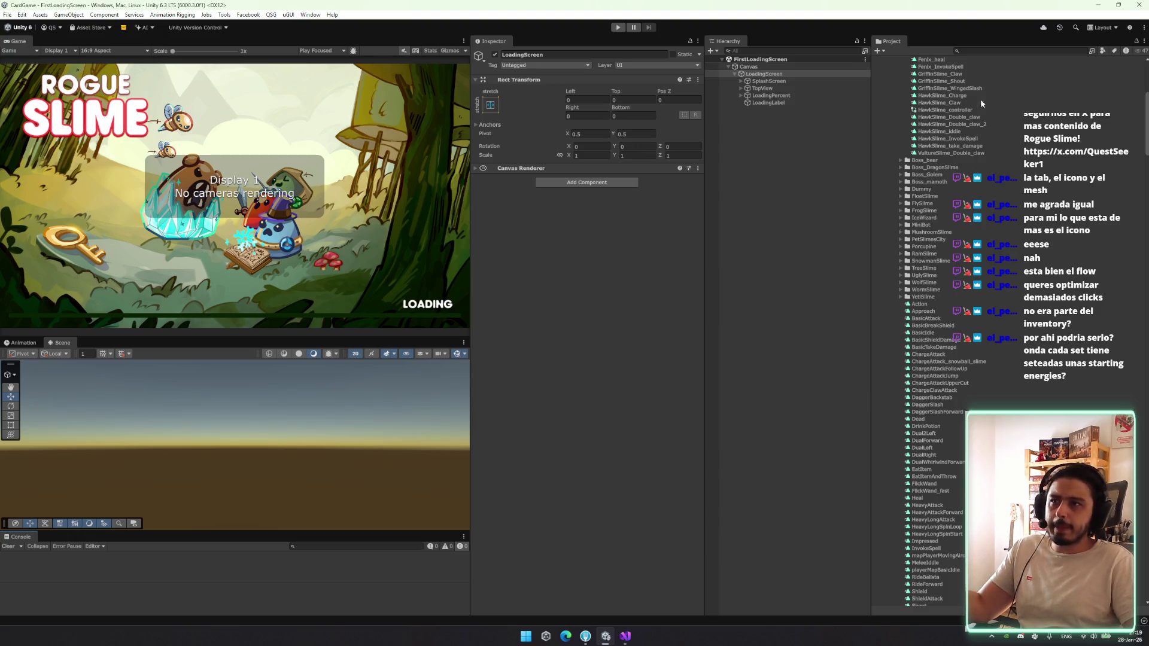
scroll(977, 93, "up", 5)
left_click(983, 151)
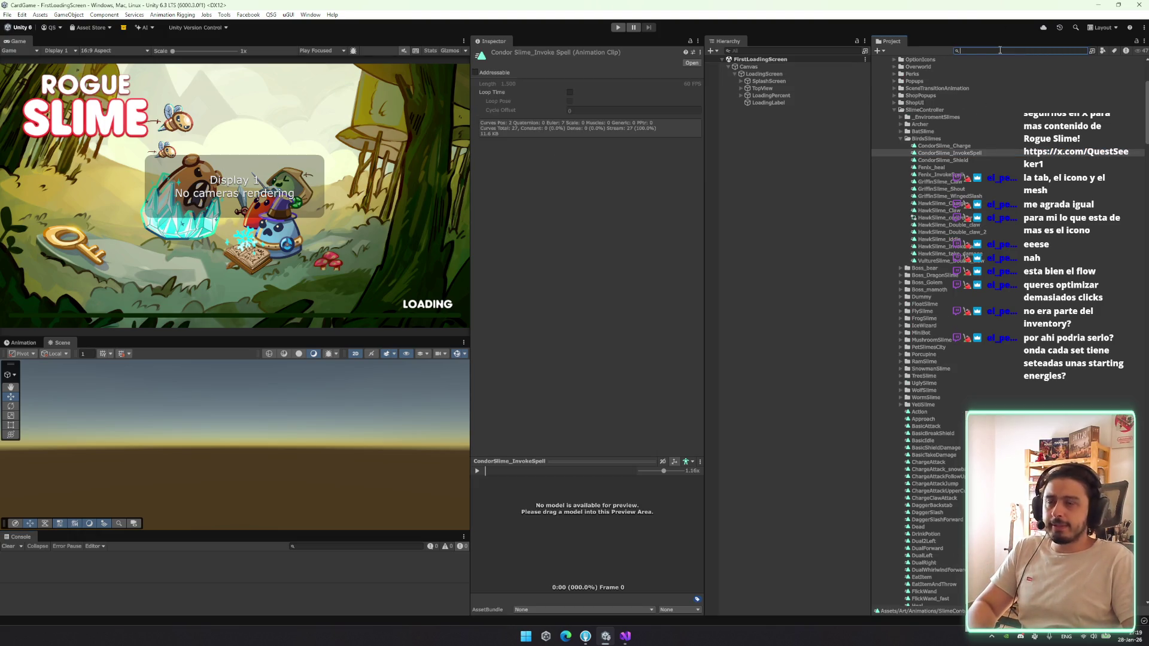
right_click(777, 205)
left_click(549, 222)
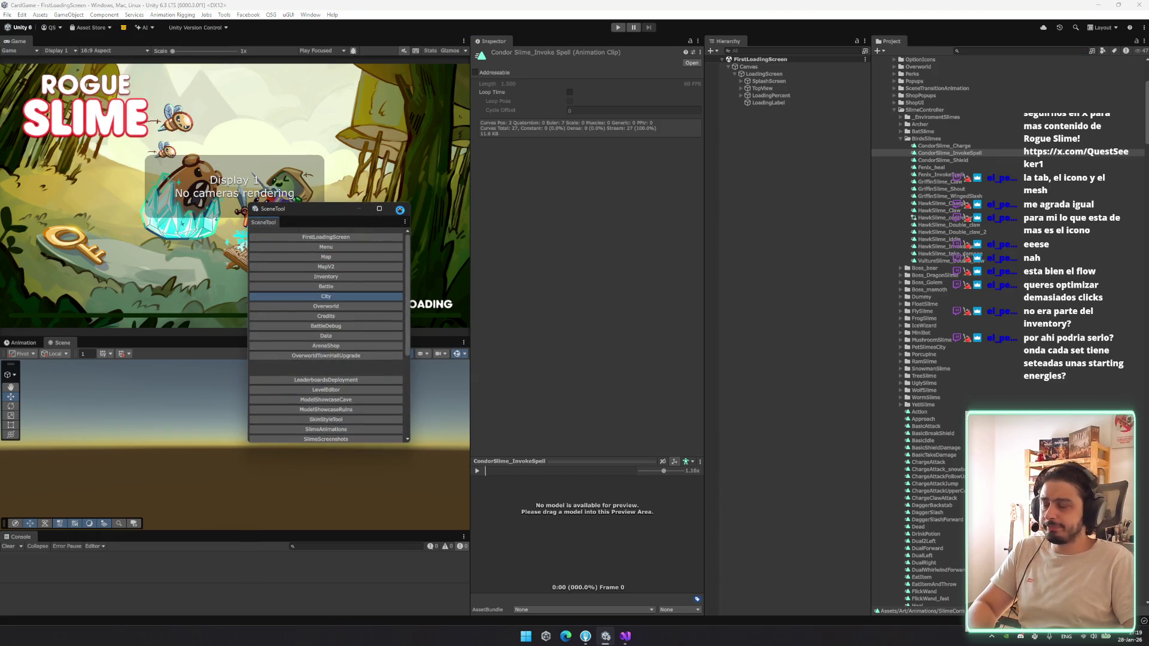
Step: Load the City scene from SceneTool and enlarge the Scene view
left_click(326, 296)
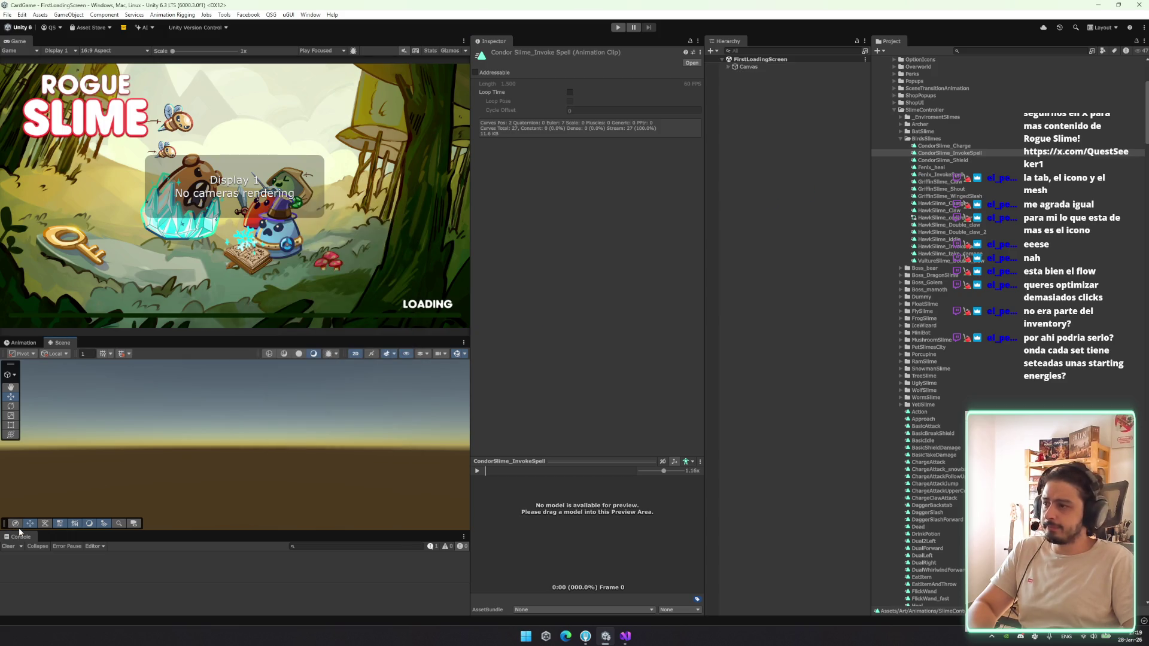
left_click_drag(22, 531, 21, 615)
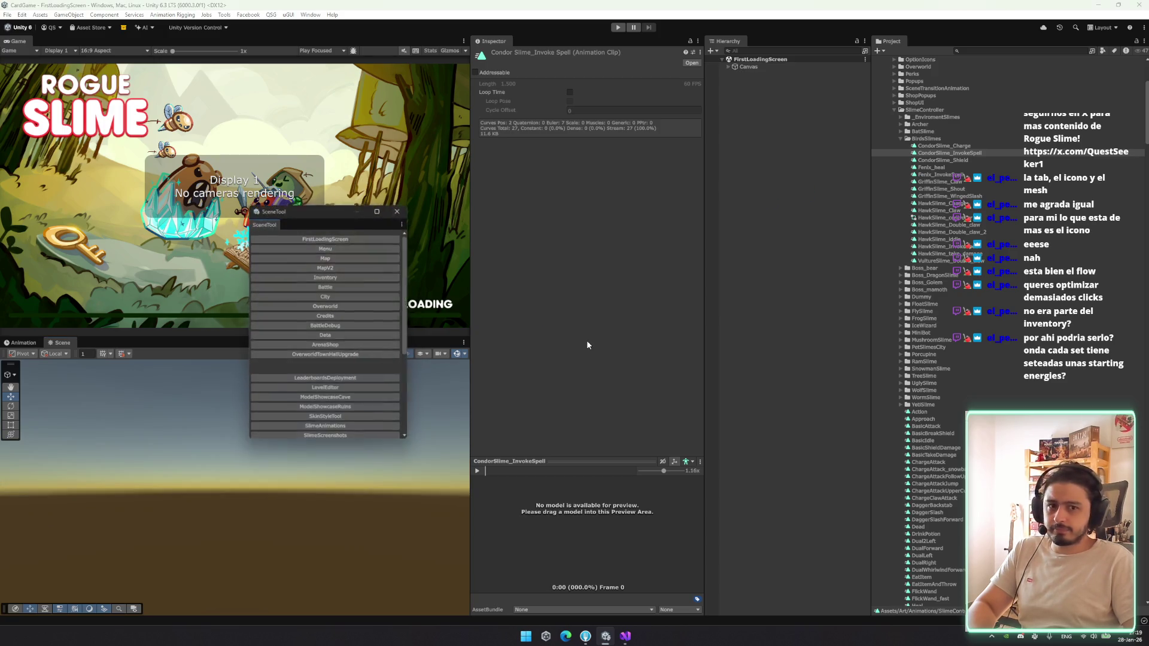
left_click(339, 298)
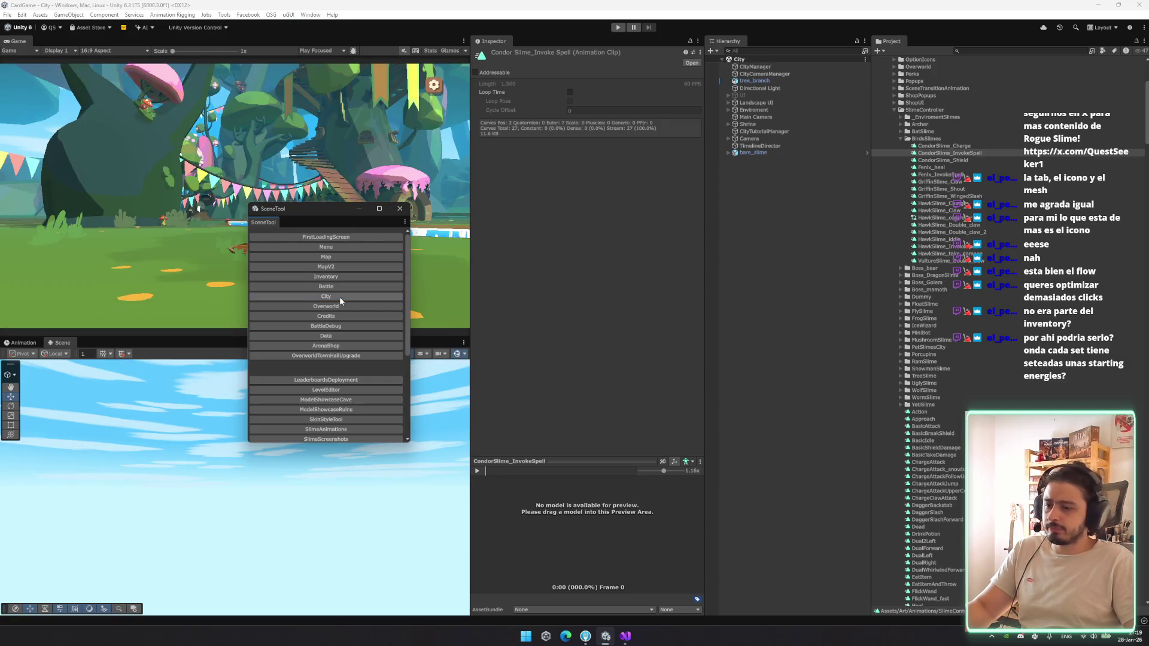
left_click(400, 208)
left_click_drag(284, 339, 283, 322)
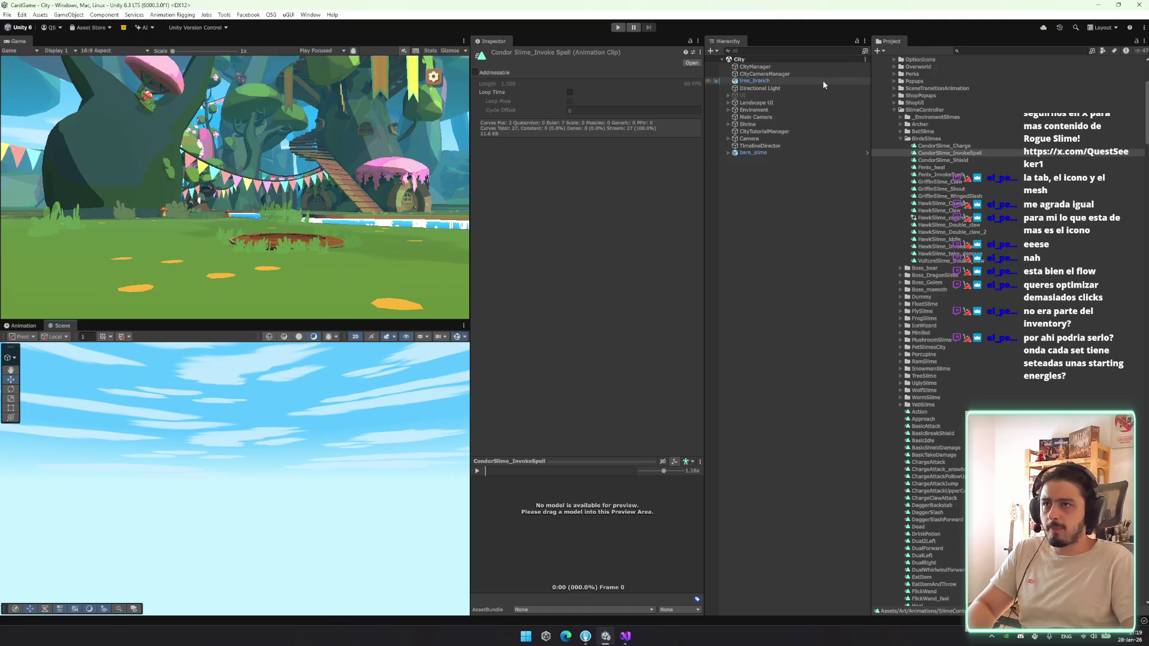
Step: Expand Landscape UI to Landscape Panels Container and search project assets for 'sh'
left_click(900, 138)
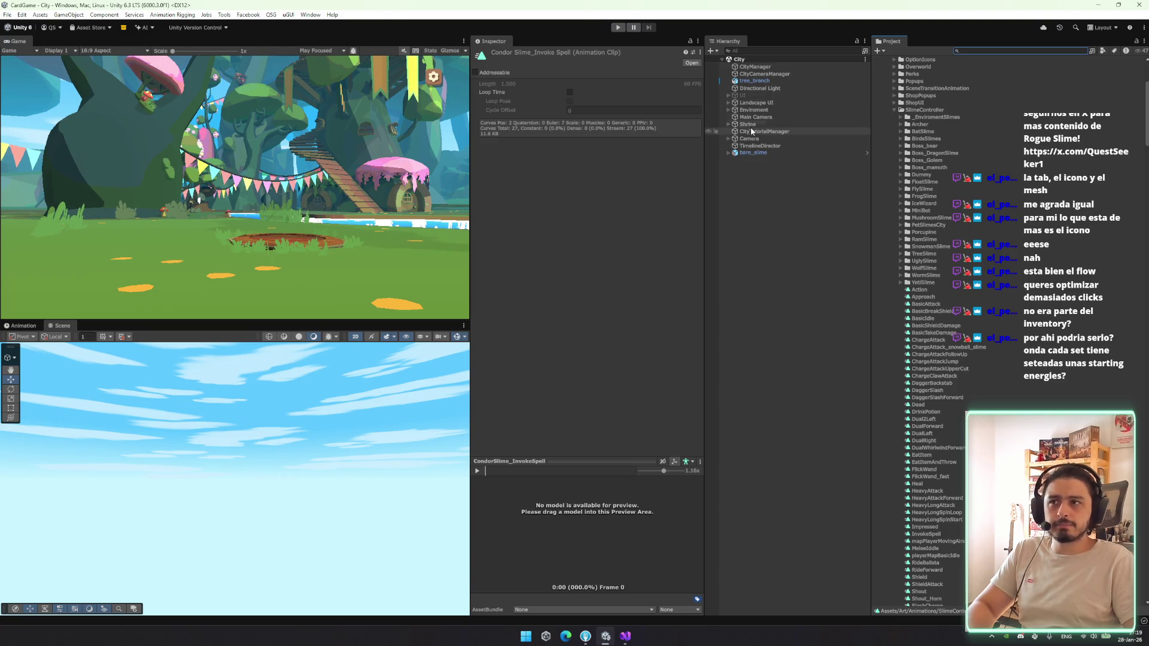
left_click(772, 124)
key("Left")
key("Up")
key("Up")
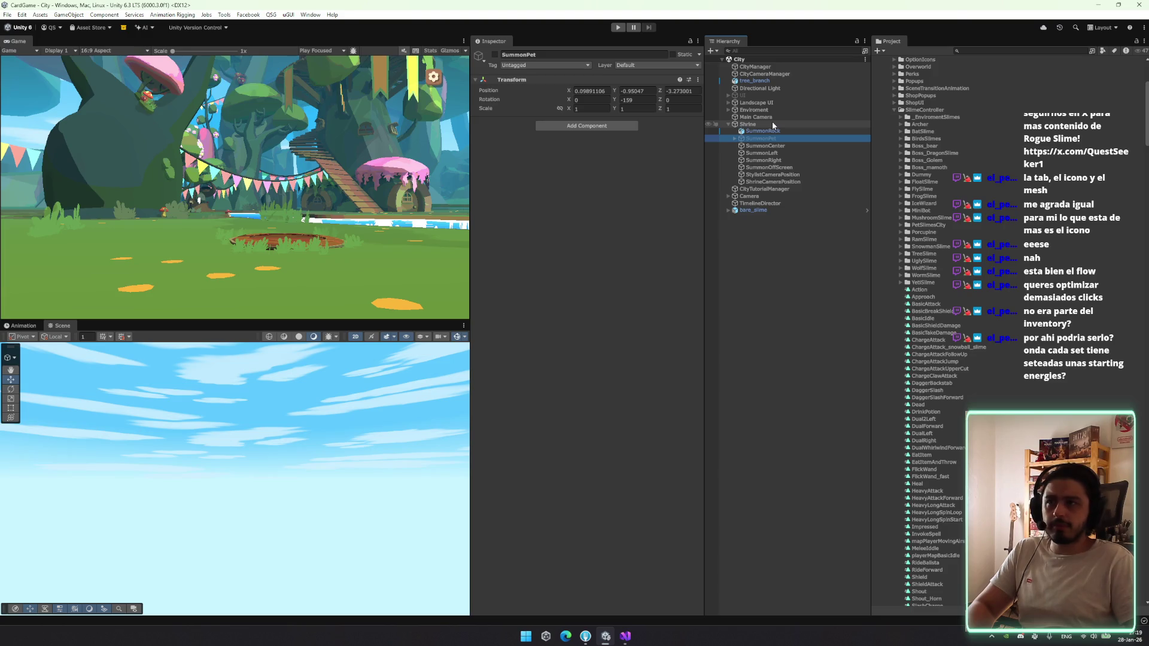
key("Right")
key("Down")
key("Down")
key("Down")
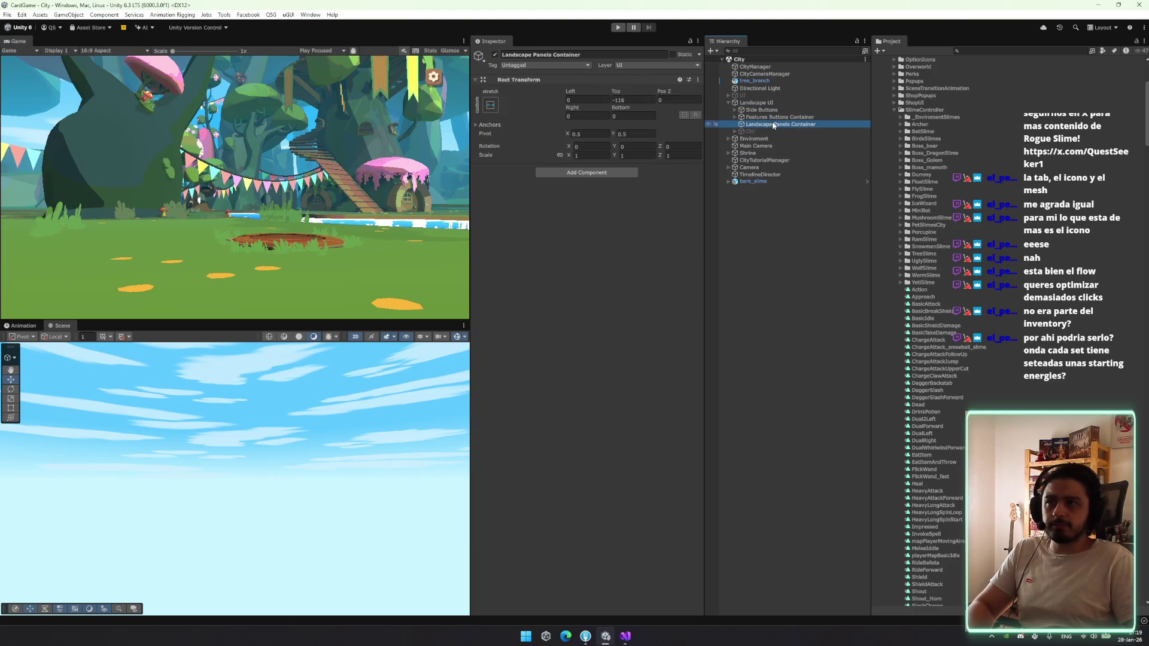
left_click(986, 51)
type("shrine")
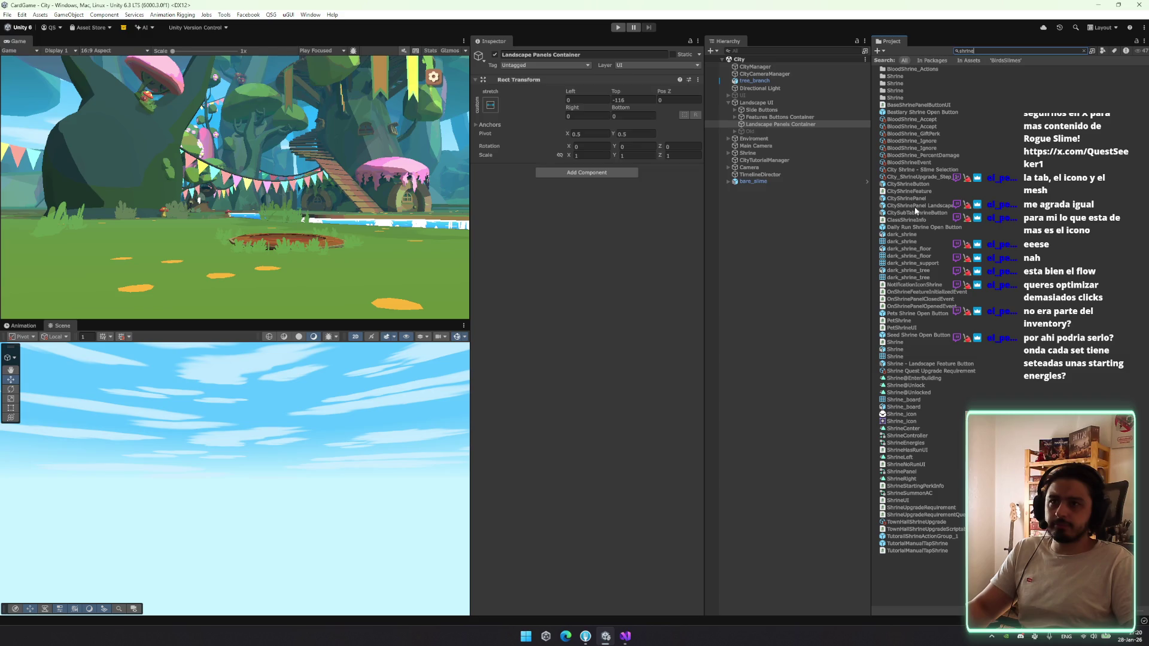
left_click(783, 124)
Step: Place CityShrinePanel Landscape in Landscape Panels Container, stretch it to fill, and open the prefab
left_click_drag(777, 127, 778, 127)
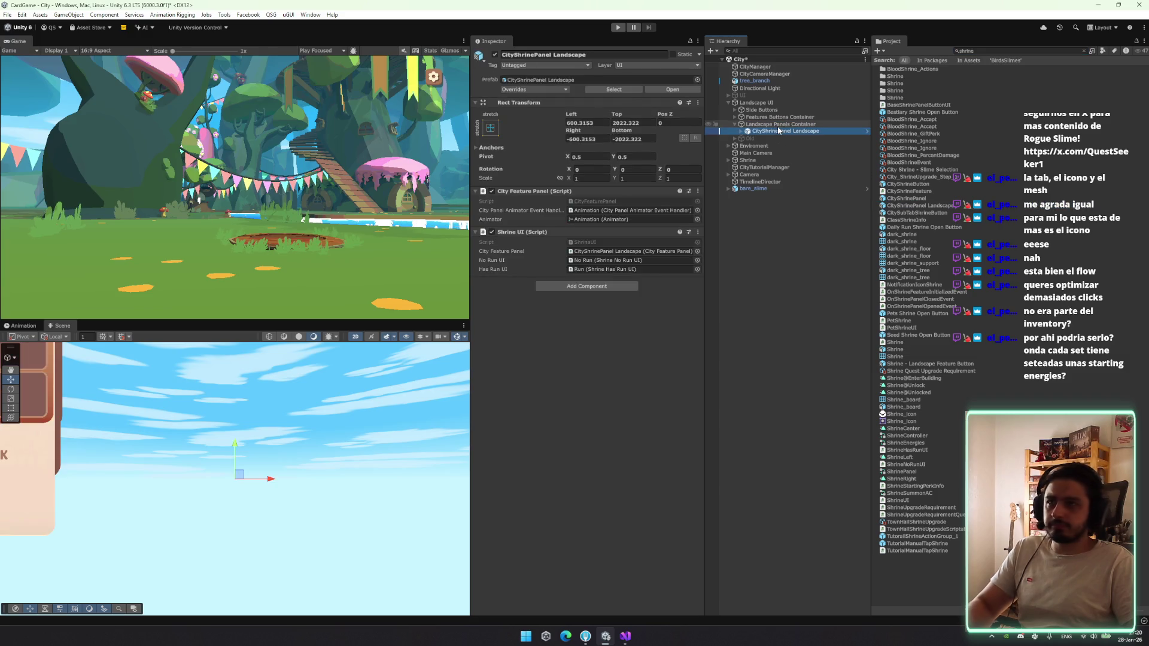
left_click(490, 128)
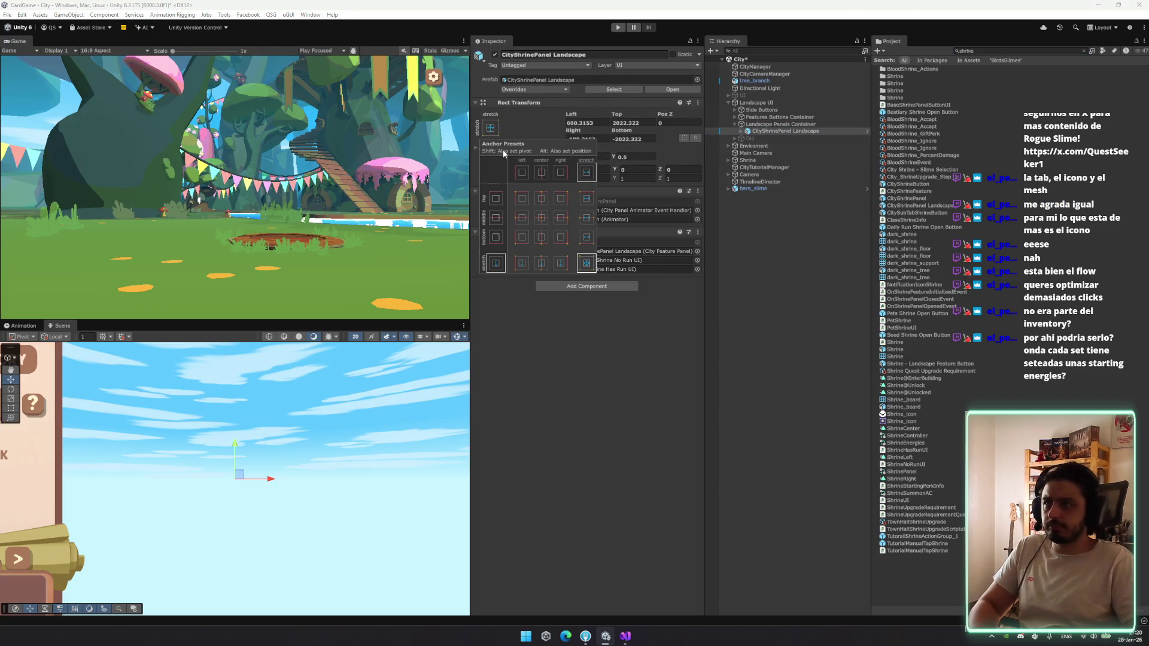
left_click(586, 263, "alt")
left_click(801, 135)
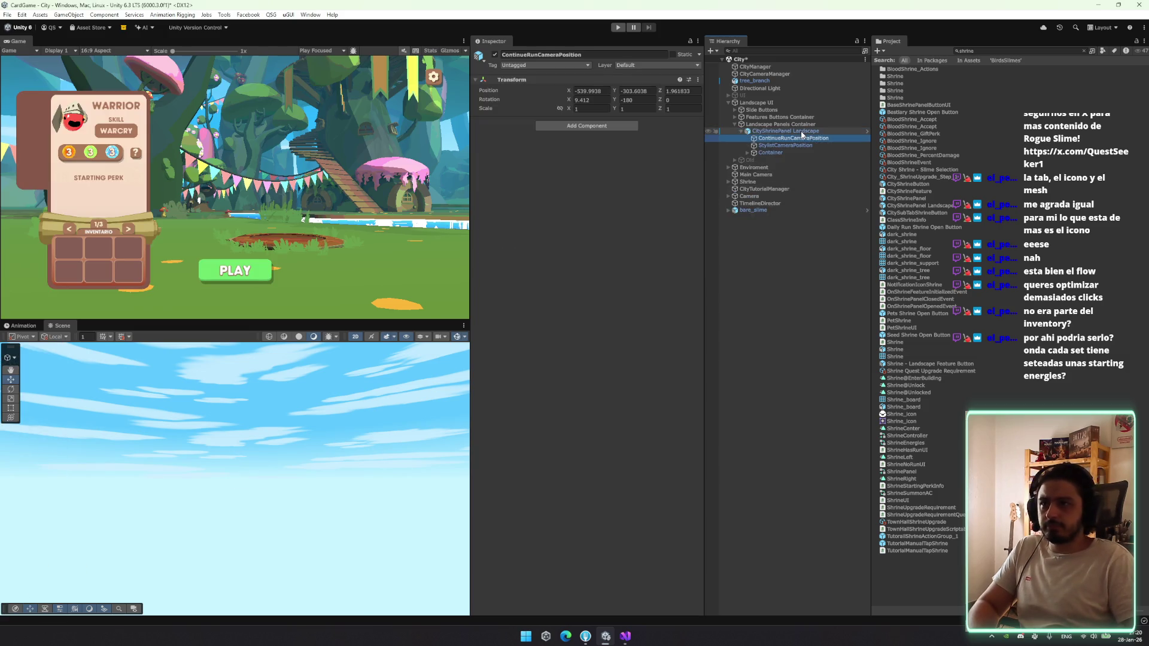
left_click(866, 131)
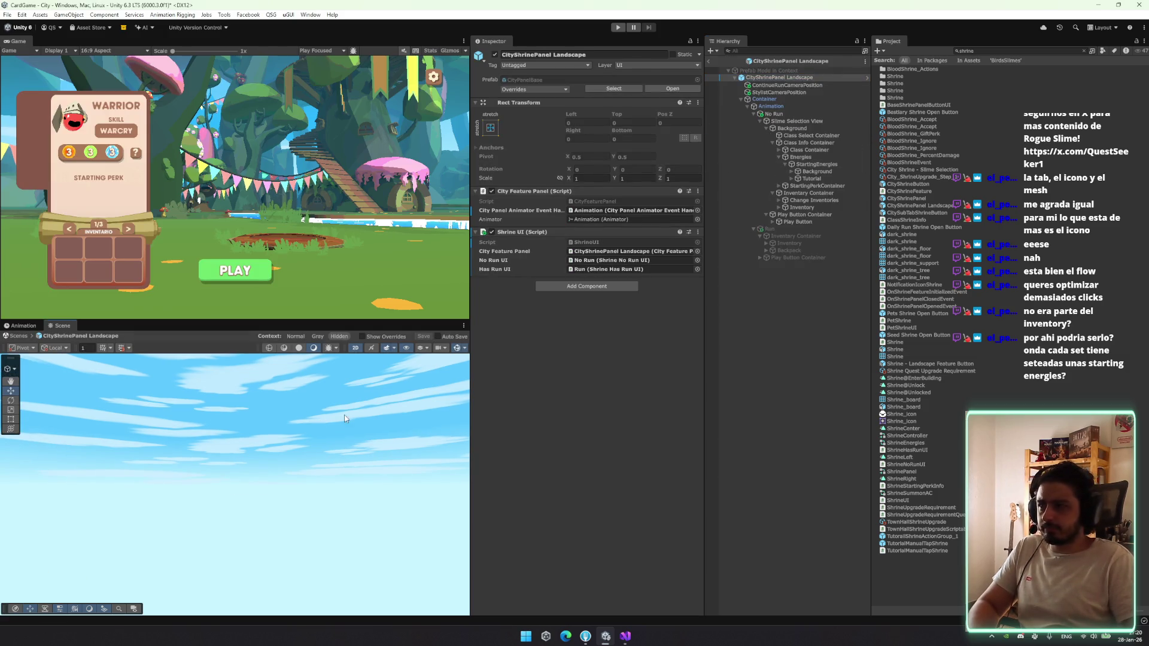
Step: Expand Class Info Container and StartingPerkContainer, then frame the Default Separator
left_click(824, 127)
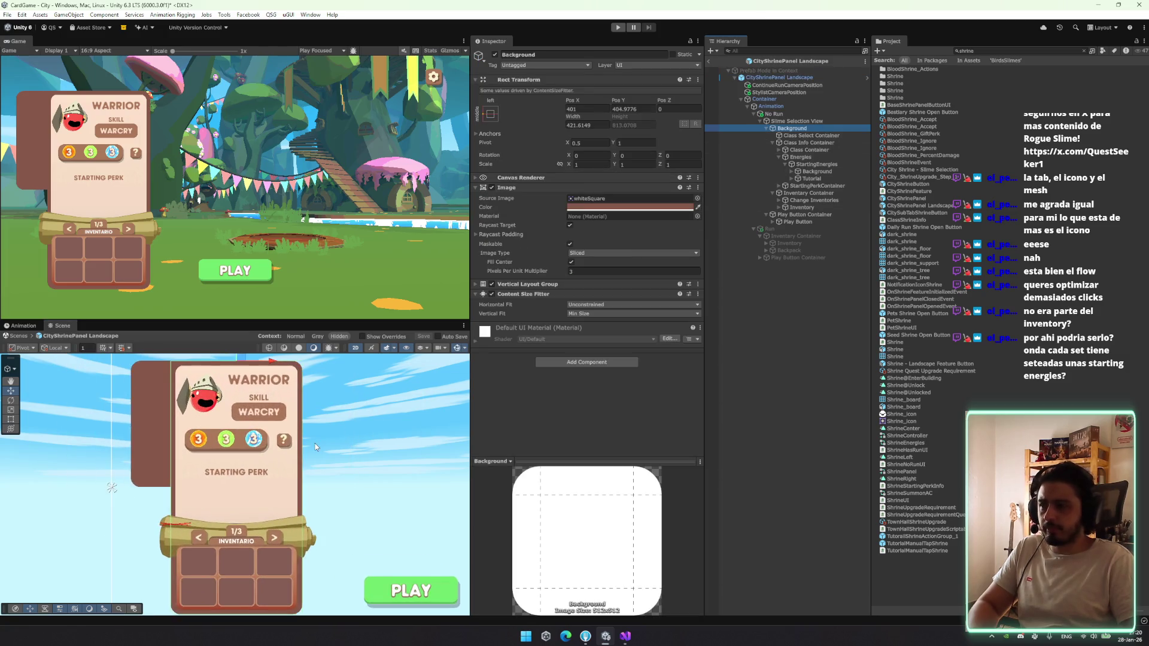
scroll(315, 444, "down", 1)
key("Down")
key("Down")
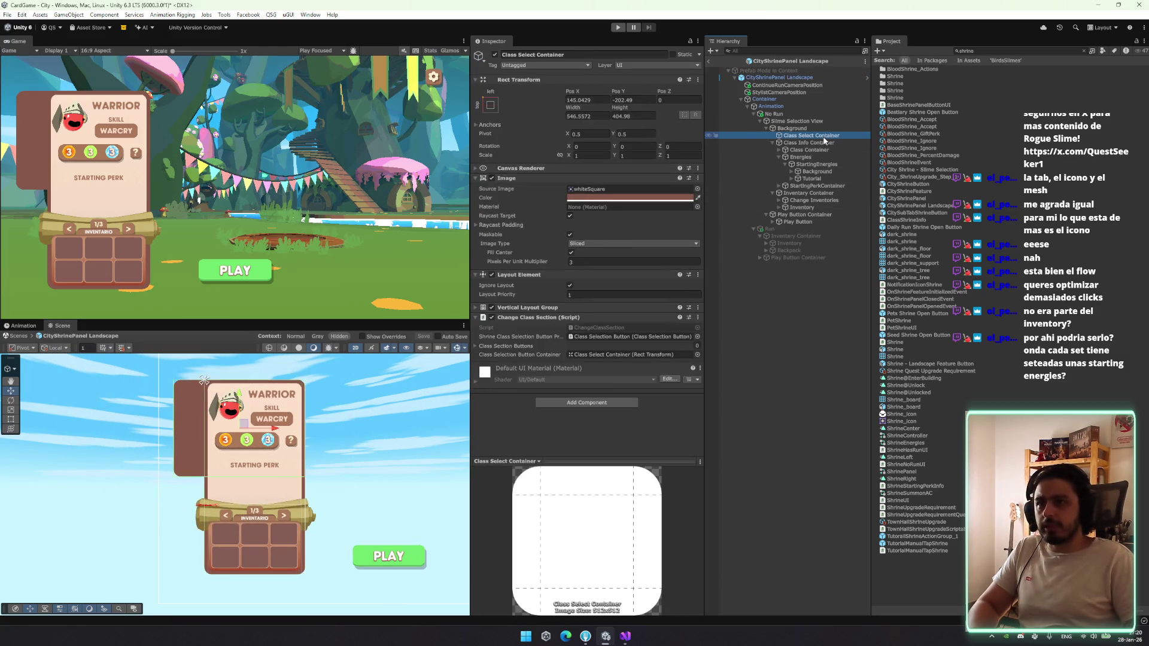
key("Left")
key("Down")
key("Down")
key("Down")
key("Up")
key("Up")
key("Up")
key("Right")
key("Down")
key("Down")
key("Left")
key("Down")
key("Right")
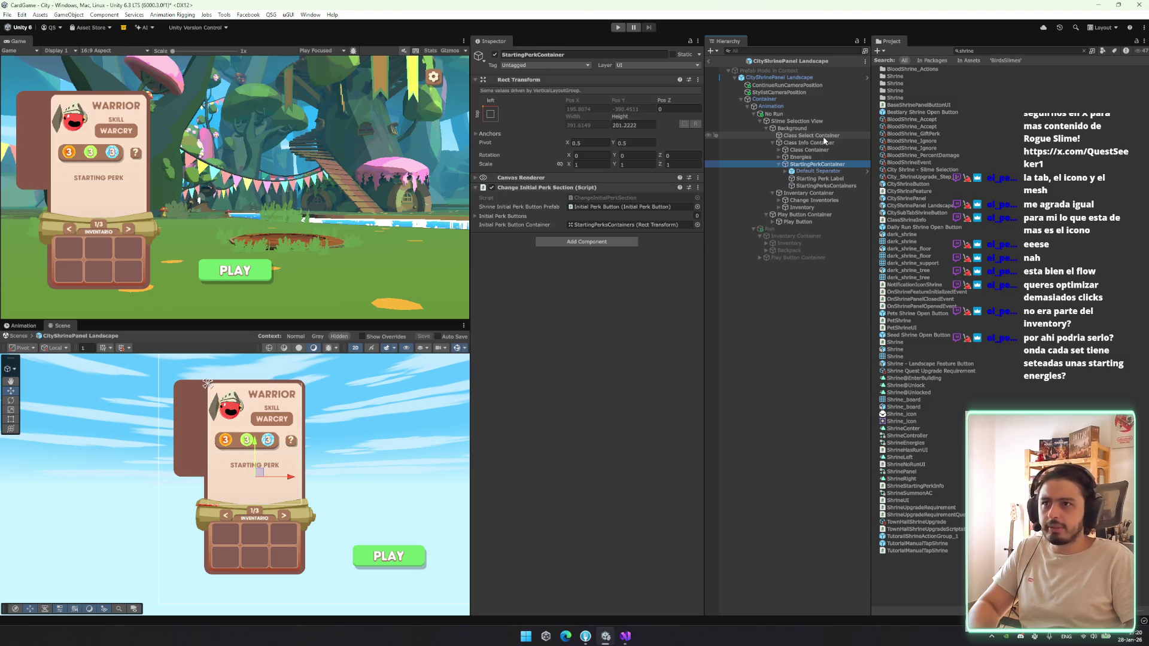
double_click(817, 172)
scroll(387, 385, "down", 3)
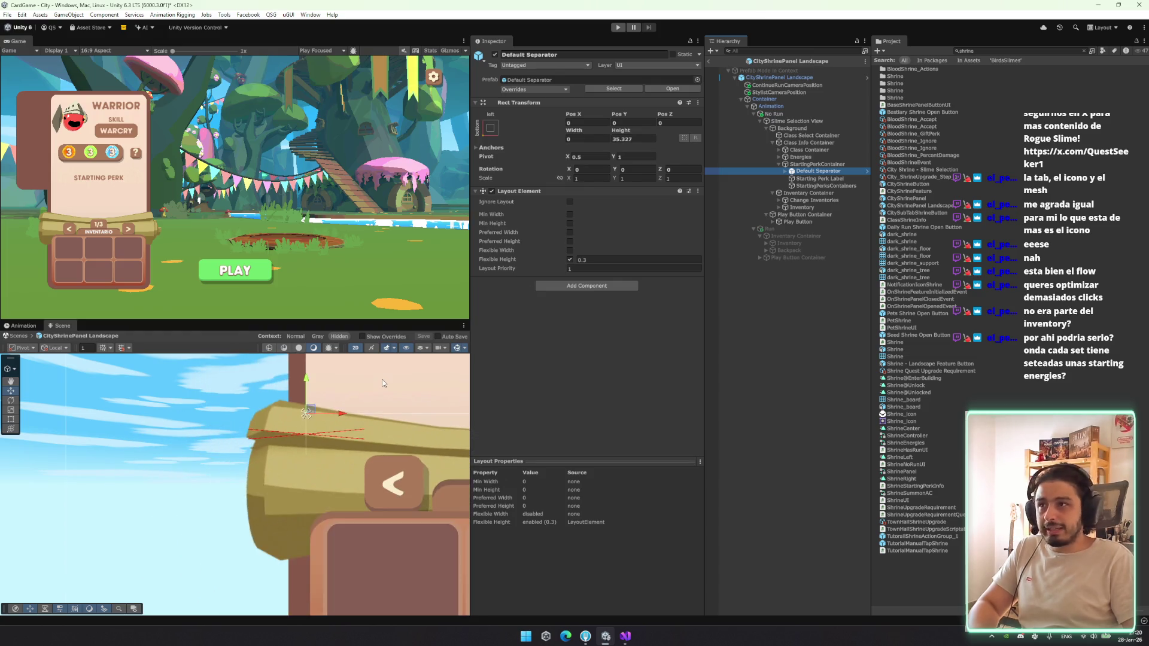
Step: Set the Default Separator's anchors to stretch horizontally across the panel width
scroll(337, 441, "down", 5)
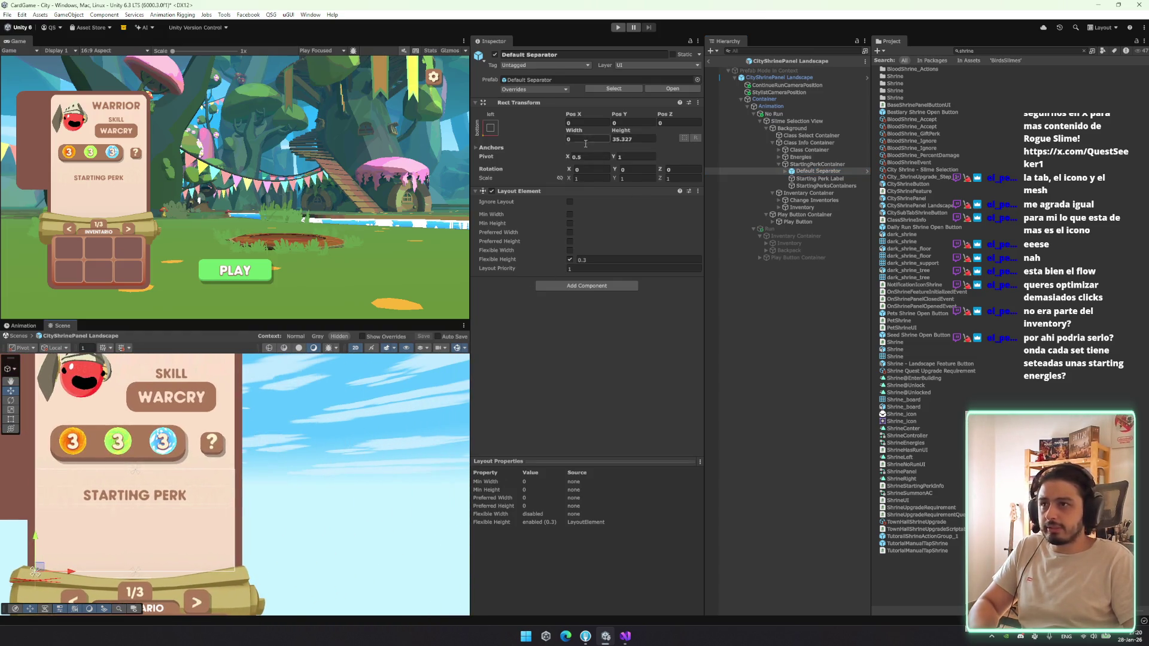
left_click(490, 127)
left_click(543, 197)
key("t")
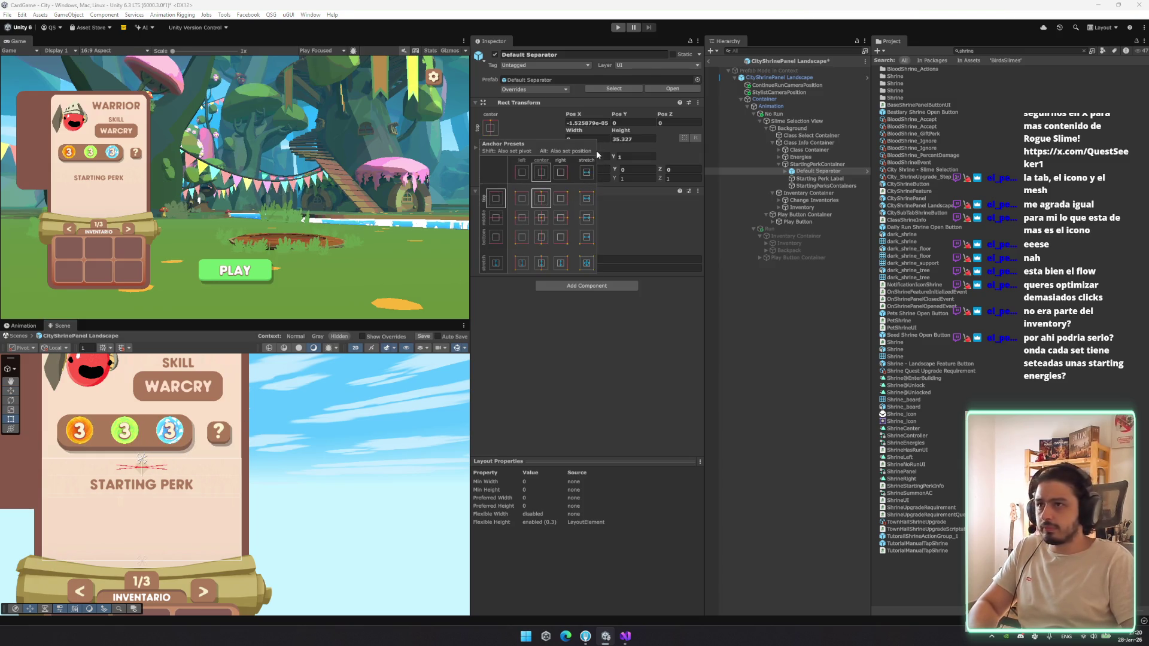
left_click(607, 136)
left_click(490, 127)
left_click(586, 173)
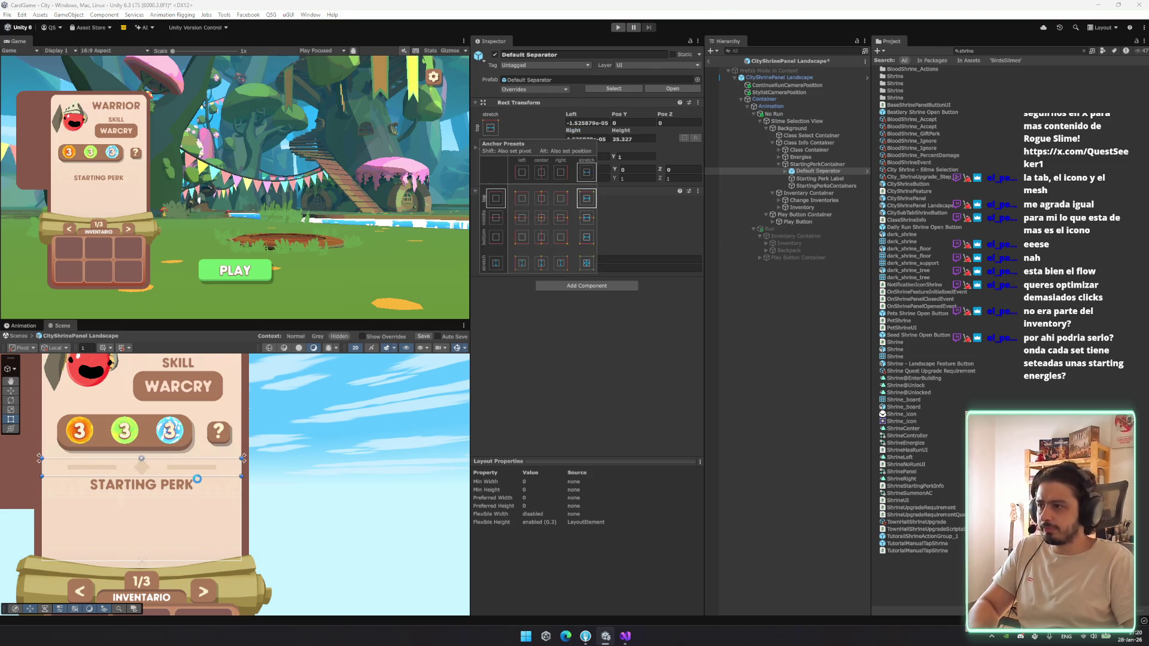
left_click(197, 481)
Step: Raise the separator's bottom edge so it is about 24.74 high
left_click(200, 477)
left_click(199, 476)
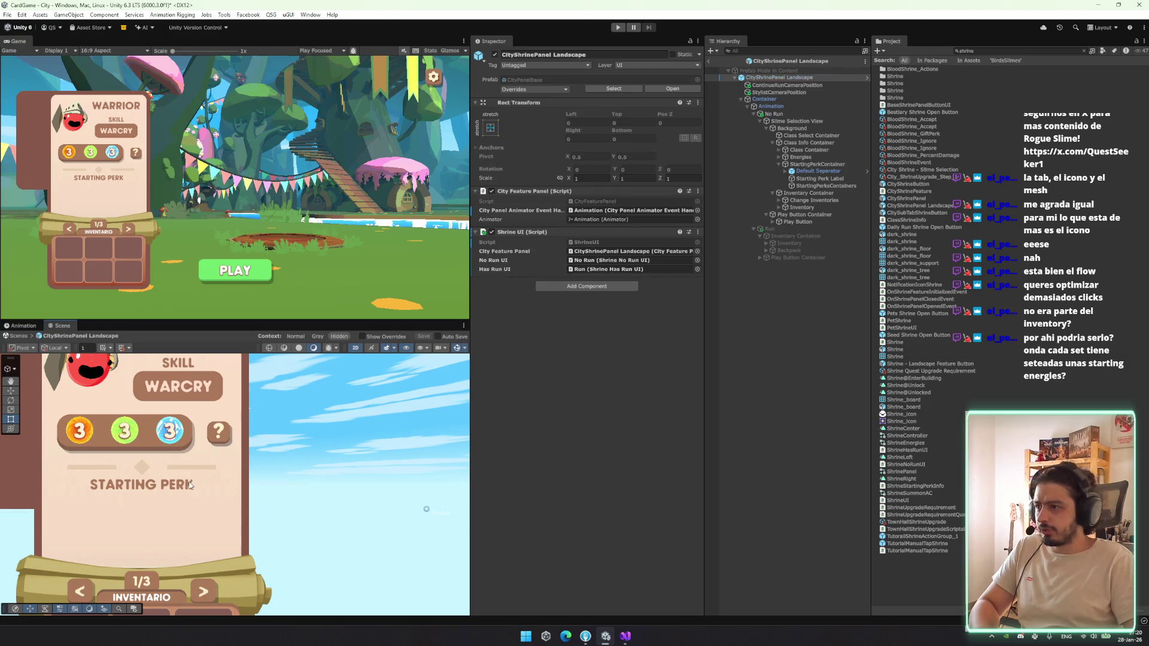
left_click(158, 477)
left_click_drag(164, 476, 164, 470)
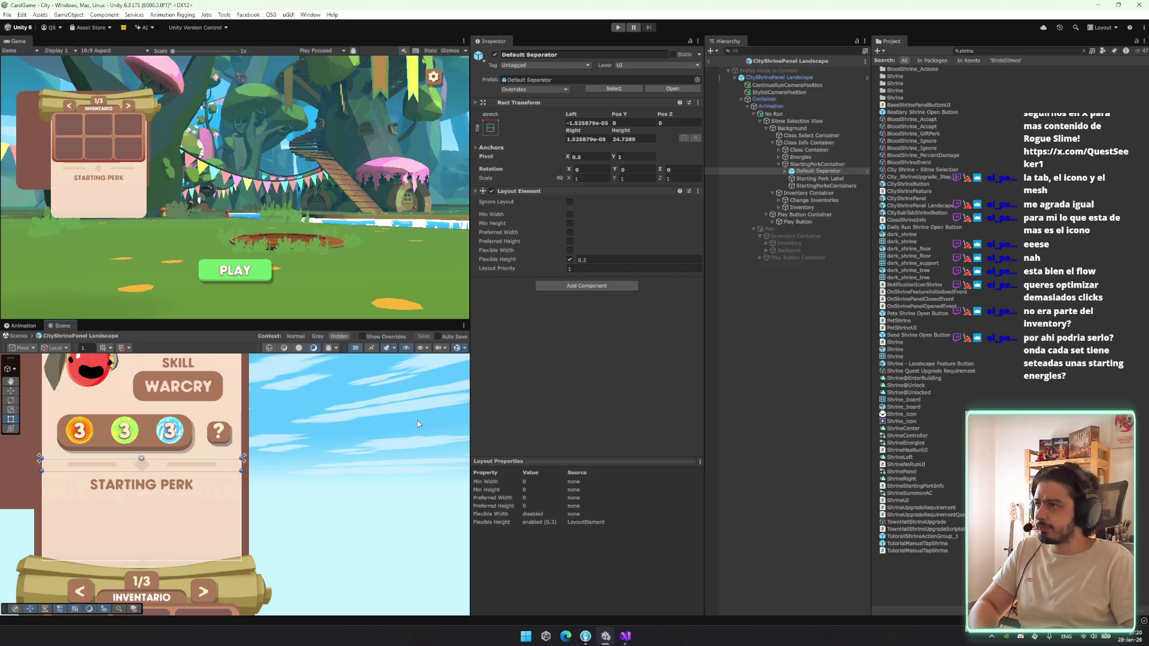
Step: Resize the Energies row to about 142.35 high and save the prefab
left_click(782, 164)
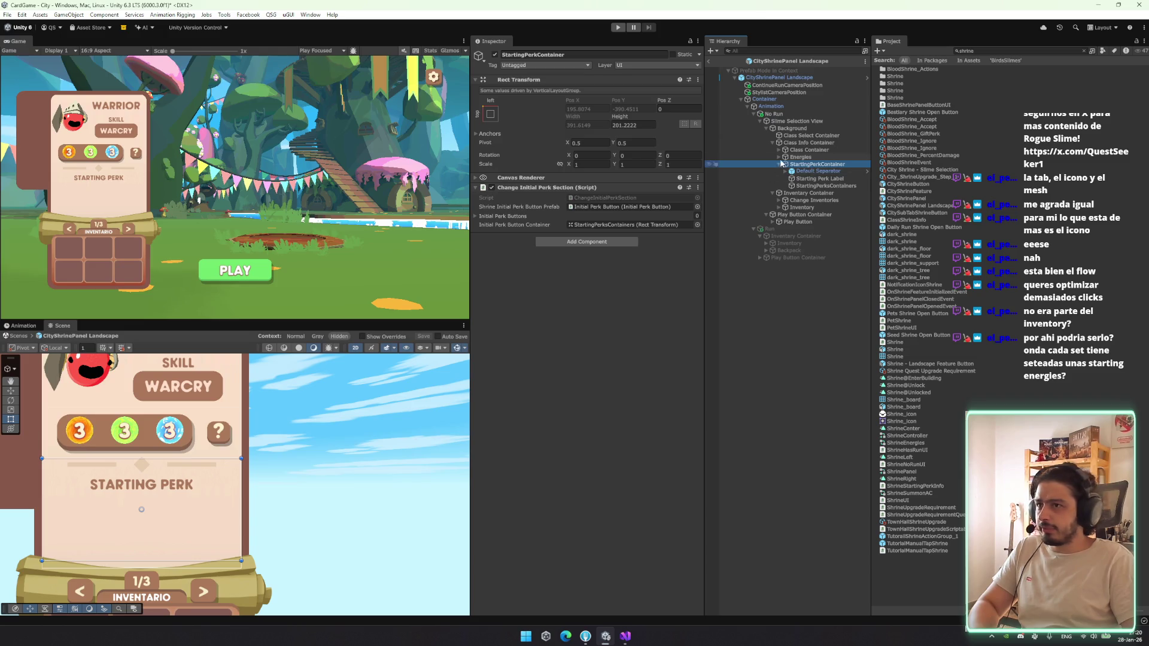
left_click(804, 142)
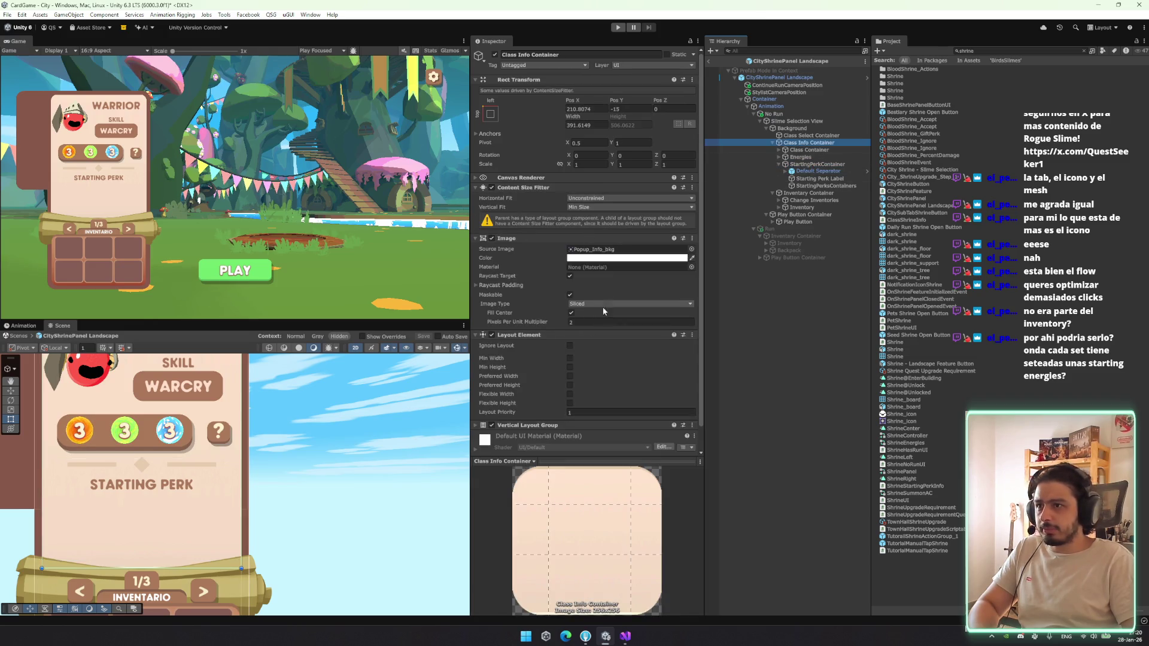
scroll(604, 303, "down", 2)
left_click(804, 164)
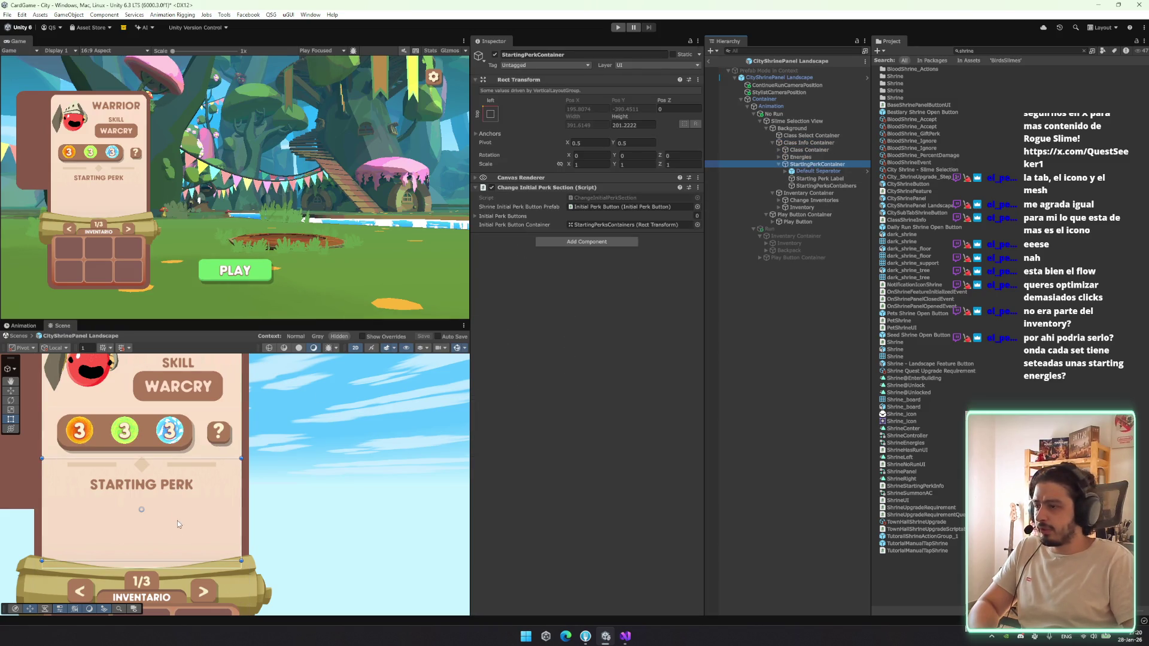
left_click(170, 561)
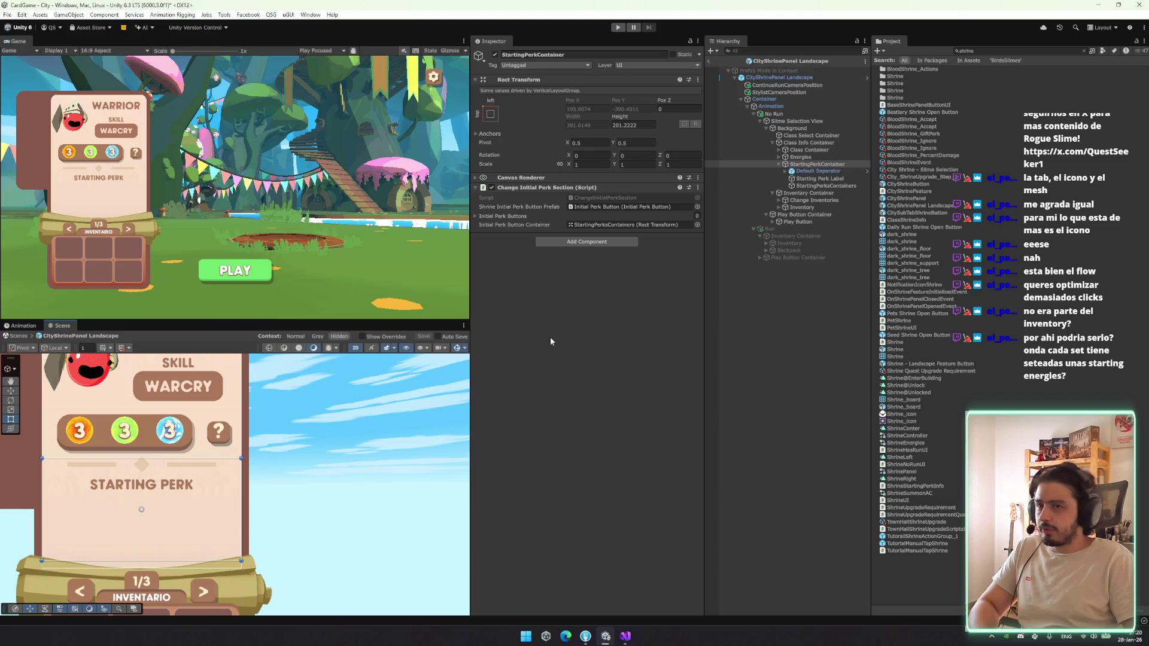
left_click_drag(815, 190, 816, 162)
left_click_drag(202, 460, 203, 472)
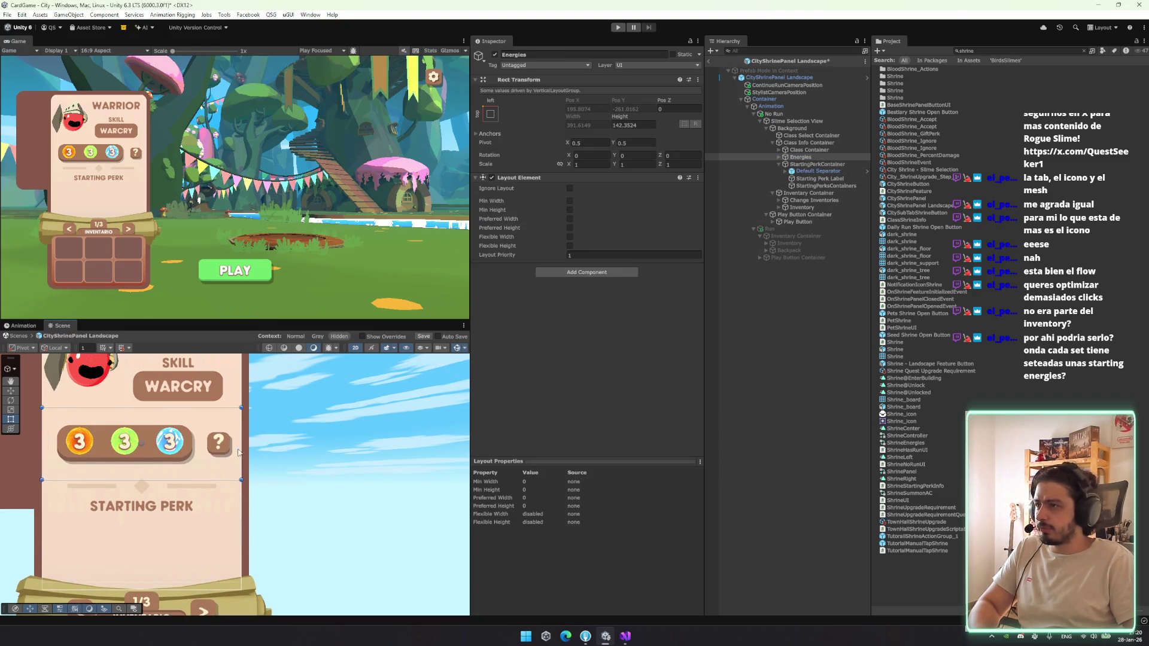
key("ctrl+s")
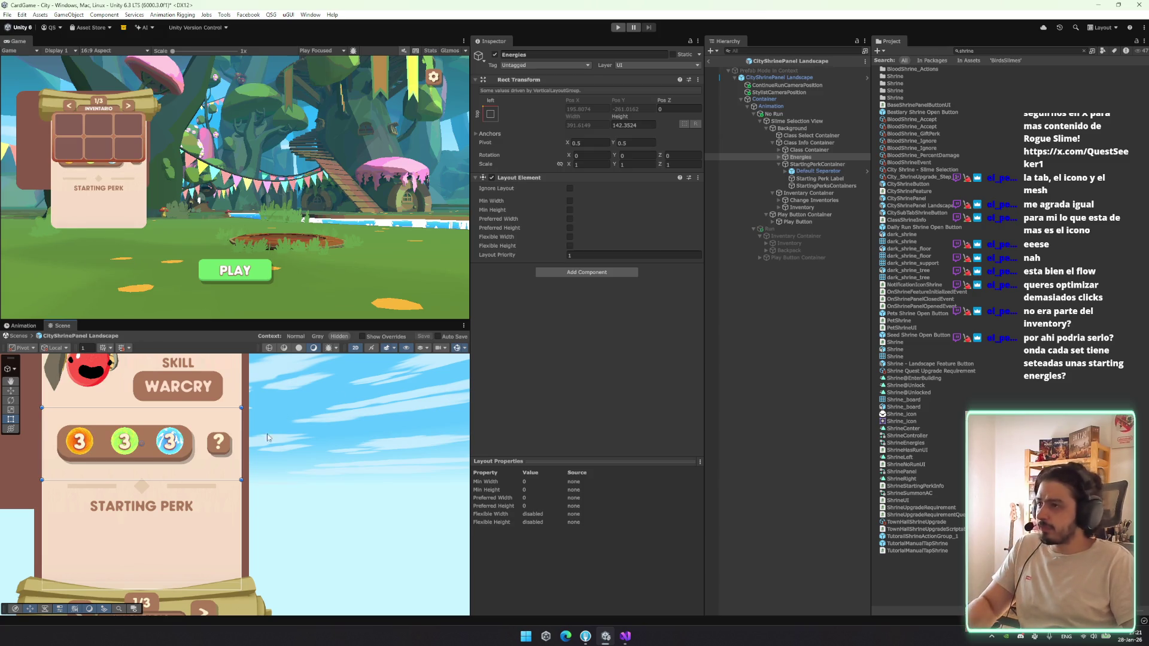
Step: Expand Class Container and select the Class Shop Icon
left_click(852, 142)
key("Down")
key("Right")
key("Down")
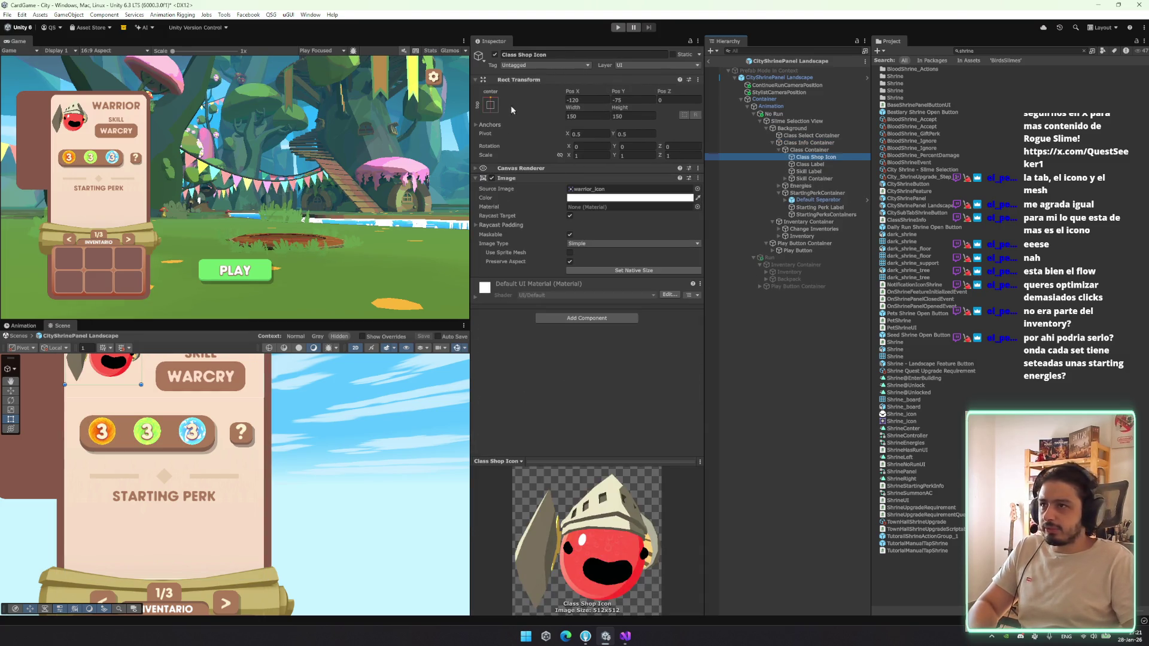
Step: Hide the Class Shop Icon and shift the WARRIOR, SKILL and WARCRY elements left, saving
left_click(501, 56)
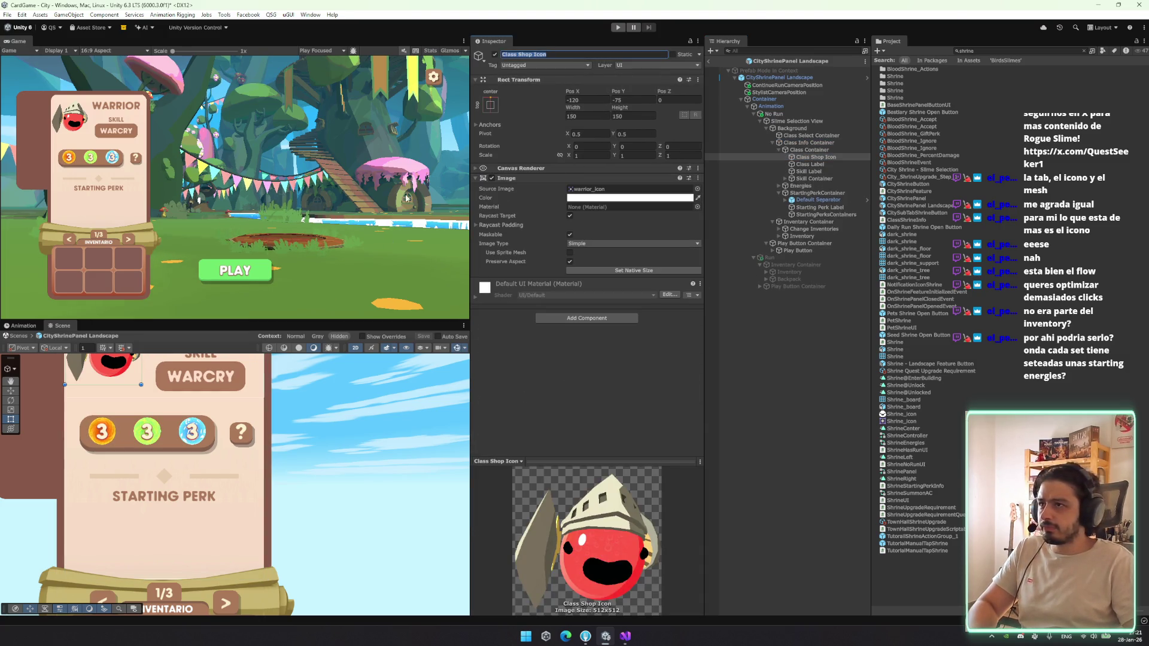
left_click(496, 55)
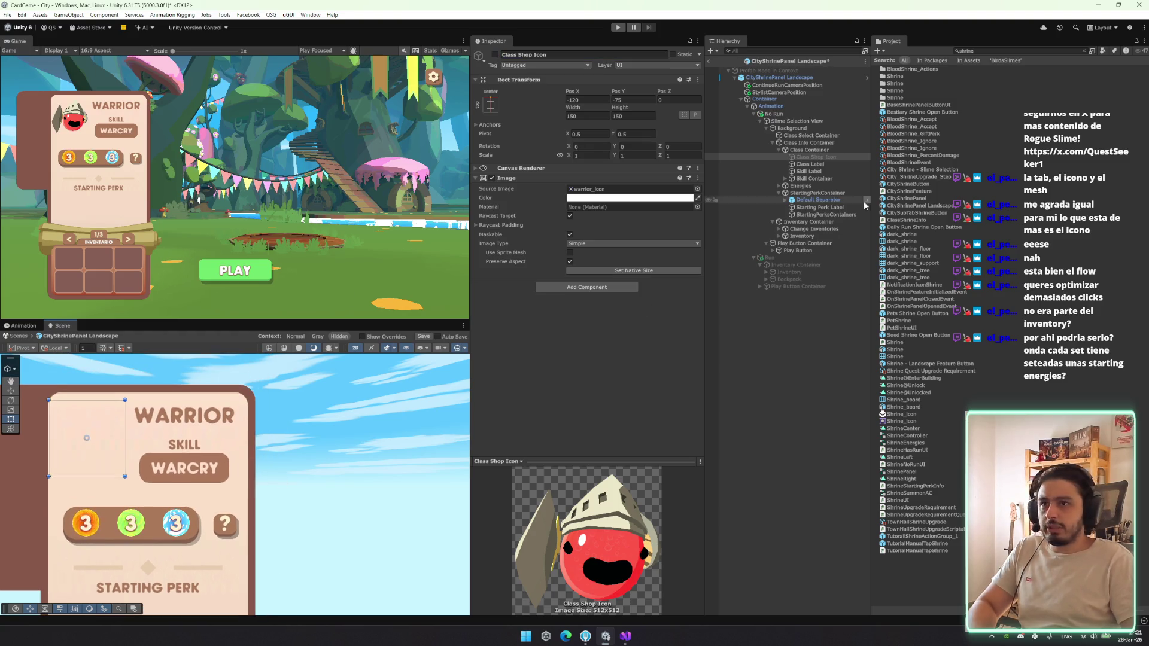
left_click(810, 164)
left_click(822, 178, "shift")
left_click_drag(218, 469, 186, 471)
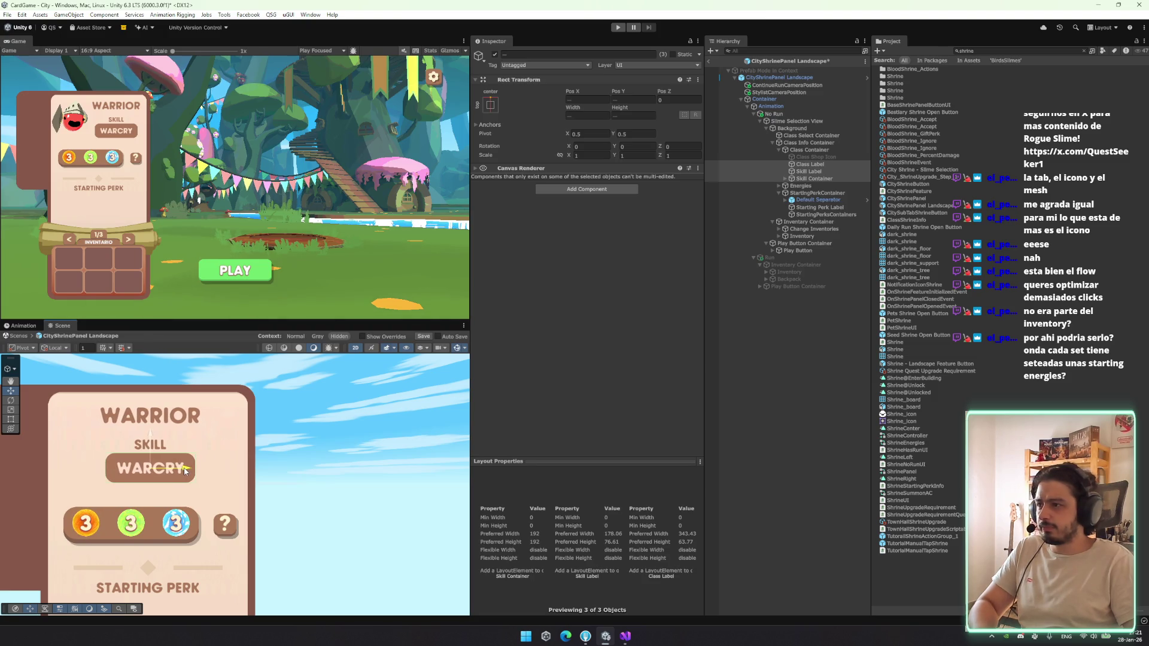
key("ctrl+s")
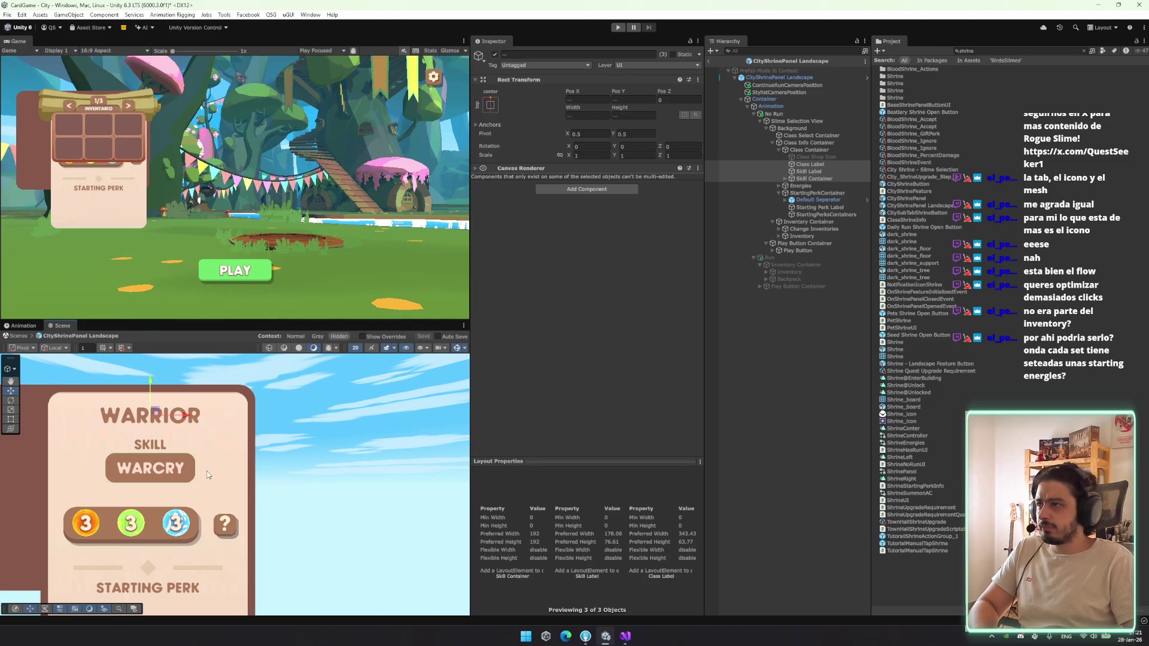
Step: Undo the shift and widen and heighten the WARRIOR label so it centres
mouse_move(377, 462)
left_mouse_down()
mouse_move(300, 467)
mouse_move(462, 439)
left_mouse_up()
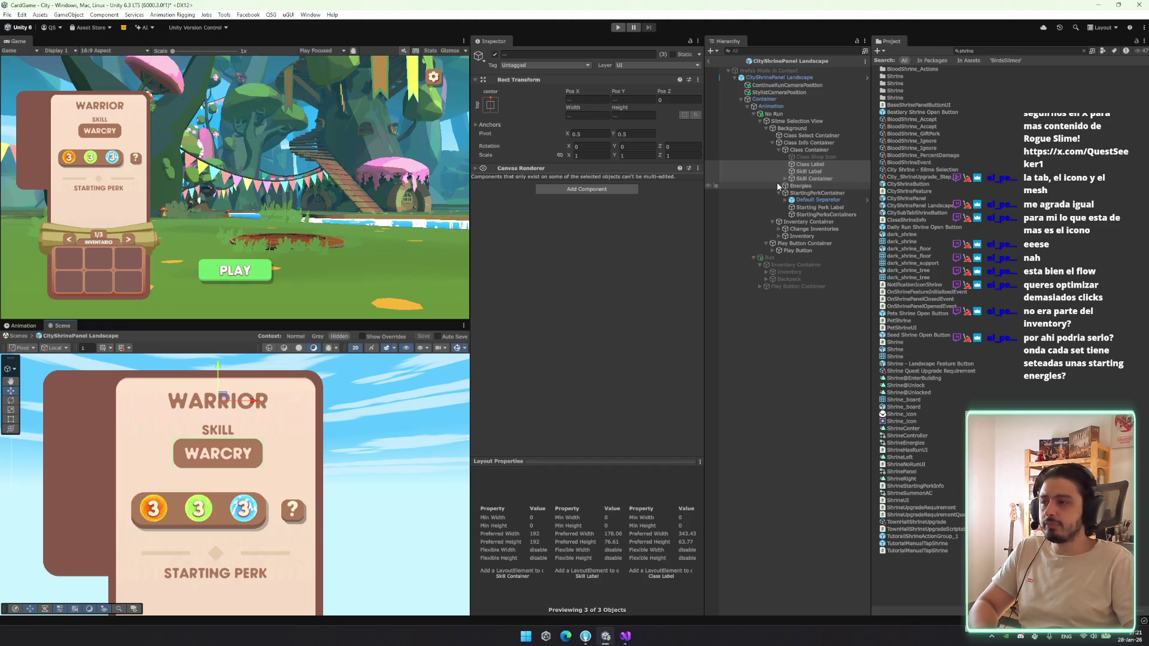
key("ctrl+z")
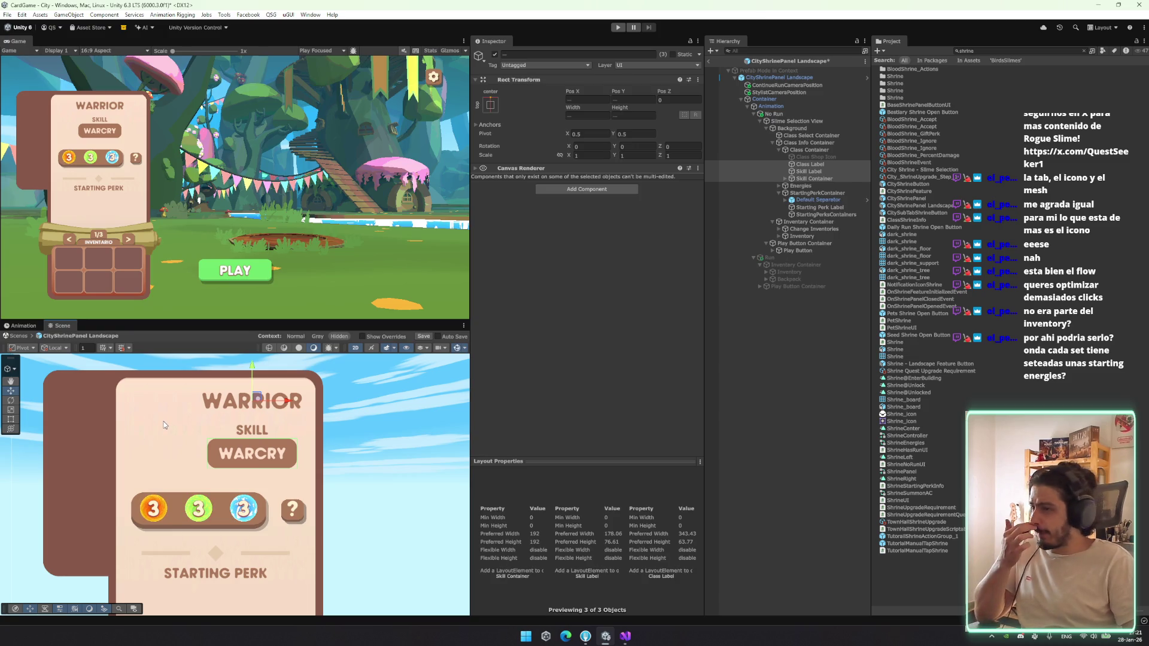
key("ctrl+z")
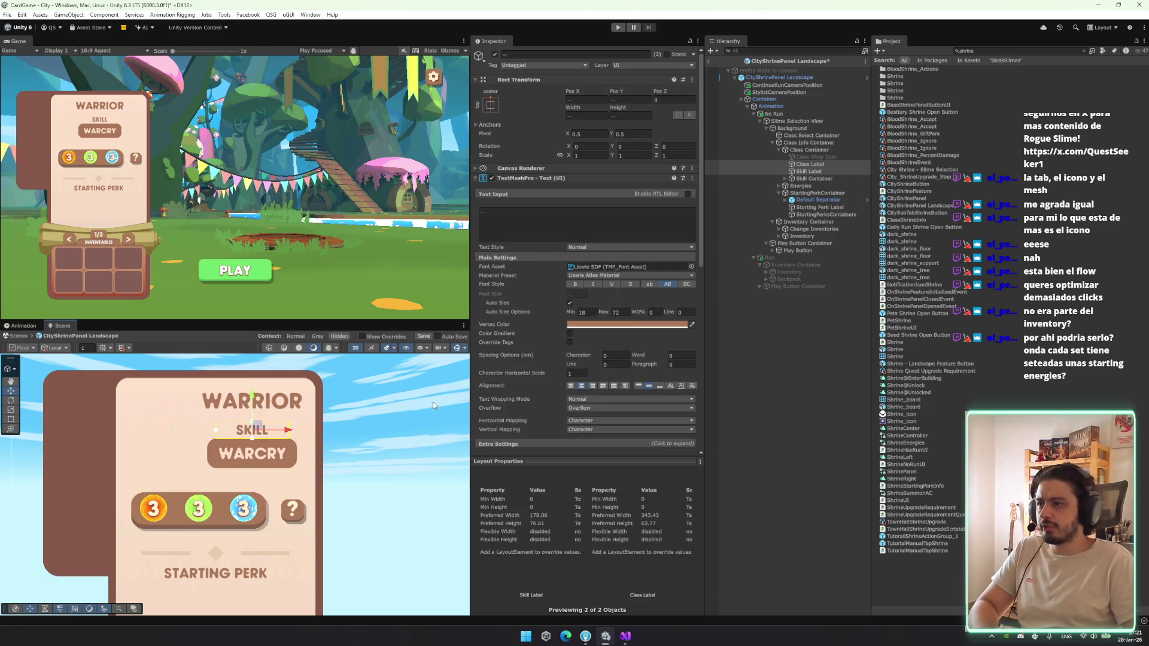
key("ctrl+z")
left_click_drag(193, 399, 117, 395)
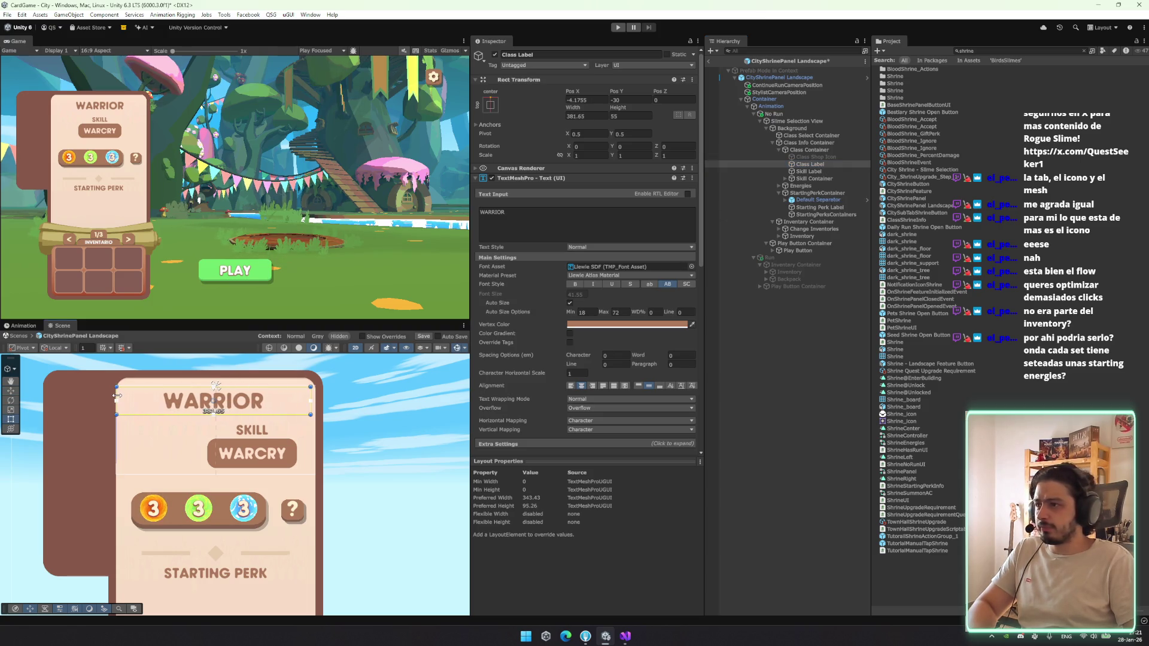
mouse_move(241, 416)
left_mouse_down()
mouse_move(275, 431)
mouse_move(258, 432)
left_mouse_up()
Step: Centre the SKILL label and WARCRY button by setting their Pos X to 0
left_click(809, 171)
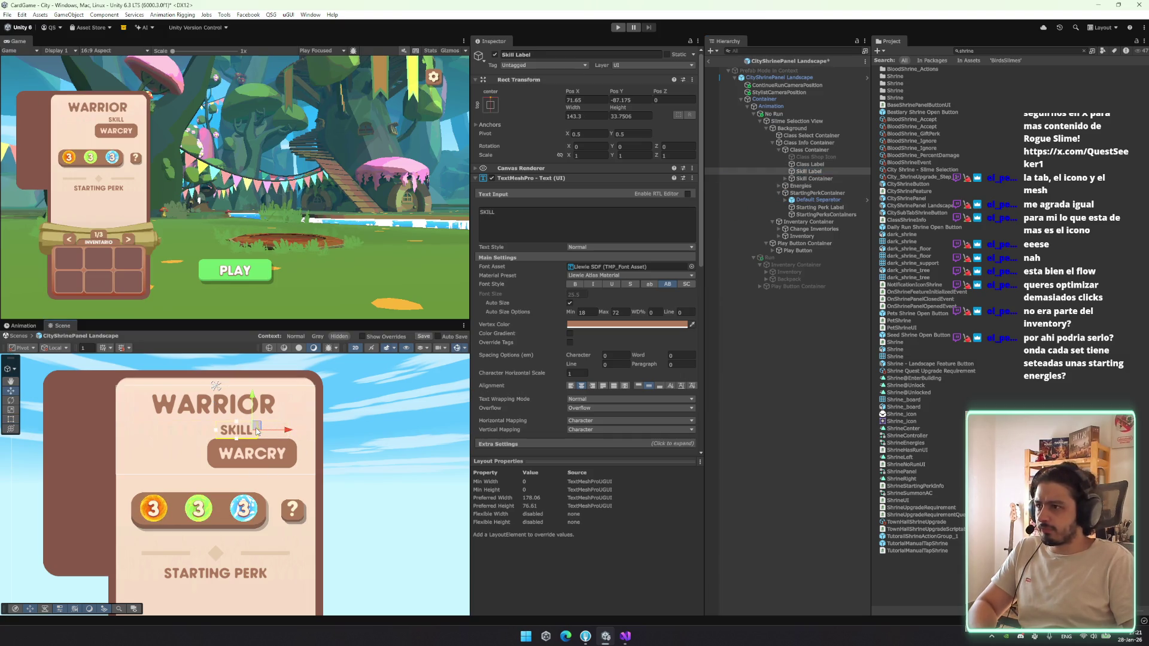
left_click(820, 151)
key("ctrl+z")
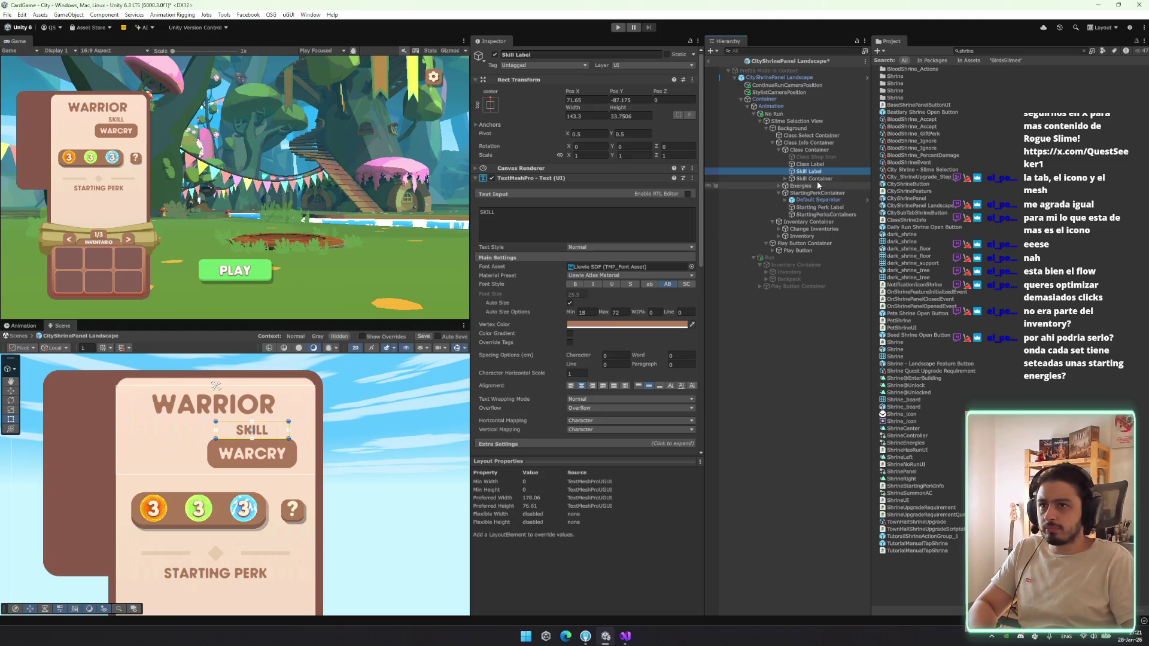
left_click(814, 178, "ctrl")
left_click_drag(625, 84, 603, 84)
type("0")
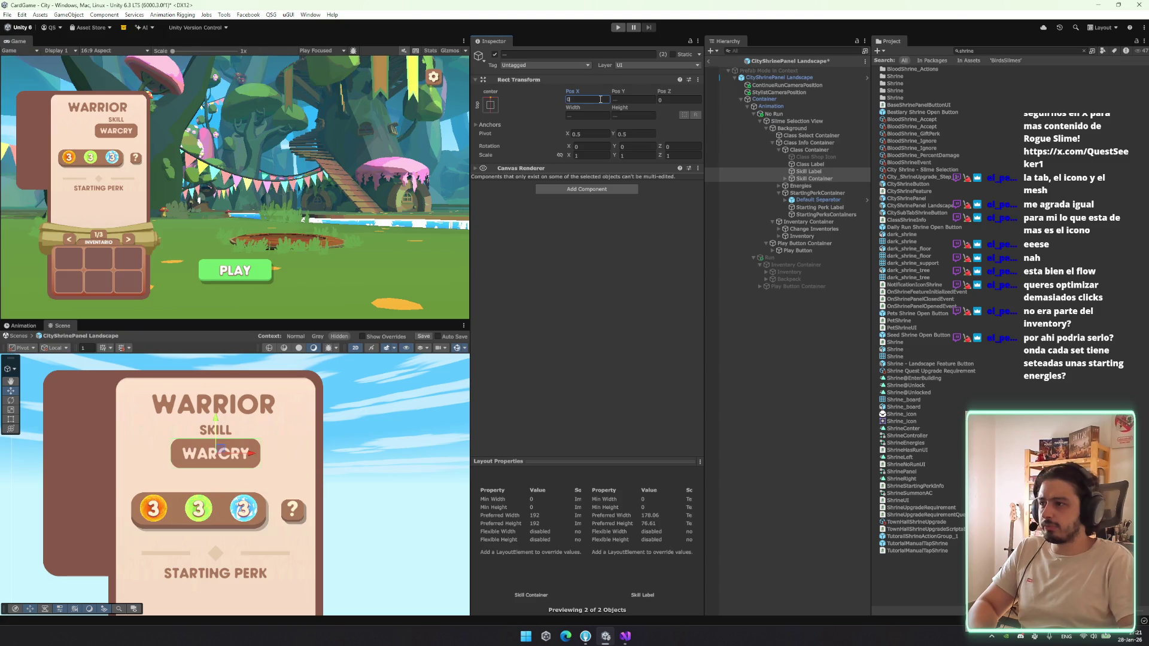
Step: Shorten the WARRIOR Class Label back to about 55 high
left_click(810, 164)
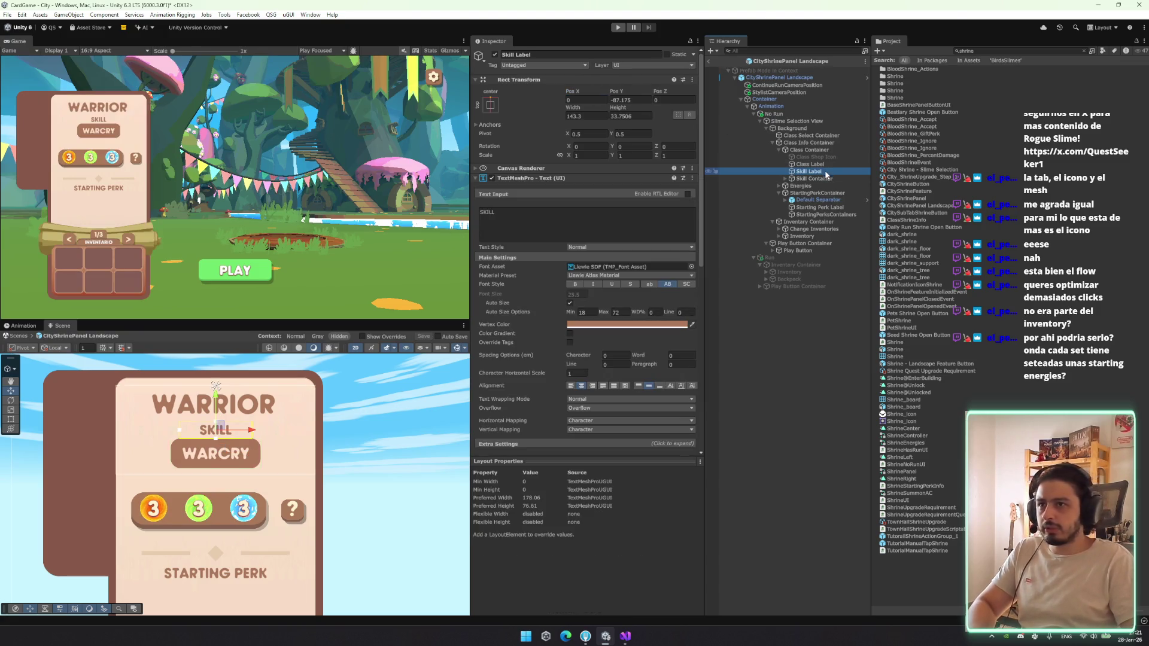
key("t")
left_click_drag(260, 421, 260, 416)
left_click(809, 150)
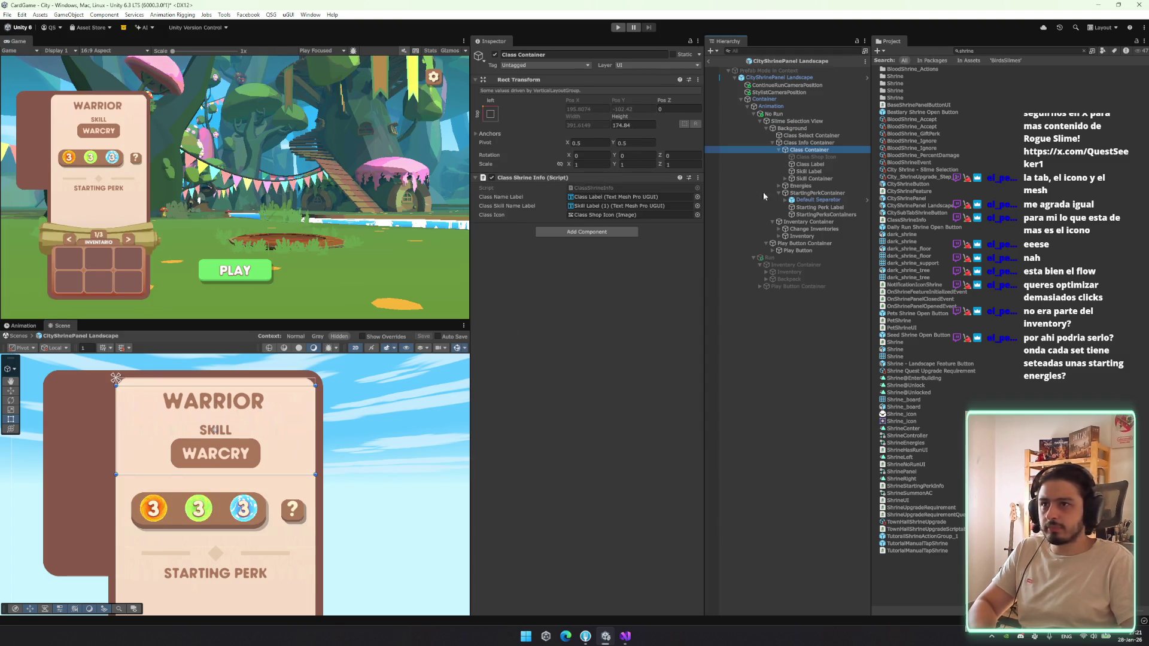
Step: Try shortening the Class Container by dragging its bottom edge, undoing the attempts
left_click_drag(248, 473, 248, 438)
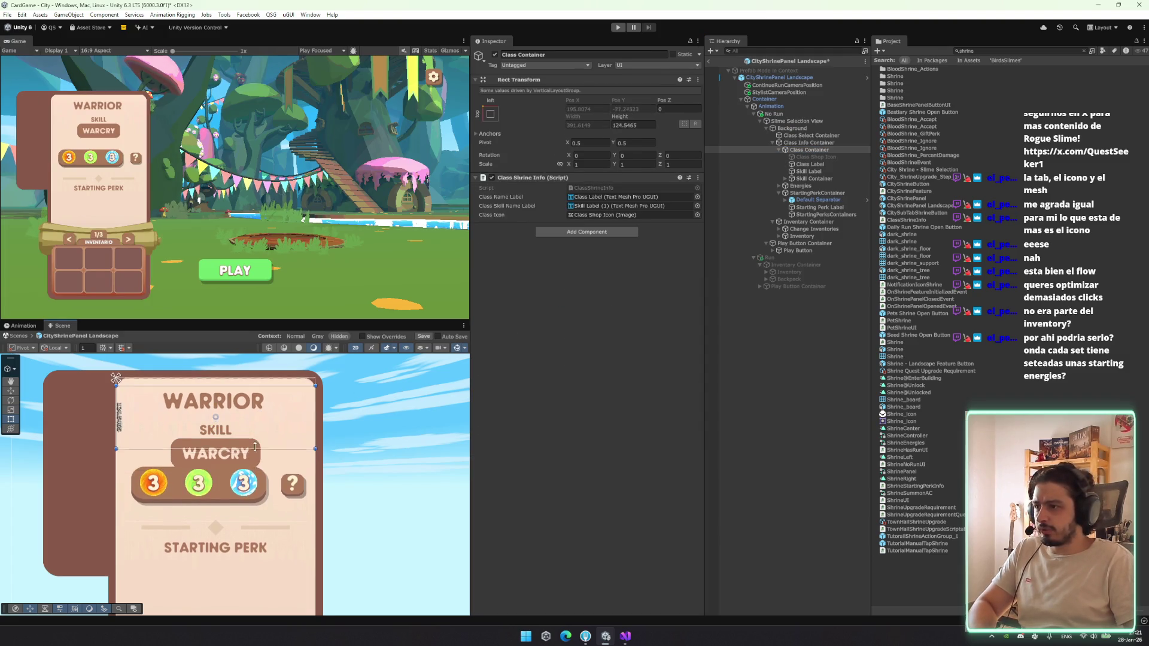
left_click(808, 171)
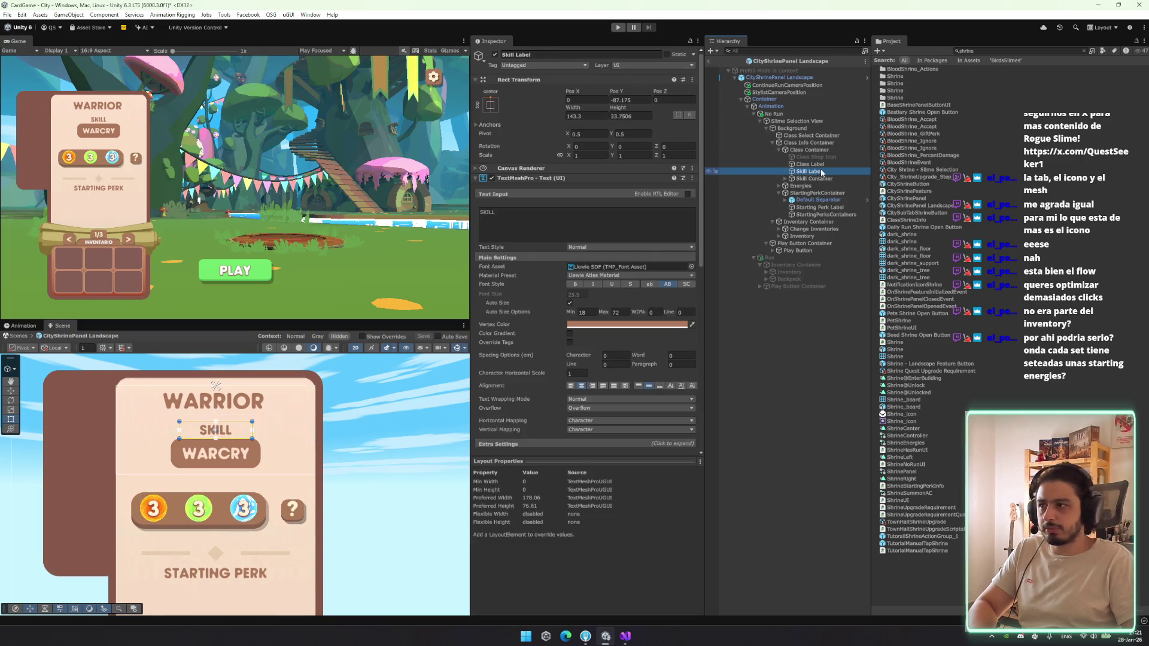
left_click(812, 178)
left_click(822, 164, "shift")
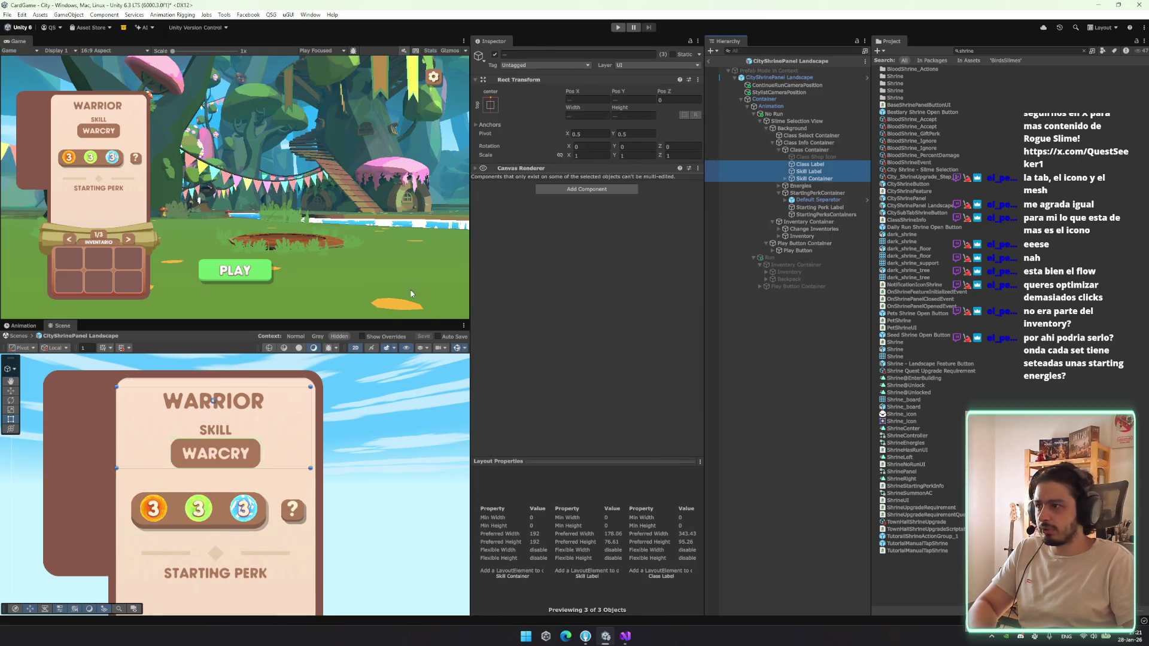
key("ctrl+z")
key("ctrl+z")
key("ctrl+z")
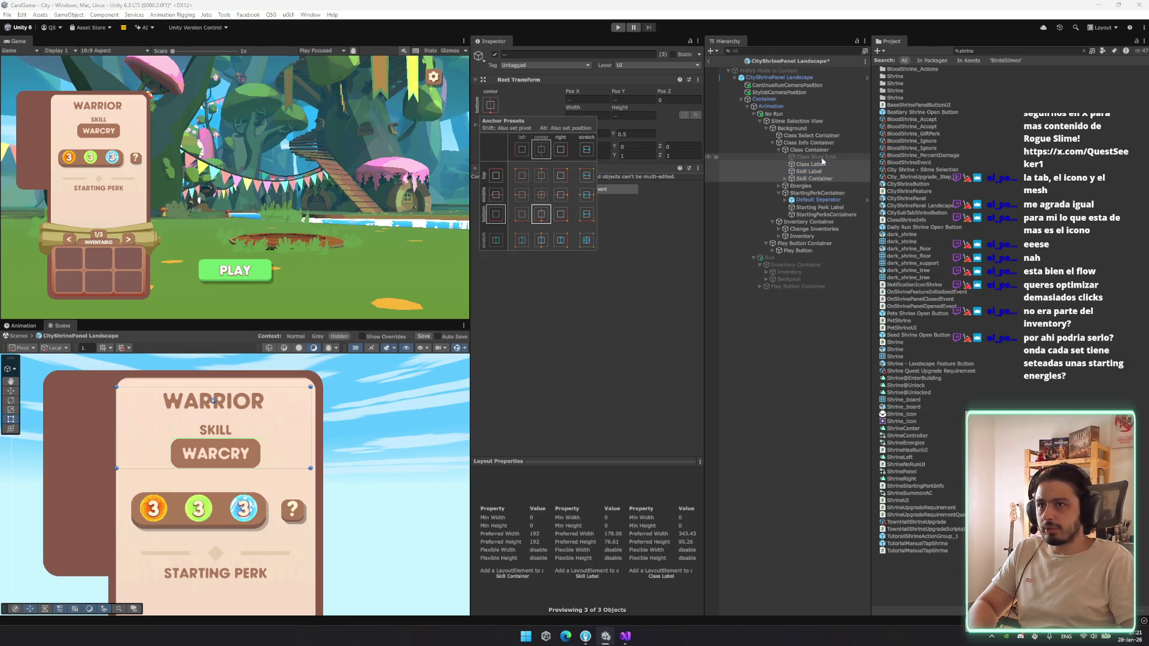
left_click_drag(246, 472, 264, 448)
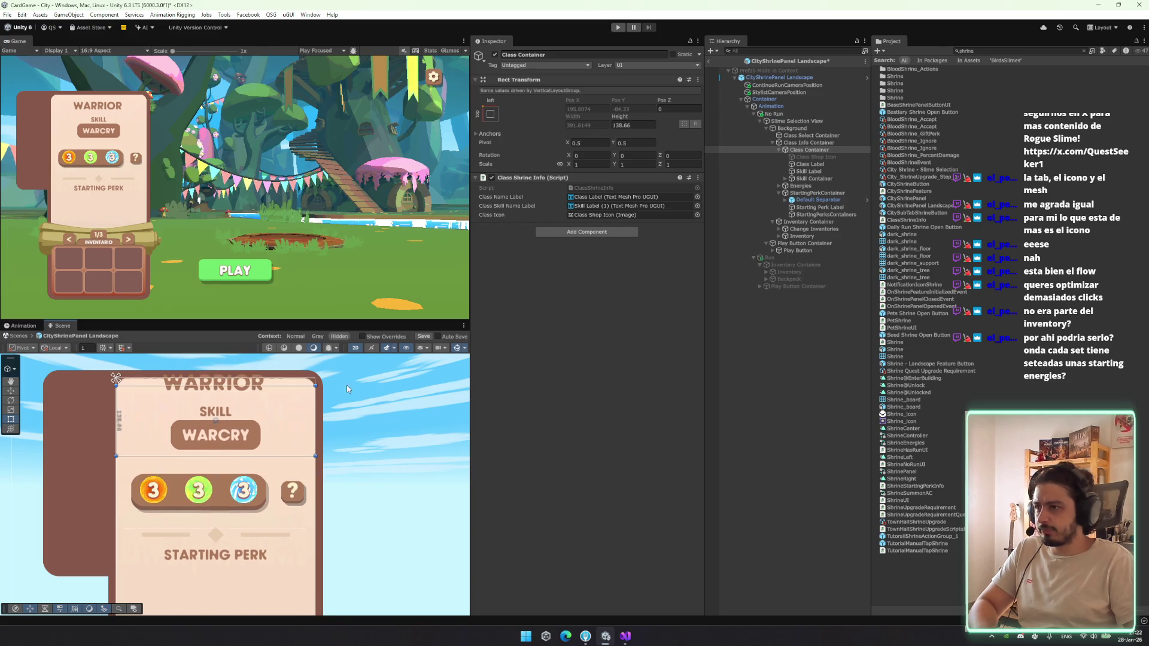
key("ctrl+z")
Step: Review the class texts' anchor presets and raise the Class Container's bottom slightly
left_click(817, 173)
left_click(813, 178, "ctrl")
left_click(810, 164, "ctrl")
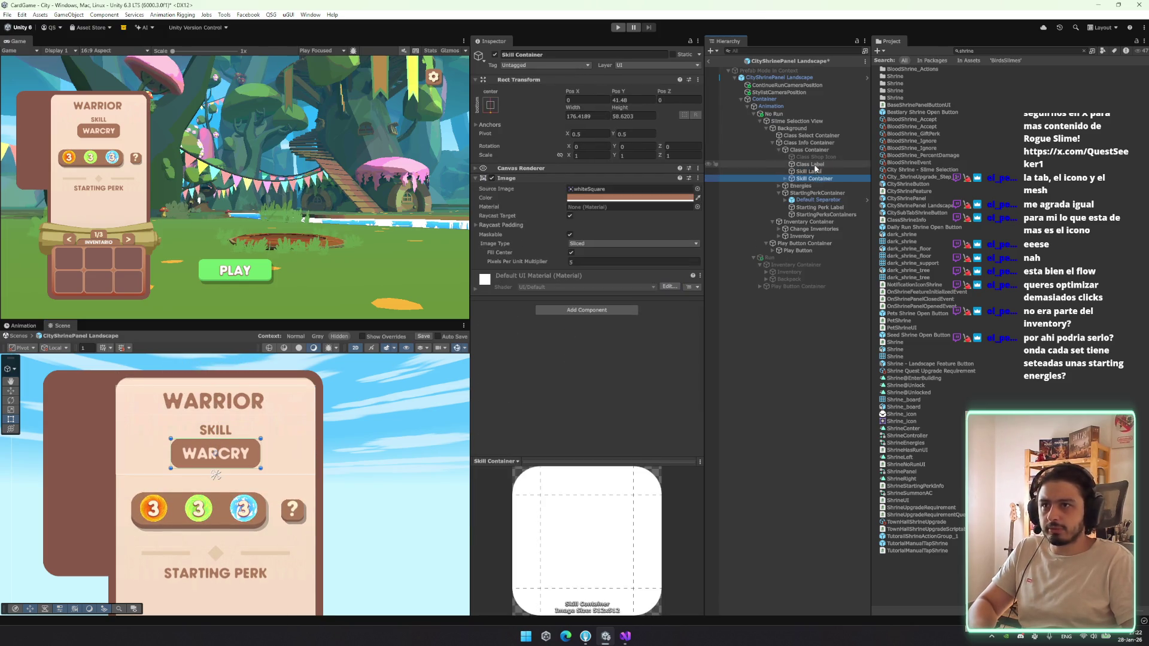
left_click(490, 105)
left_click(808, 150)
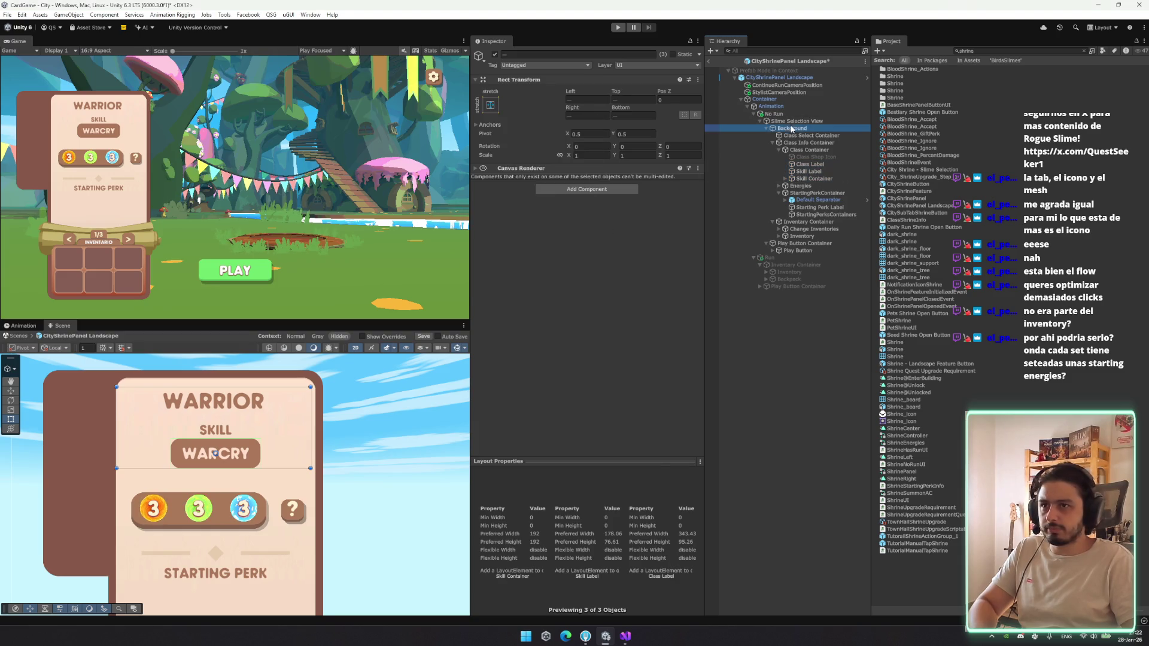
left_click(802, 143)
left_click(808, 150)
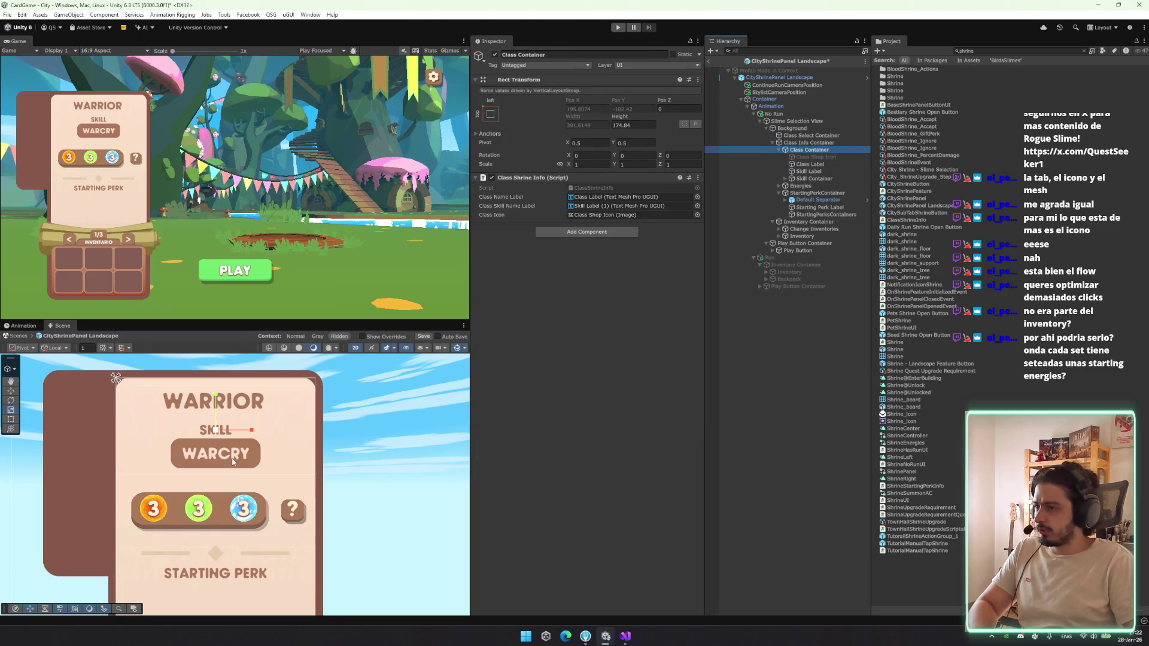
left_click_drag(239, 472, 245, 469)
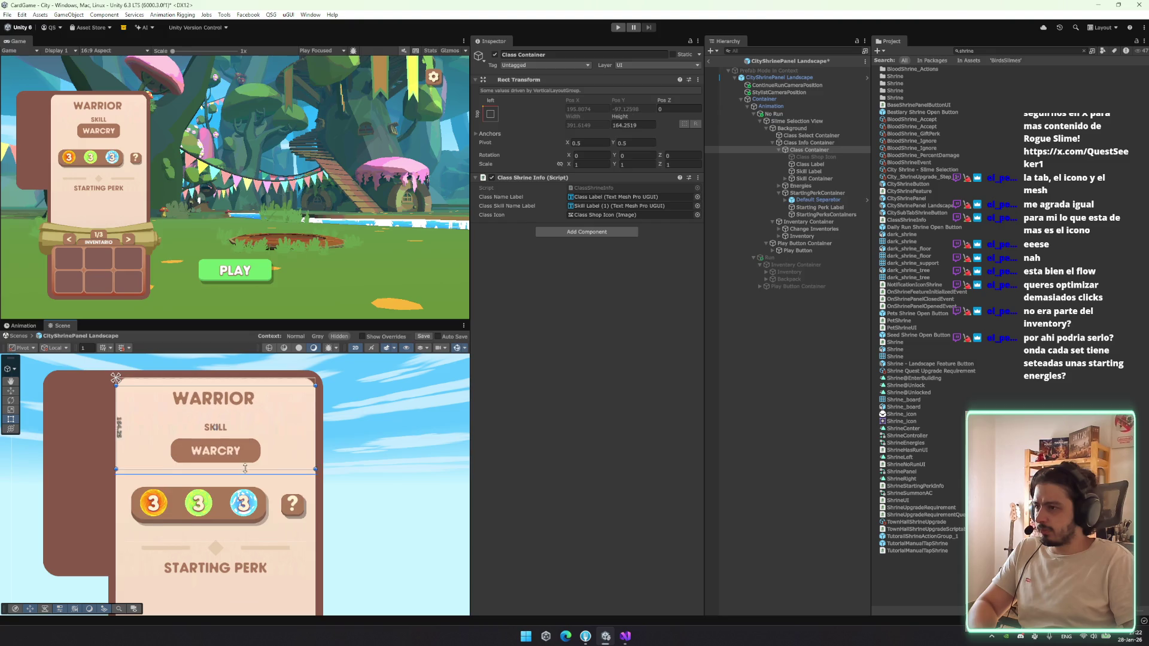
Step: Anchor the Skill Container to bottom centre
left_click(819, 186)
left_click(814, 179)
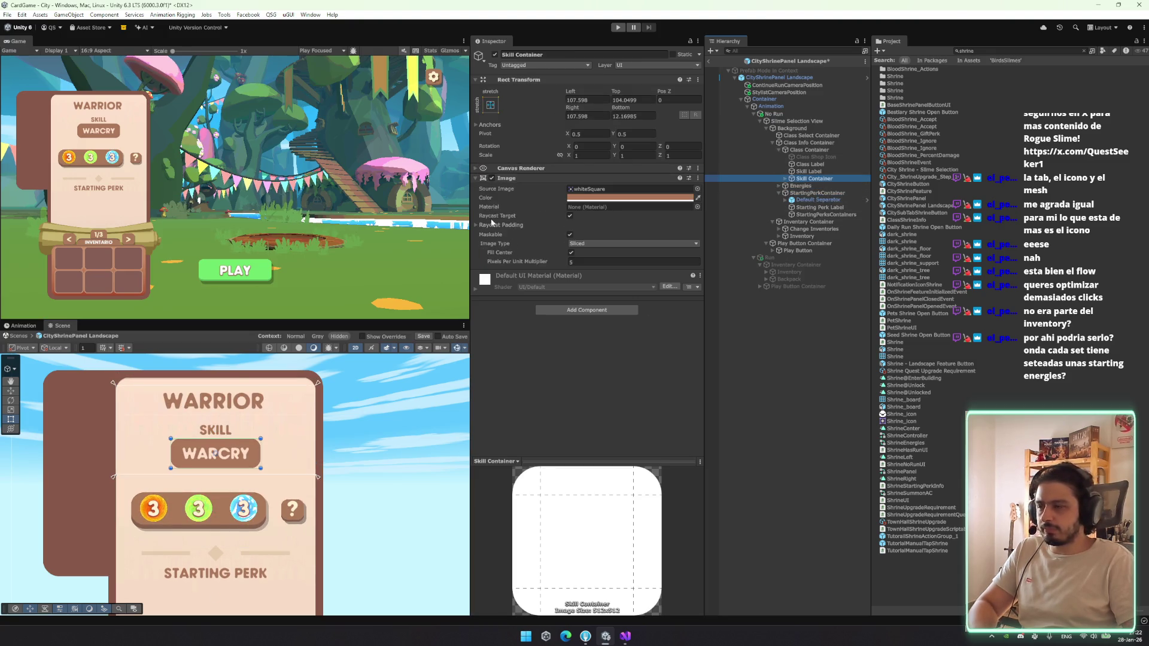
left_click(492, 107)
left_click(541, 214)
Step: Shorten the Class Container to about 125.4 high, down from 174.8
left_click(814, 157)
left_click(809, 171)
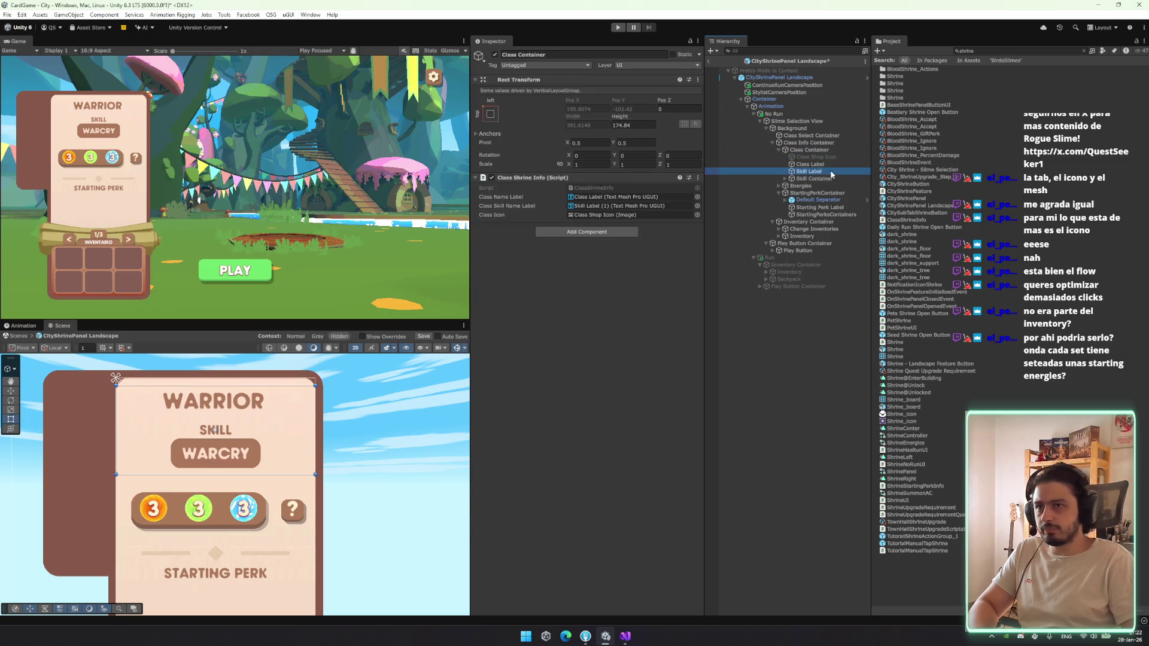
left_click(491, 105)
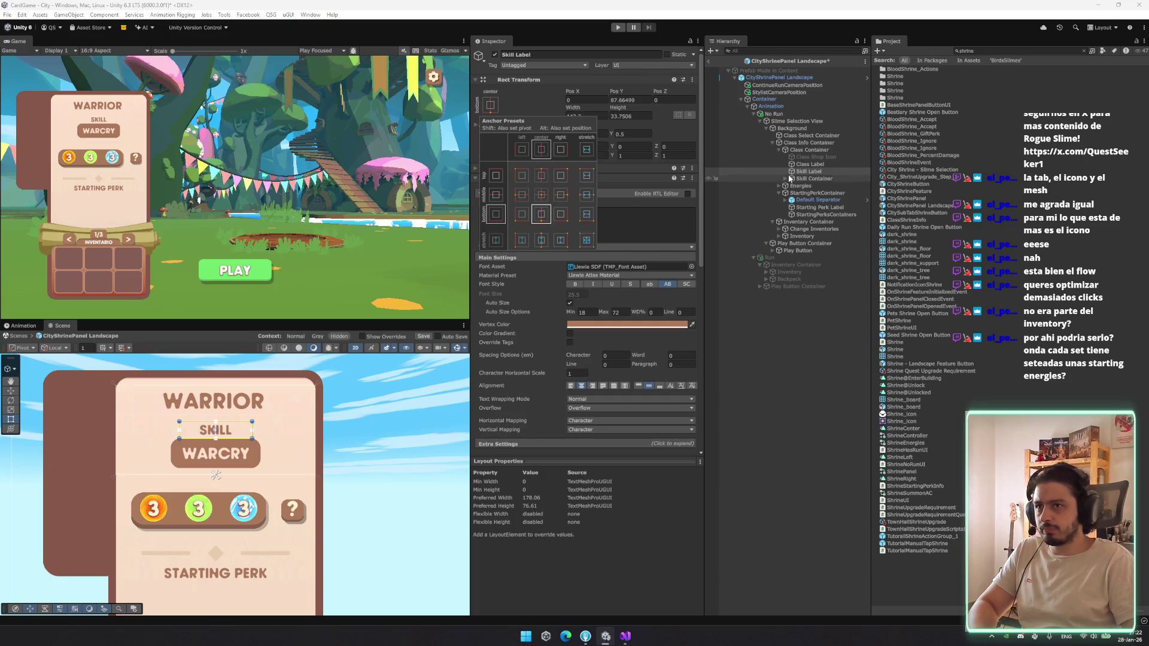
left_click(809, 150)
left_click_drag(240, 474, 252, 448)
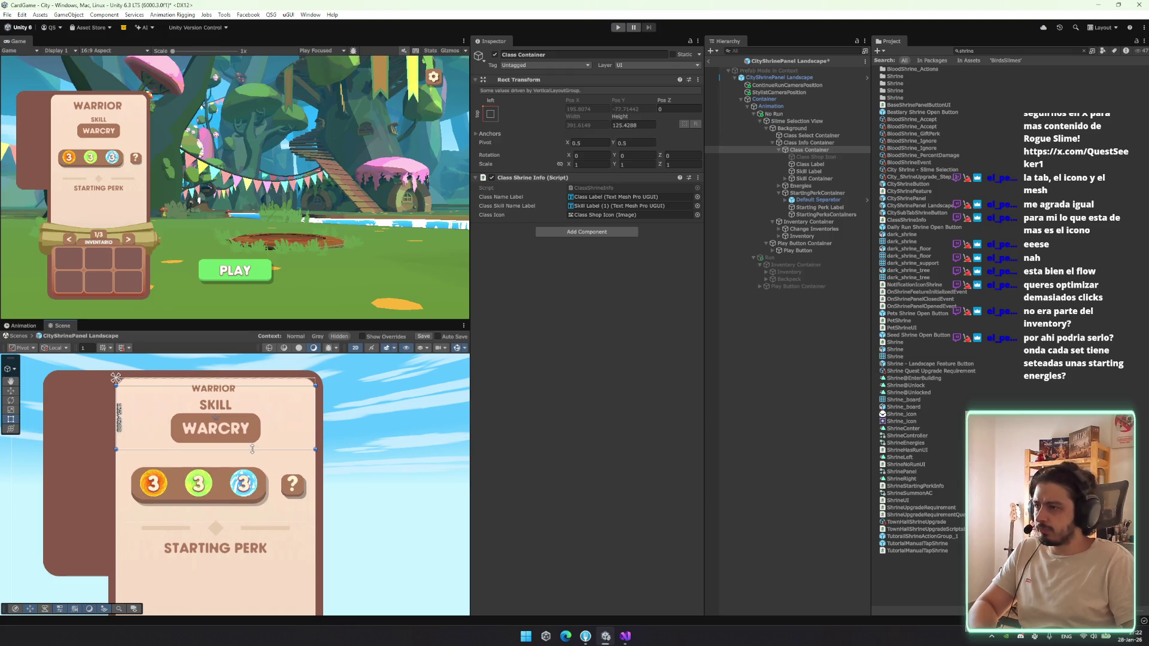
left_click(808, 171)
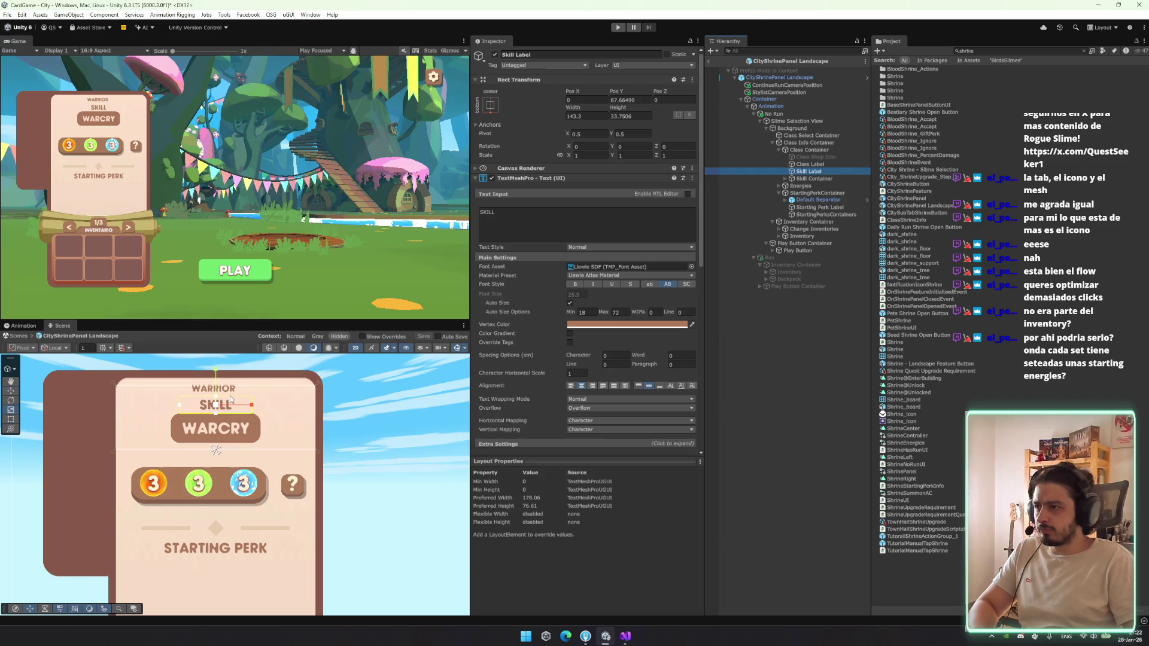
left_click(813, 179)
left_click(814, 157)
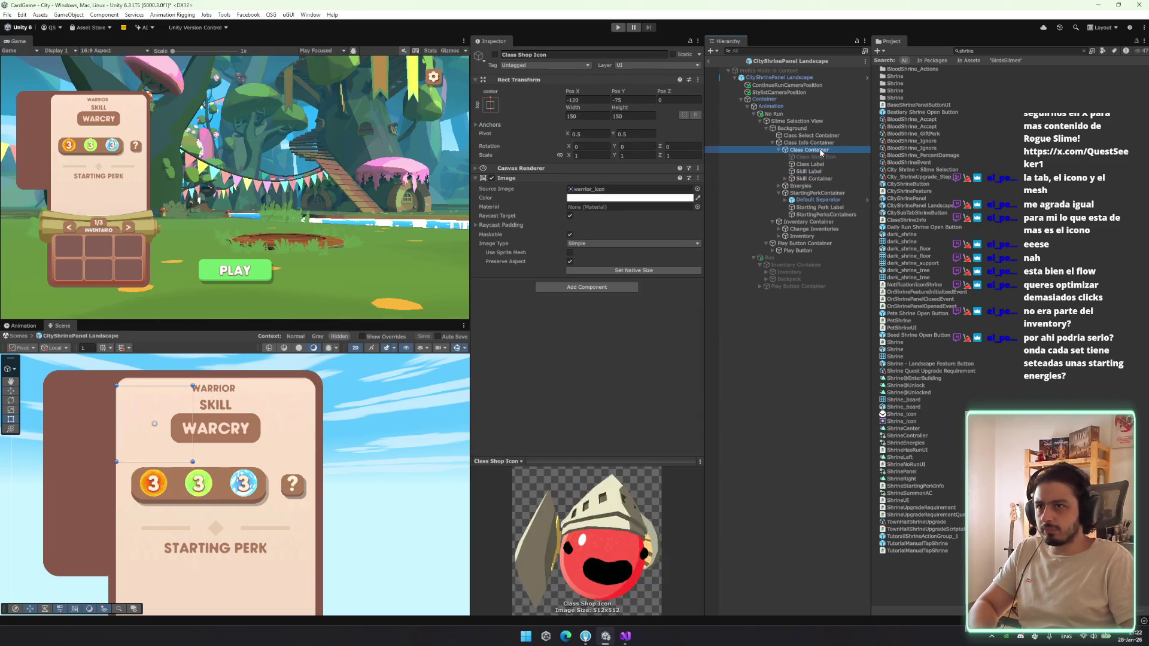
left_click(808, 142)
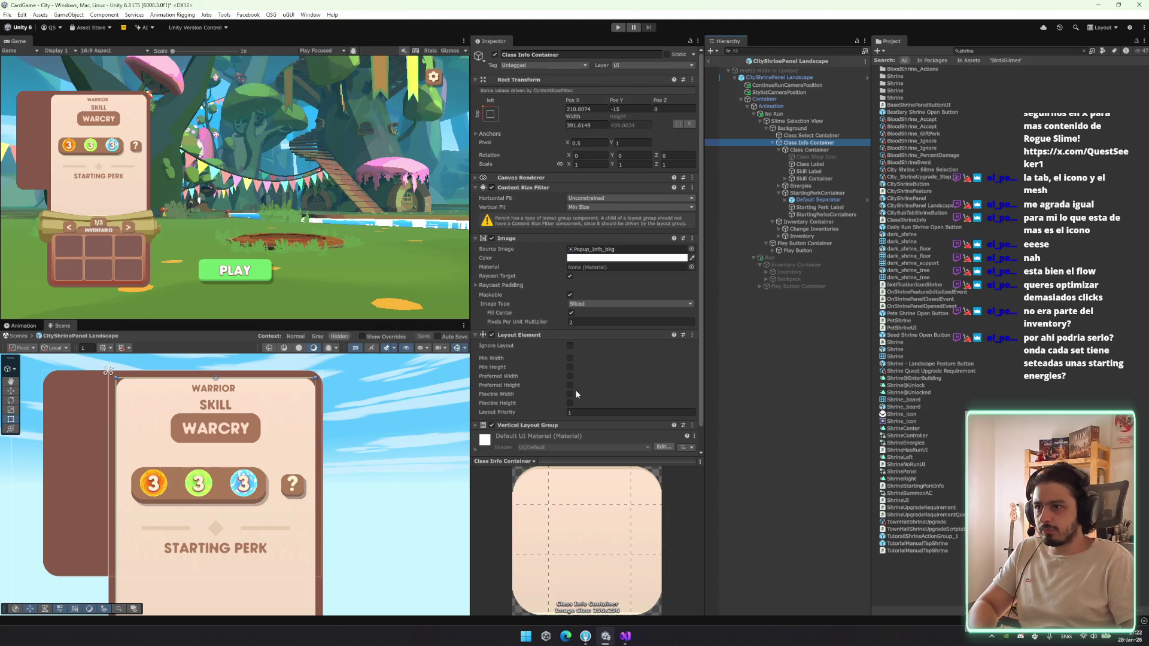
scroll(577, 394, "down", 2)
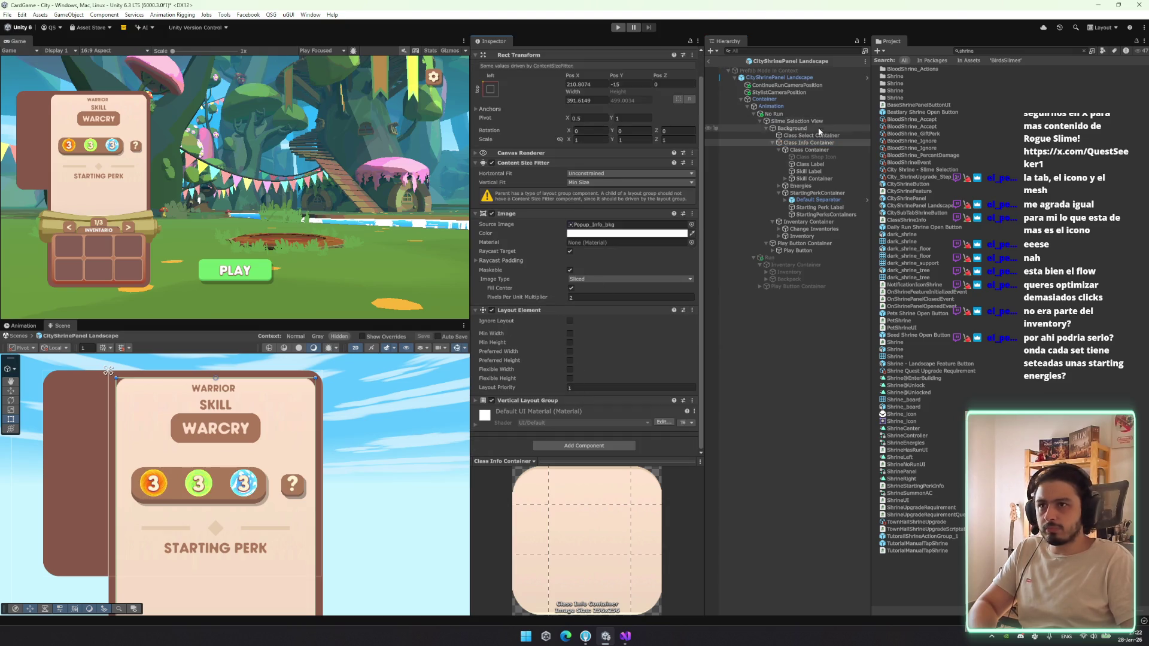
left_click(791, 128)
left_click(808, 136)
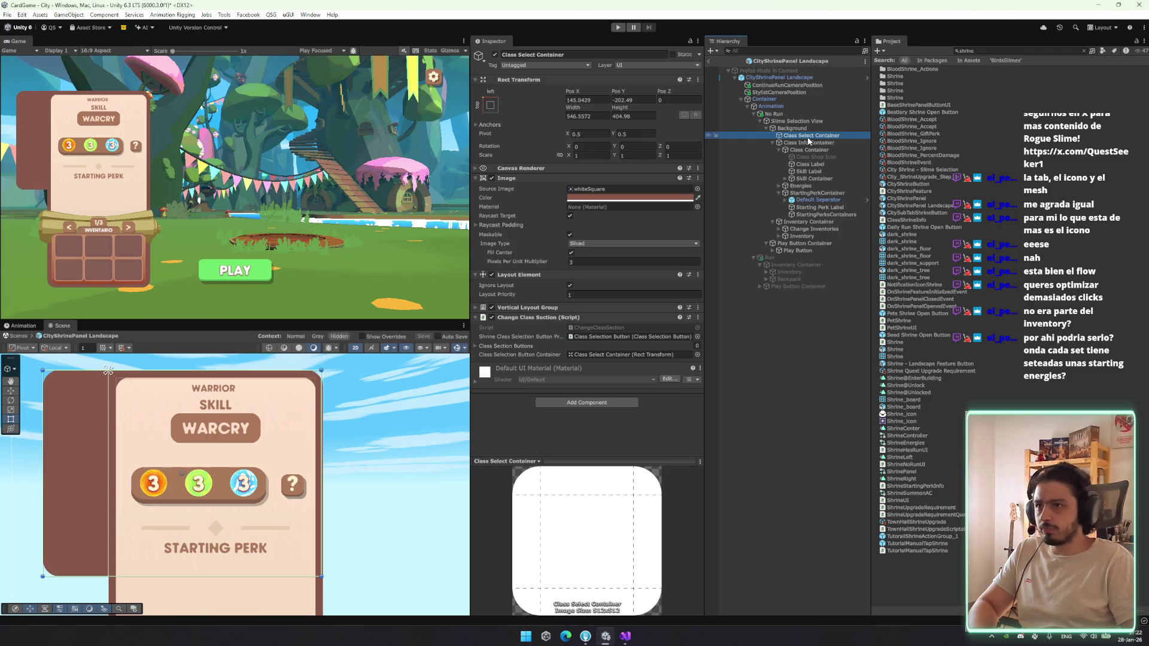
left_click(796, 128)
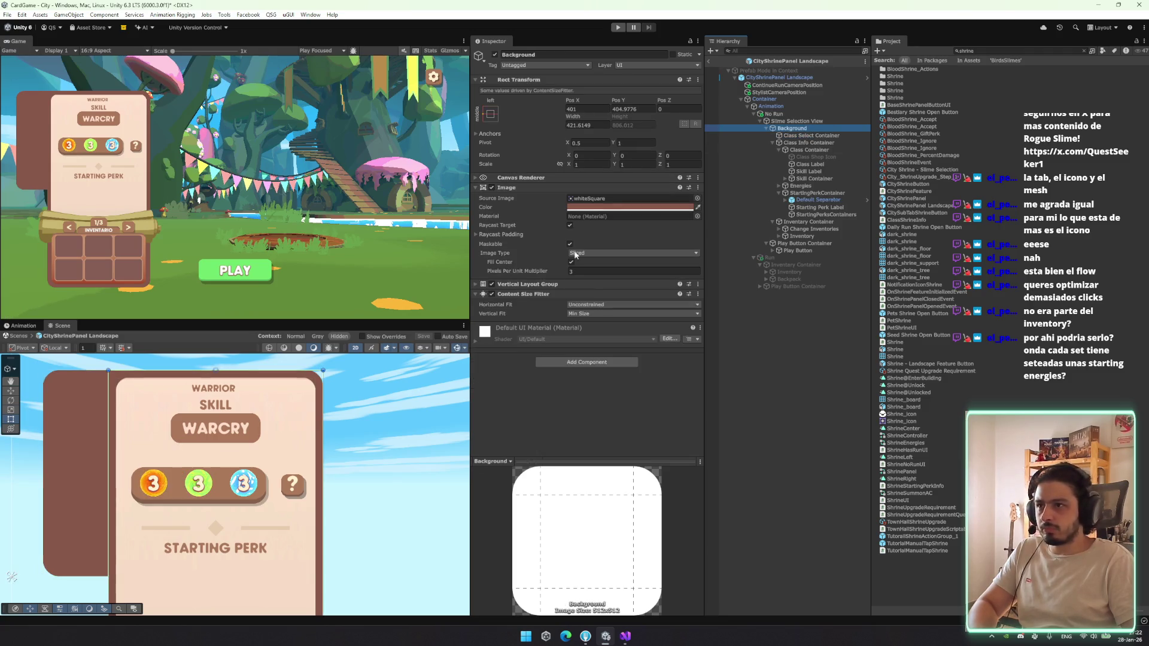
Step: Enlarge the WARRIOR Class Label's box and move it up to fit the card's top
left_click(555, 284)
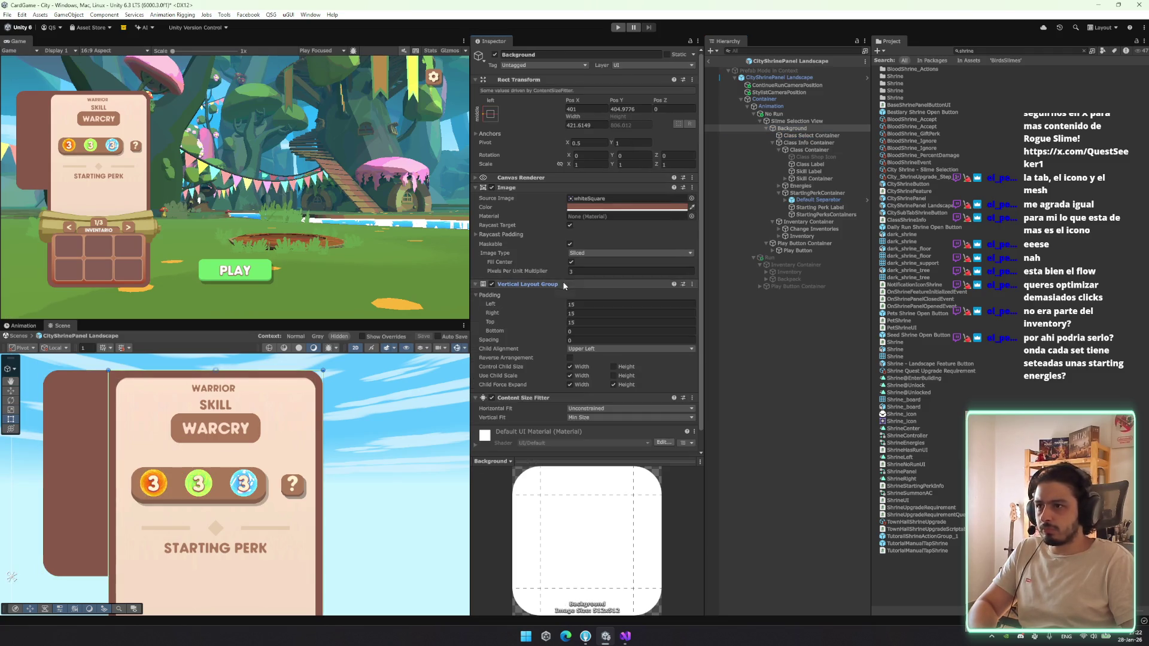
left_click(551, 325)
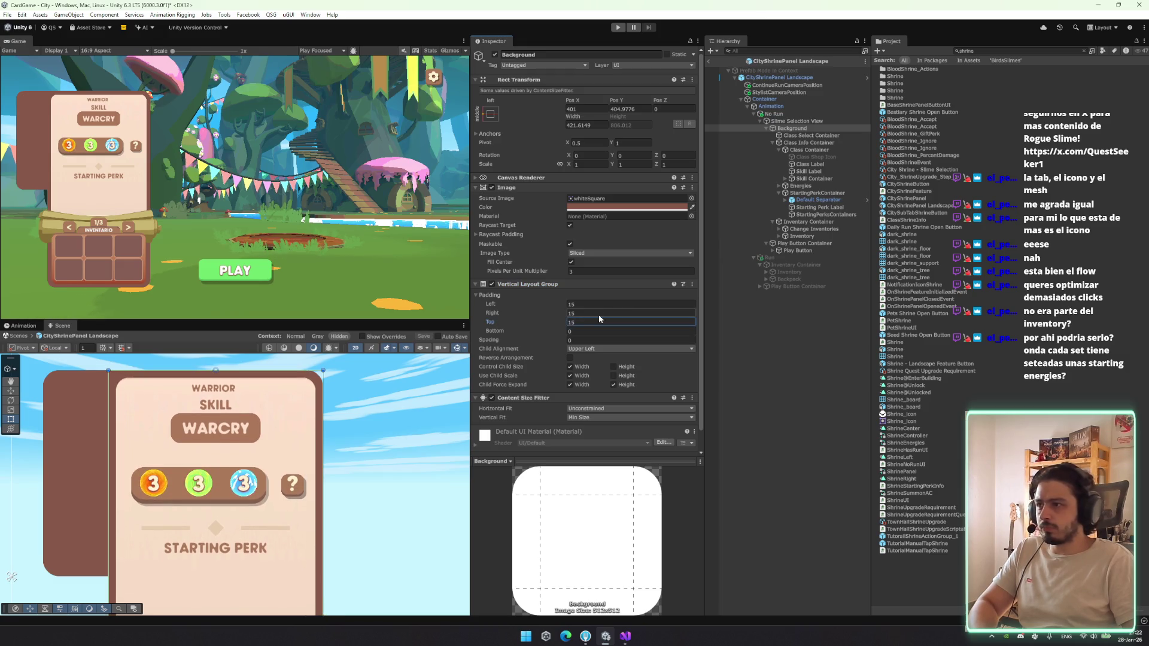
left_click(821, 149)
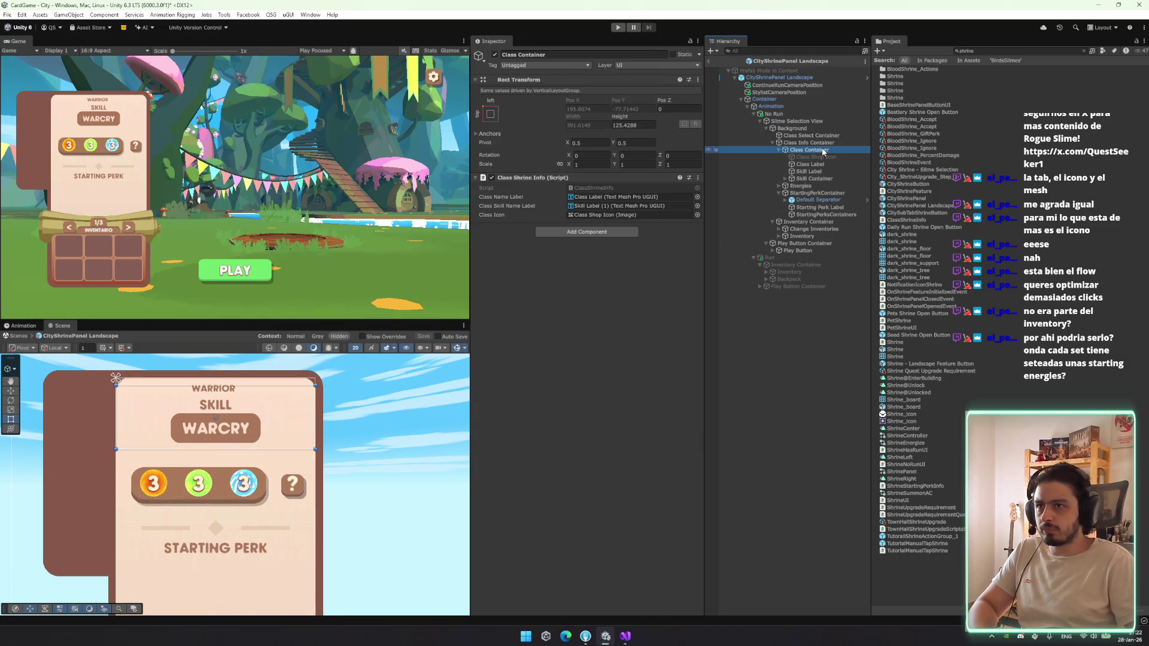
key("Down")
key("Down")
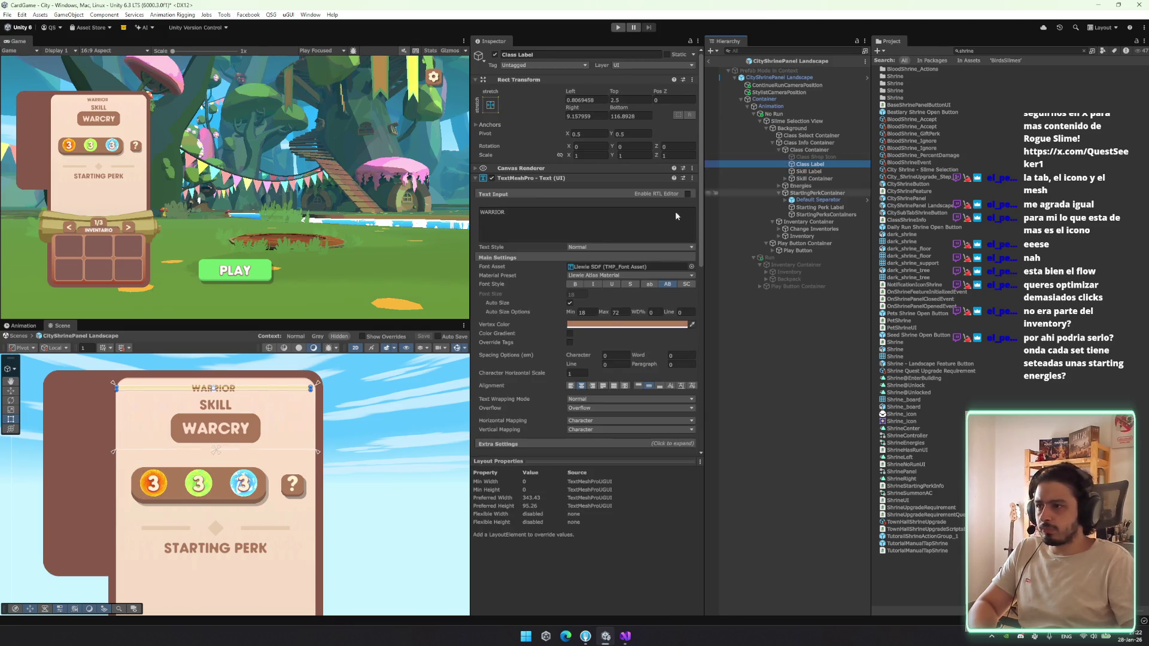
left_click_drag(268, 392, 265, 420)
left_click_drag(218, 373, 216, 365)
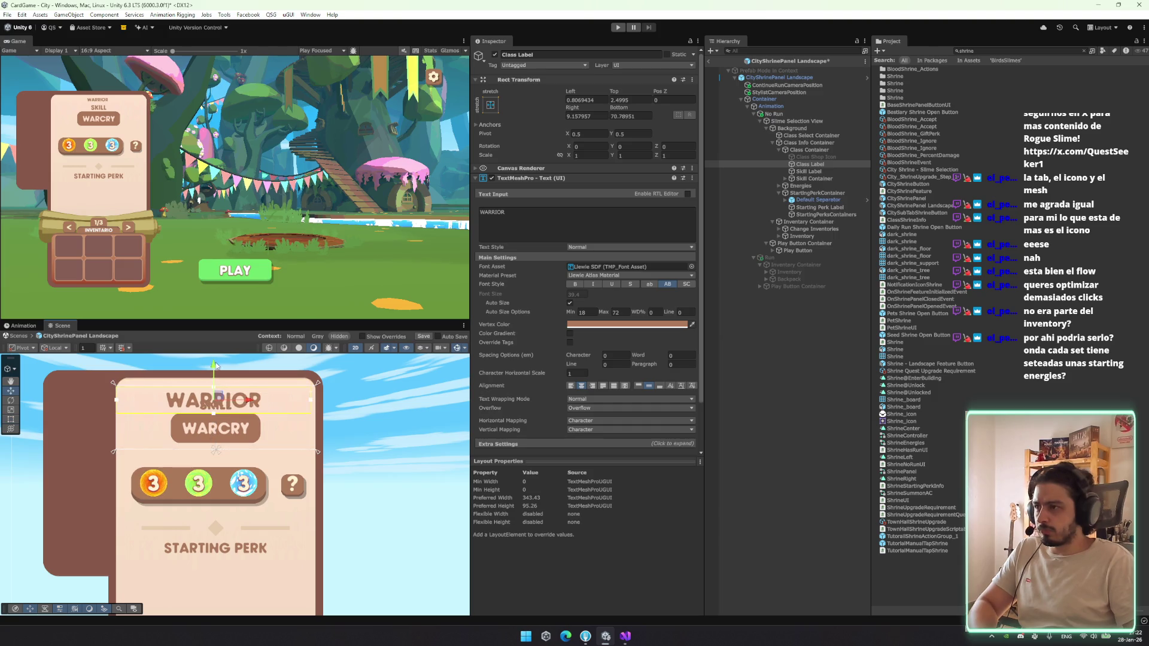
scroll(216, 374, "up", 3)
key("t")
left_click_drag(257, 410, 257, 407)
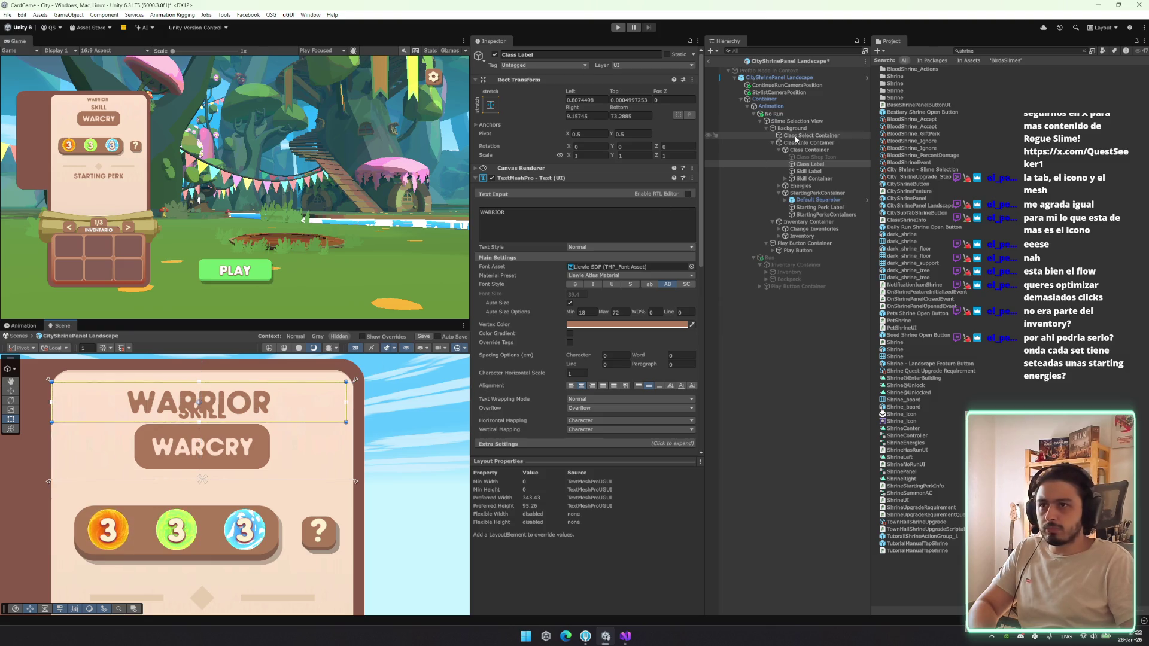
Step: Make the Class Container taller, about 136.5 high, and save the prefab
left_click(808, 150)
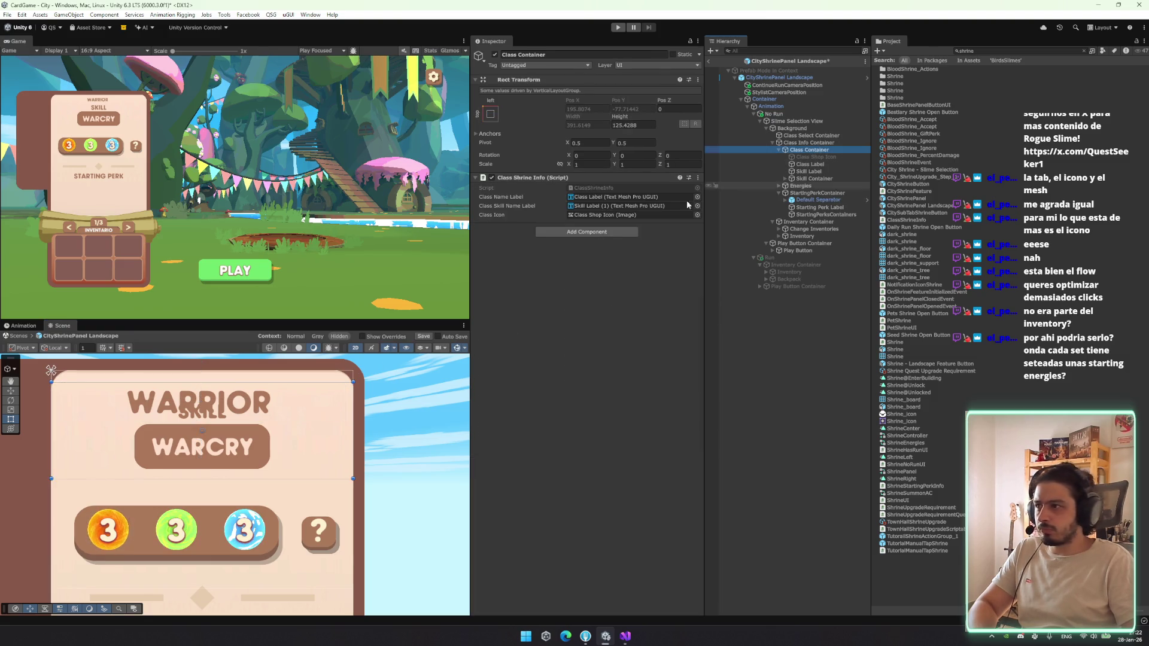
left_click(227, 380)
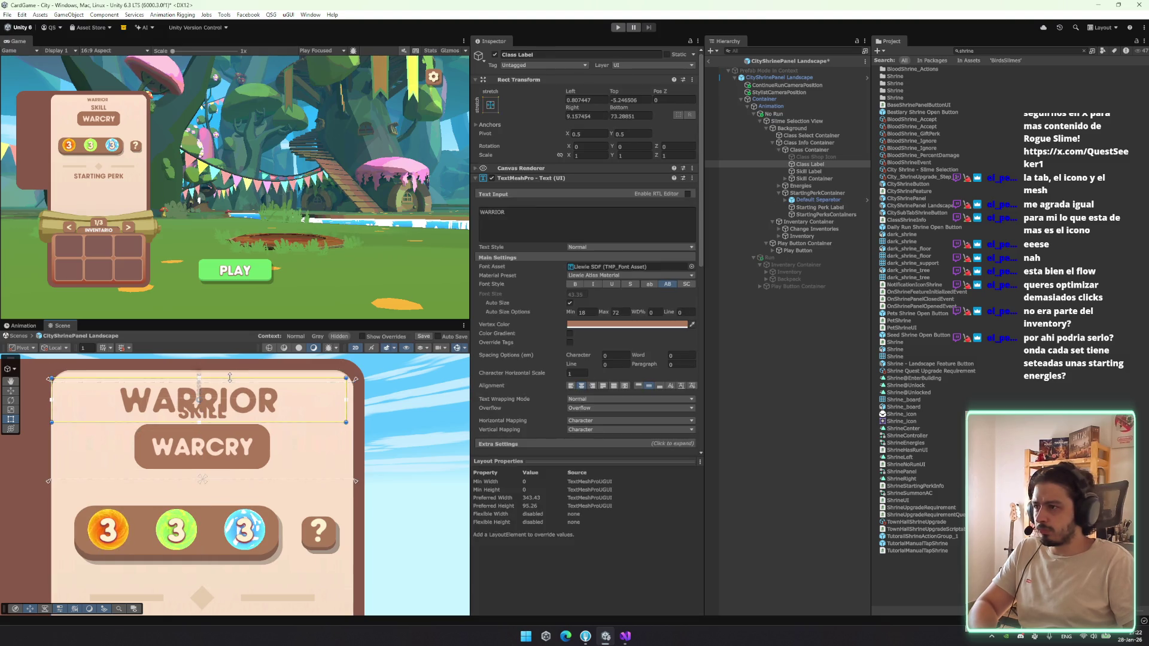
left_click(809, 149)
left_click_drag(255, 382, 262, 375)
key("ctrl+s")
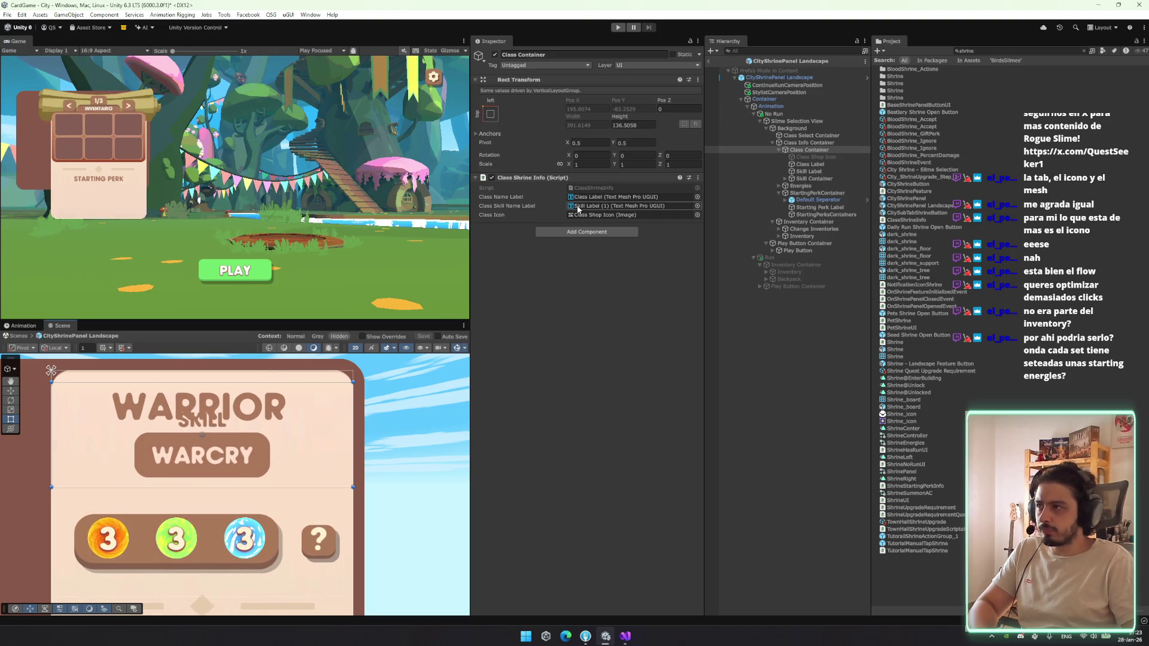
Step: Select the SKILL label and skill box together to set their anchors
left_click(578, 209)
left_click(809, 171)
left_click(813, 179, "shift")
left_click(490, 104)
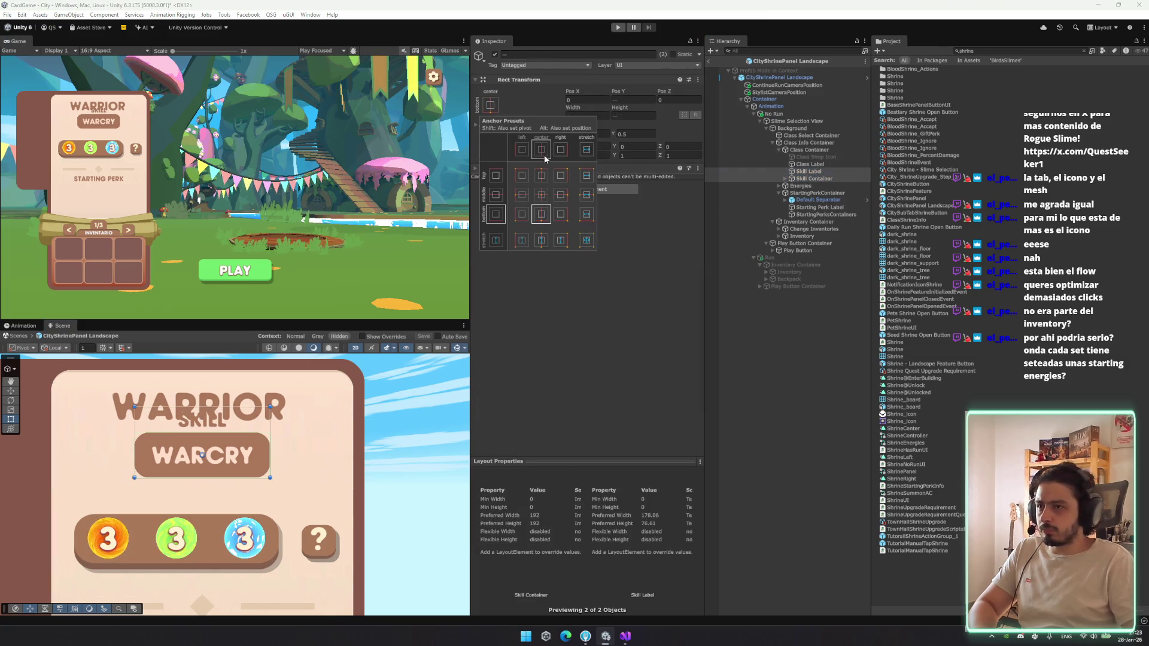
Step: Anchor SKILL and the WARCRY box to middle centre, move them lower, and heighten the Class Container
left_click(540, 194)
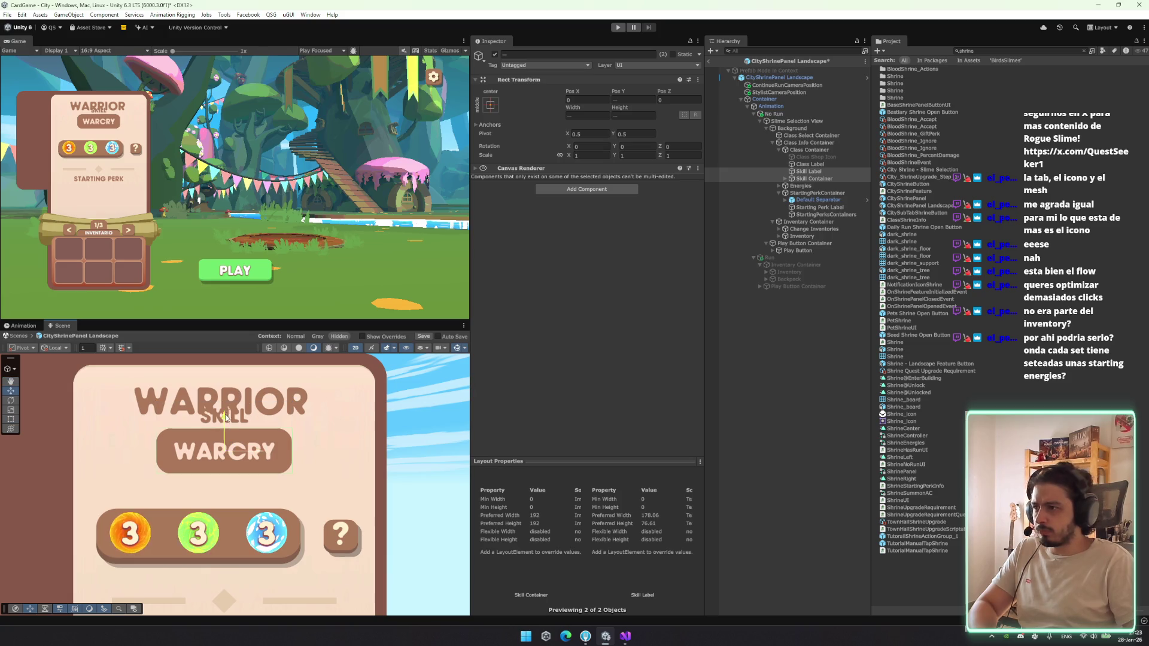
left_click_drag(225, 428, 227, 443)
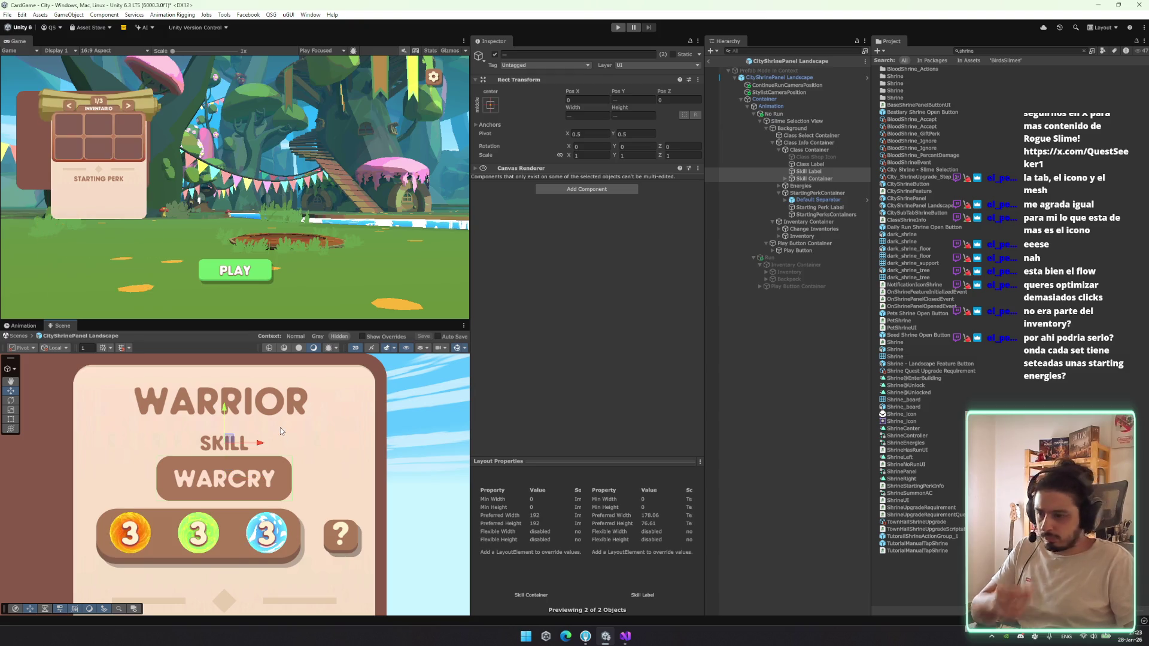
left_click(833, 178)
left_click(830, 151)
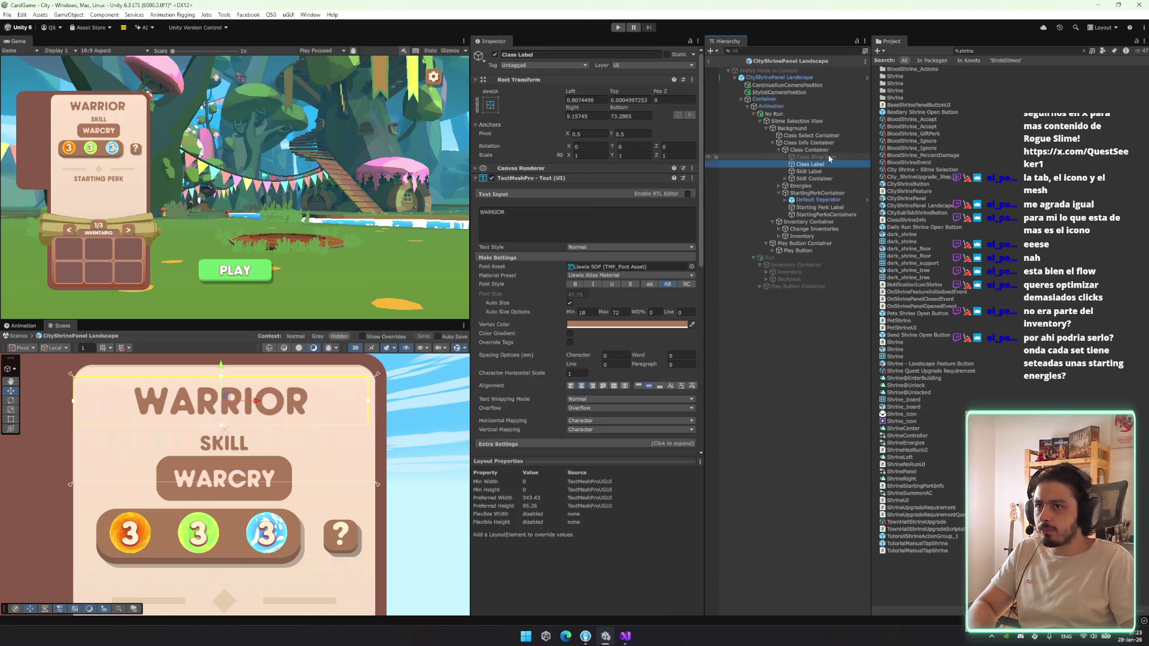
key("Left")
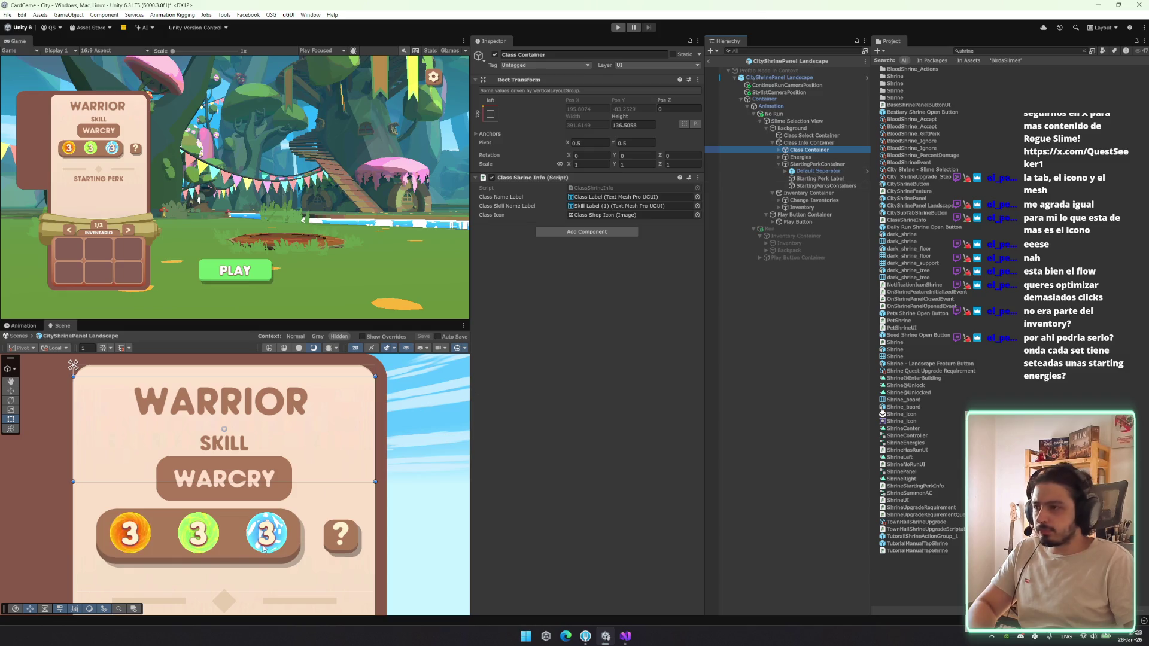
mouse_move(289, 482)
left_mouse_down()
mouse_move(281, 519)
mouse_move(296, 486)
left_mouse_up()
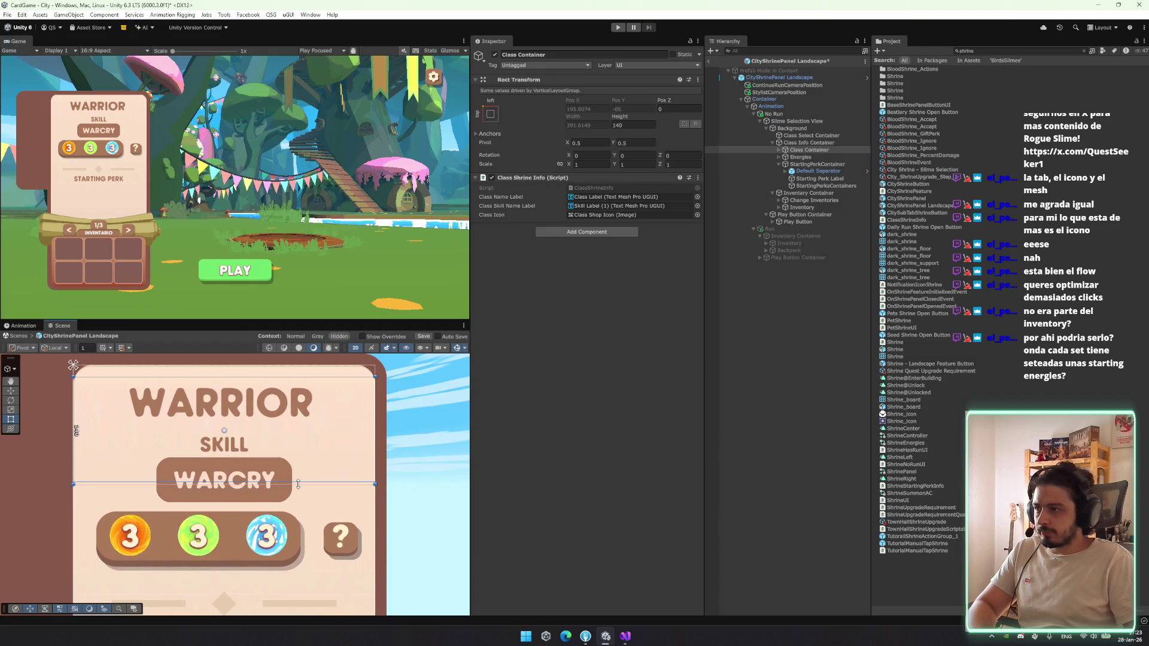
Step: Delete the unused Class Shop Icon from the Class Container
left_click(828, 164)
left_click(831, 152)
key("Right")
key("Down")
key("Down")
key("Down")
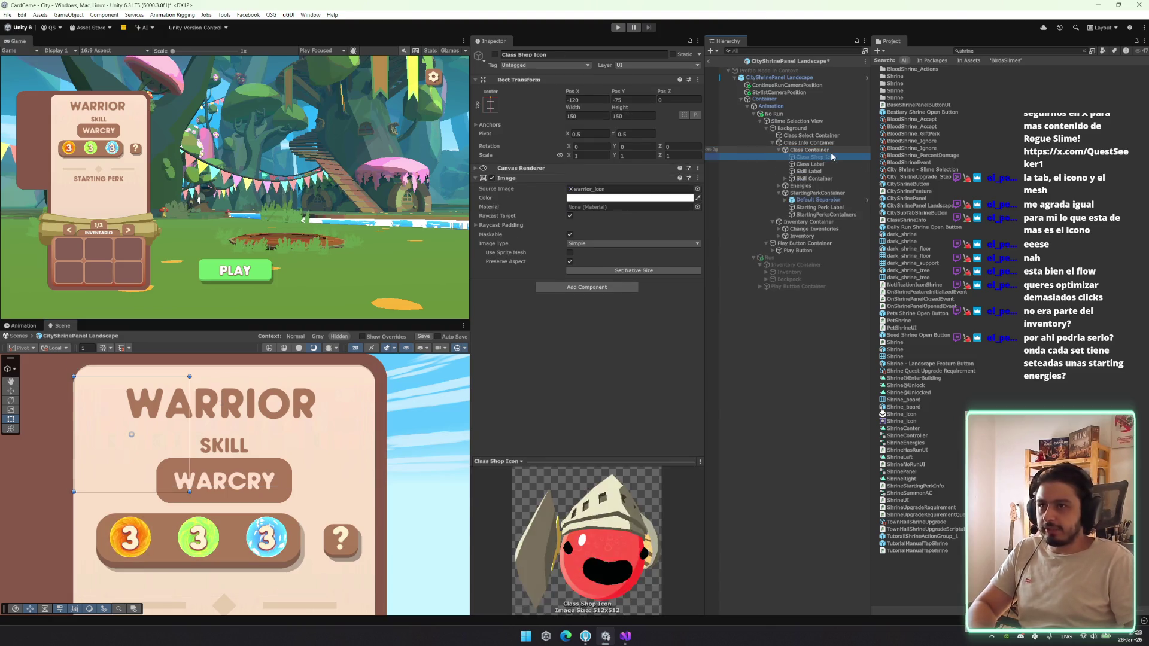
key("Up")
key("Delete")
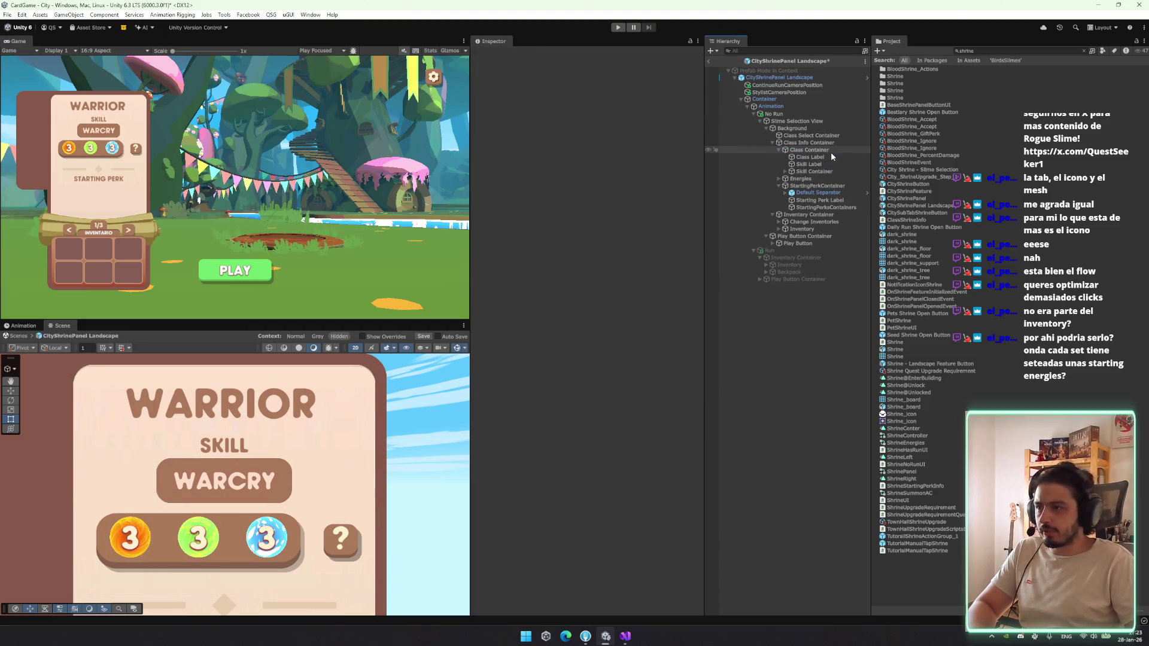
Step: Widen and shorten the WARCRY skill box and label, then nudge them up under SKILL
left_click(830, 152)
left_click(835, 170)
left_click(831, 164, "ctrl")
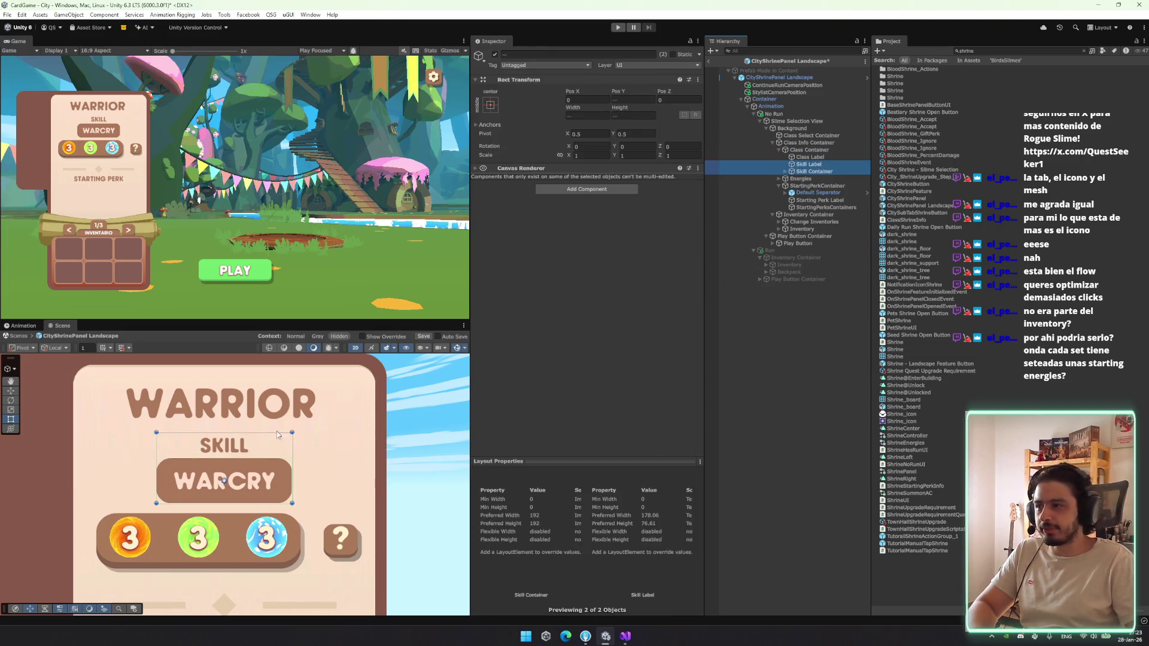
key("t")
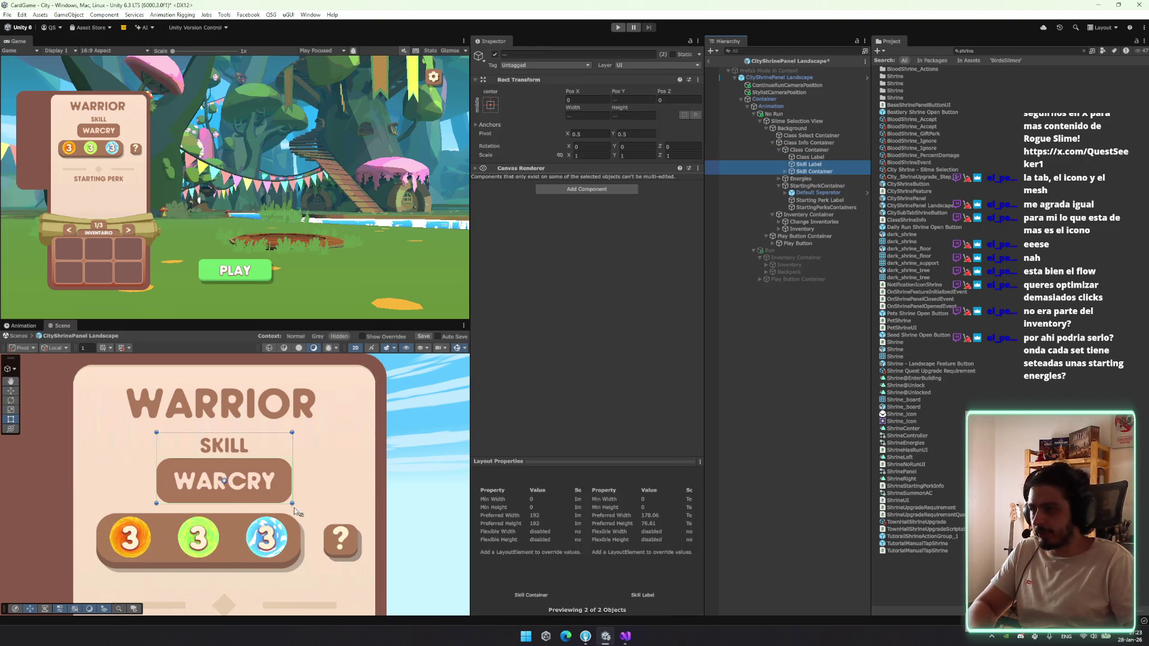
mouse_move(284, 504)
left_mouse_down()
mouse_move(285, 493)
mouse_move(298, 503)
left_mouse_up()
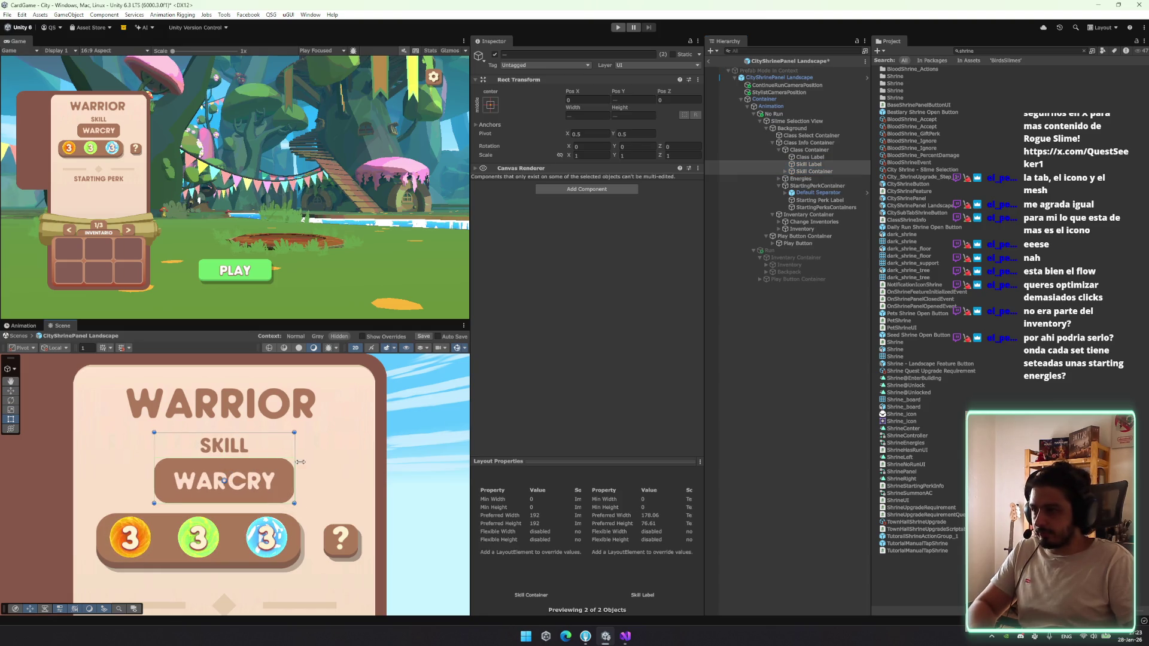
left_click_drag(296, 462, 339, 466)
left_click_drag(297, 504, 297, 494)
key("w")
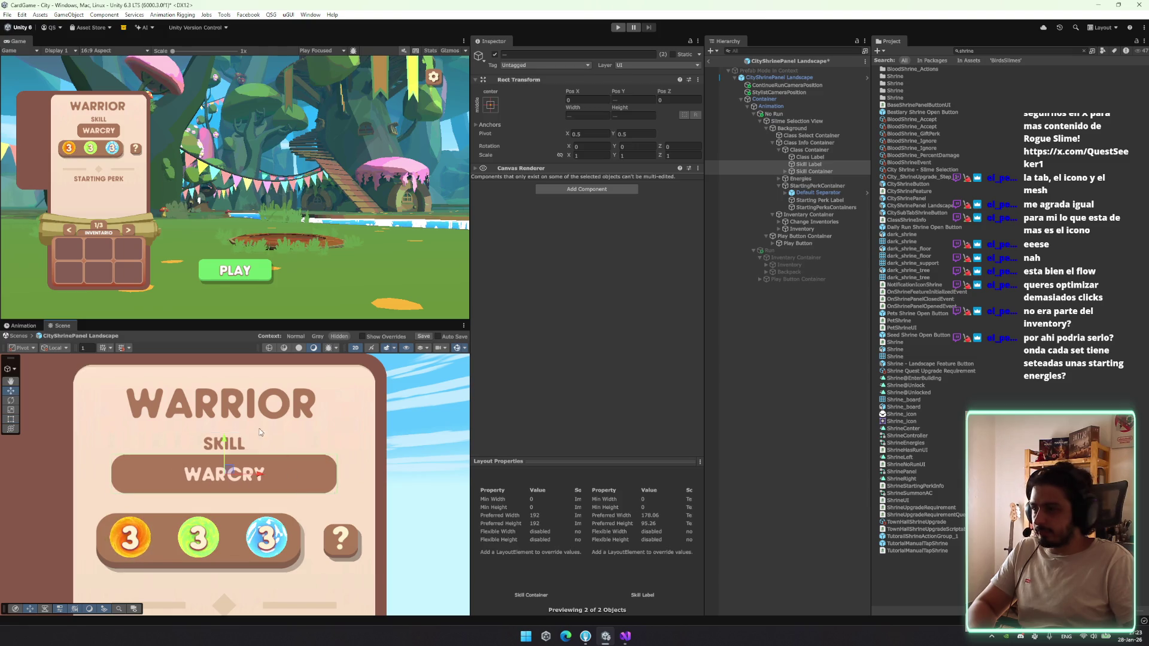
left_click_drag(229, 441, 229, 434)
key("t")
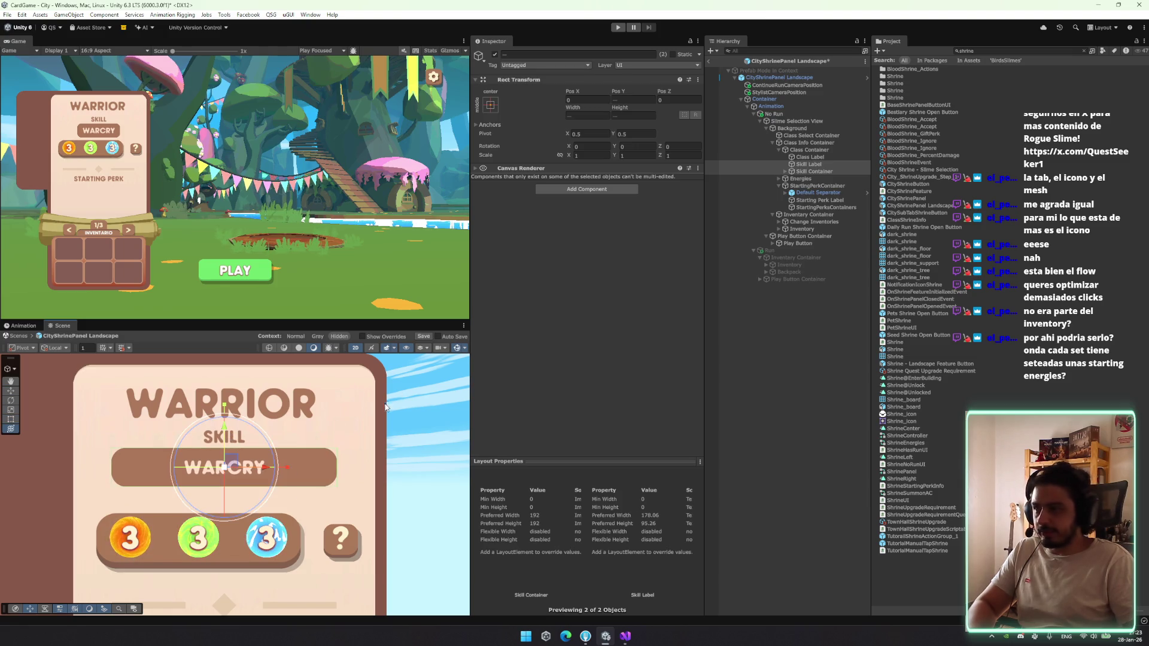
left_click(809, 149)
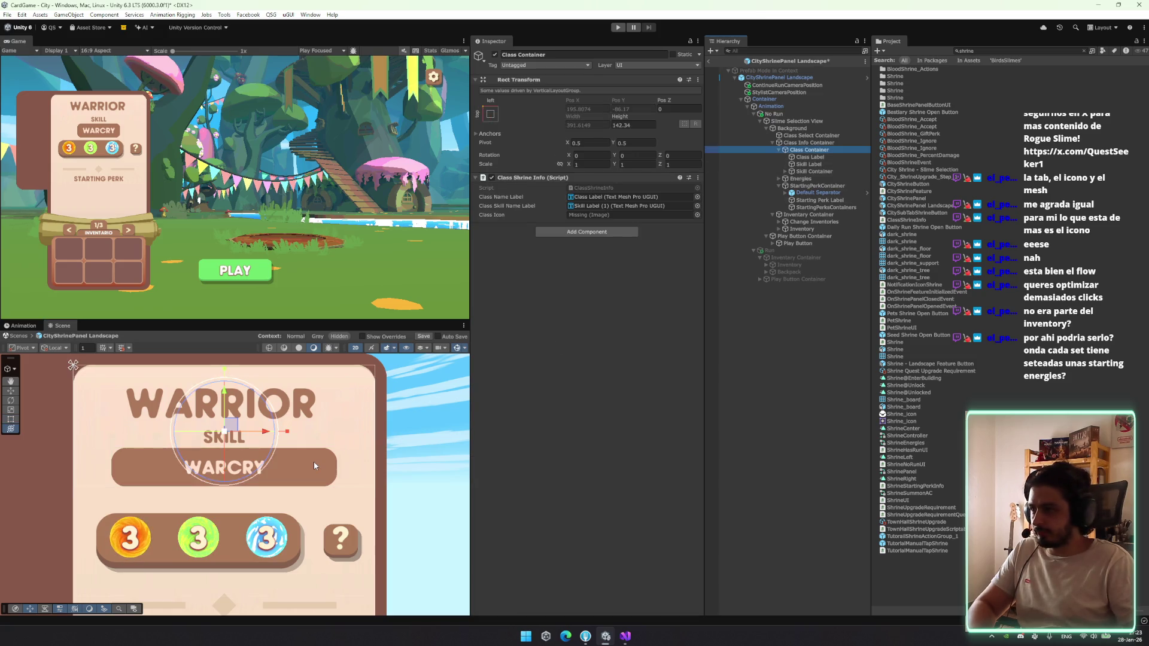
left_click(808, 143)
Step: Add a Vertical Layout Group to the Class Container
left_click(809, 150)
left_click(623, 232)
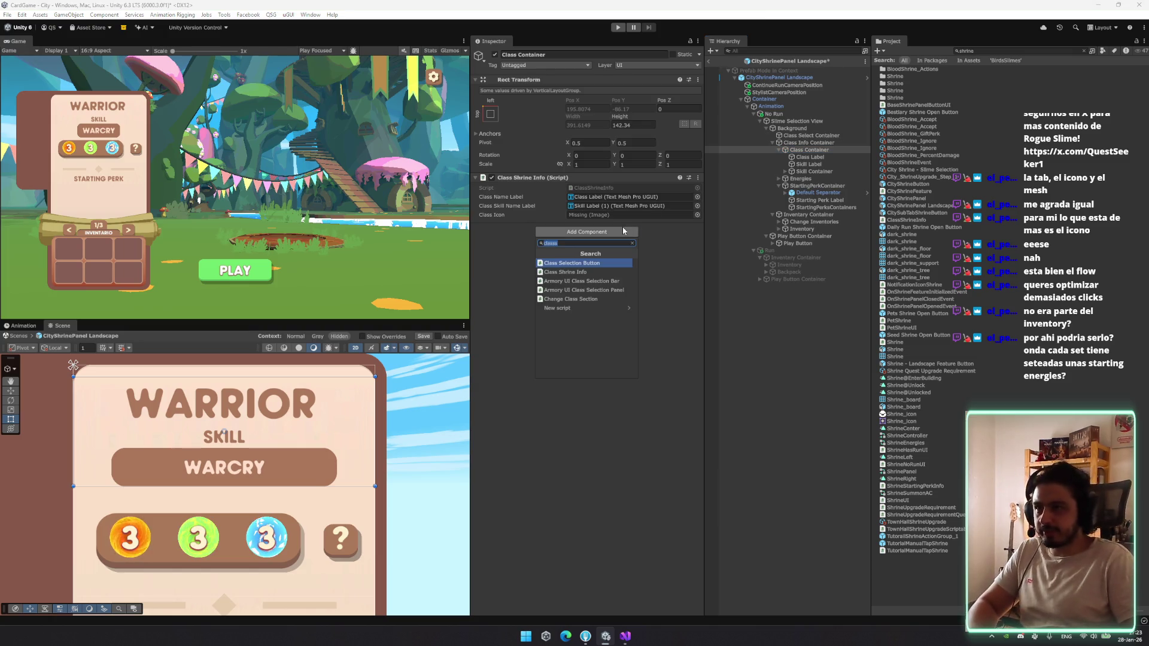
type("verg")
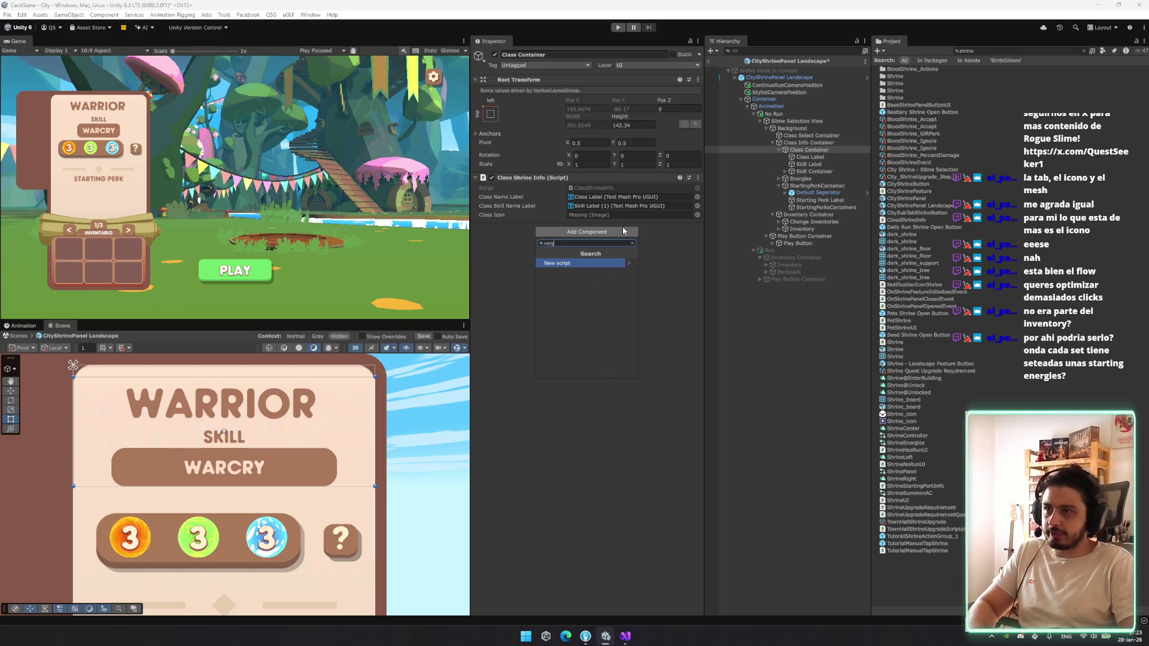
key("BackSpace")
type("t")
key("Return")
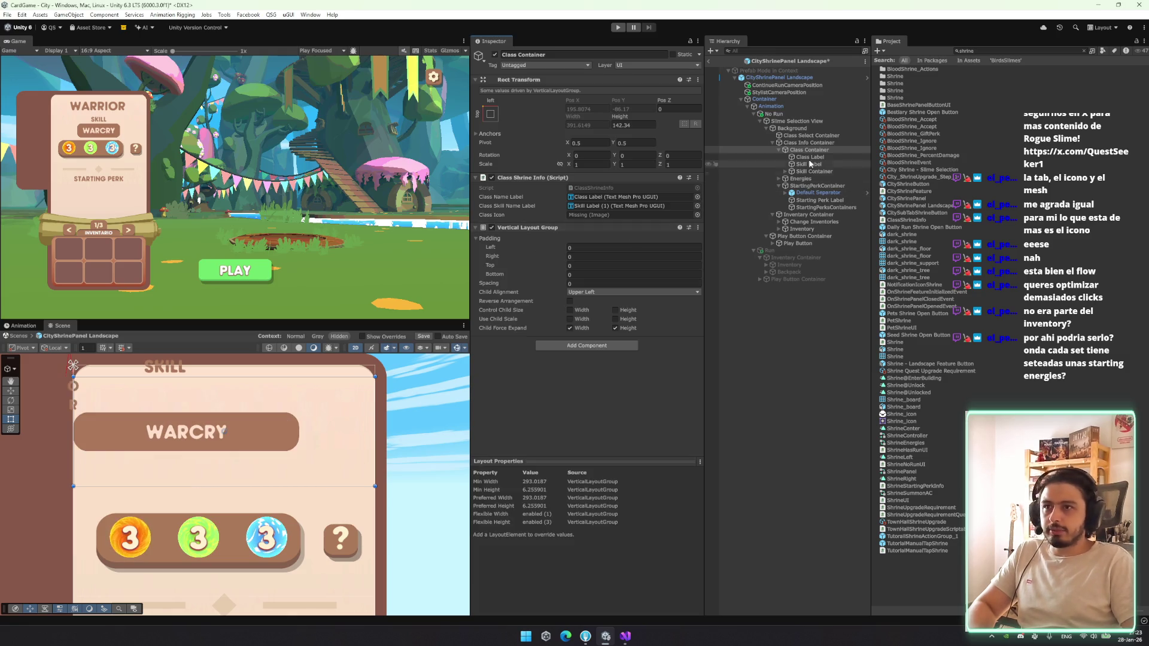
Step: Enable Use Child Scale and Control Child Size for width and height
left_click(810, 172, "shift")
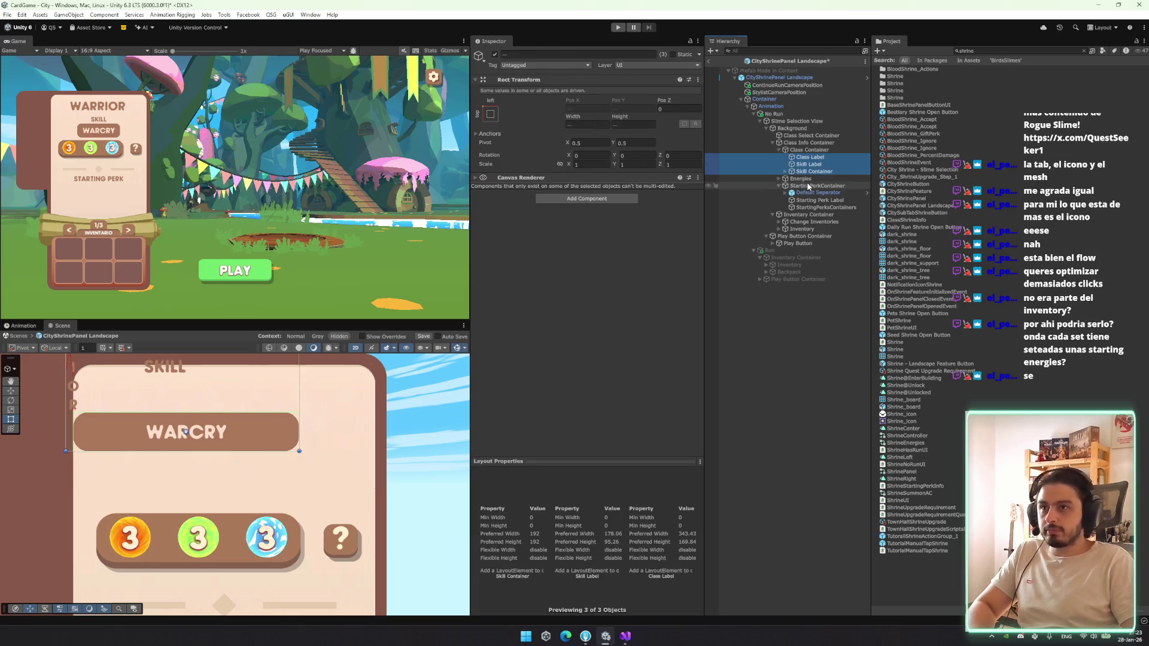
left_click(809, 149)
left_click(571, 319)
left_click(573, 311)
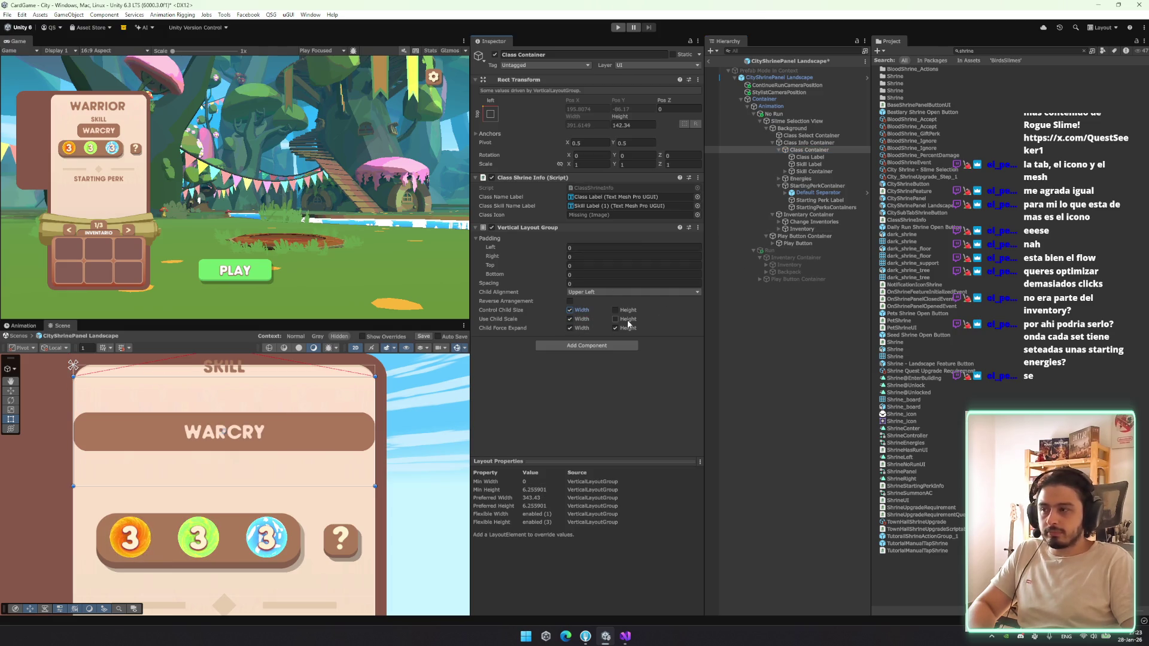
left_click(626, 310)
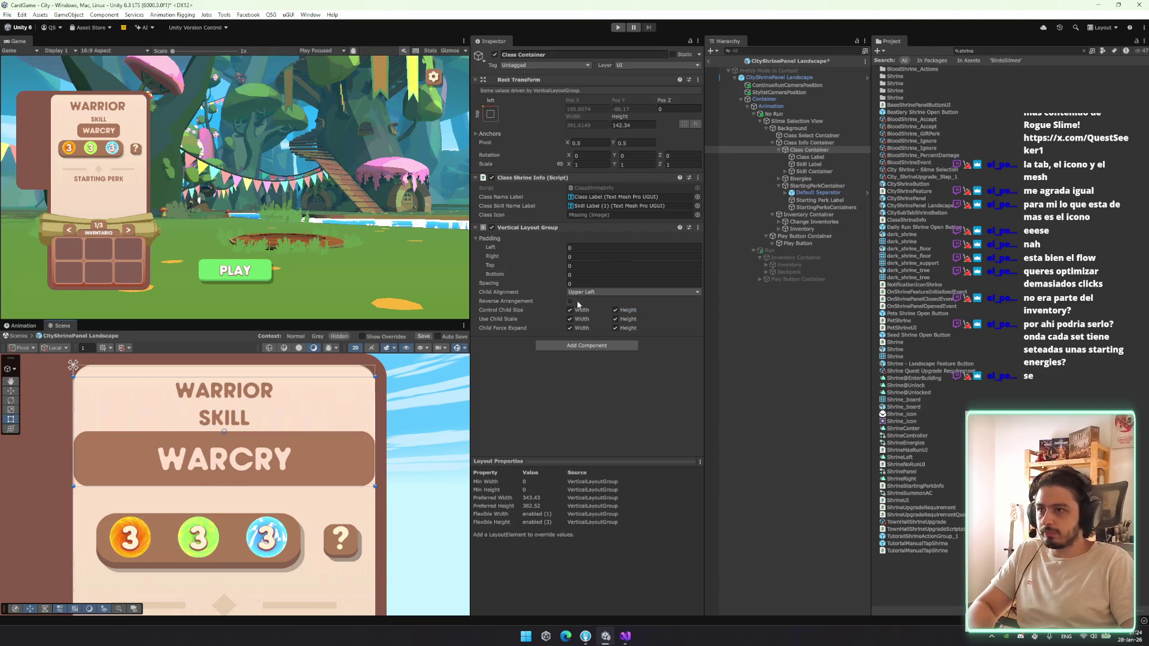
Step: Set the Class Container's left, right and bottom padding to 15
left_click(574, 256)
type("15")
left_click(591, 247)
type("15")
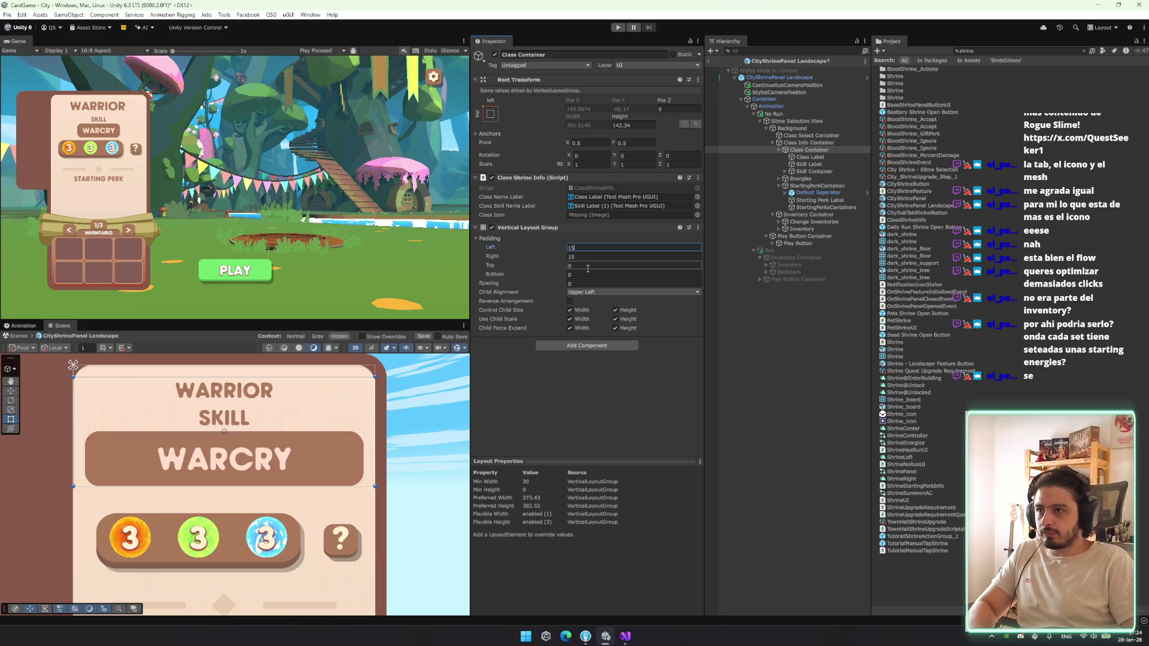
left_click(588, 274)
type("15")
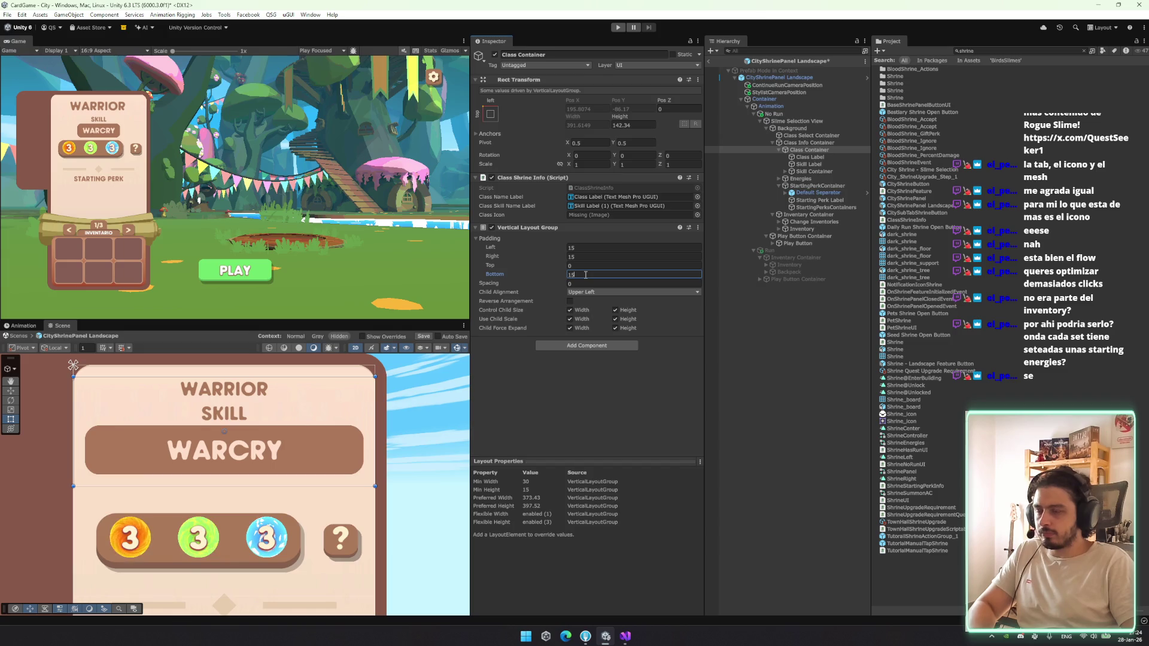
left_click(813, 172)
left_click(809, 157, "shift")
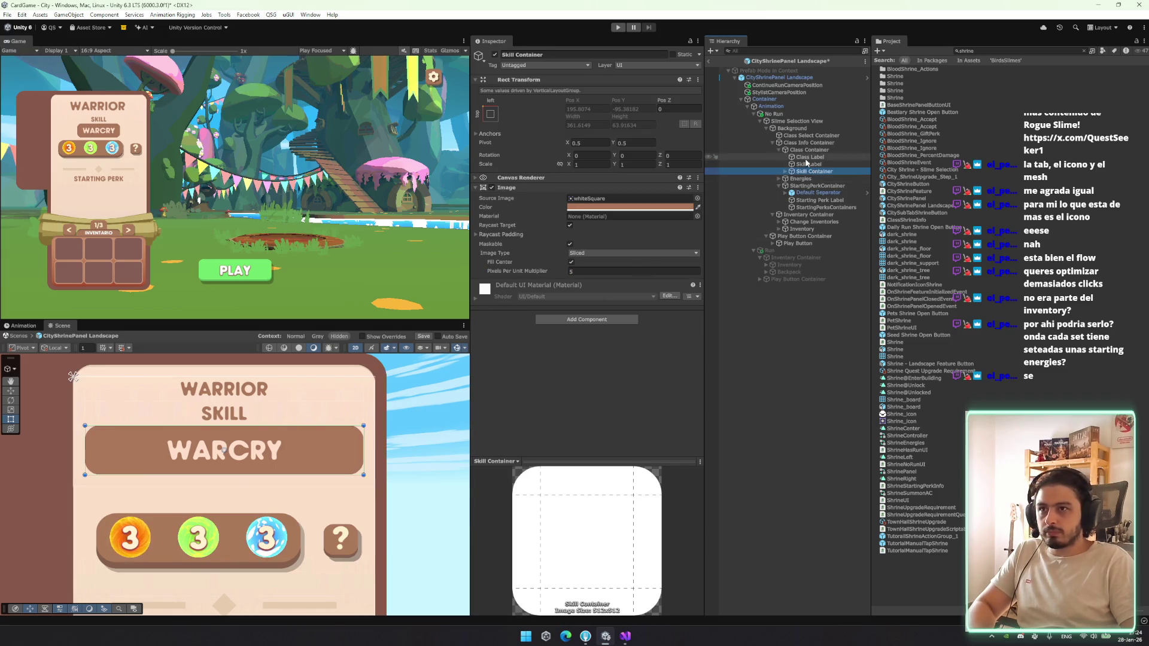
left_click(590, 199)
Step: Add a Layout Element with preferred height enabled to WARRIOR, SKILL and the skill box
type("lao")
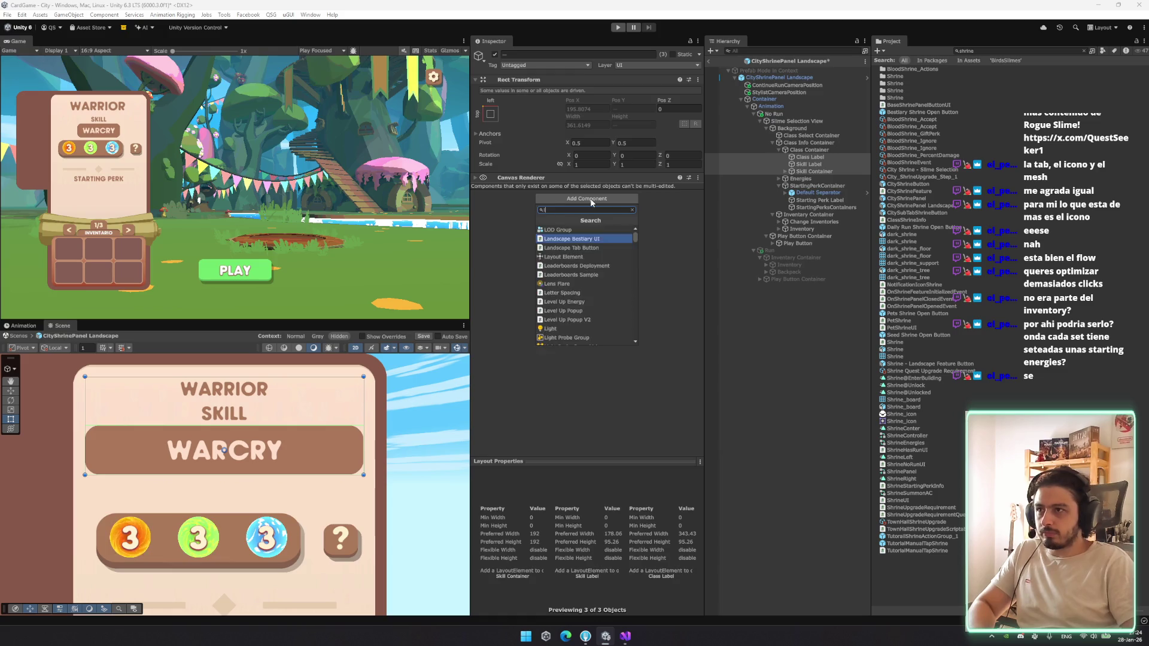
key("BackSpace")
type("yout")
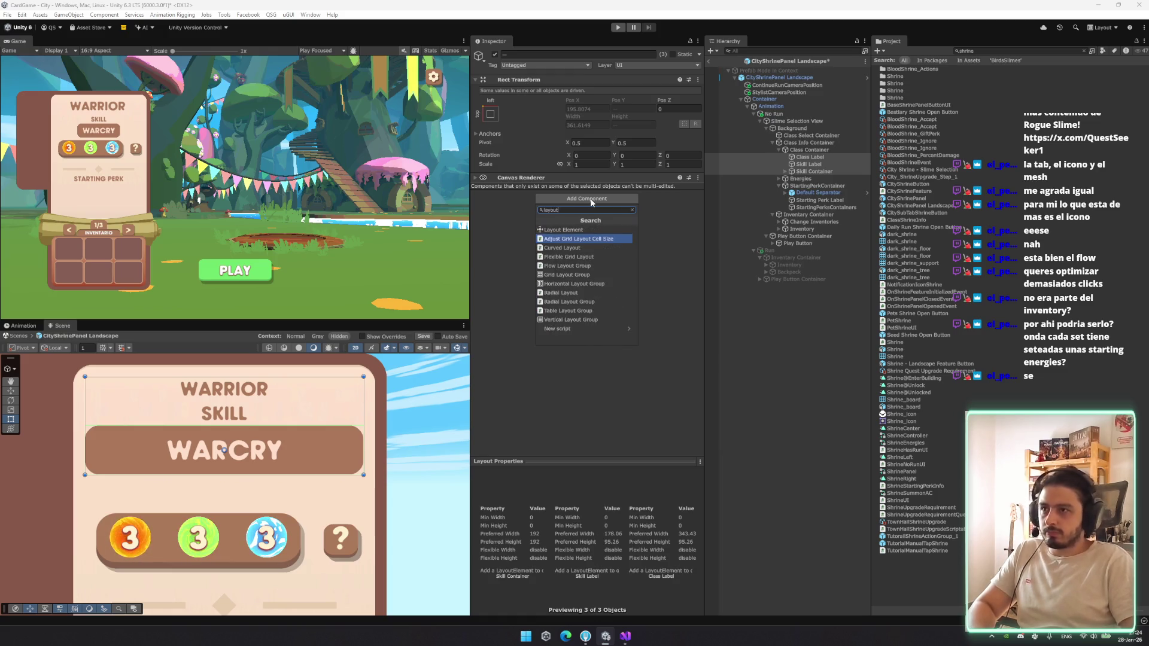
key("Up")
key("Return")
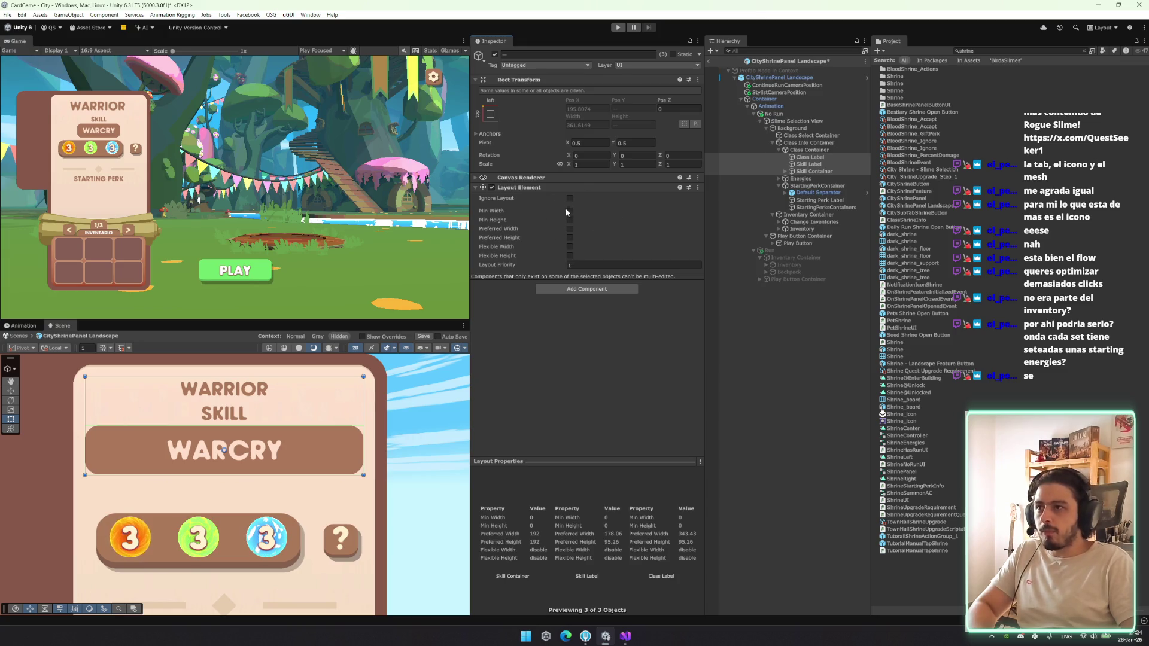
left_click(569, 238)
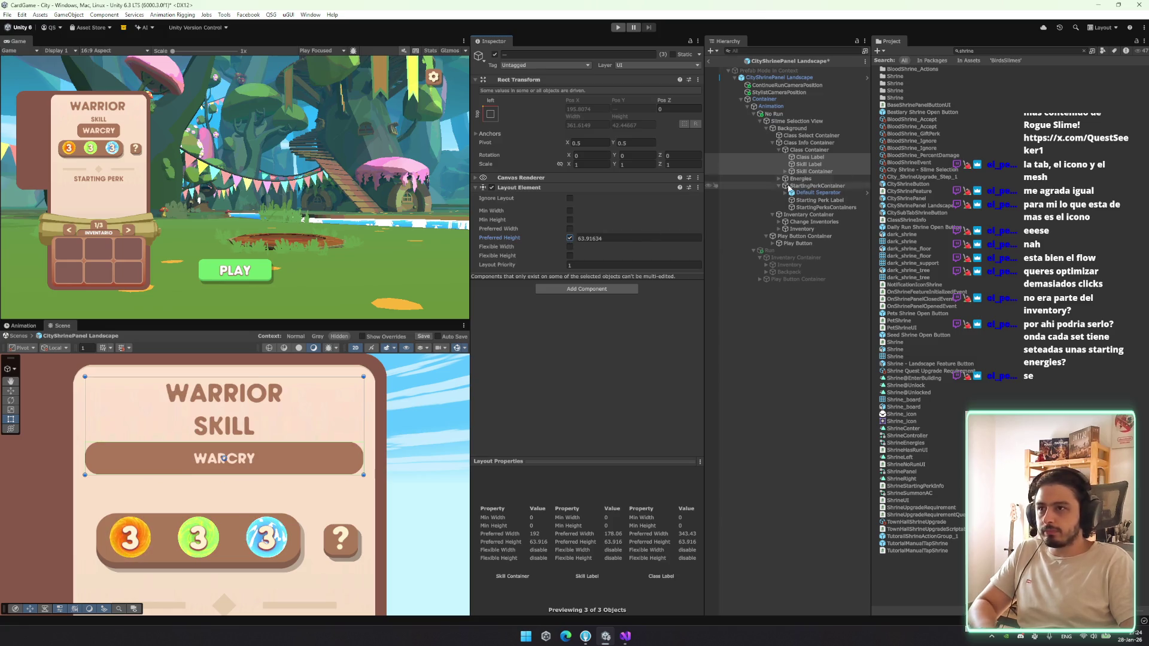
Step: Give the WARRIOR label preferred height 100 and raise the SKILL label's to about 45.8
left_click(811, 156)
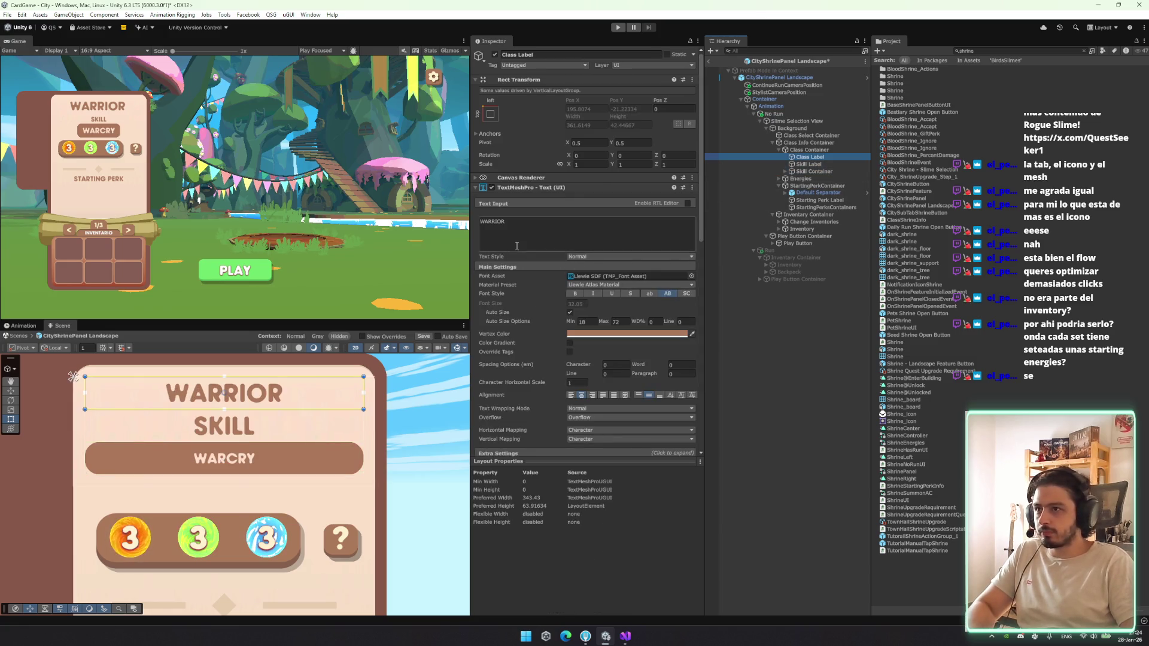
scroll(581, 383, "down", 5)
scroll(578, 335, "down", 3)
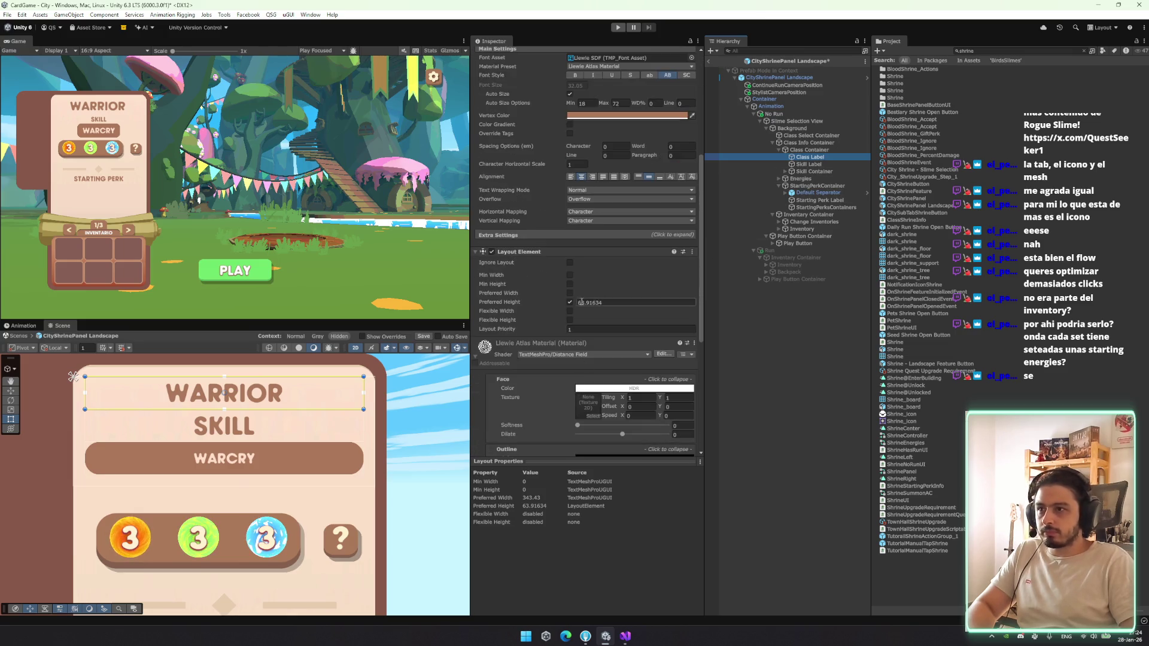
mouse_move(575, 303)
left_mouse_down()
mouse_move(670, 302)
mouse_move(636, 319)
left_mouse_up()
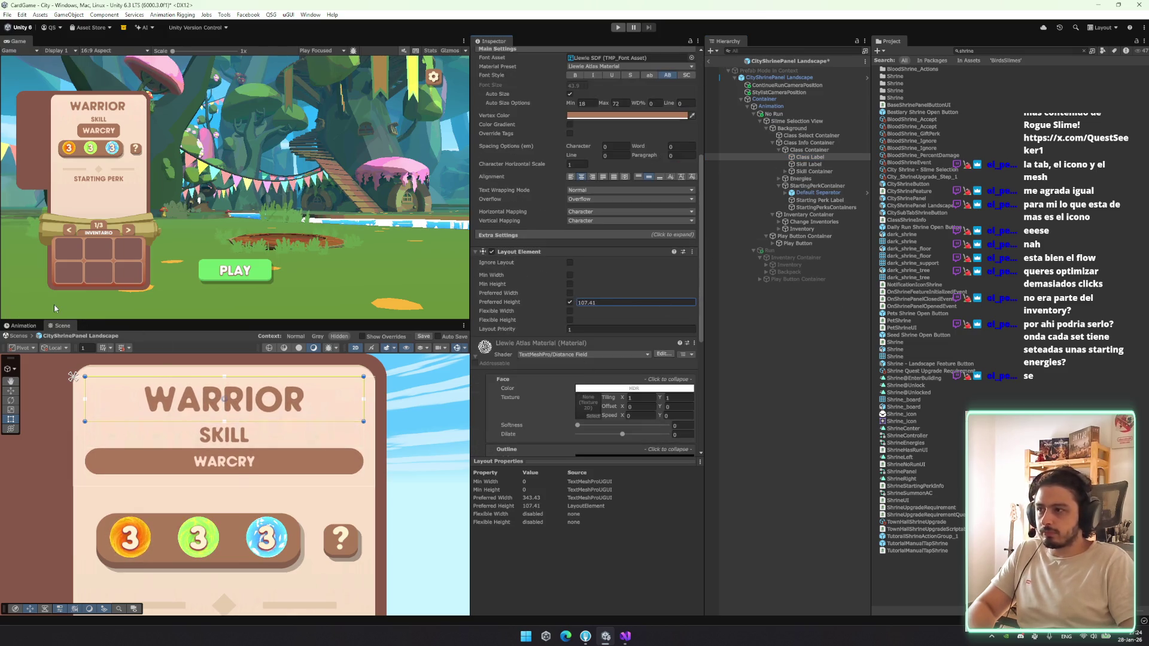
double_click(626, 302)
type("100")
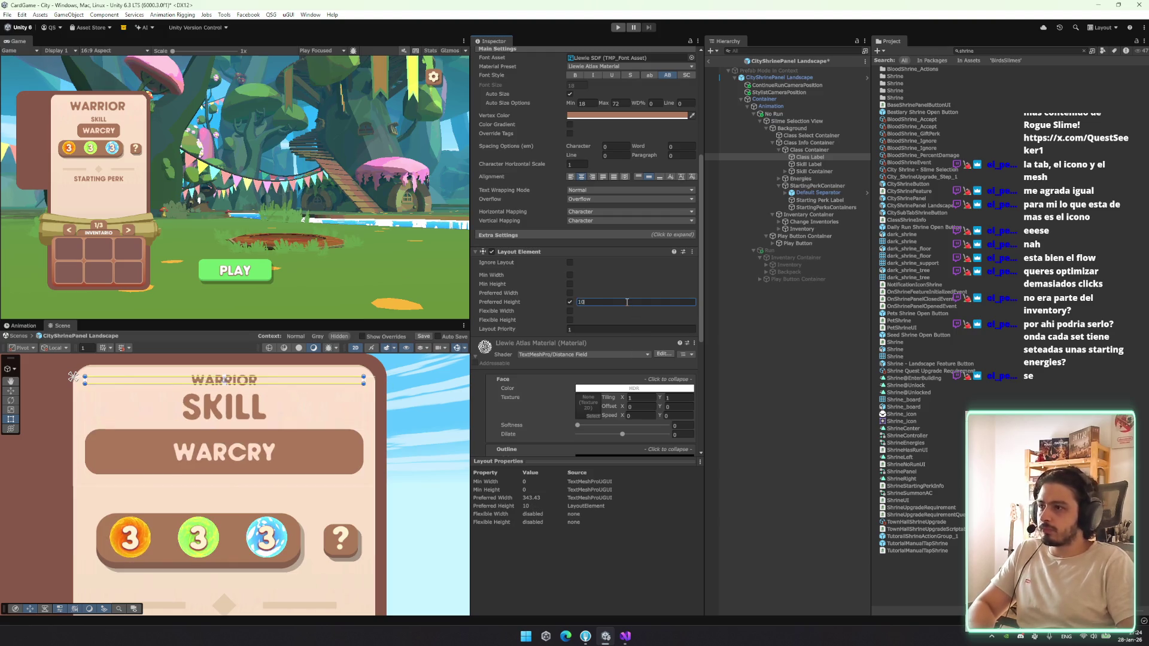
left_click(829, 164)
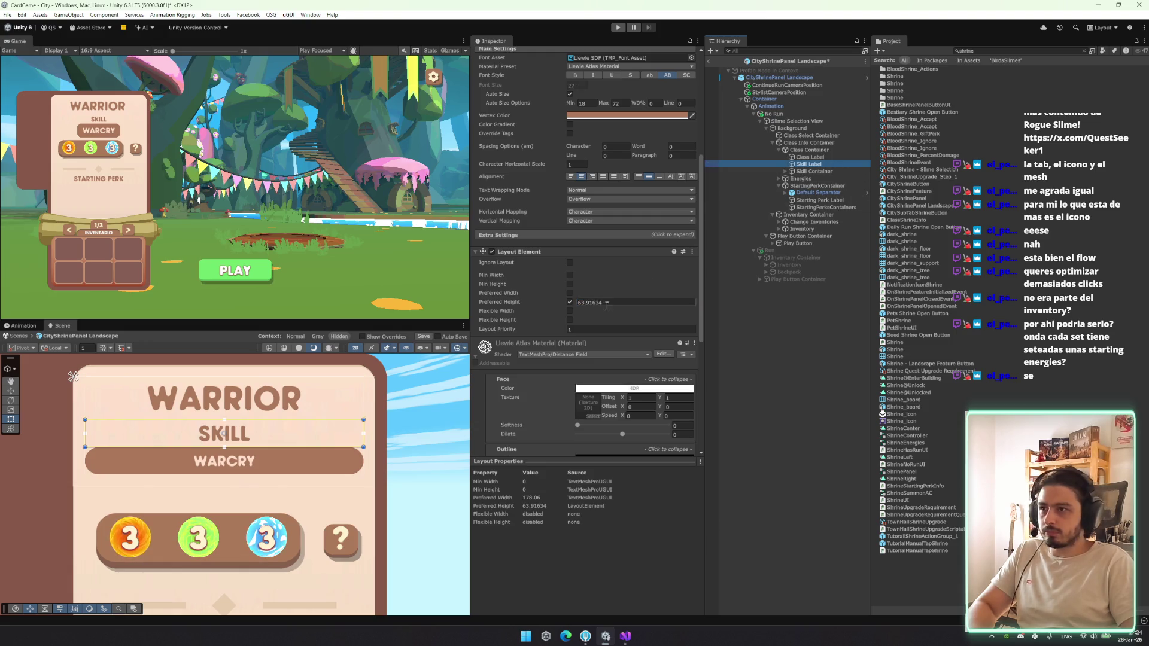
left_click_drag(516, 293, 532, 287)
Step: Scrub the Skill Container image's Pixels Per Unit Multiplier to about 5.8
left_click(826, 172)
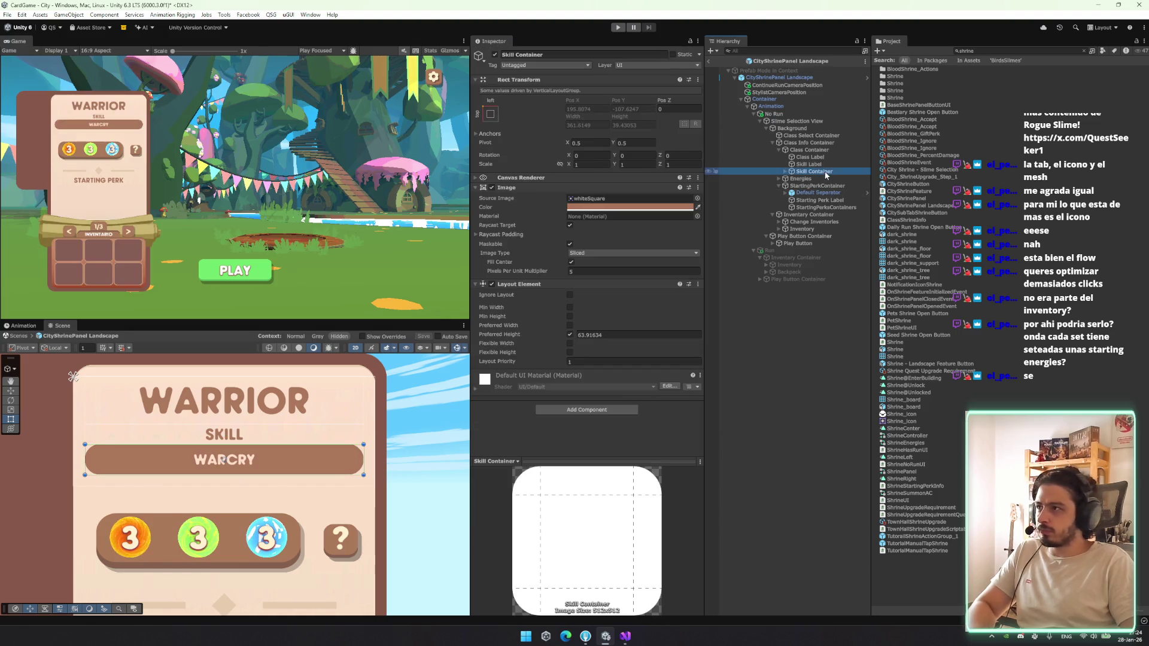
left_click_drag(549, 272, 539, 272)
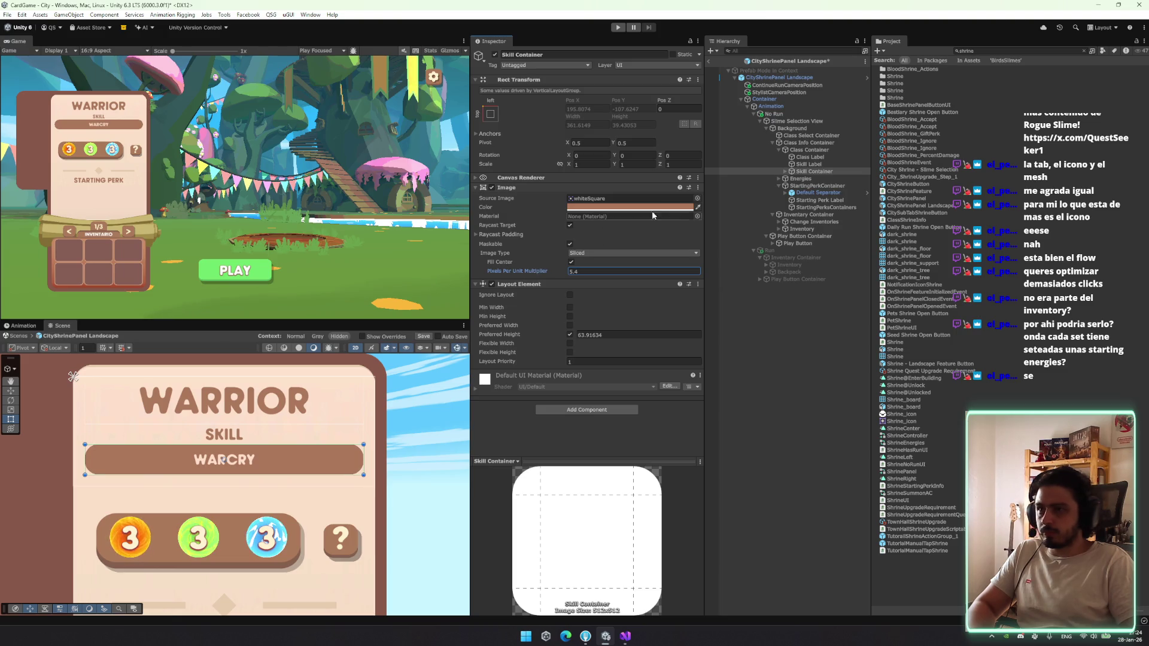
left_click(824, 144)
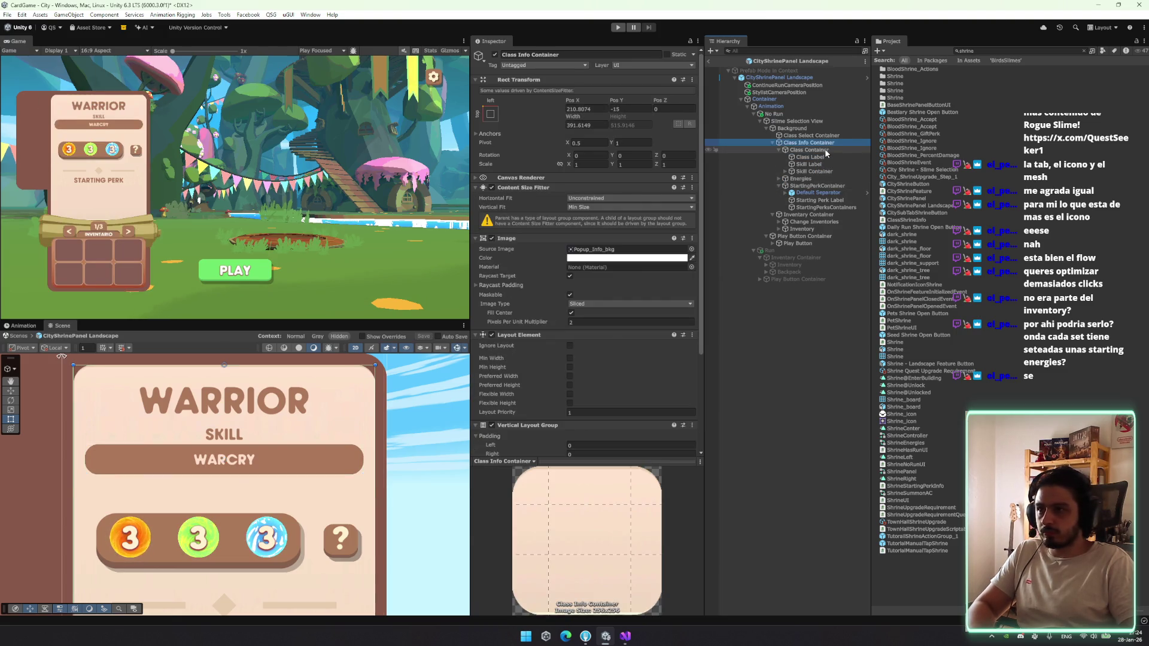
Step: Set the Class Container's left and right padding to 50 and save
left_click(826, 151)
left_click_drag(529, 248, 553, 248)
type("40")
key("Tab")
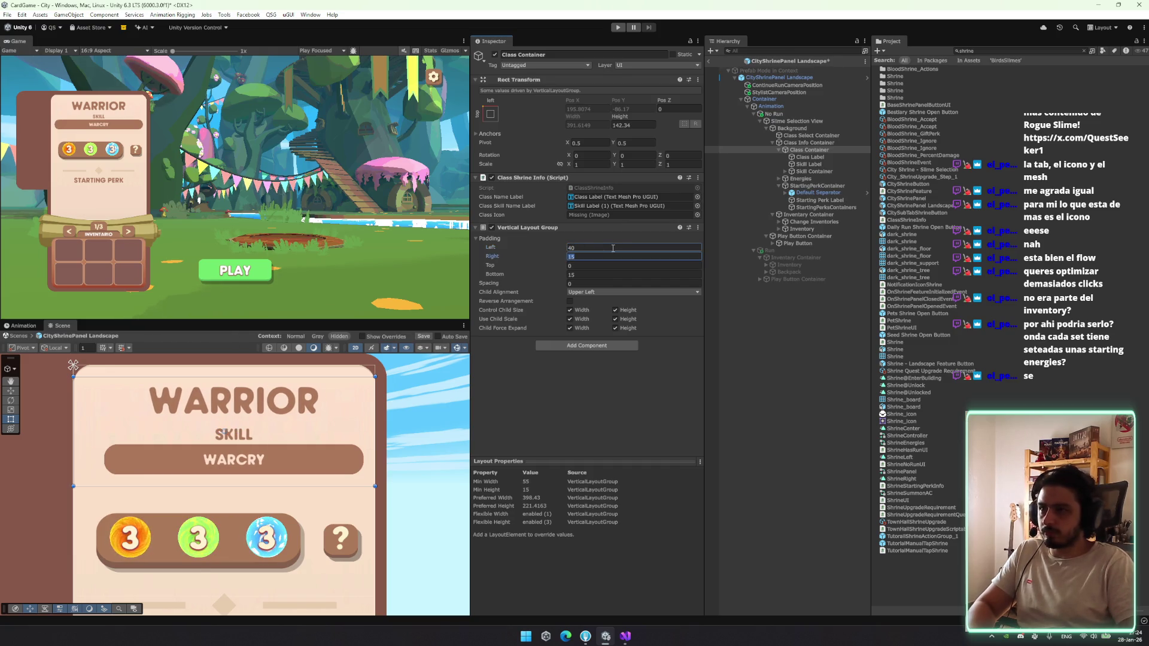
type("40")
left_click(612, 248)
type("50")
key("Tab")
type("50")
key("ctrl+s")
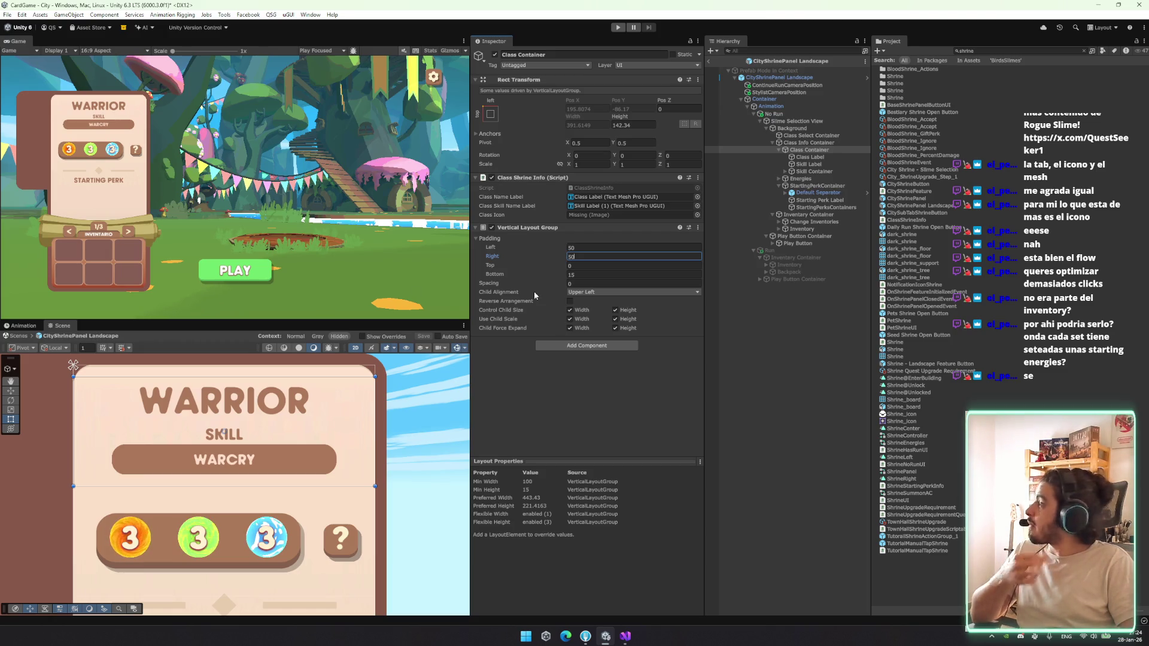
Step: Set the class block's bottom padding to 0 and spacing to 5
left_click(805, 164)
key("Up")
key("Up")
left_click(580, 283)
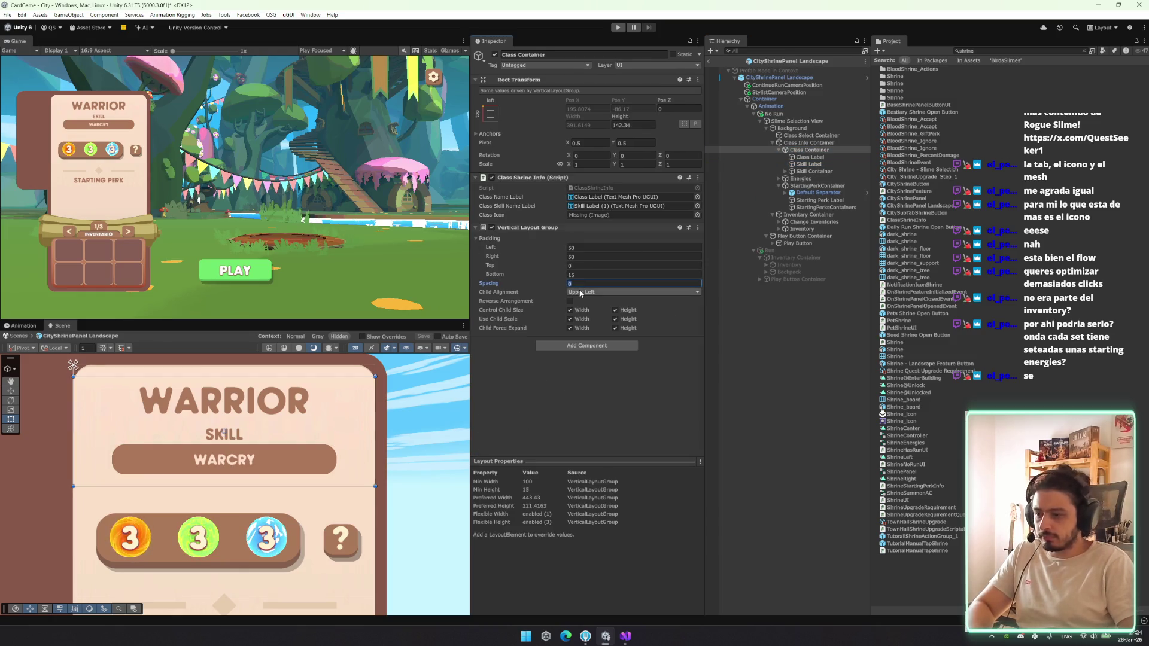
type("10")
key("ctrl+s")
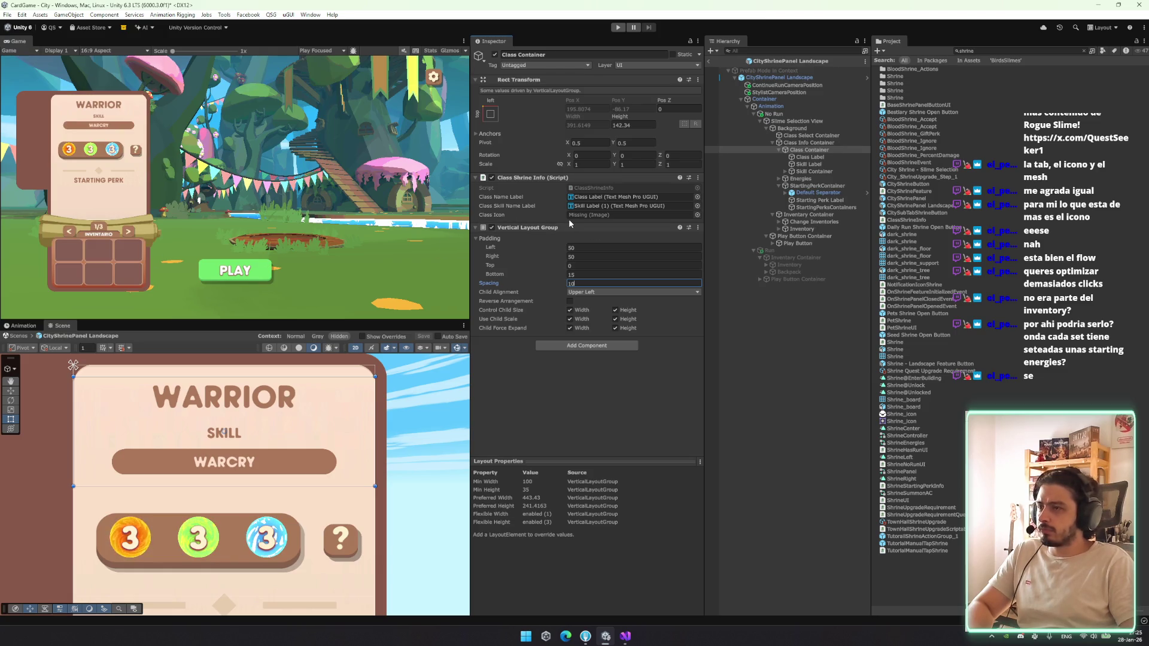
key("BackSpace")
key("BackSpace")
type("0")
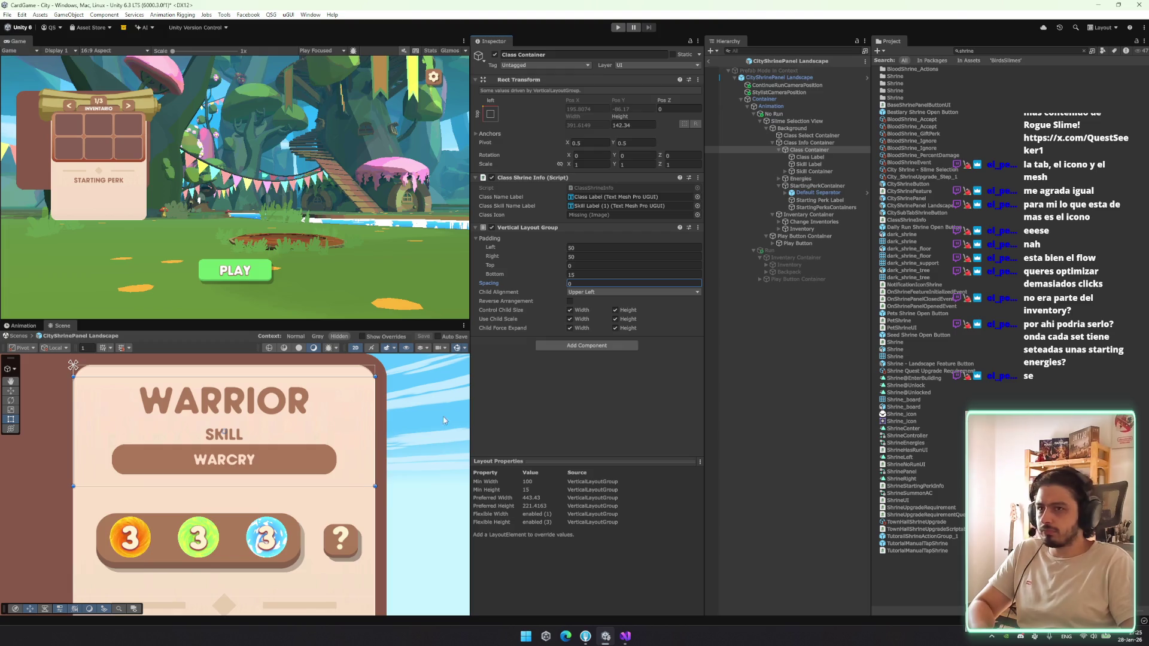
left_click(610, 274)
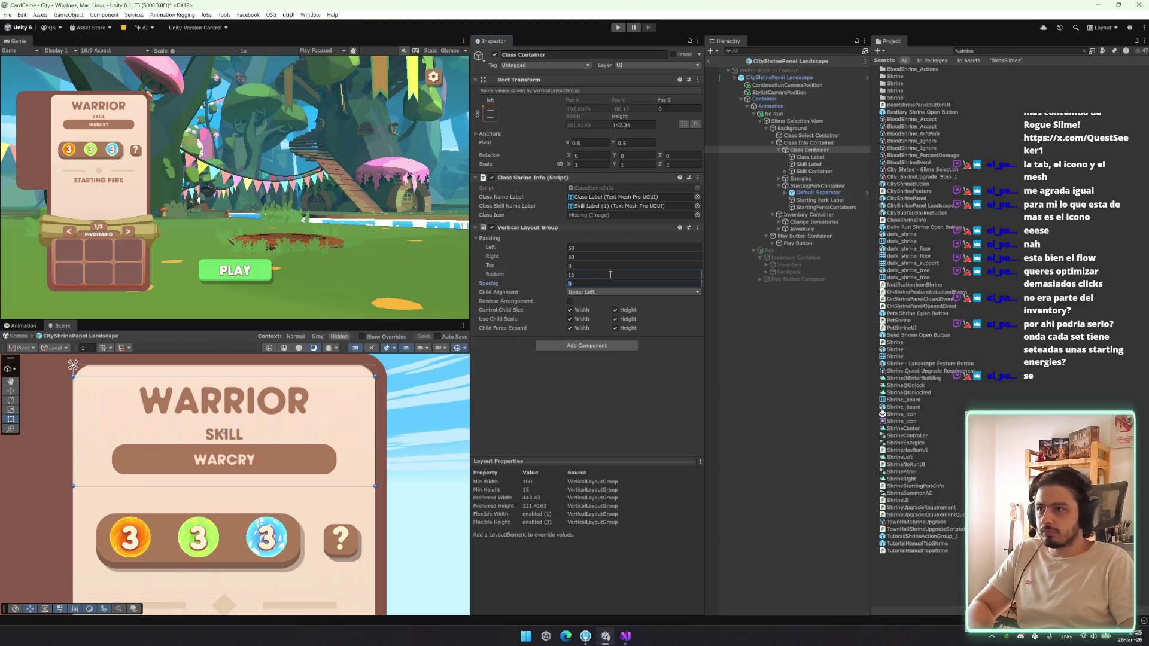
type("0")
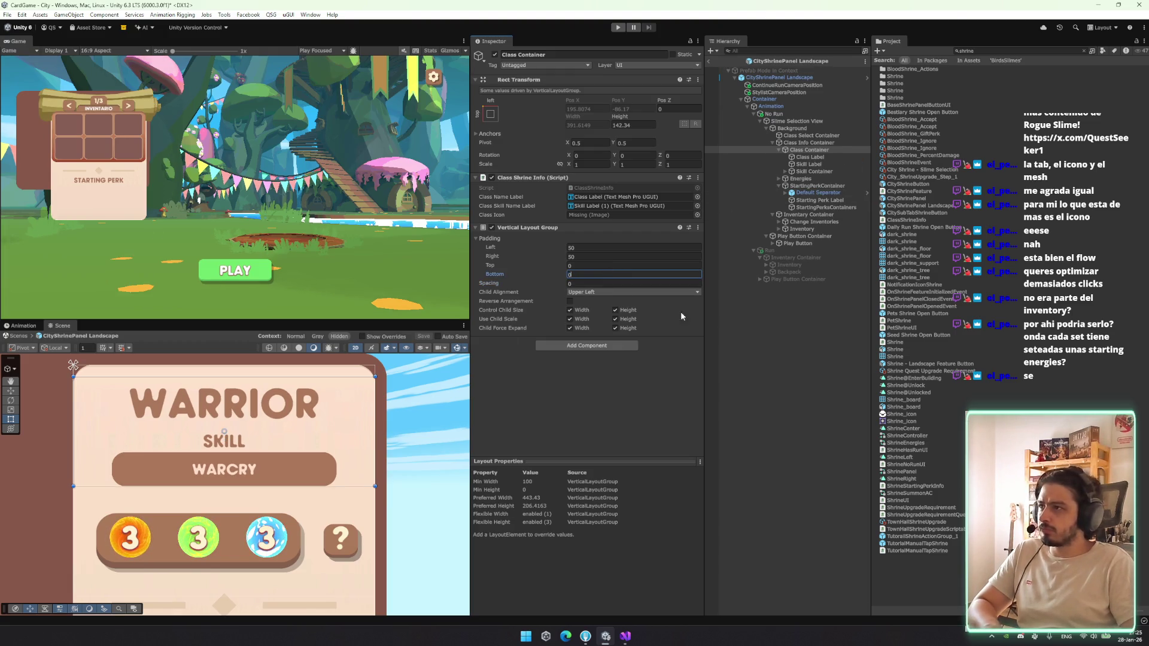
left_click(591, 283)
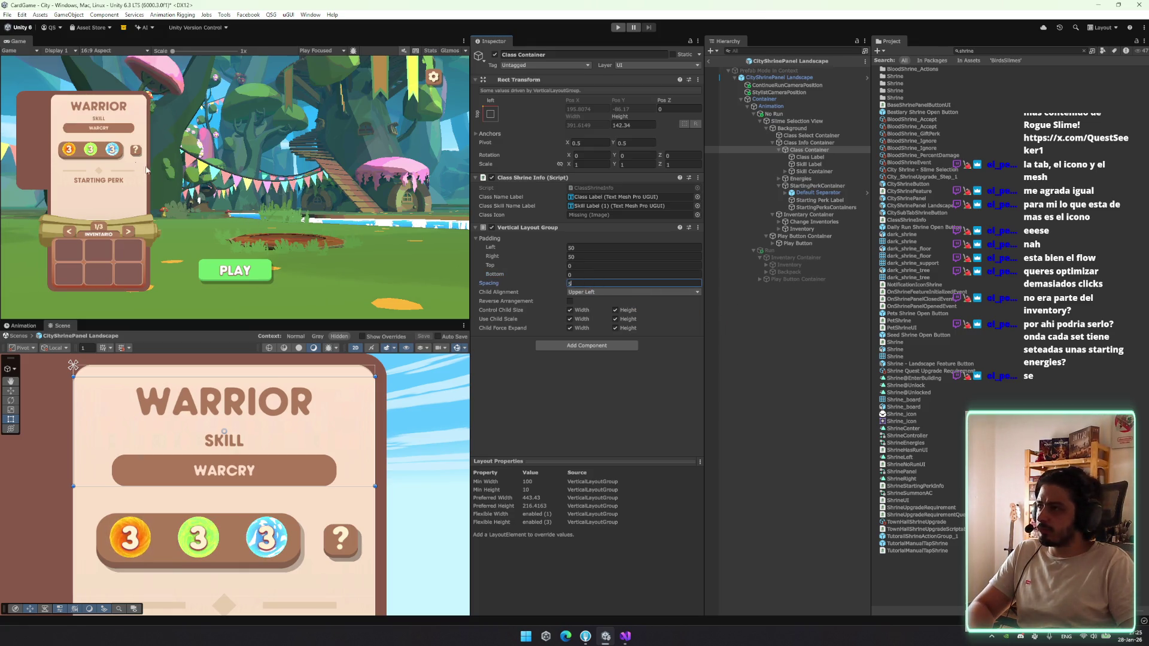
left_click(837, 150)
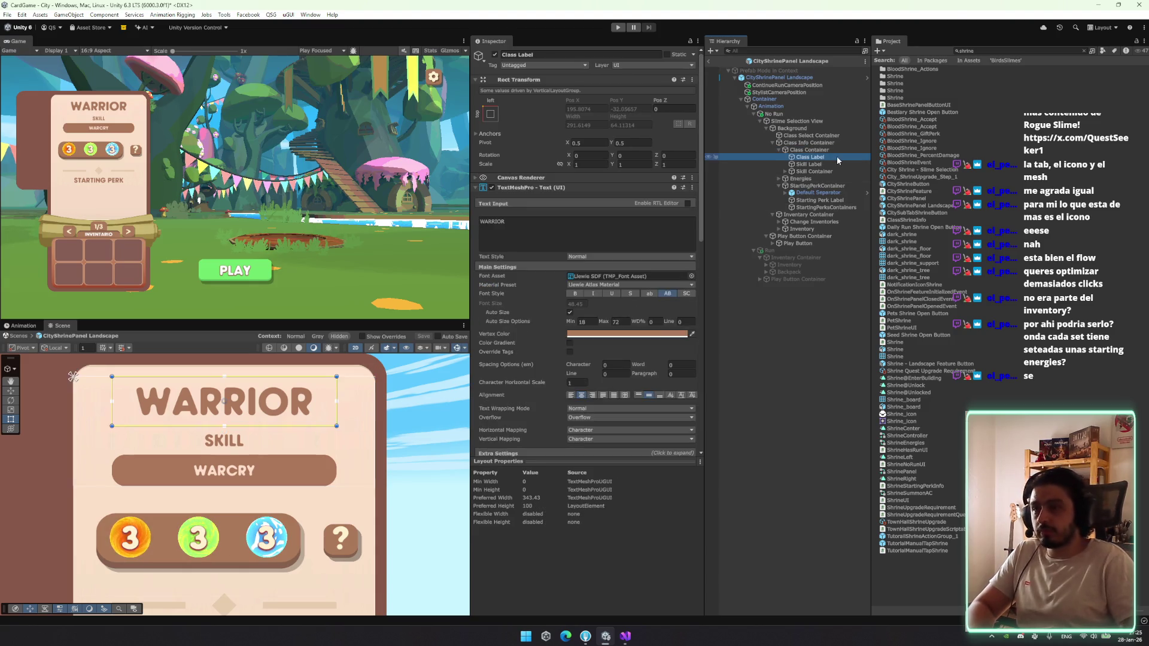
left_click(610, 188)
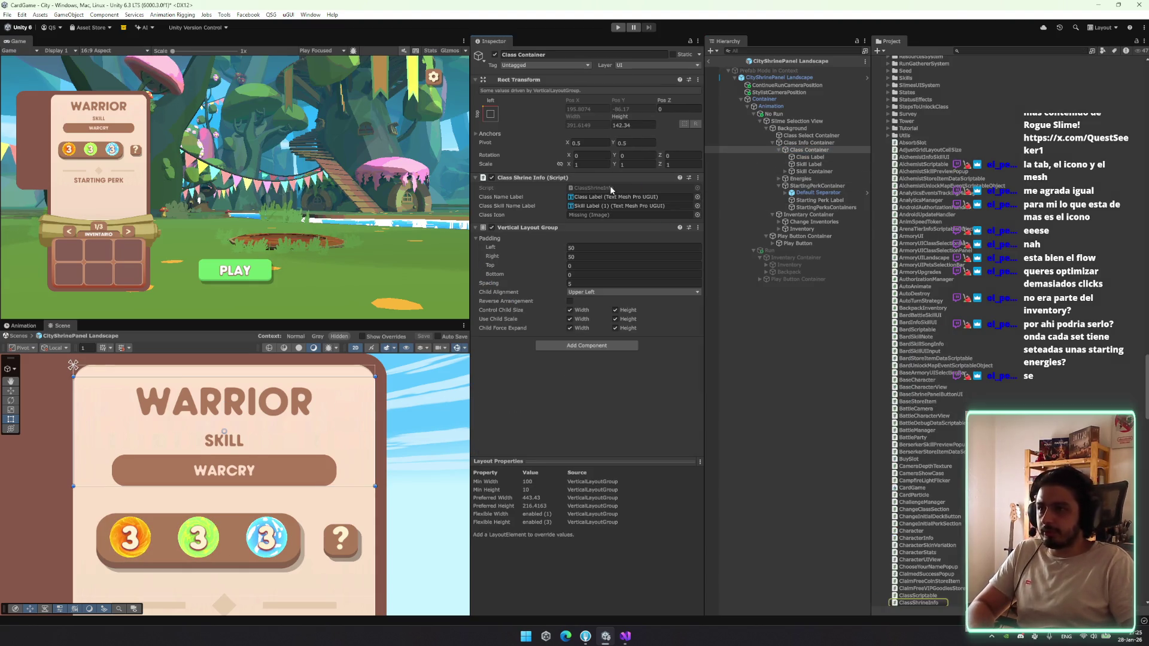
double_click(610, 186)
Step: Cut the classIcon field and its classIcon.sprite assignment from ClassShrineInfo.cs and save
left_click(417, 151)
key("Up")
key("ctrl+x")
left_click(378, 220)
key("ctrl+x")
key("ctrl+s")
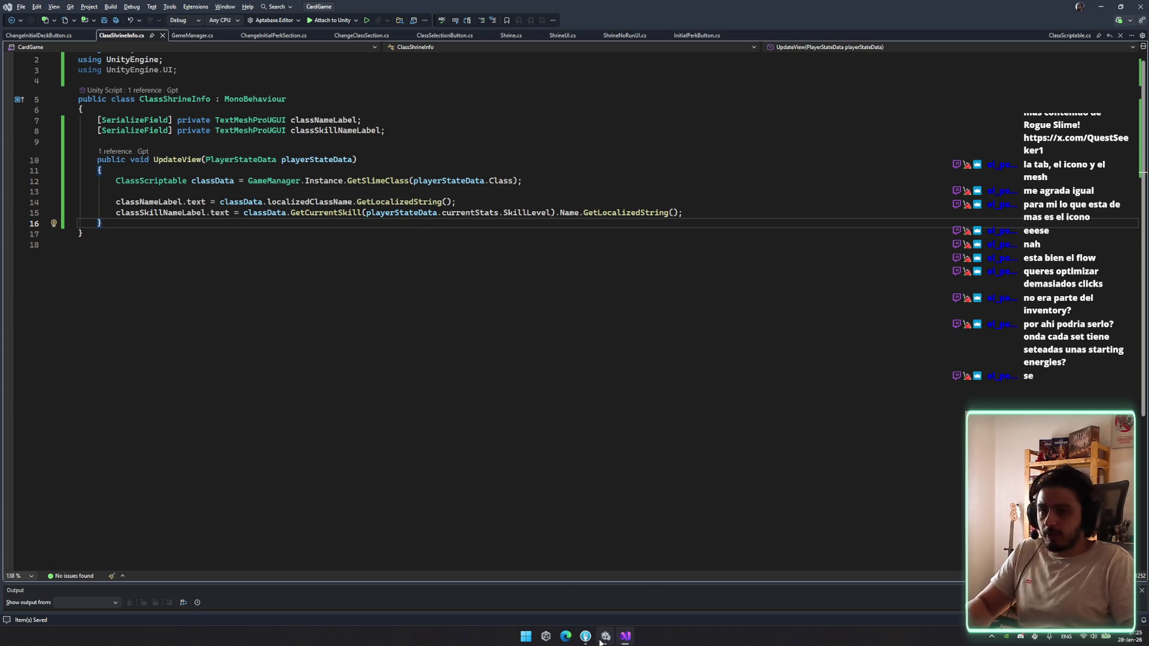
left_click(601, 639)
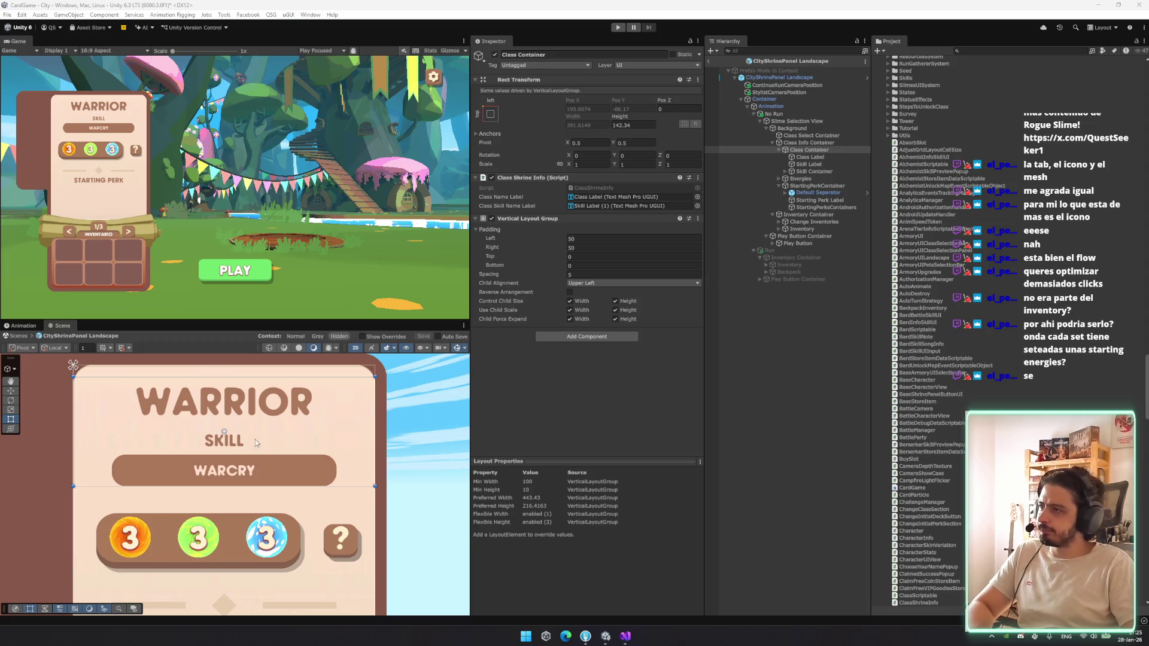
Step: Move Energies under the Class Info Container in the Hierarchy
scroll(297, 418, "down", 3)
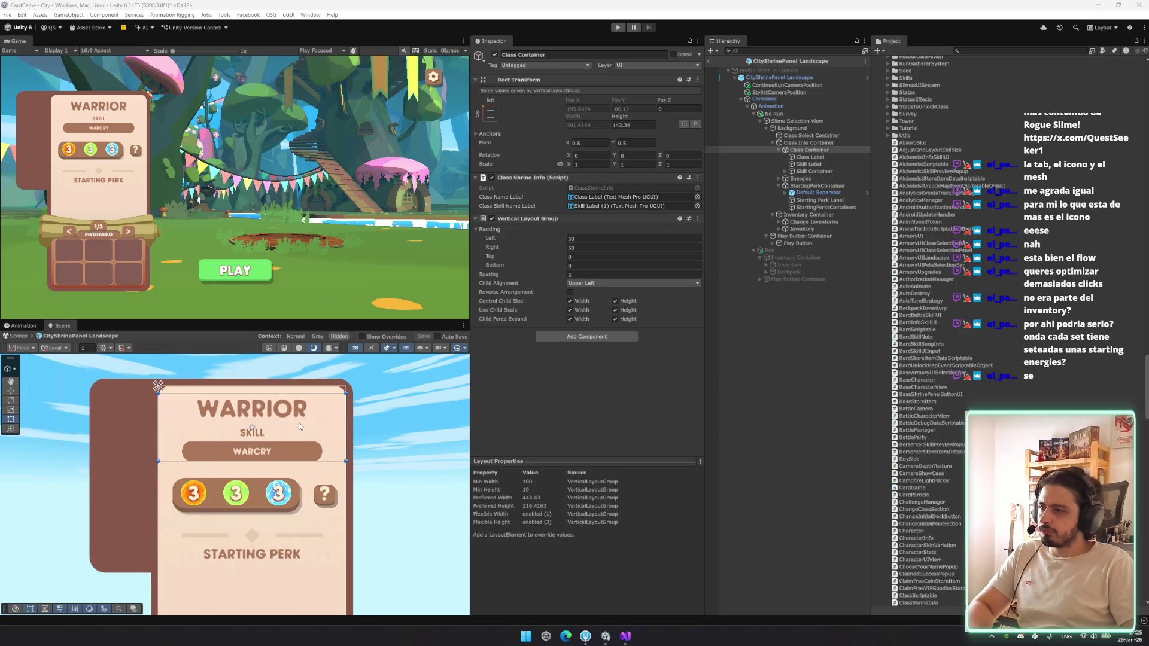
left_click(850, 179)
left_click(842, 157)
left_click_drag(842, 155, 842, 156)
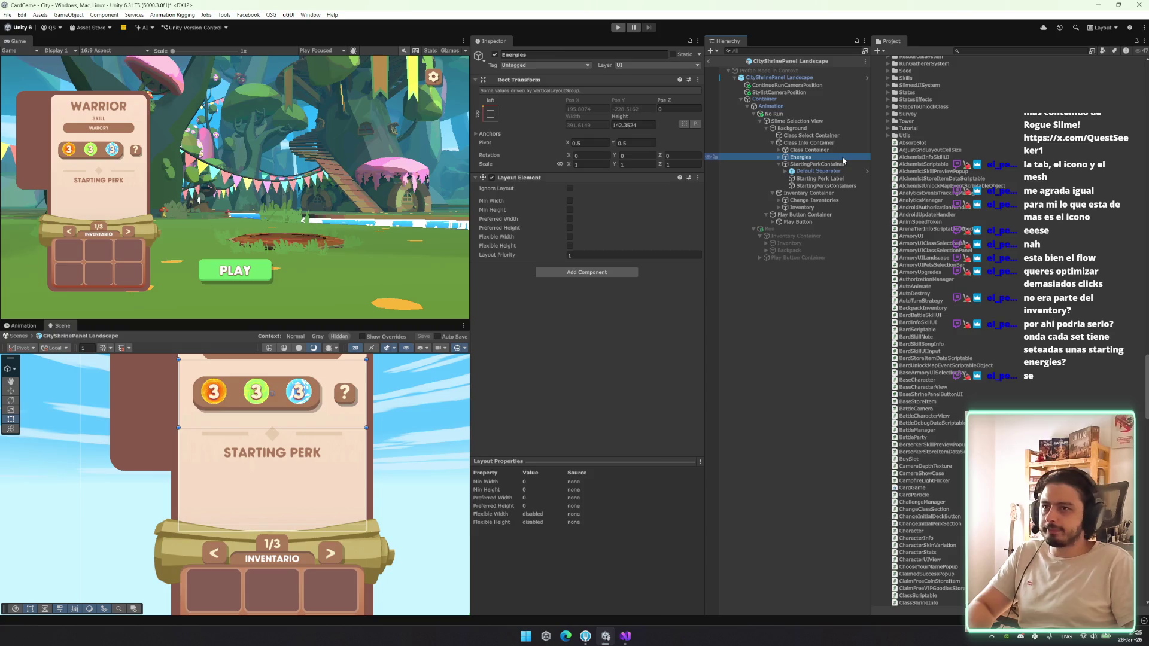
Step: Stretch the Energies area's bottom edge slightly lower so it becomes a bit taller
left_click_drag(312, 416, 301, 464)
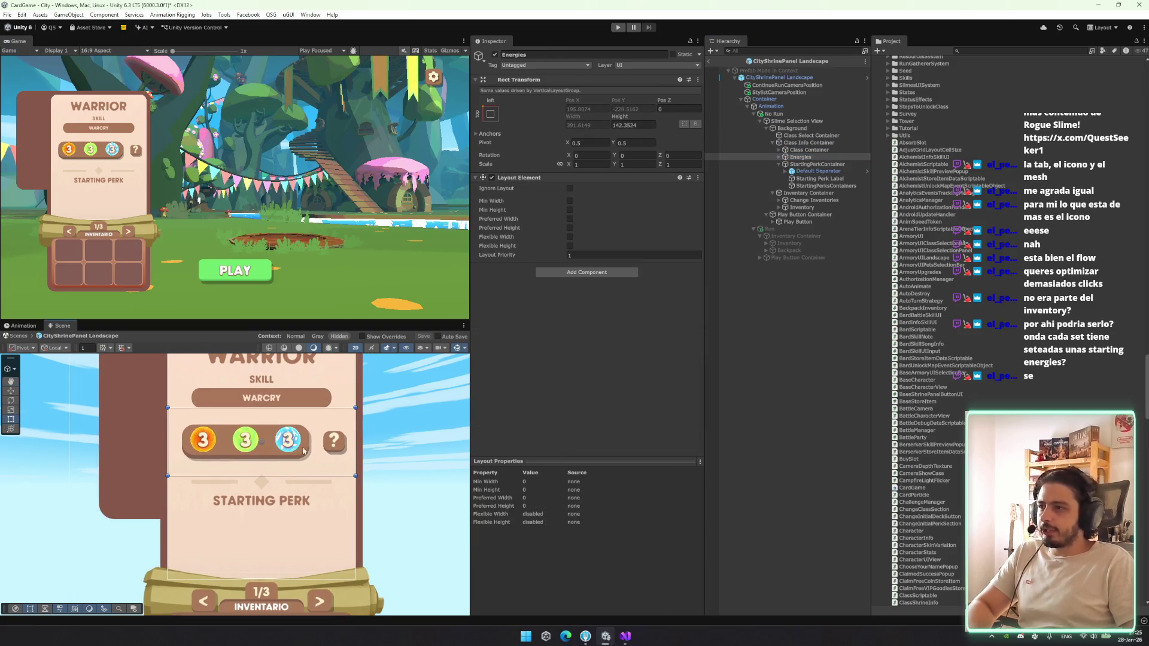
left_click_drag(317, 414, 319, 419)
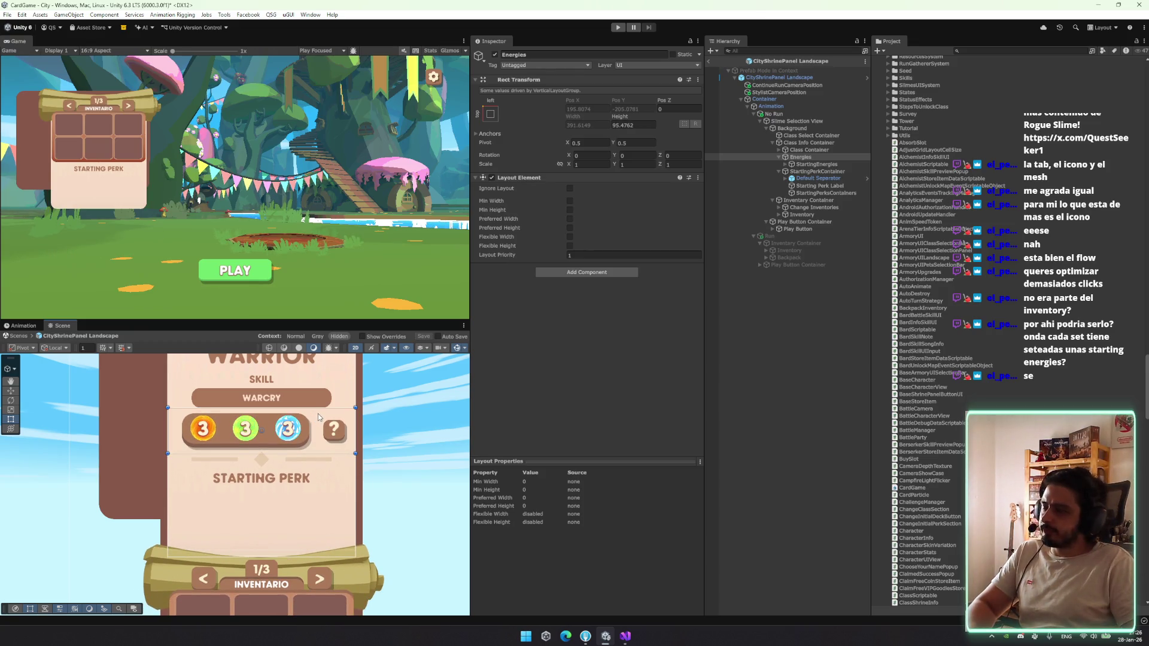
mouse_move(295, 467)
left_mouse_down()
mouse_move(290, 514)
mouse_move(299, 456)
mouse_move(295, 491)
left_mouse_up()
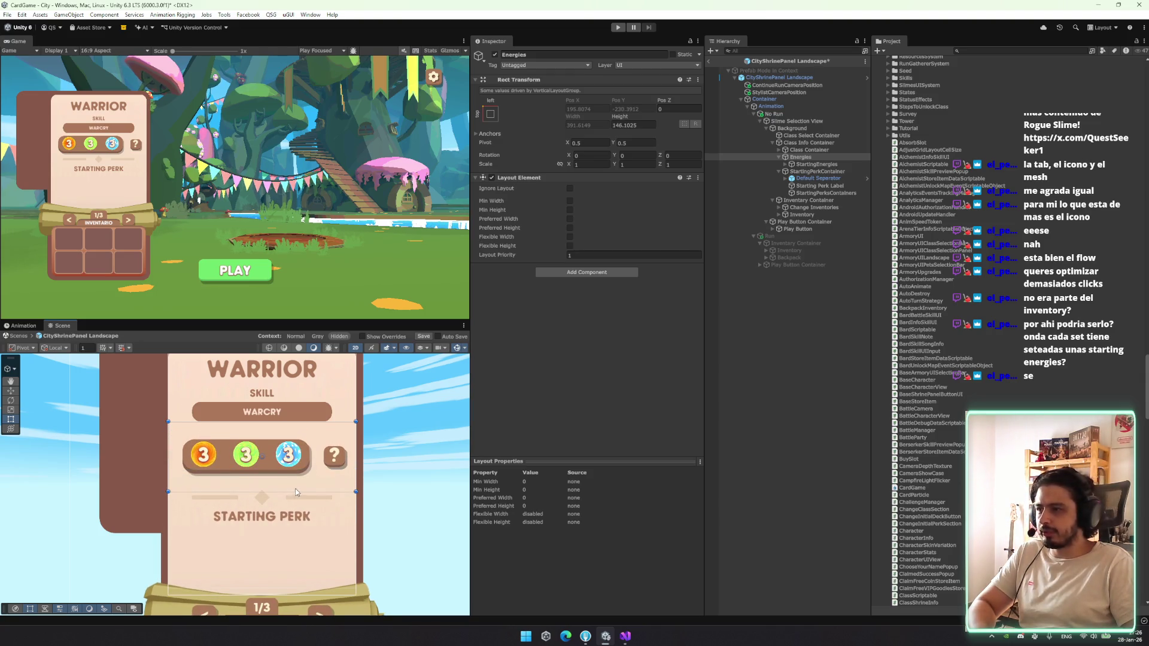
key("ctrl+z")
left_click(323, 467)
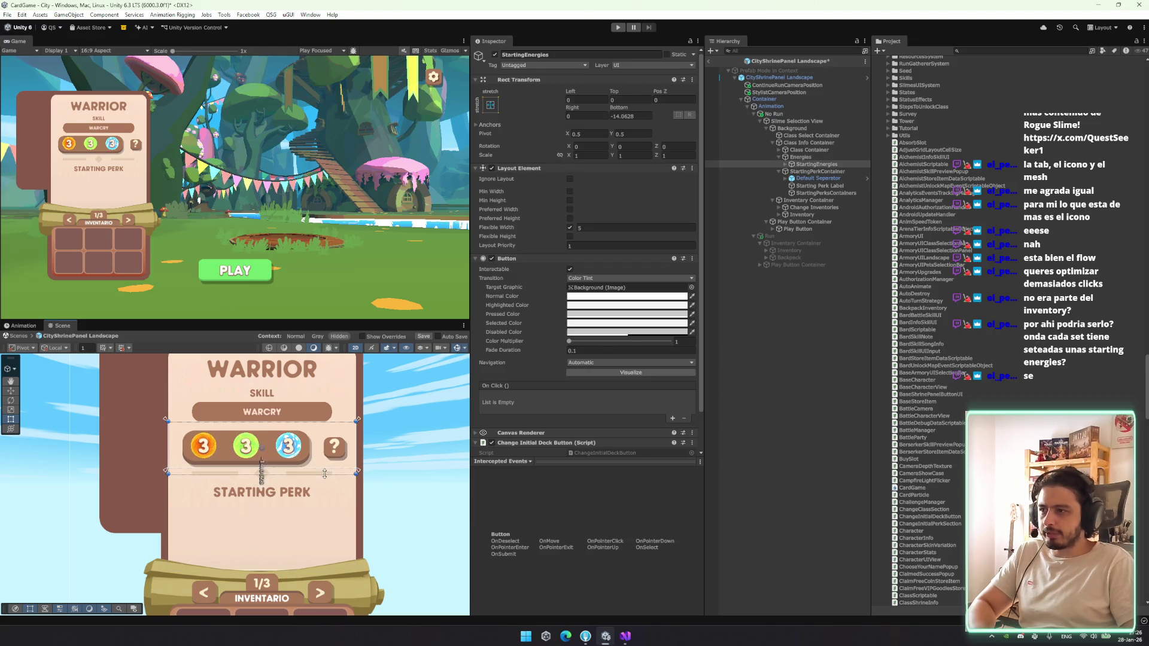
left_click(810, 159)
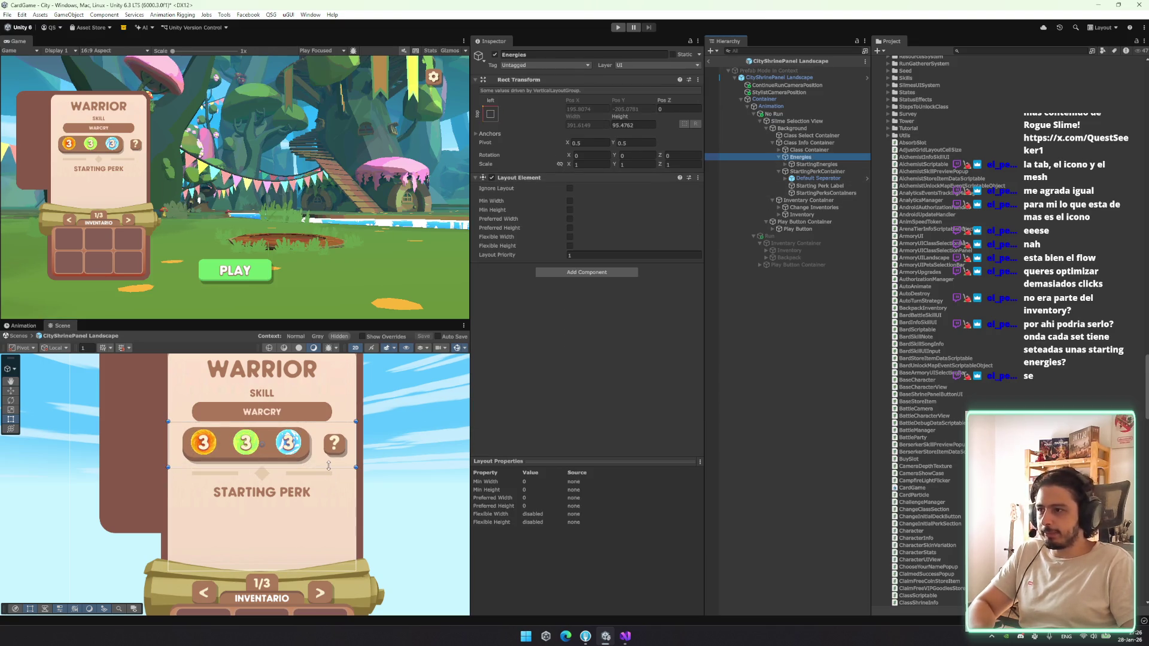
left_click_drag(328, 466, 329, 475)
Step: Inspect StartingPerkContainer's initial perk buttons and locate its ChangeInitialPerkSection script
left_click(829, 172)
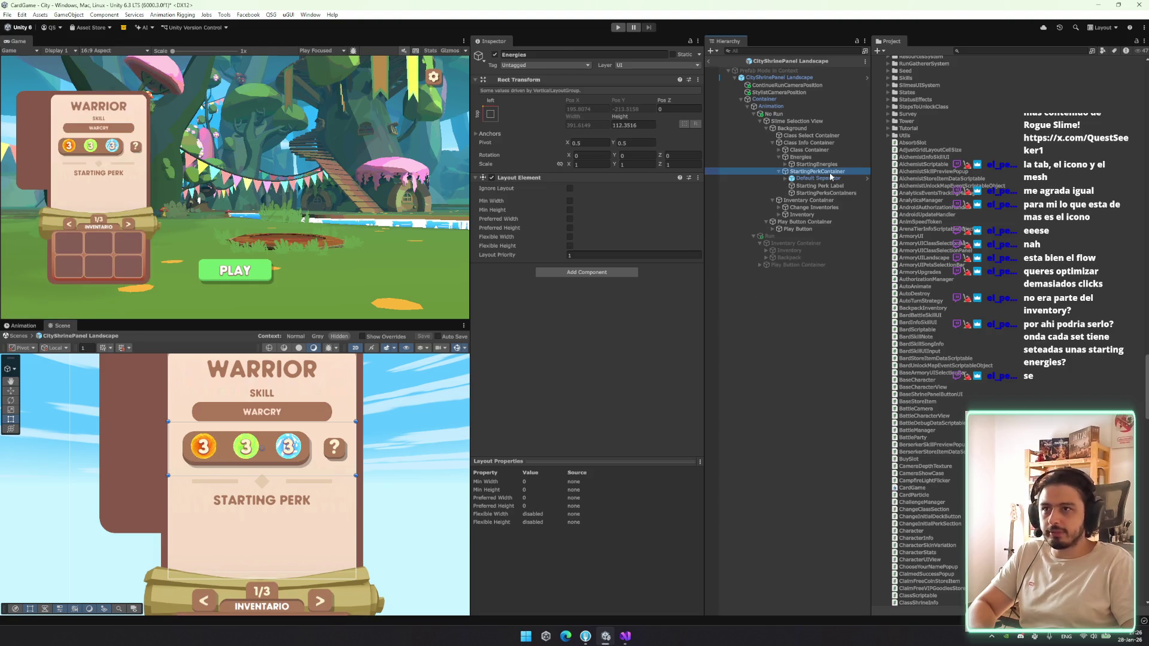
left_click(830, 177)
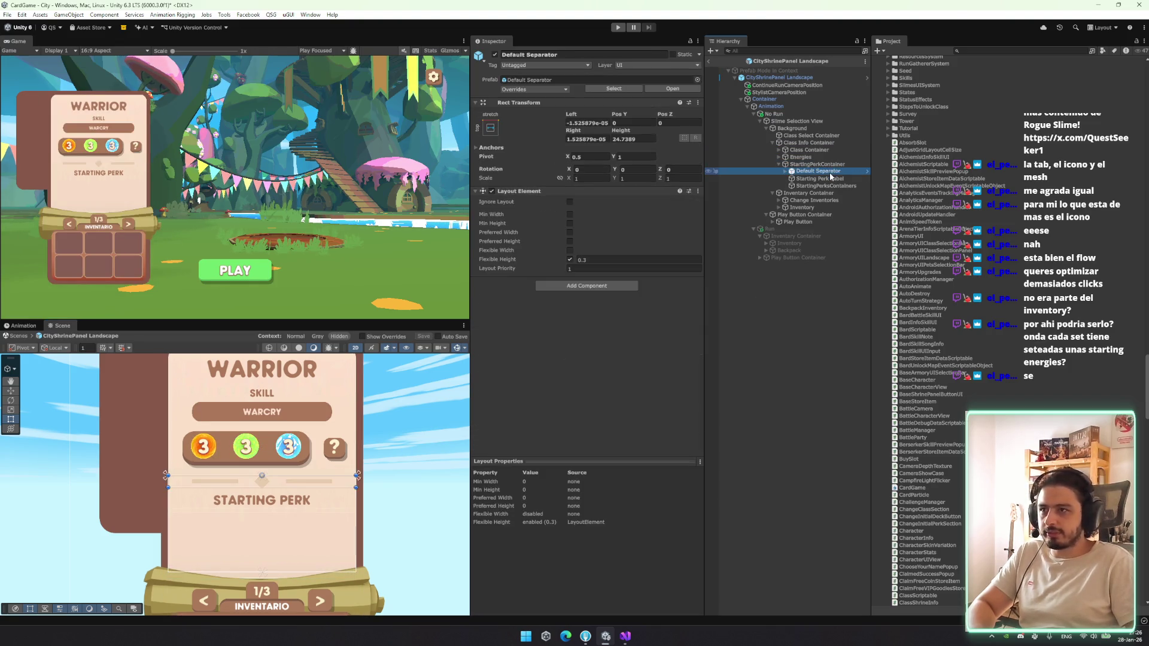
key("Down")
key("Down")
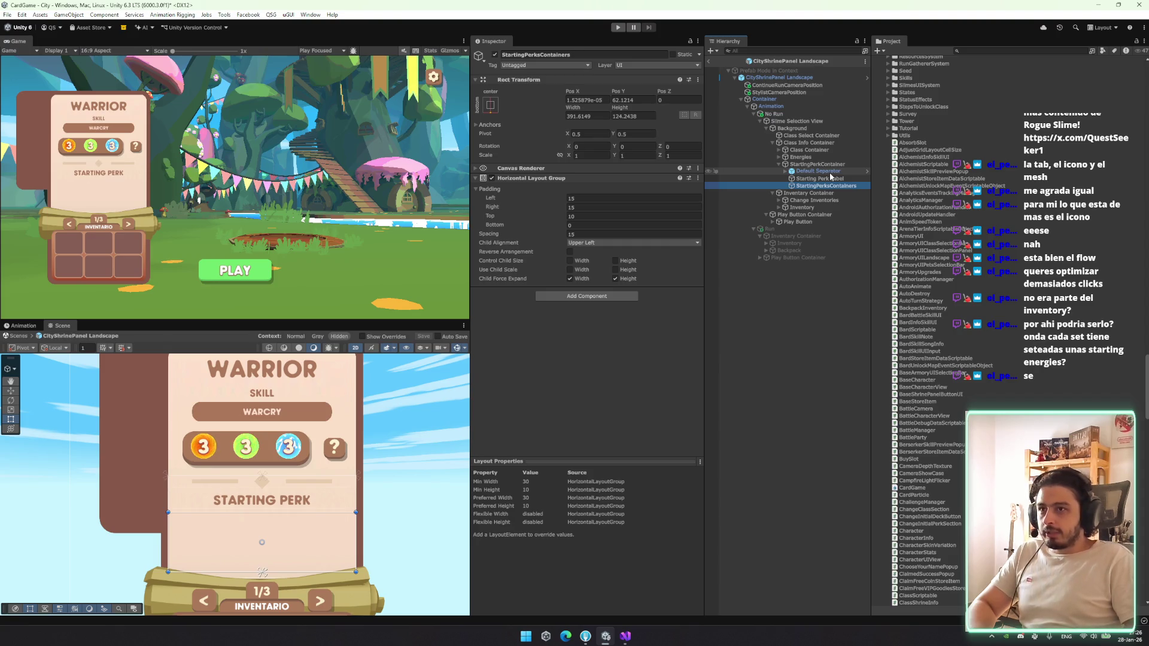
key("Up")
key("Up")
key("Up")
left_click(572, 217)
left_click(573, 217)
left_click(606, 200)
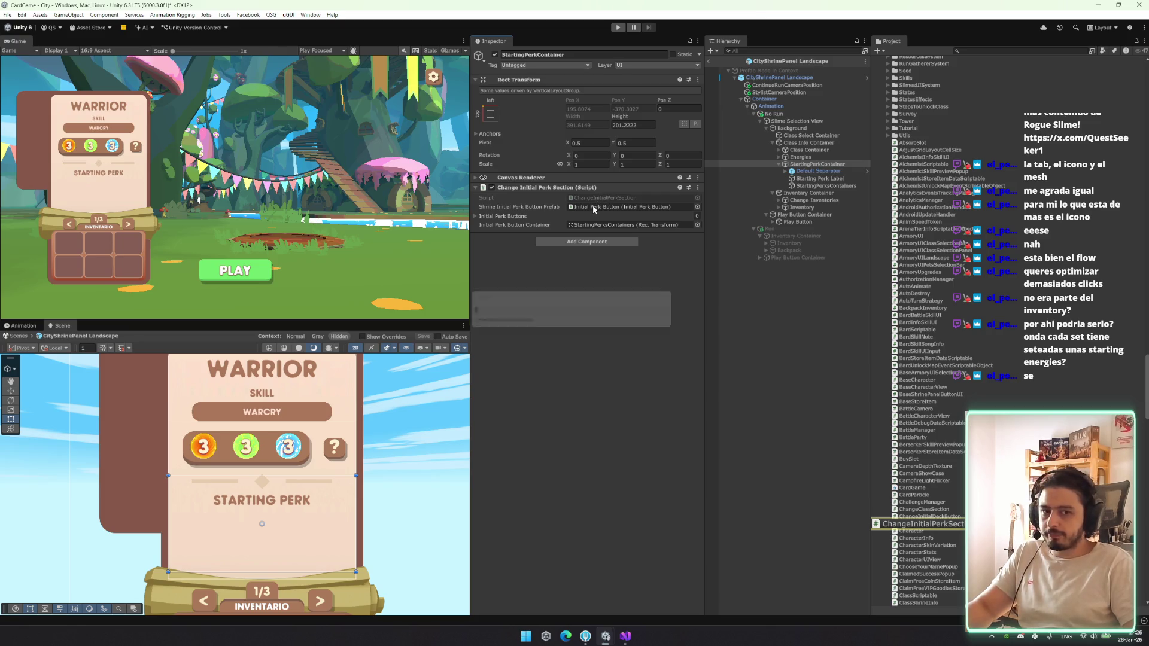
Step: Review how ChangeInitialPerkSection uses InitialPerkButtons, perkButton and EnableButton
key("alt+Tab")
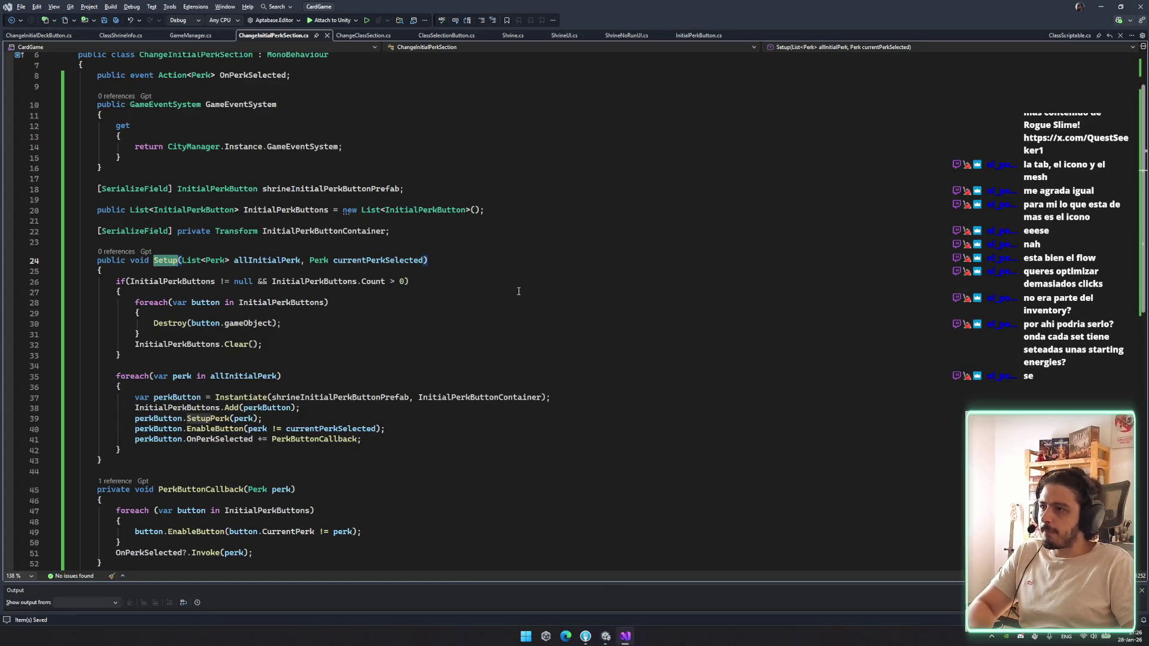
left_click(171, 283)
double_click(312, 281)
left_click_drag(135, 312, 281, 323)
left_click_drag(139, 334, 264, 344)
left_click(334, 355)
double_click(266, 408)
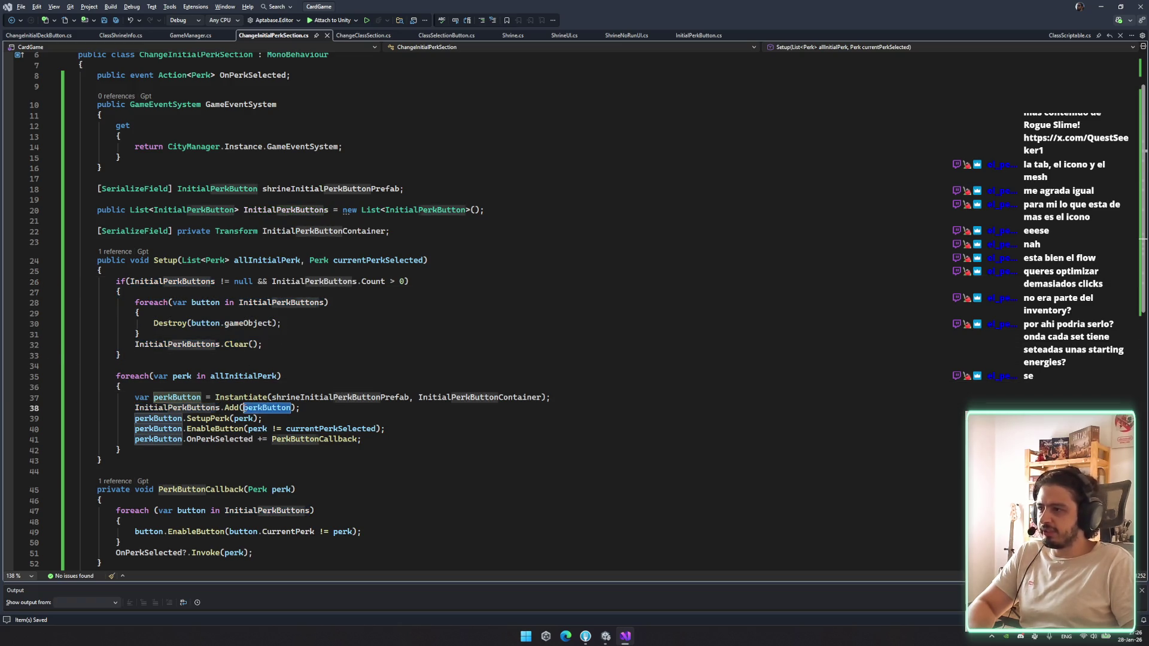
scroll(418, 443, "down", 3)
left_click(263, 323)
double_click(208, 323)
Step: Trace EnableButton and SetupPerk's perk parameter up to the public CurrentPerk declaration
left_click(197, 365)
left_click(193, 437)
left_click(139, 448)
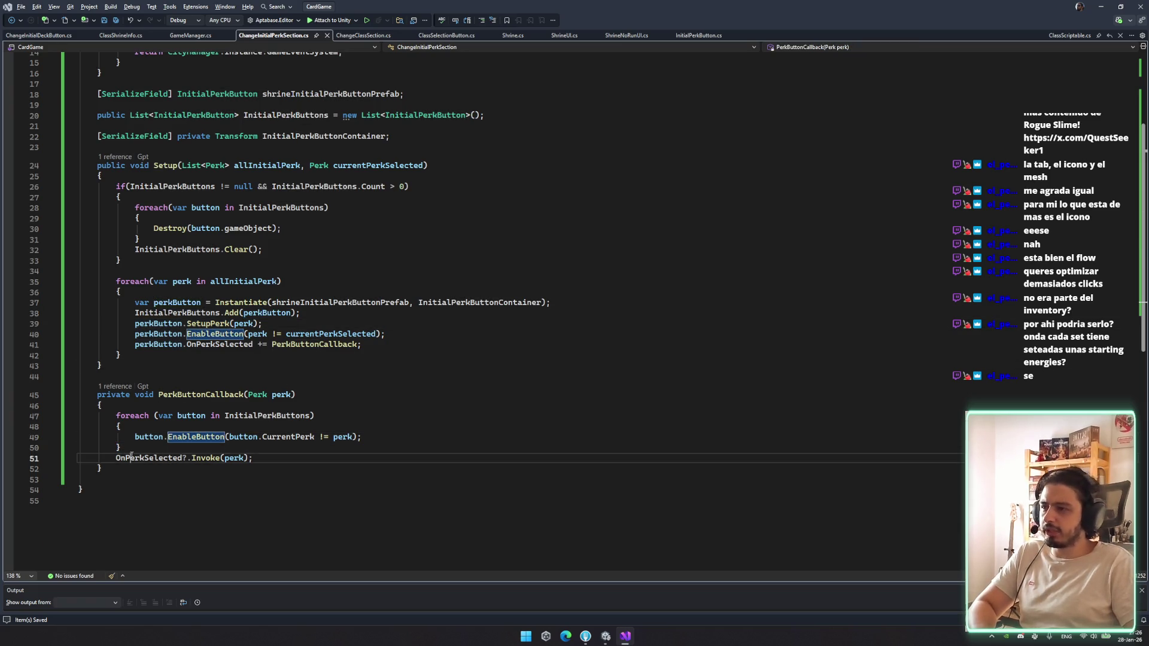
left_click(186, 437)
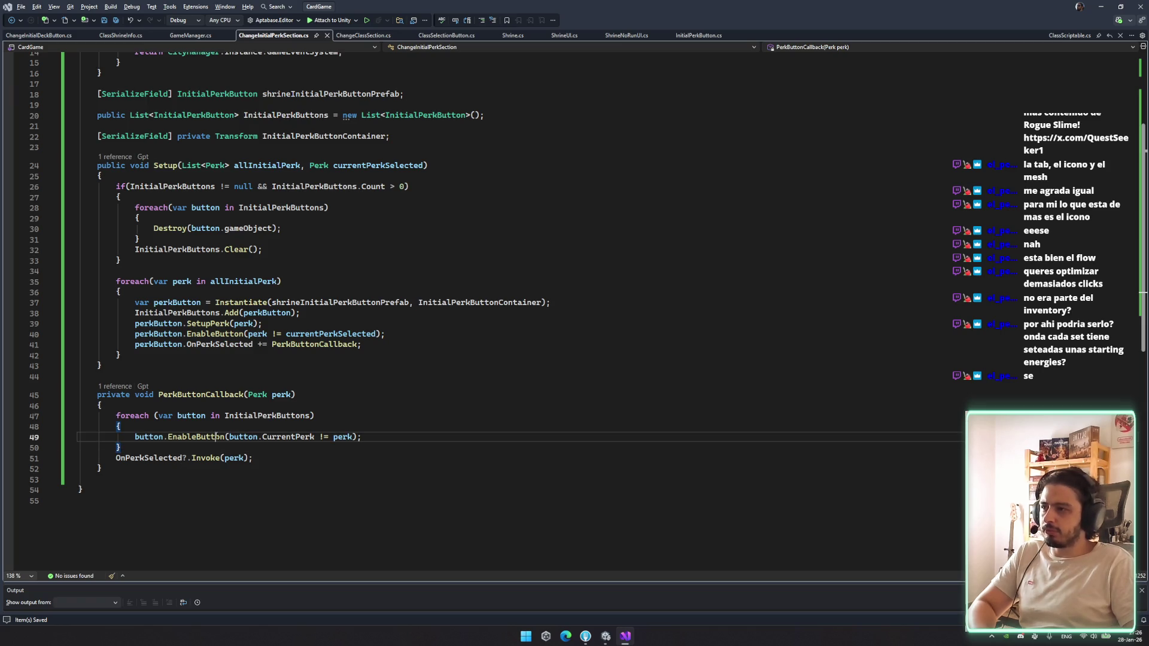
left_click(191, 437, "ctrl")
left_click(179, 332)
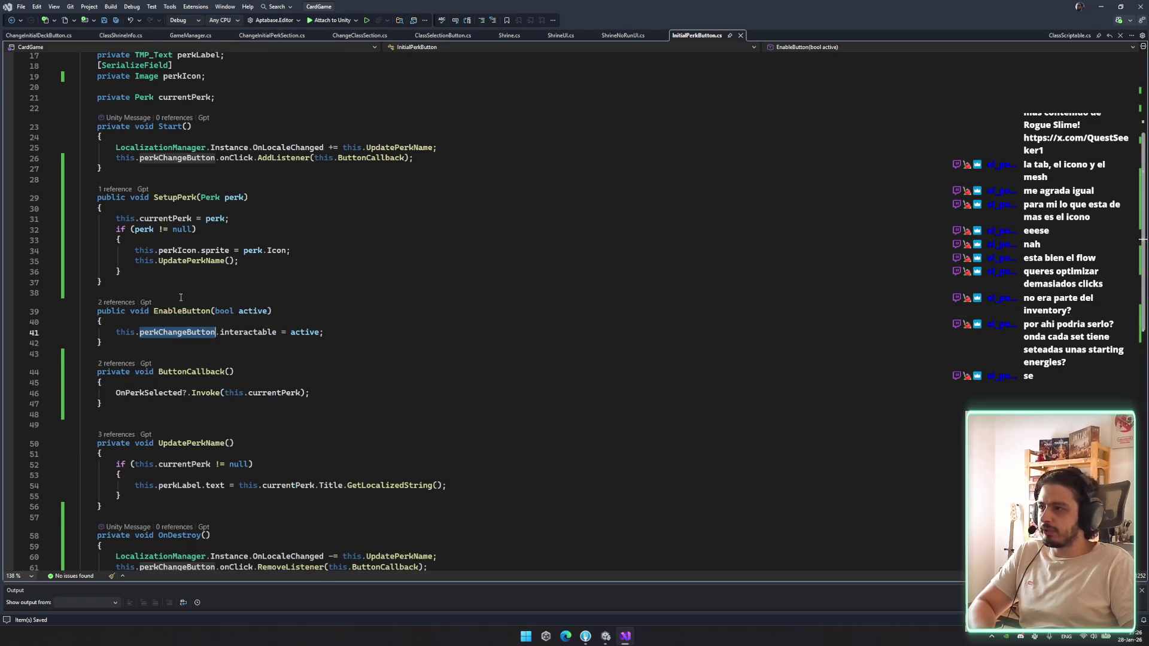
left_click(177, 198)
left_click(230, 198)
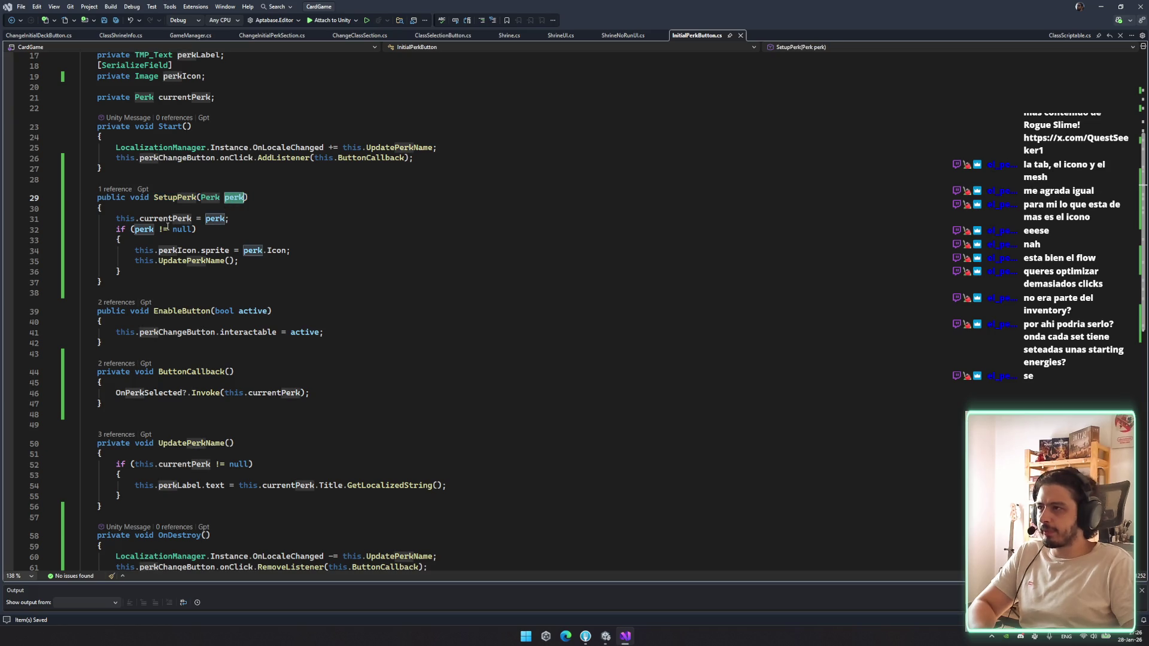
scroll(242, 209, "up", 4)
left_click(237, 129)
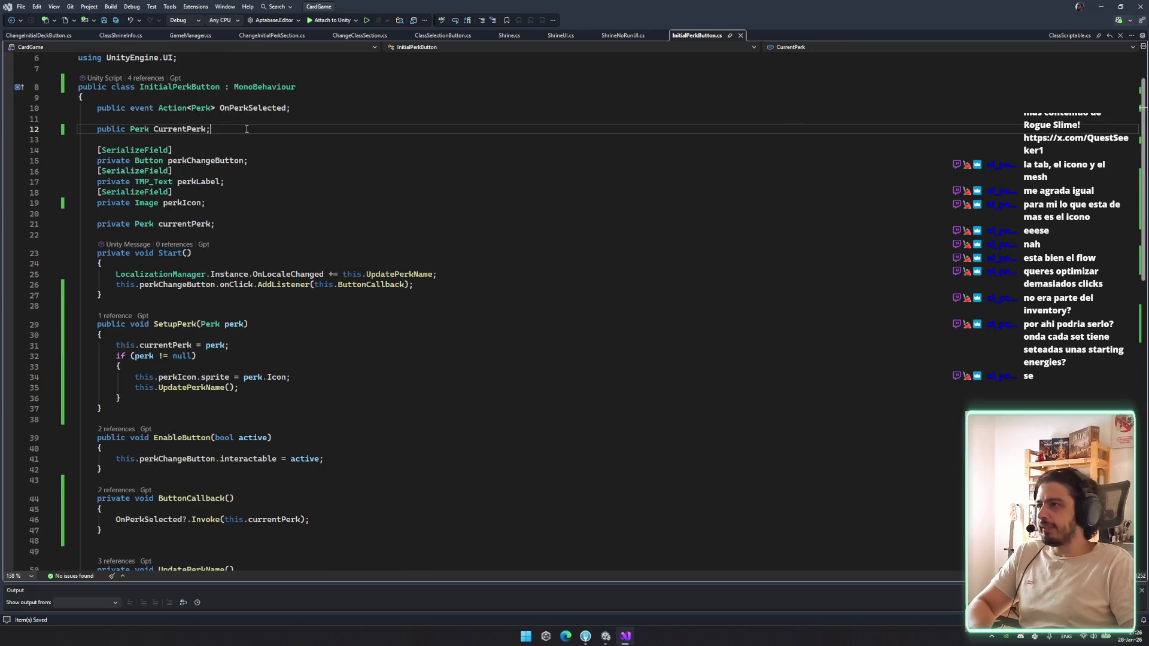
Step: Delete the private currentPerk field and make SetupPerk assign CurrentPerk instead
left_click(188, 224)
key("ctrl+x")
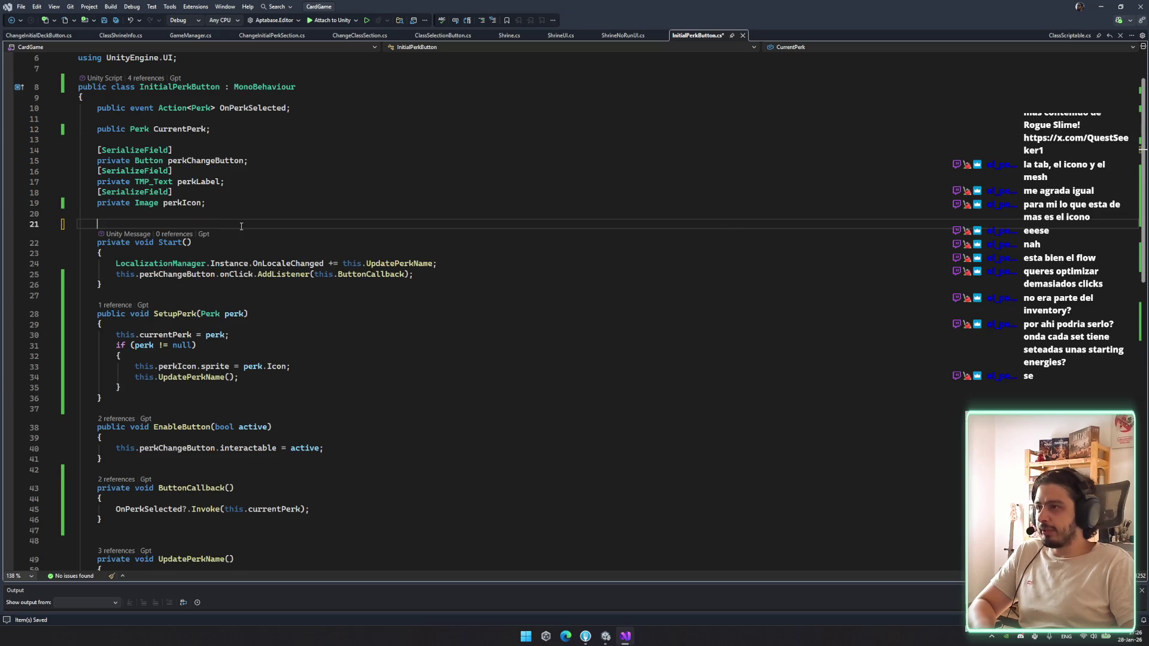
key("ctrl+x")
key("ctrl+minus")
key("ctrl+c")
double_click(165, 324)
key("ctrl+v")
double_click(132, 323)
key("Delete")
key("Delete")
Step: Replace this.currentPerk with CurrentPerk in ButtonCallback and save the script
left_click(264, 498)
double_click(264, 498)
key("ctrl+v")
key("ctrl+Left")
key("BackSpace")
key("BackSpace")
key("BackSpace")
key("ctrl+s")
Step: Accept the suggested CurrentPerk replacements in UpdatePerkName
scroll(281, 489, "down", 5)
left_click(173, 412)
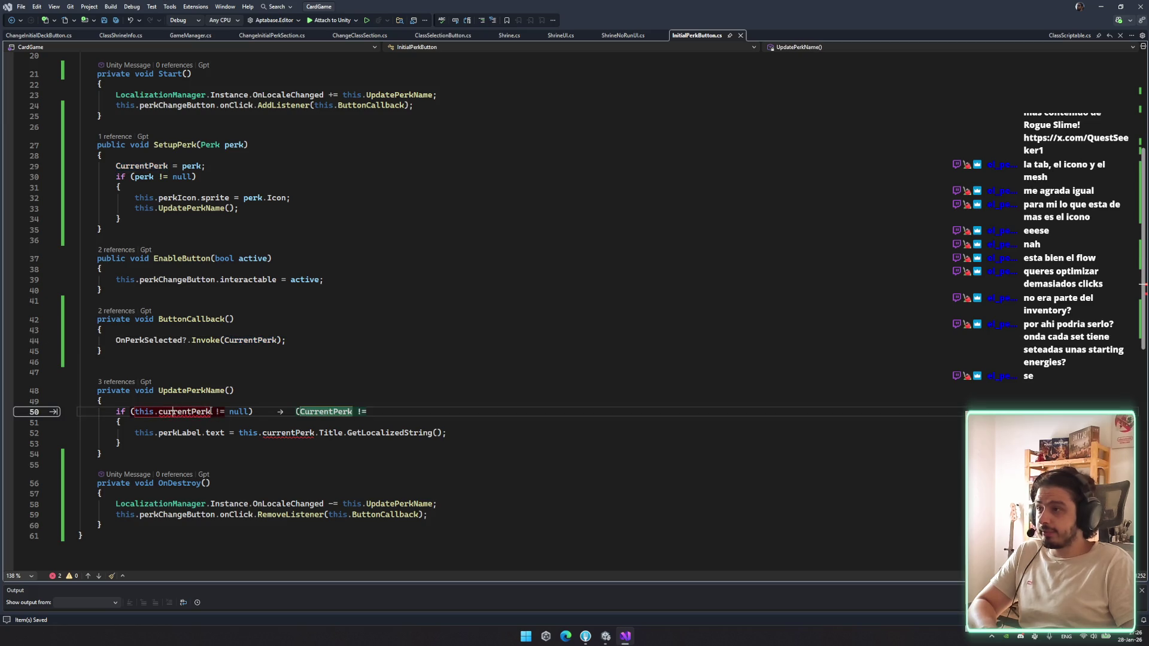
key("Tab")
key("Tab")
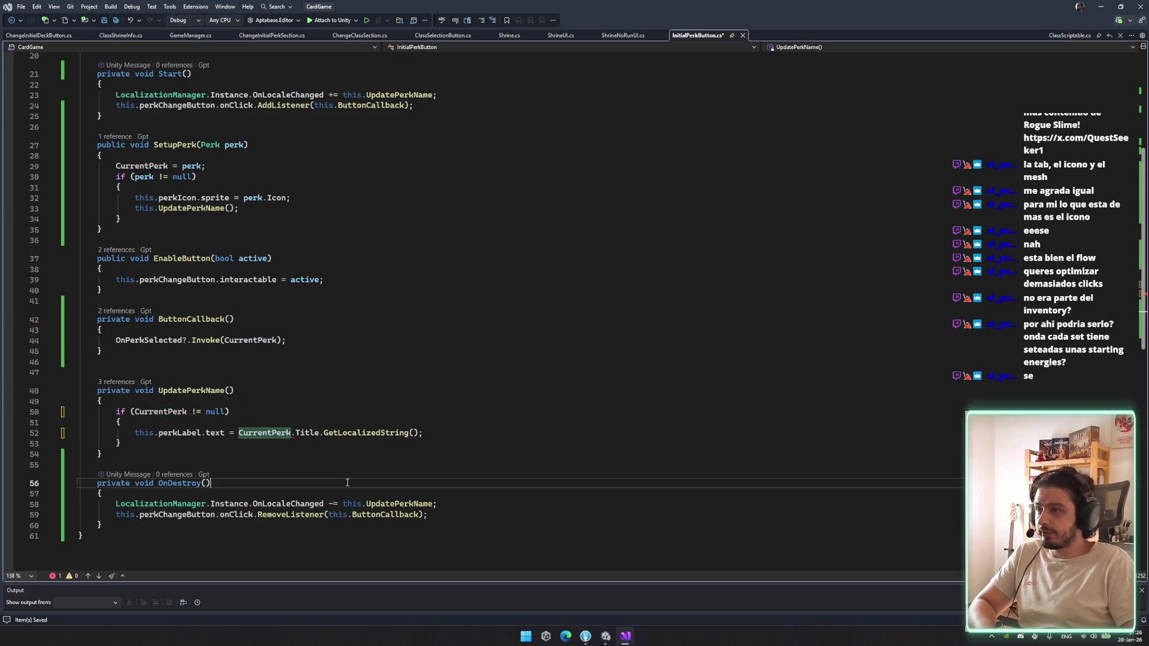
scroll(443, 493, "down", 1)
scroll(443, 493, "up", 4)
left_click(446, 485)
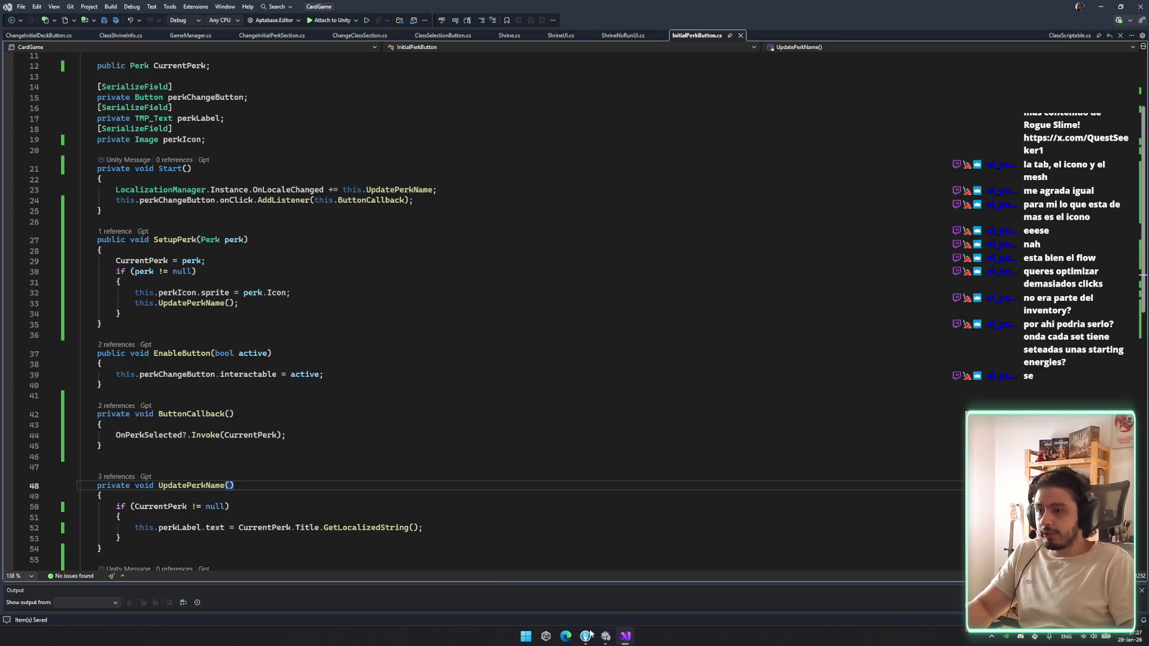
left_click(609, 637)
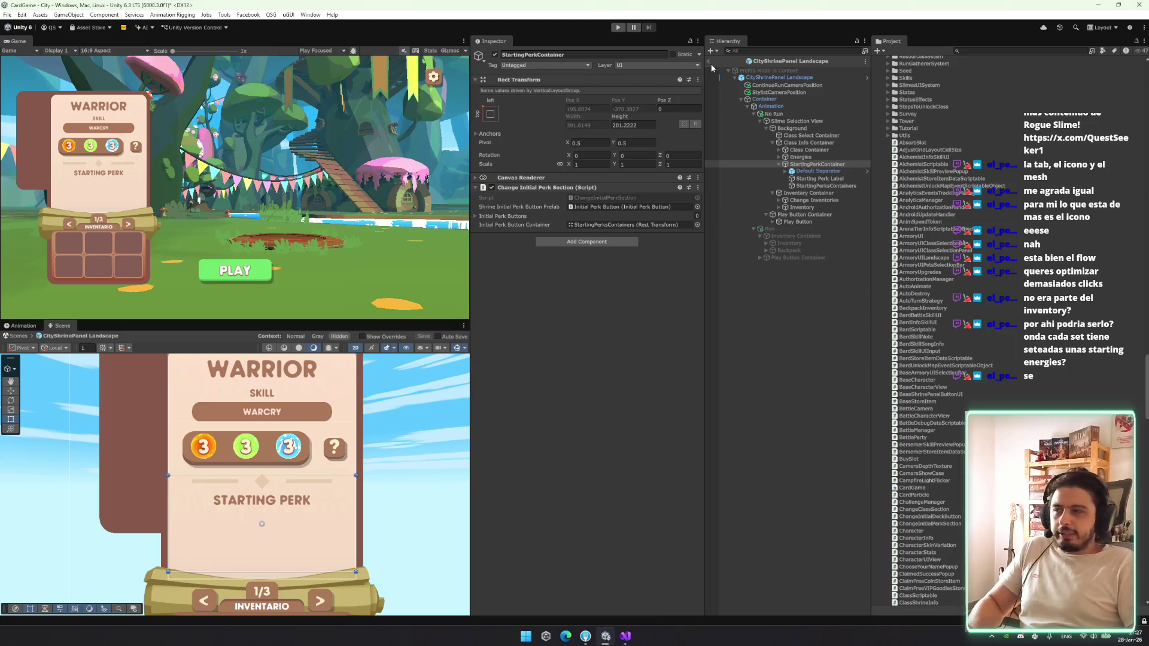
Step: Leave prefab mode saving the shrine panel changes, then apply all its overrides
left_click(710, 61)
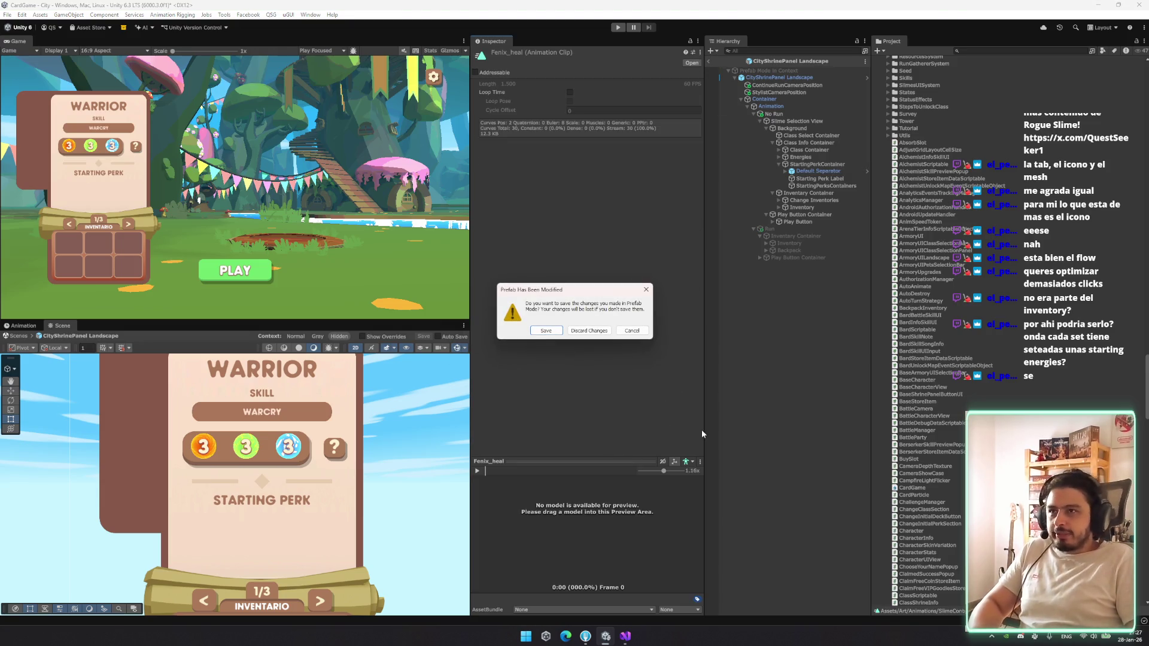
left_click(547, 330)
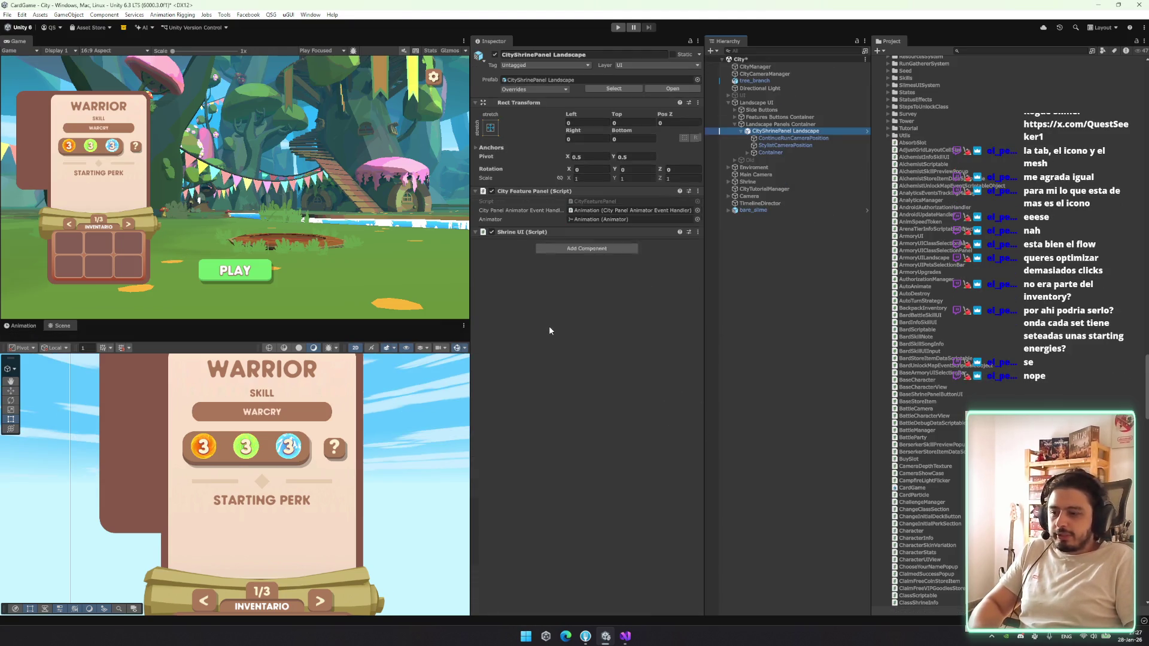
left_click(549, 88)
left_click(613, 192)
Step: Delete the CityShrinePanel Landscape panel from the City scene and enter Play mode
left_click(764, 132)
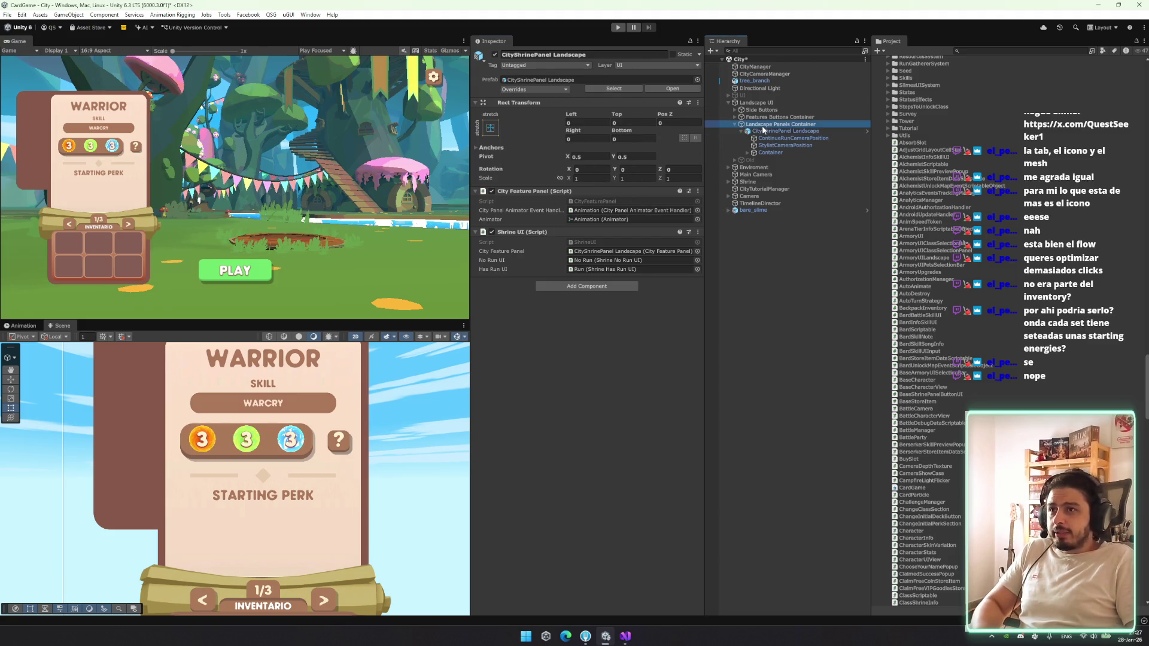
key("Delete")
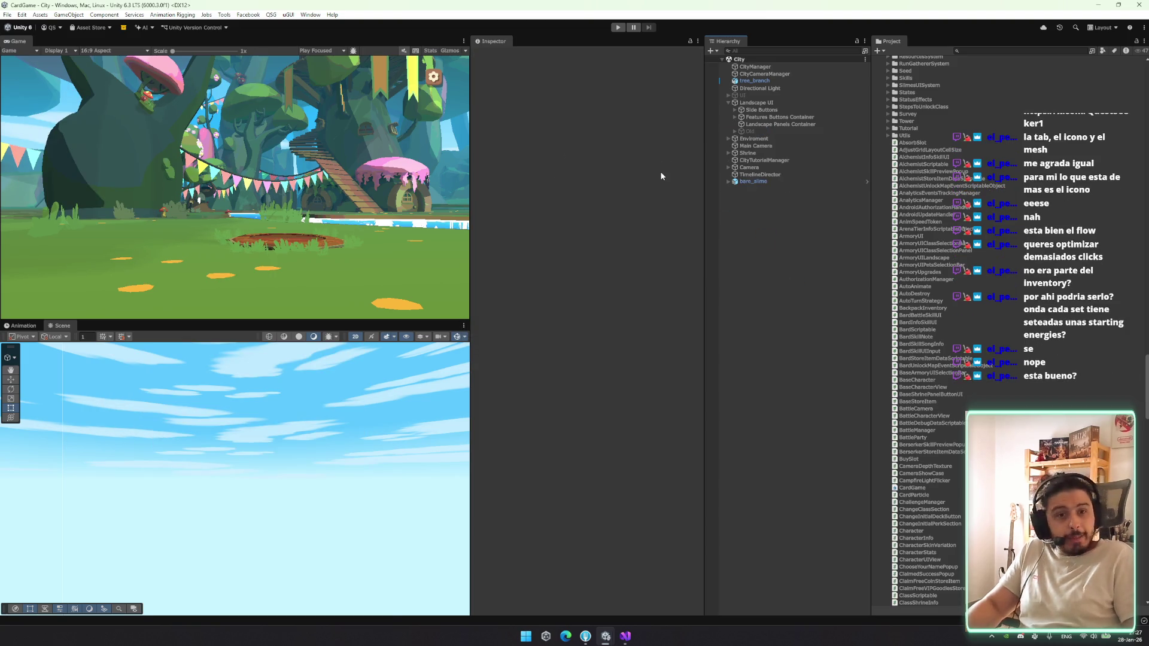
left_click(618, 27)
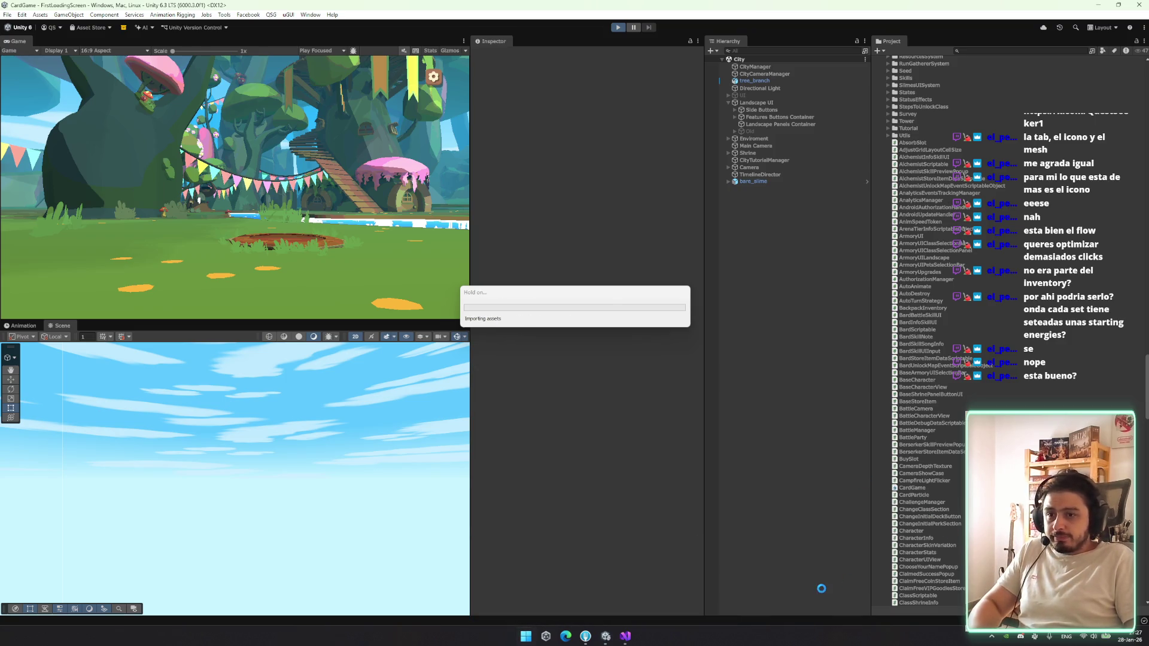
Step: Launch Steam from system search and sign in with the Steam profile
key("super")
type("steam")
key("Return")
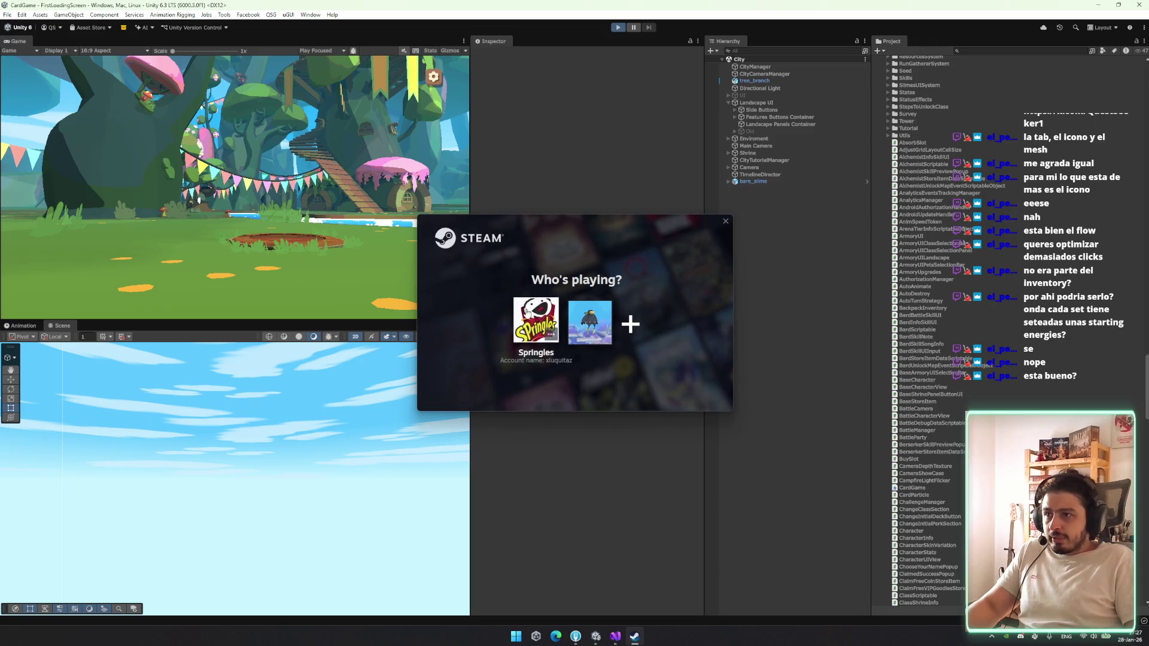
left_click(535, 323)
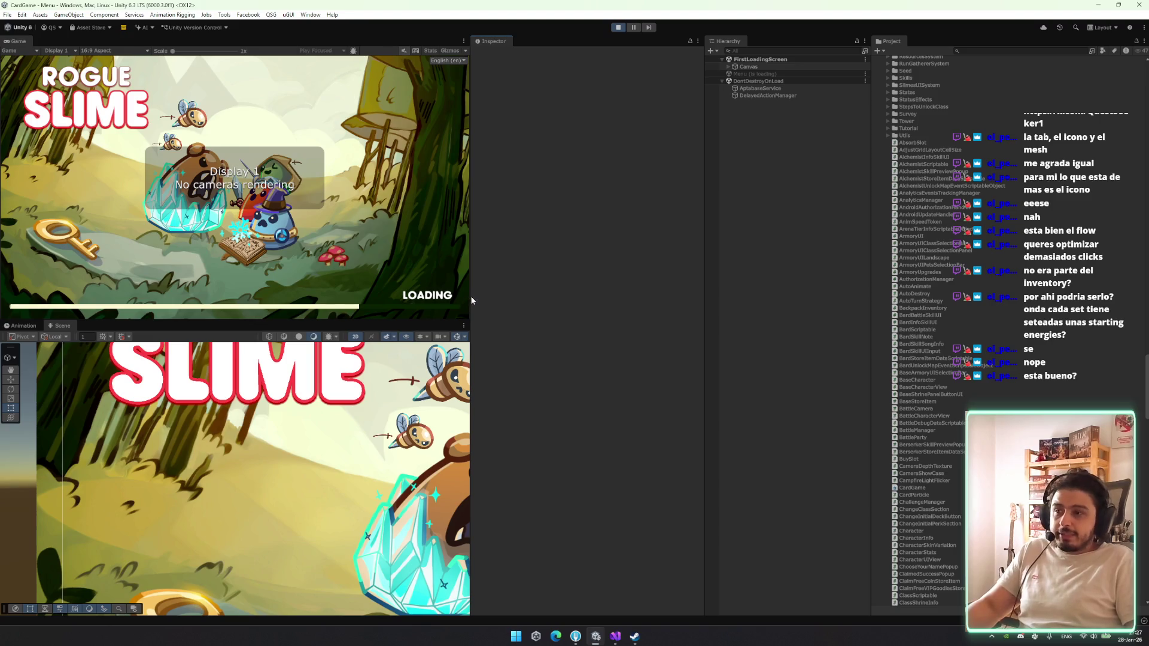
Step: Widen the Game view and start a run from the Rogue Slime main menu
mouse_move(474, 296)
left_mouse_down()
mouse_move(522, 296)
mouse_move(499, 353)
left_mouse_up()
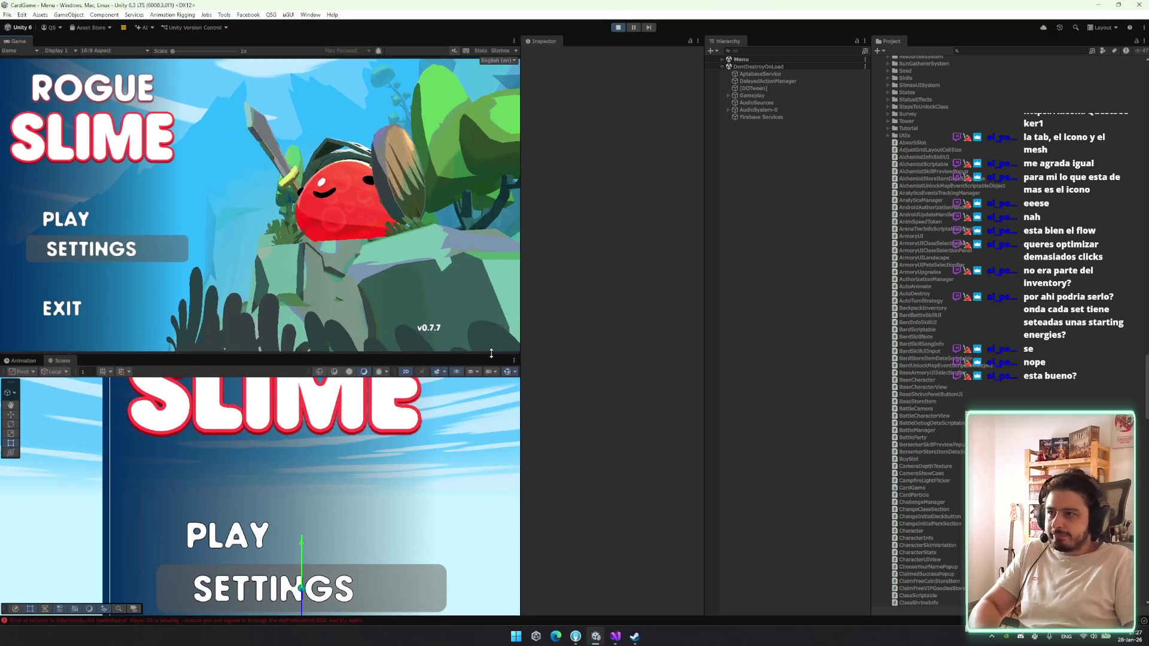
left_click(102, 227)
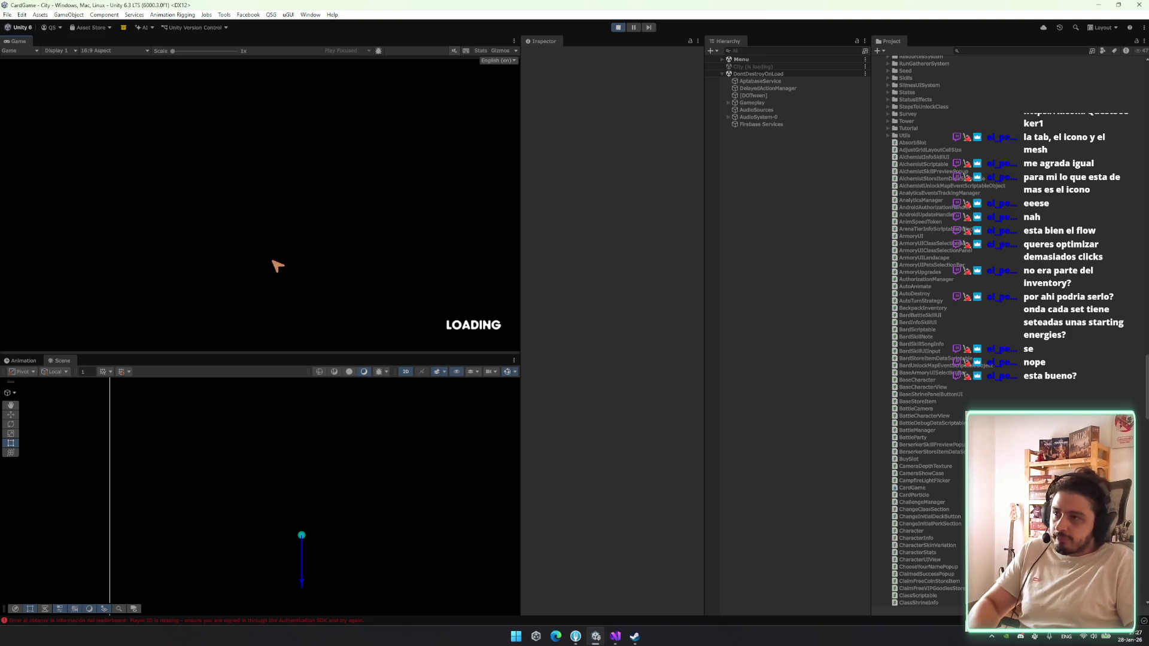
left_click(634, 636)
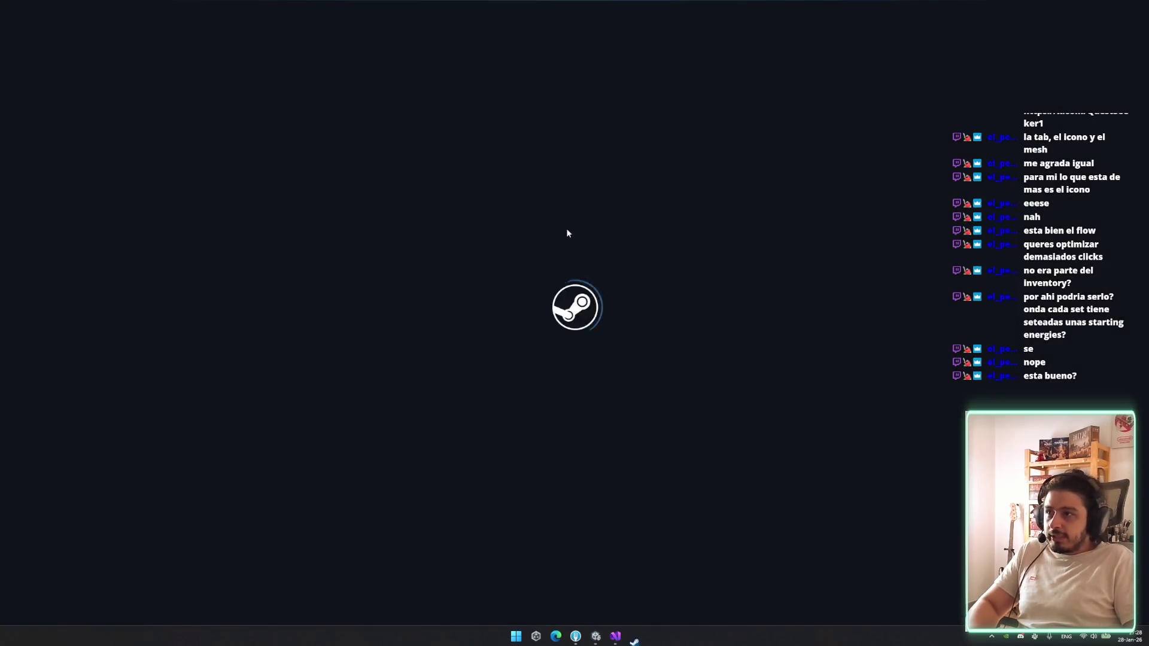
Step: Close the empty dialog and search the store for 'hi' to open Highguard's page
left_click(727, 136)
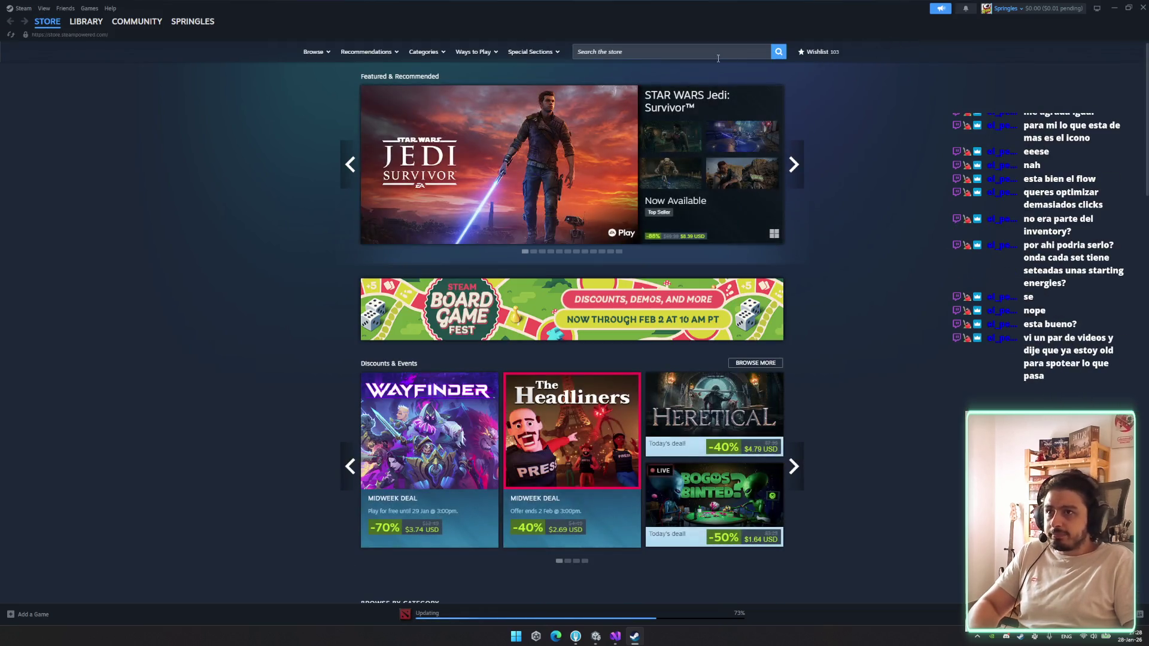
left_click(718, 55)
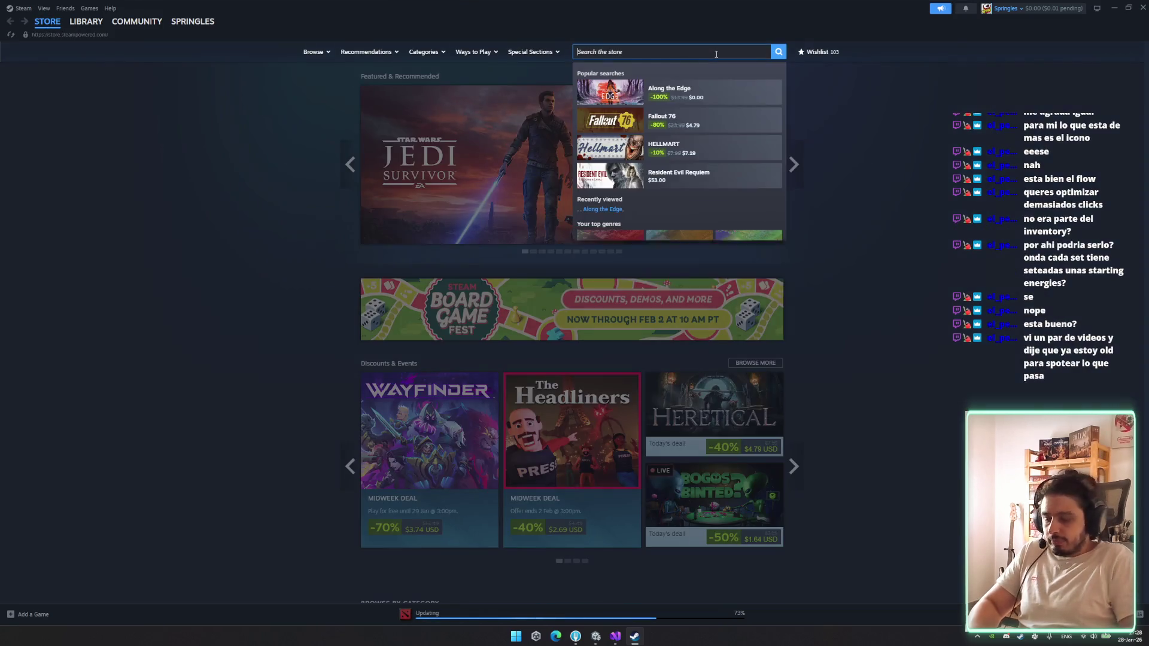
type("highg")
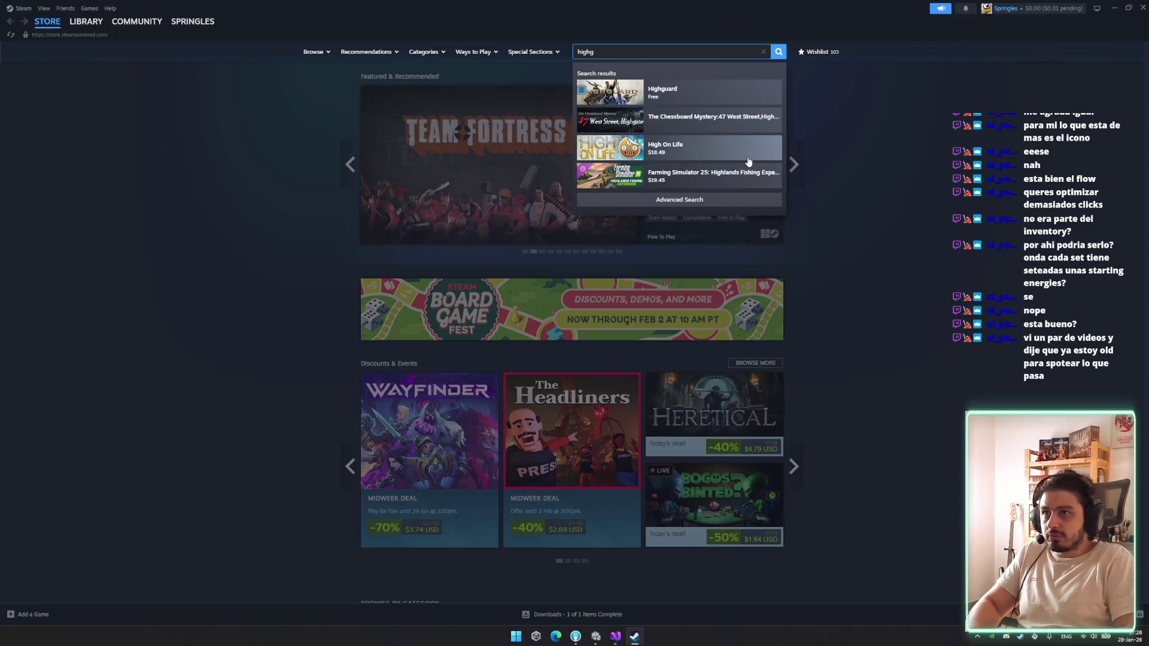
left_click(703, 98)
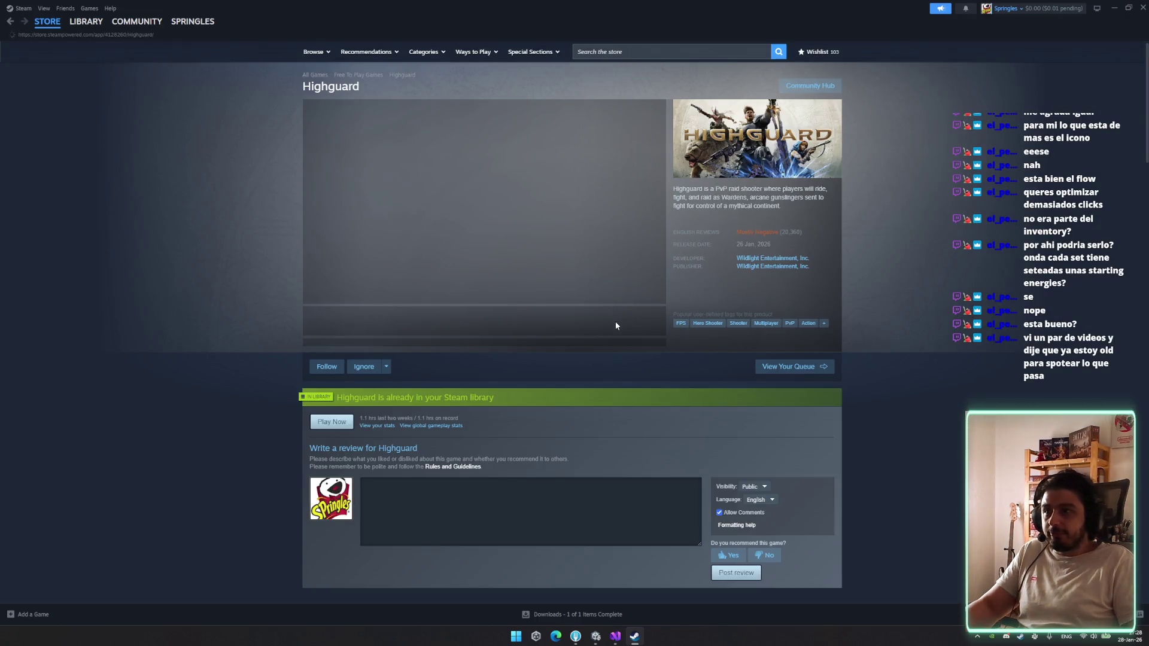
Step: Browse Highguard's community hub, noting the 11,551 in-game players, then return to its store page
left_click(821, 87)
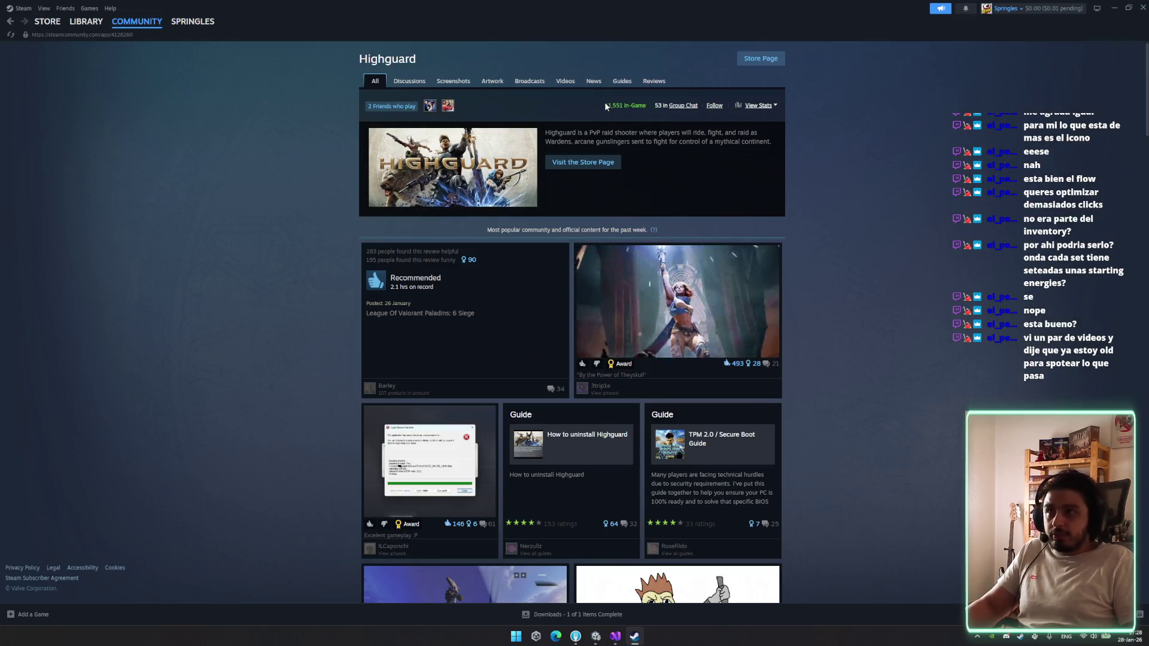
left_click_drag(685, 123, 635, 112)
left_click(575, 110)
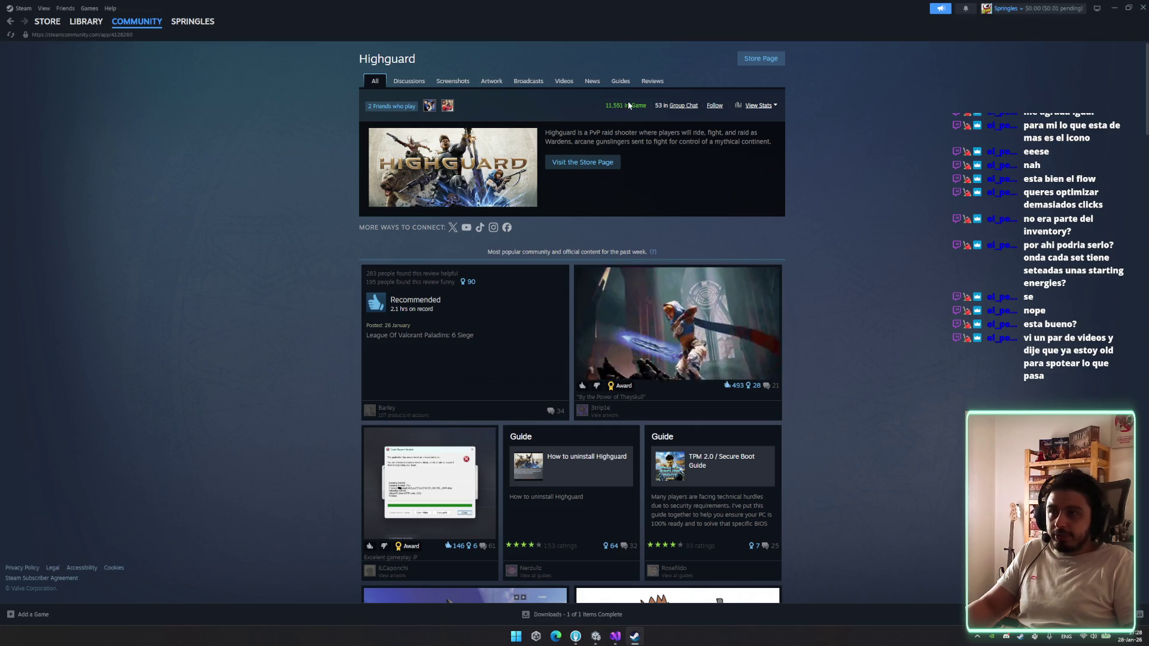
triple_click(616, 116)
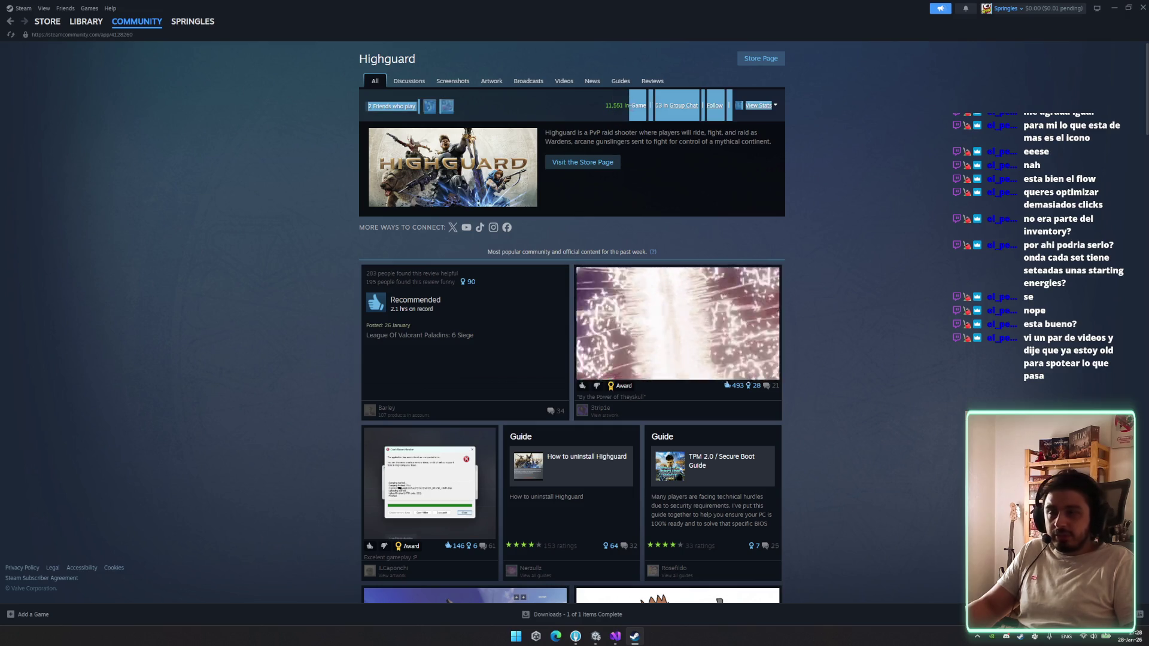
triple_click(608, 105)
left_click_drag(609, 105, 628, 107)
left_click(600, 119)
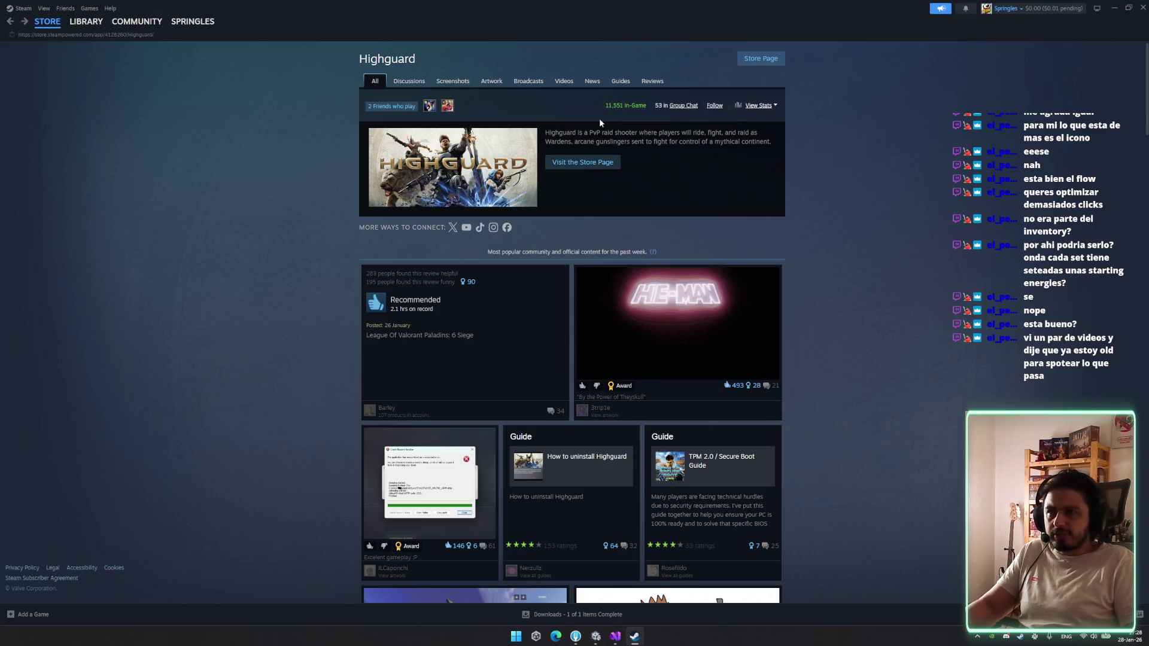
scroll(720, 351, "down", 10)
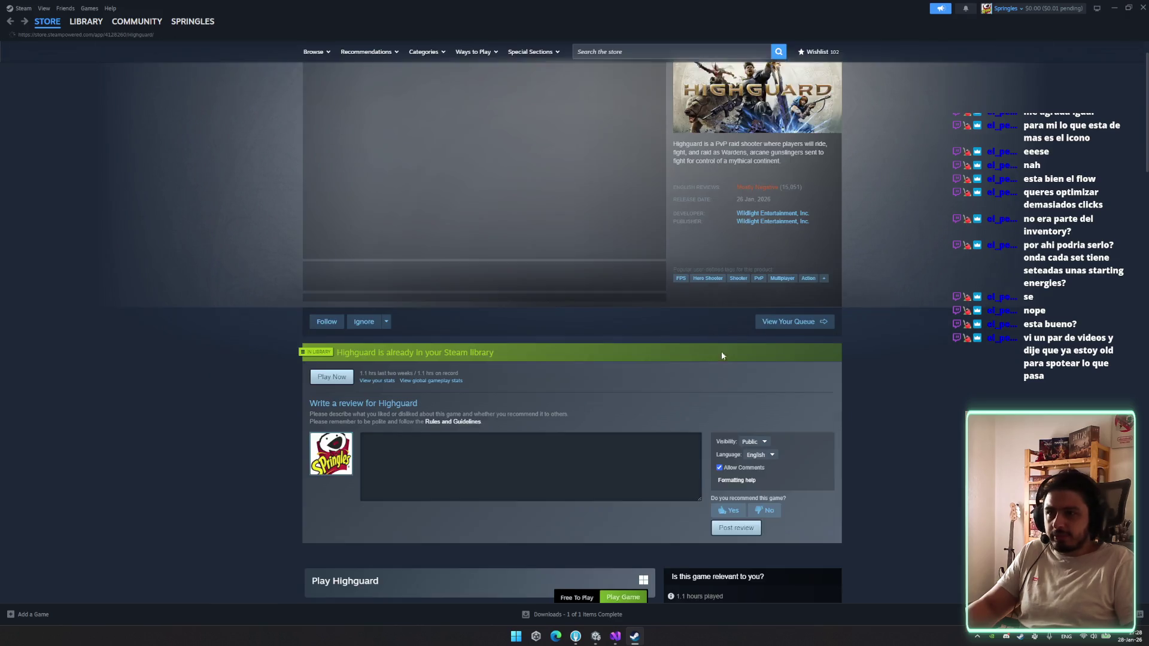
scroll(677, 354, "down", 15)
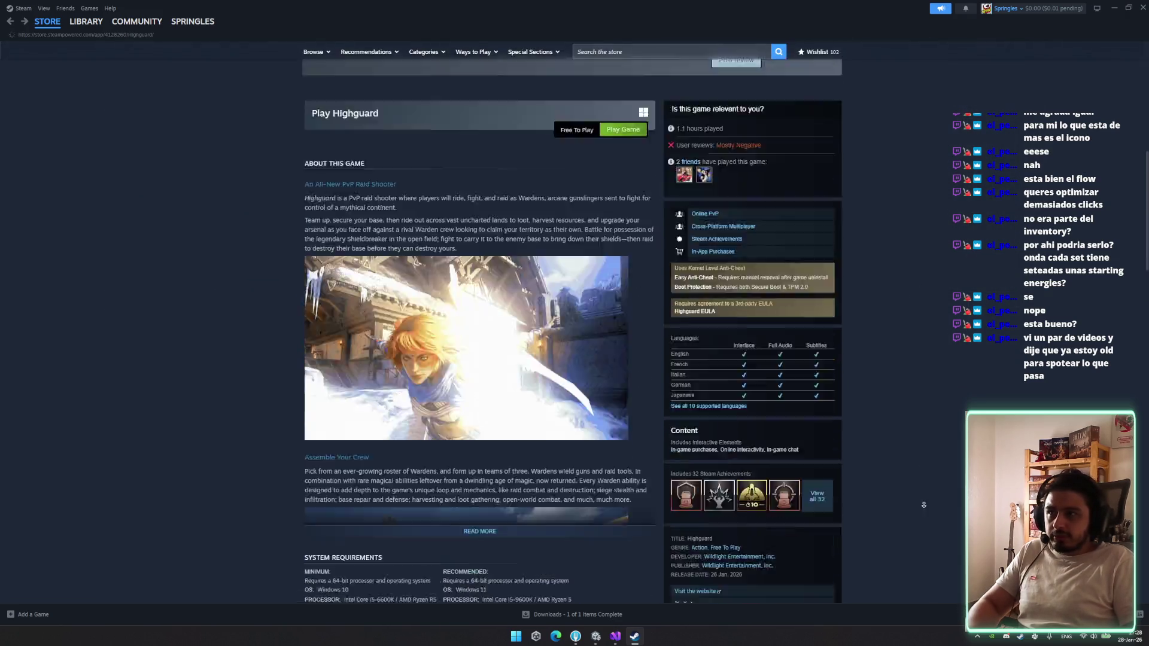
scroll(839, 278, "down", 4)
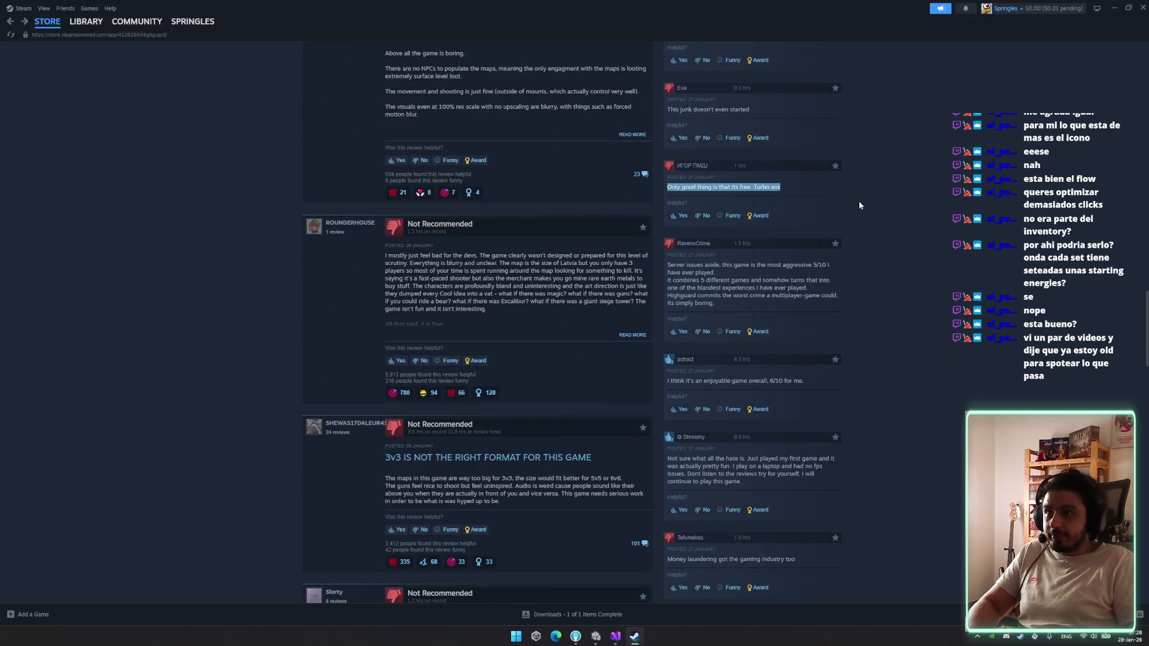
left_click(875, 350)
scroll(875, 350, "down", 3)
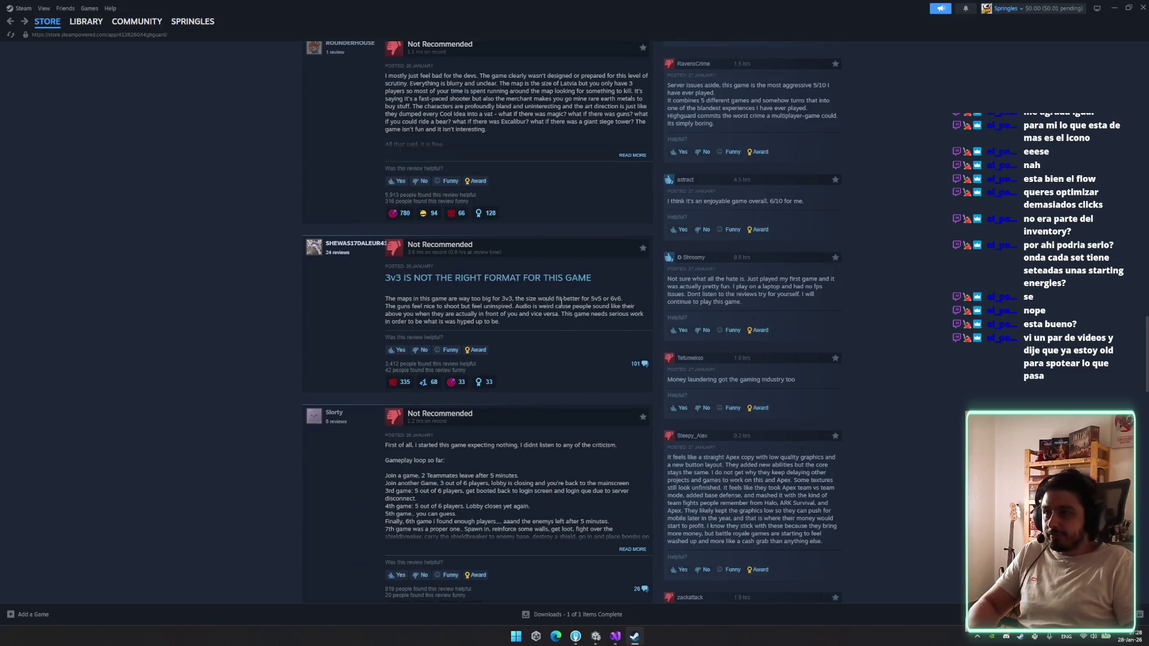
left_click_drag(667, 379, 829, 386)
left_click(817, 398)
scroll(817, 399, "down", 5)
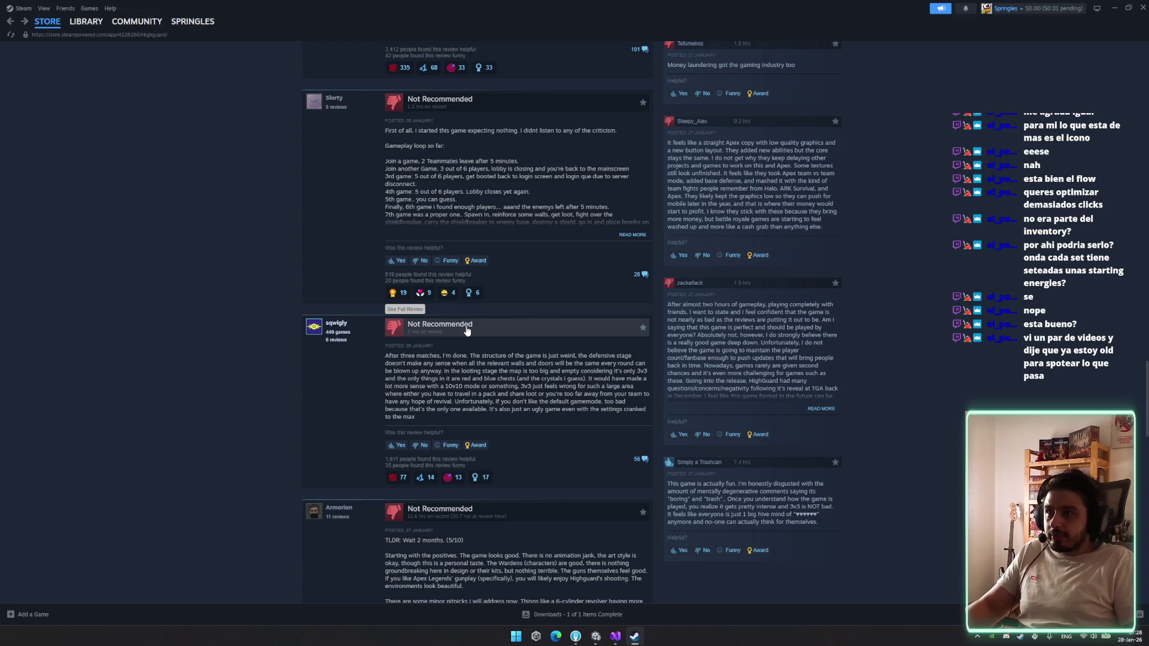
scroll(467, 330, "down", 4)
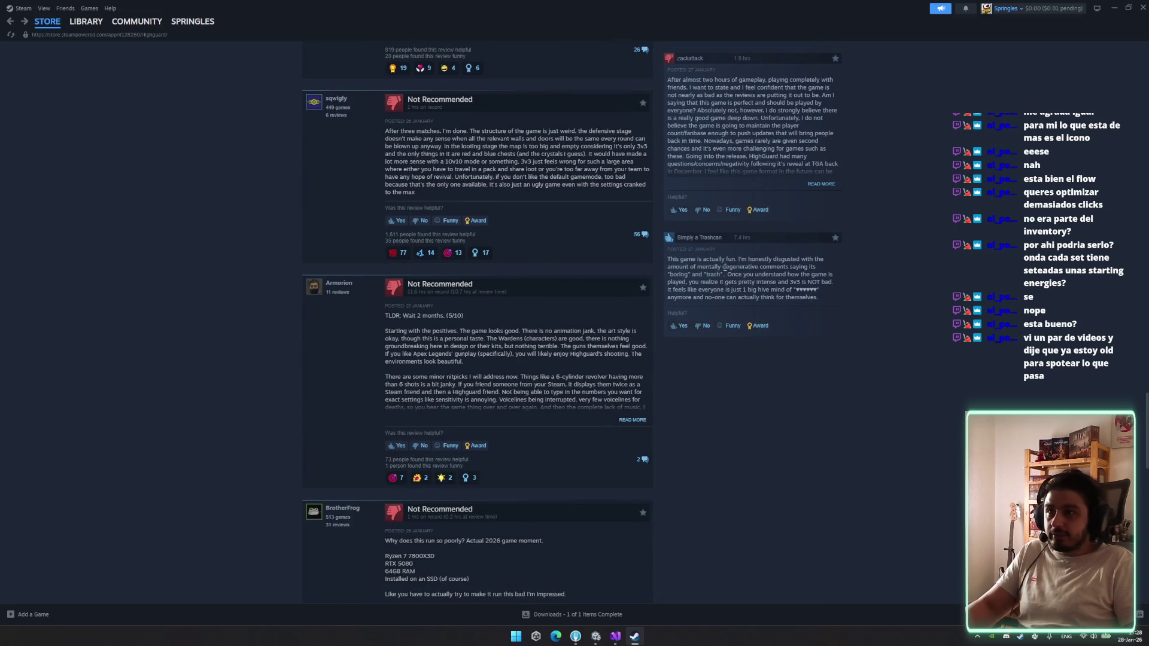
scroll(601, 313, "down", 3)
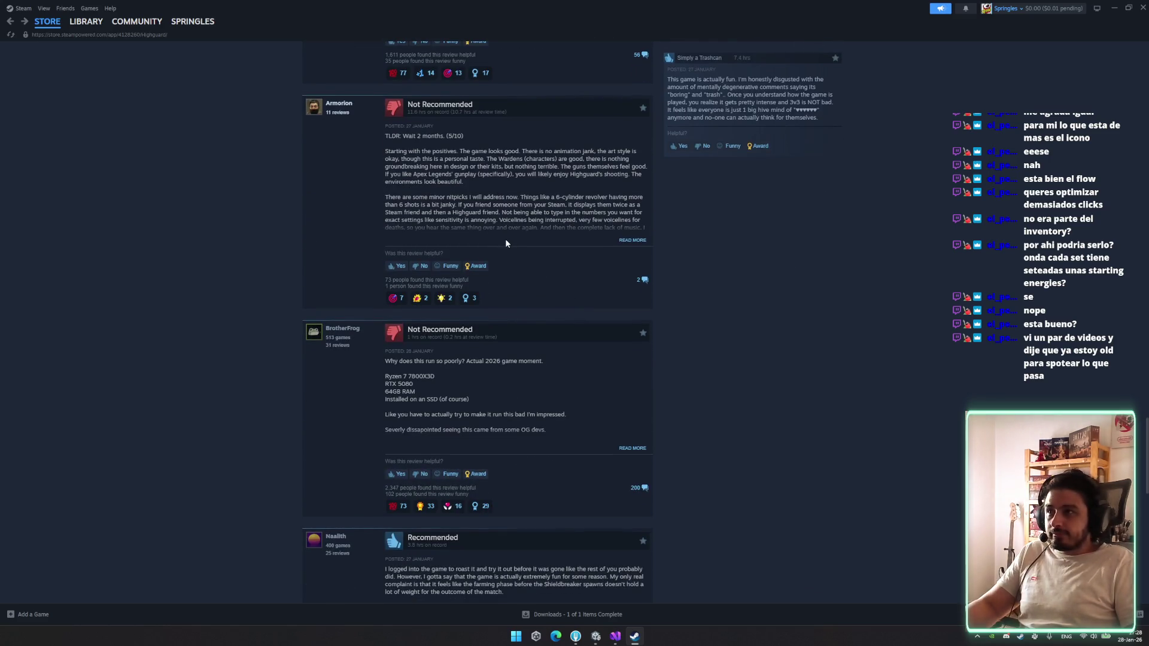
scroll(505, 242, "down", 5)
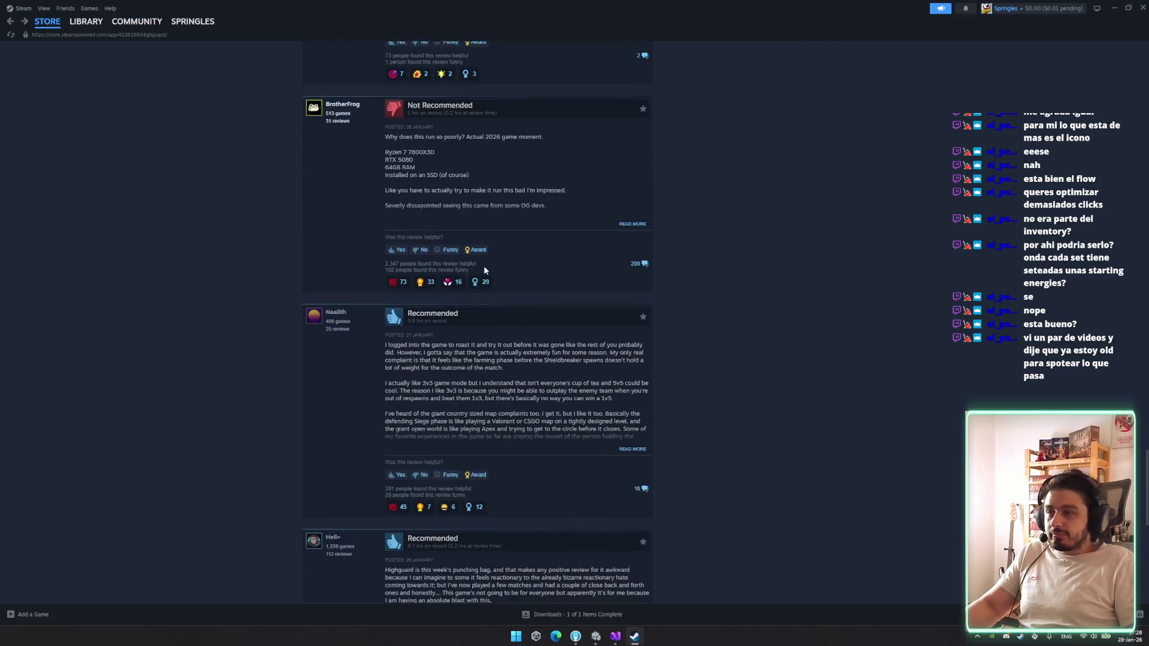
scroll(484, 267, "down", 6)
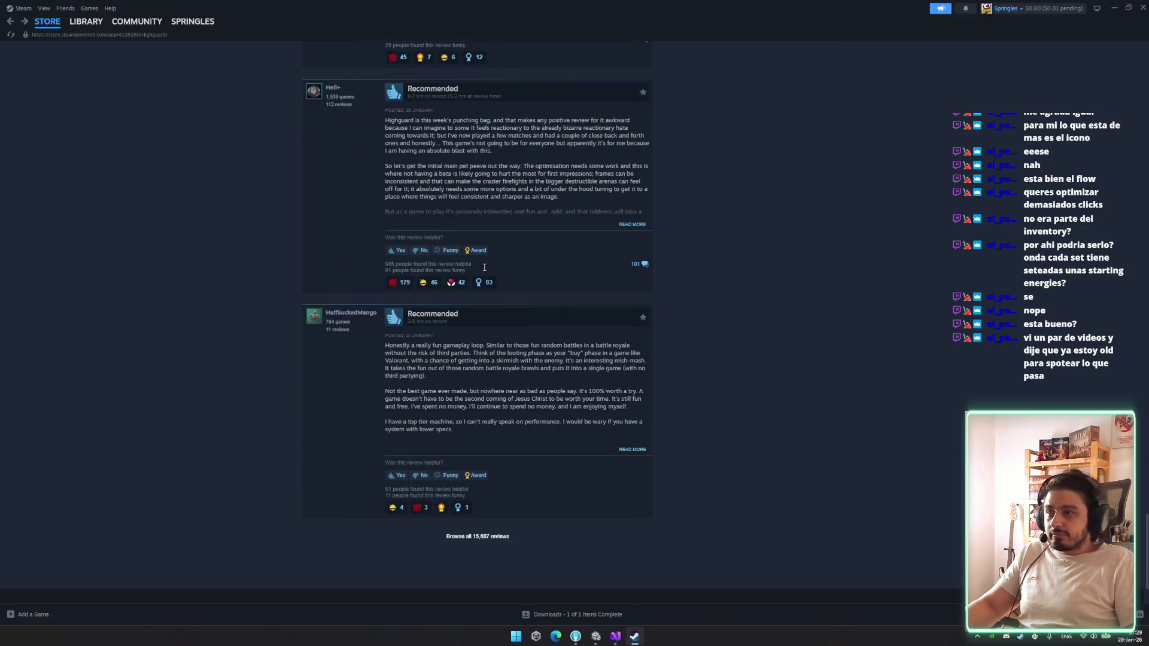
scroll(558, 253, "up", 1)
left_click_drag(433, 218, 602, 227)
left_click(601, 228)
scroll(459, 302, "up", 4)
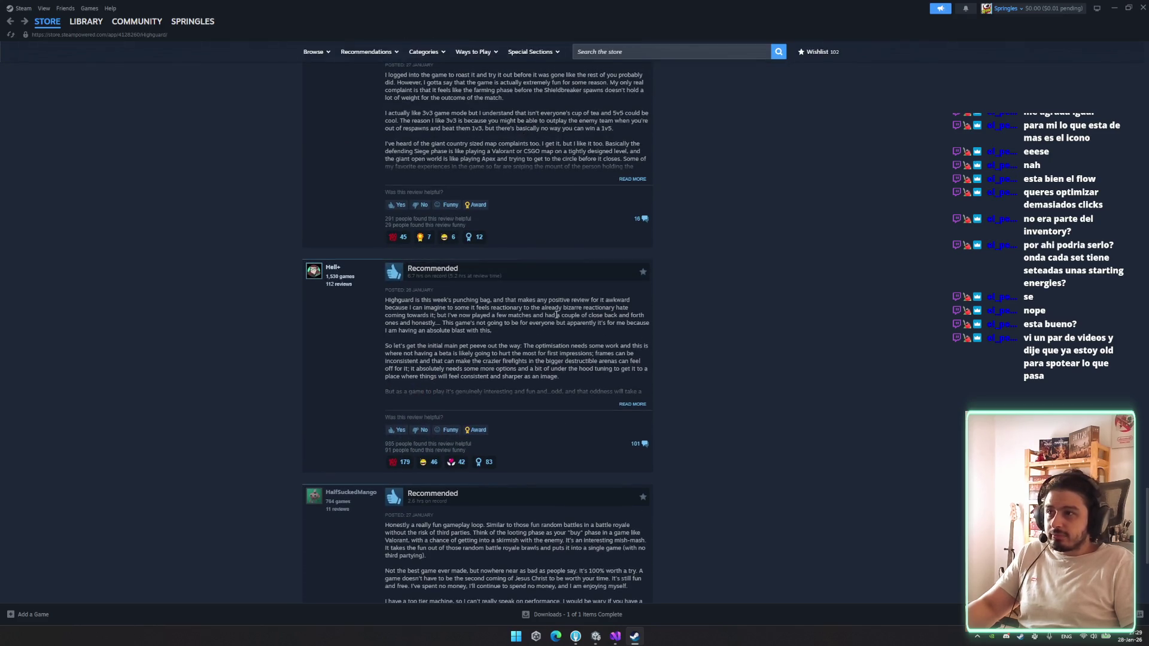
scroll(777, 417, "up", 15)
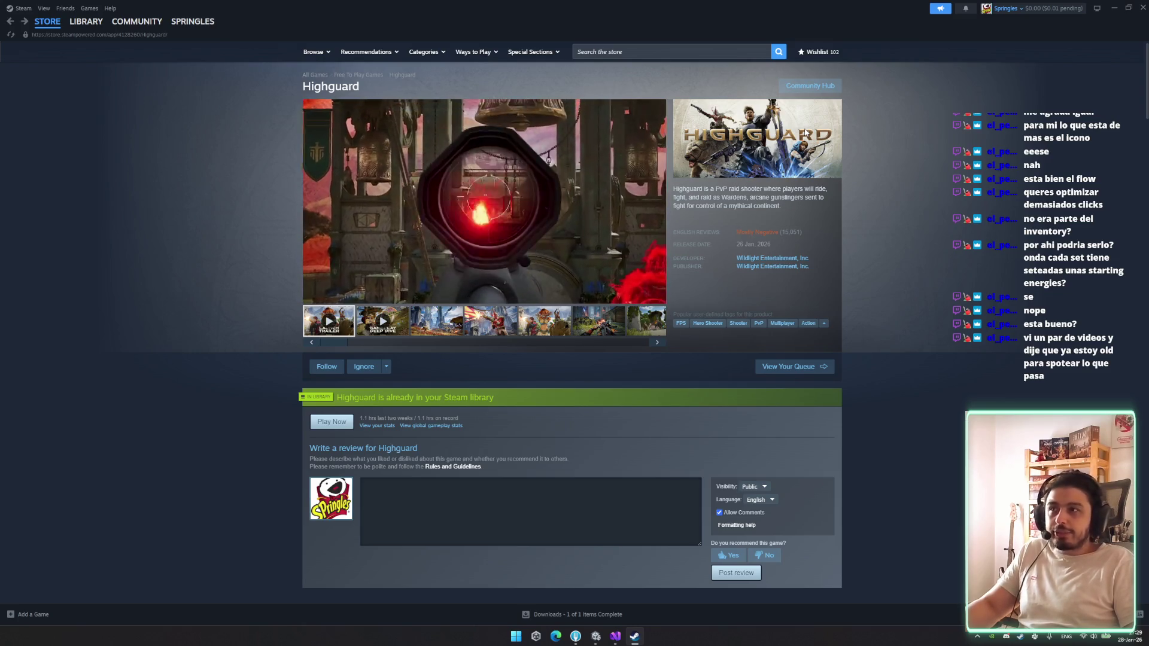
Step: Close Steam and switch the running class panel from Warrior to Thief
left_click(1140, 8)
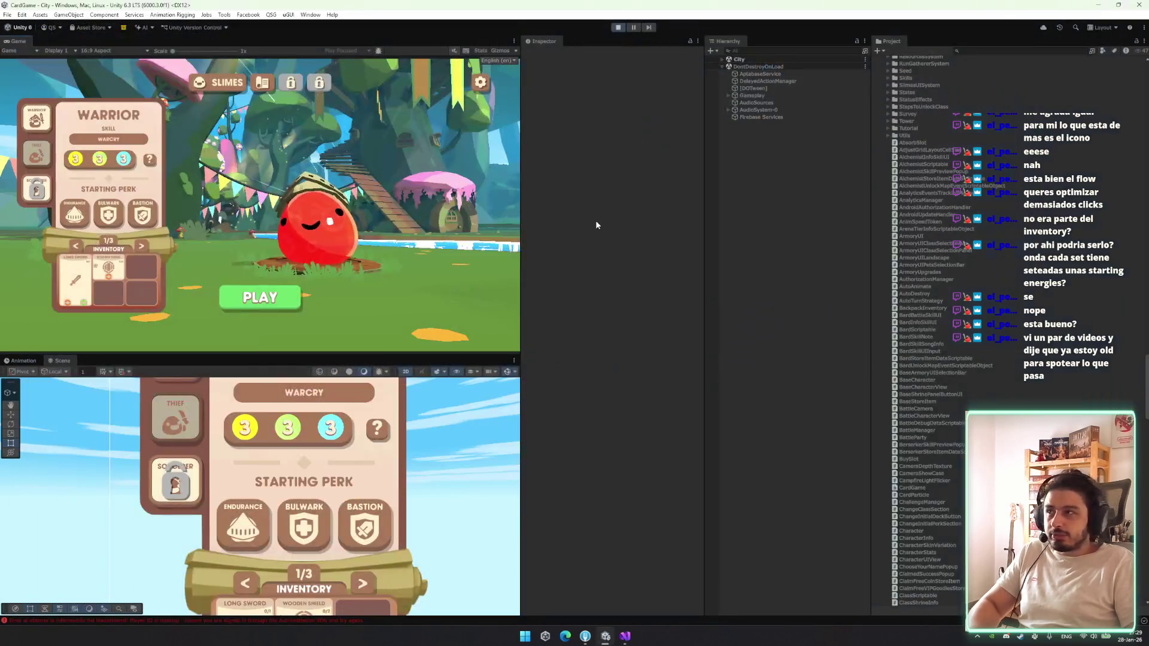
left_click(37, 154)
left_click(37, 118)
left_click(36, 154)
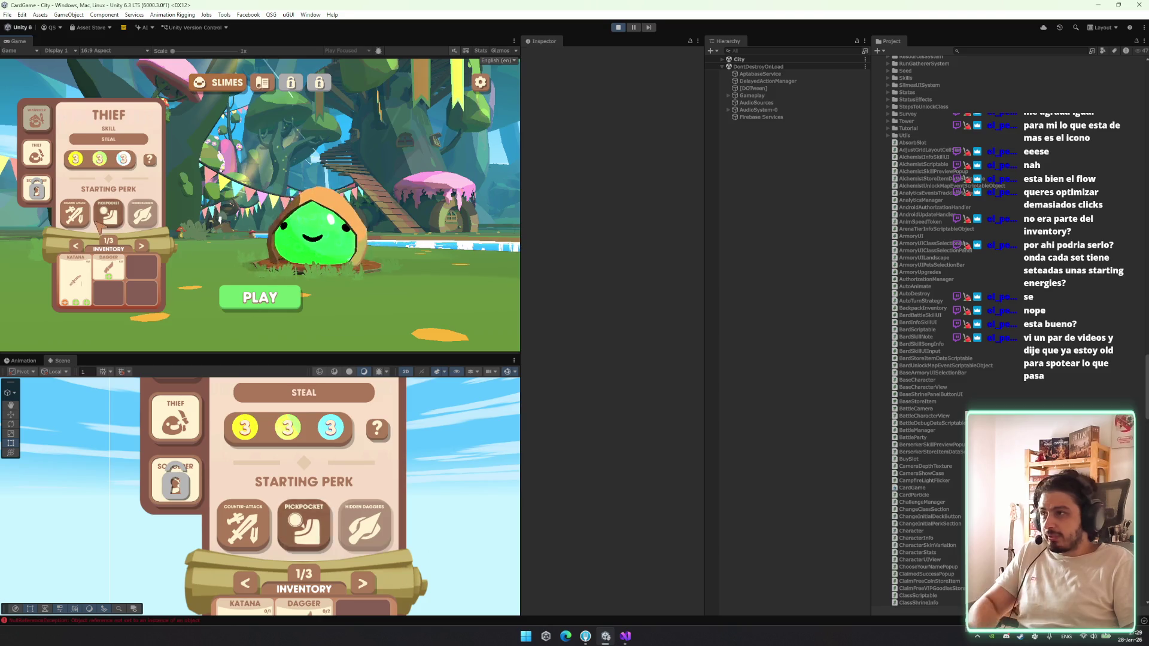
Step: Trace the NullReferenceException to Initial Perk Button's Tooltip Config and ping its TooltipHandler script
left_click(149, 620)
scroll(390, 486, "up", 10)
left_click(256, 491)
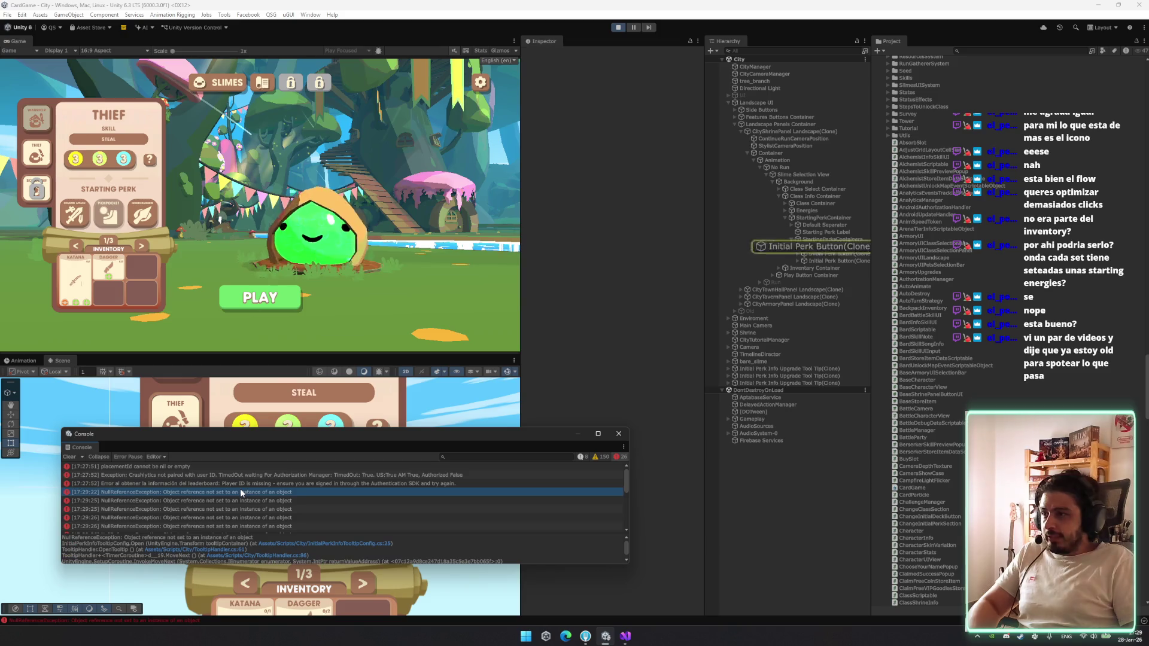
left_click(816, 248)
left_click(619, 433)
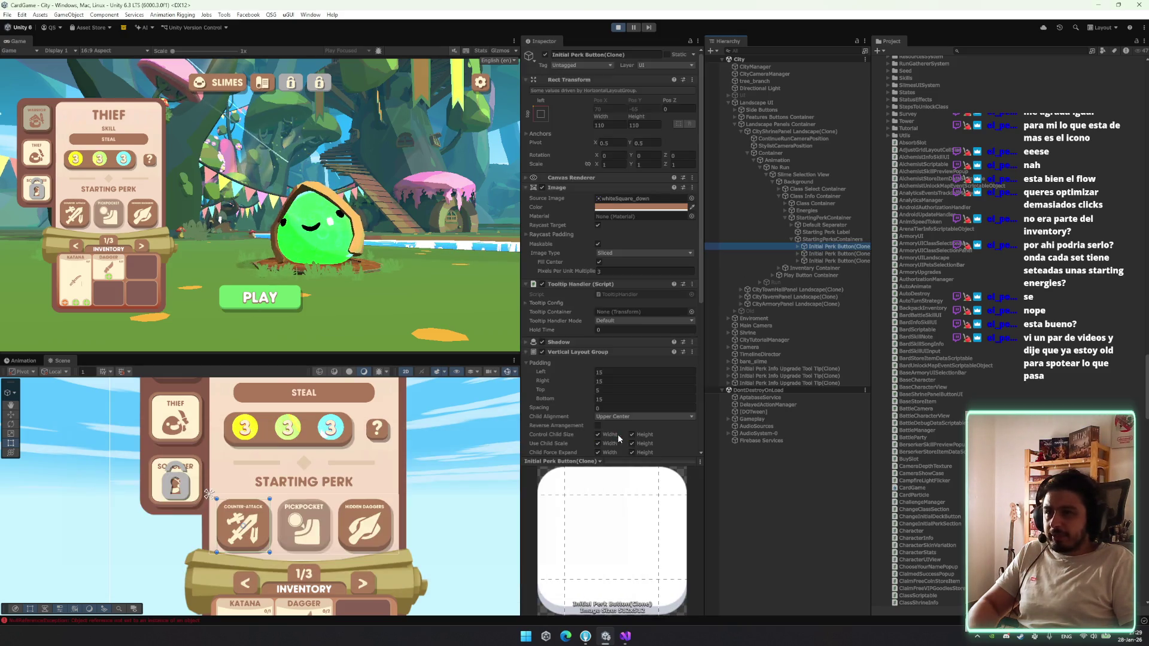
scroll(591, 278, "down", 3)
left_click(590, 278)
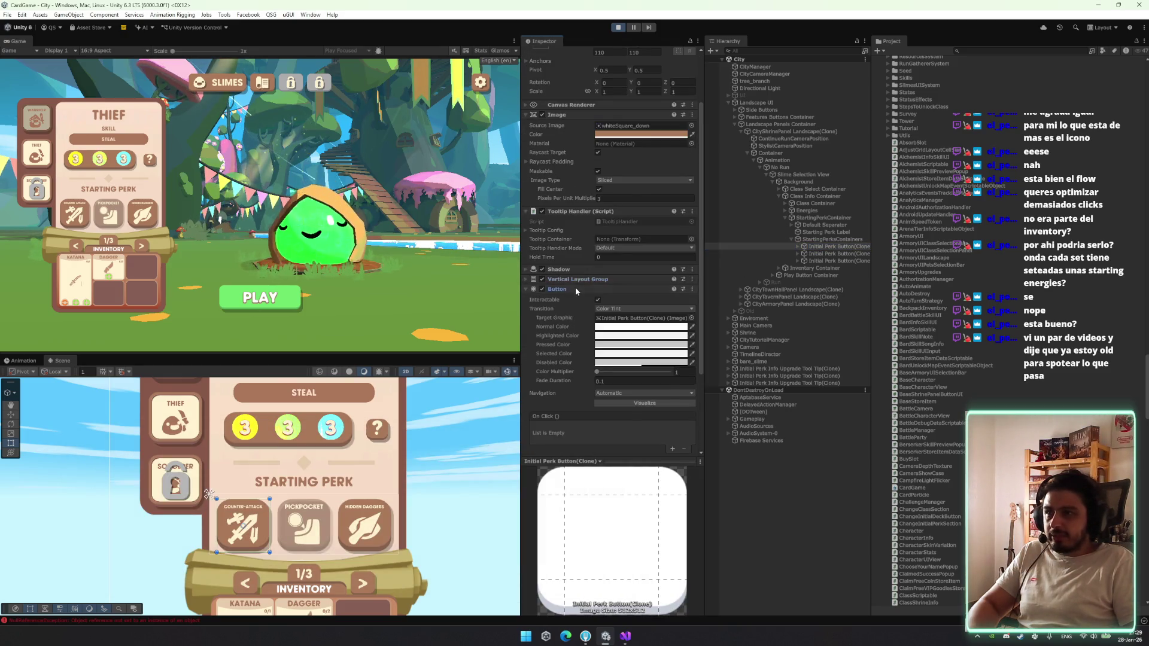
left_click(576, 289)
left_click(558, 284)
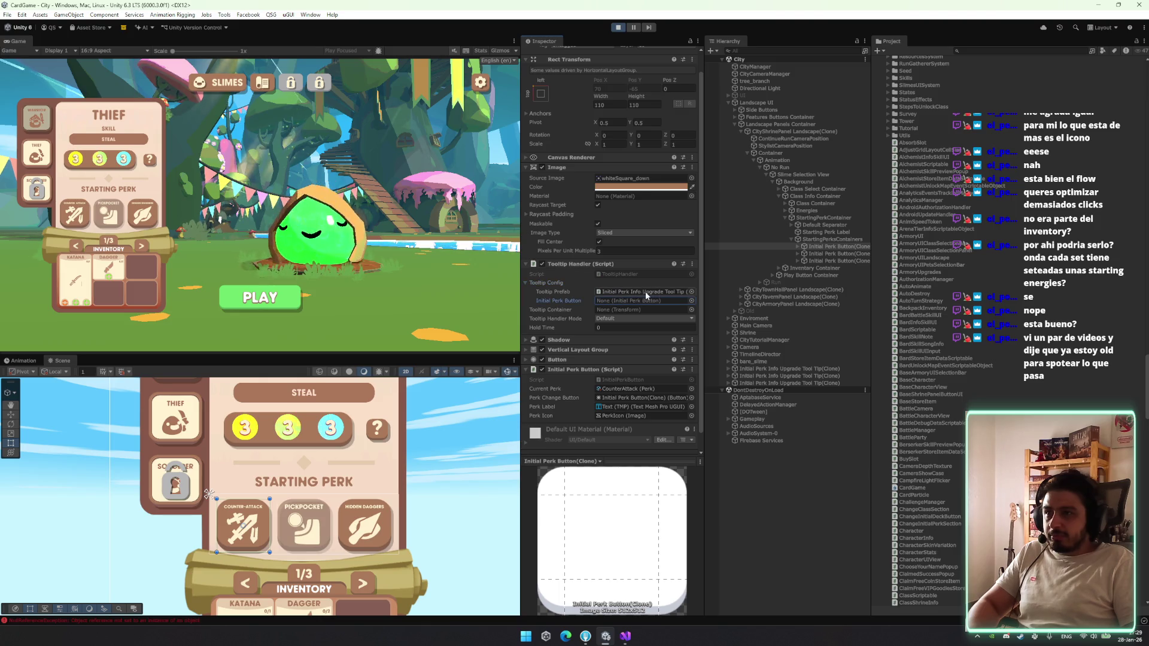
left_click(630, 274)
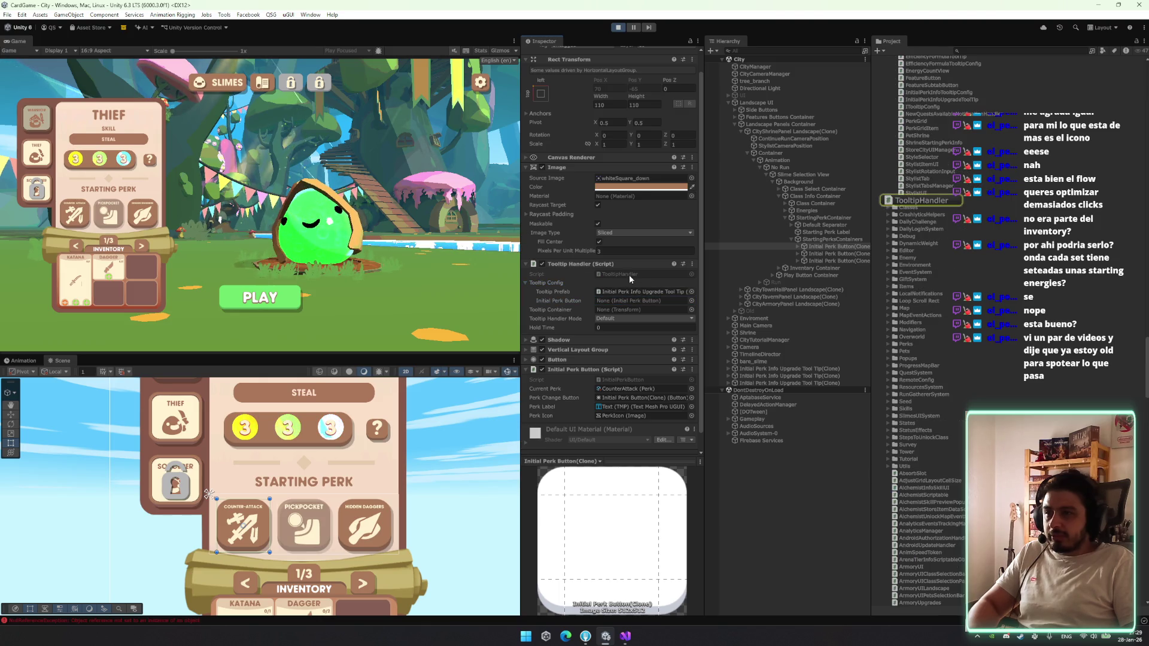
Step: Open TooltipHandler.cs in Visual Studio at empty line 37, then bring up the Steam store
double_click(629, 275)
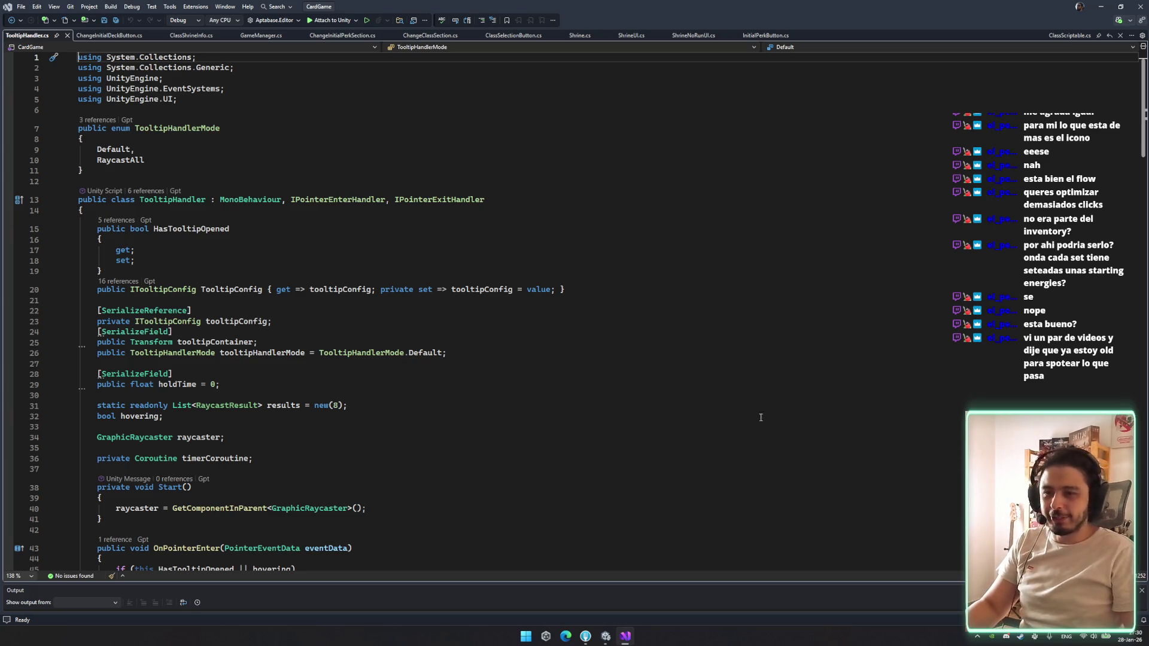
left_click(97, 469)
left_click(1020, 636)
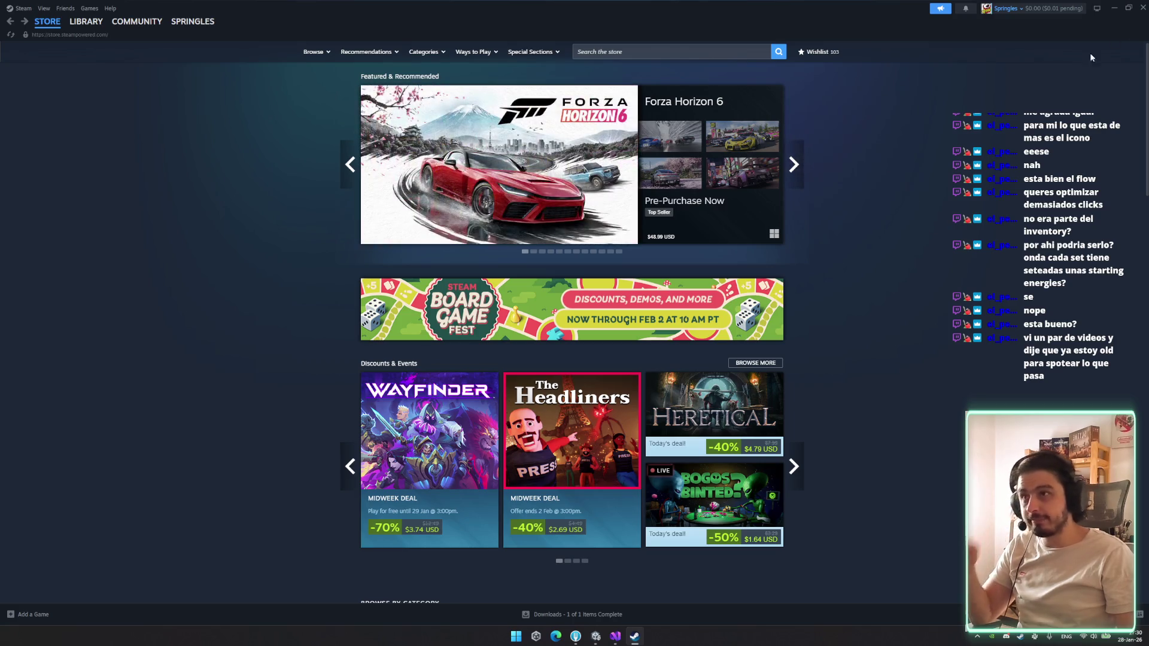
Step: Scroll the Steam store, close it, and return to the TooltipHandler class declaration
scroll(904, 295, "down", 10)
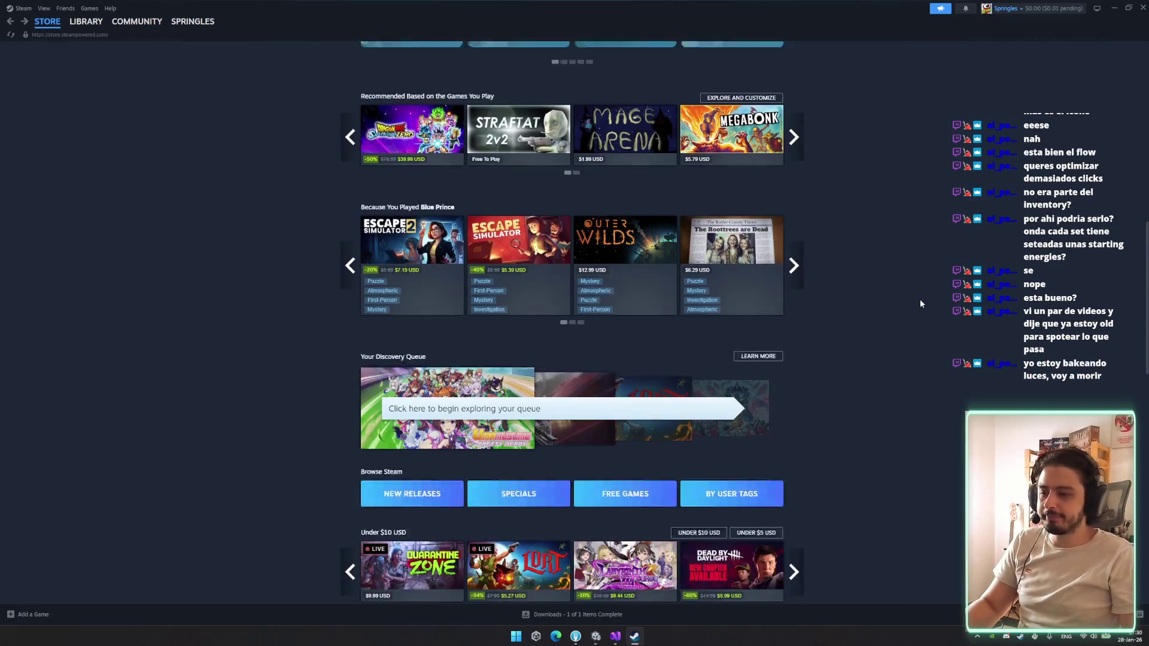
scroll(981, 306, "up", 10)
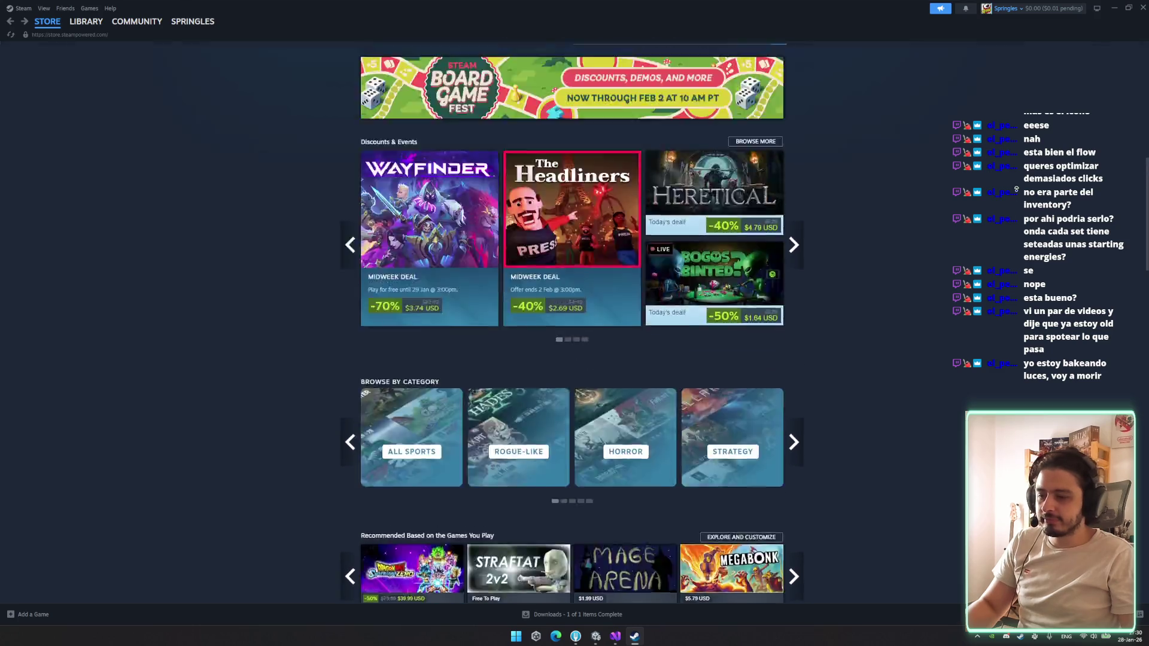
left_click(1140, 7)
left_click(368, 216)
scroll(302, 361, "down", 4)
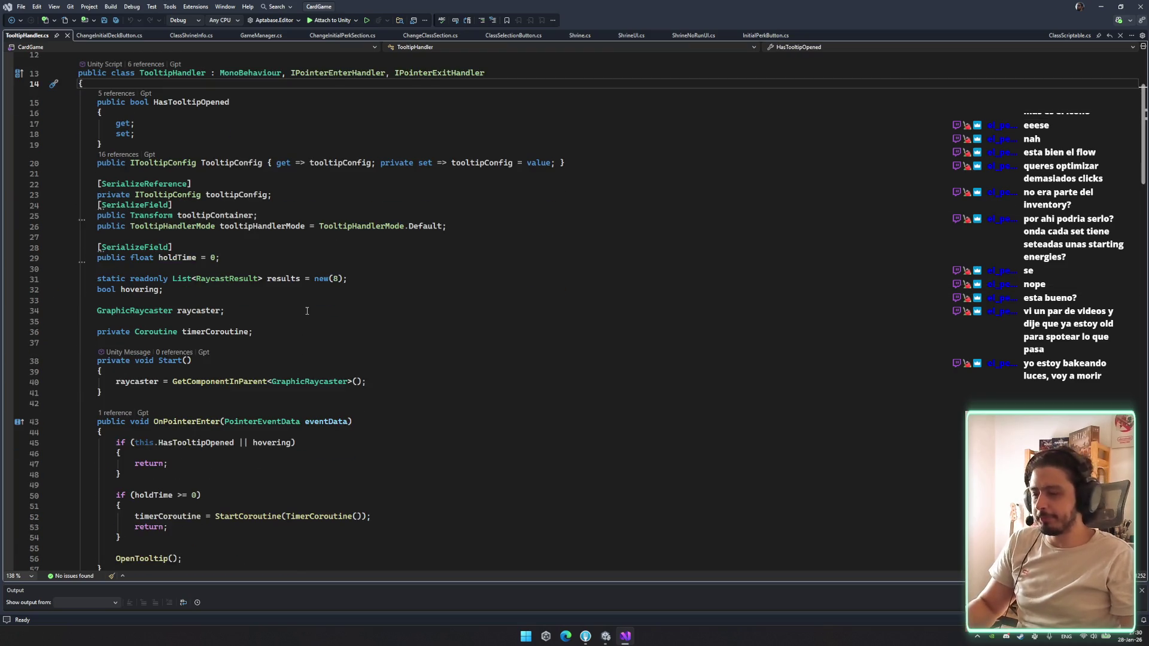
Step: Browse ChangeInitialDeckButton, ClassShrineInfo, GameManager and ChangeInitialPerkSection, then open InitialPerkButton.cs at perkIcon
left_click(102, 36)
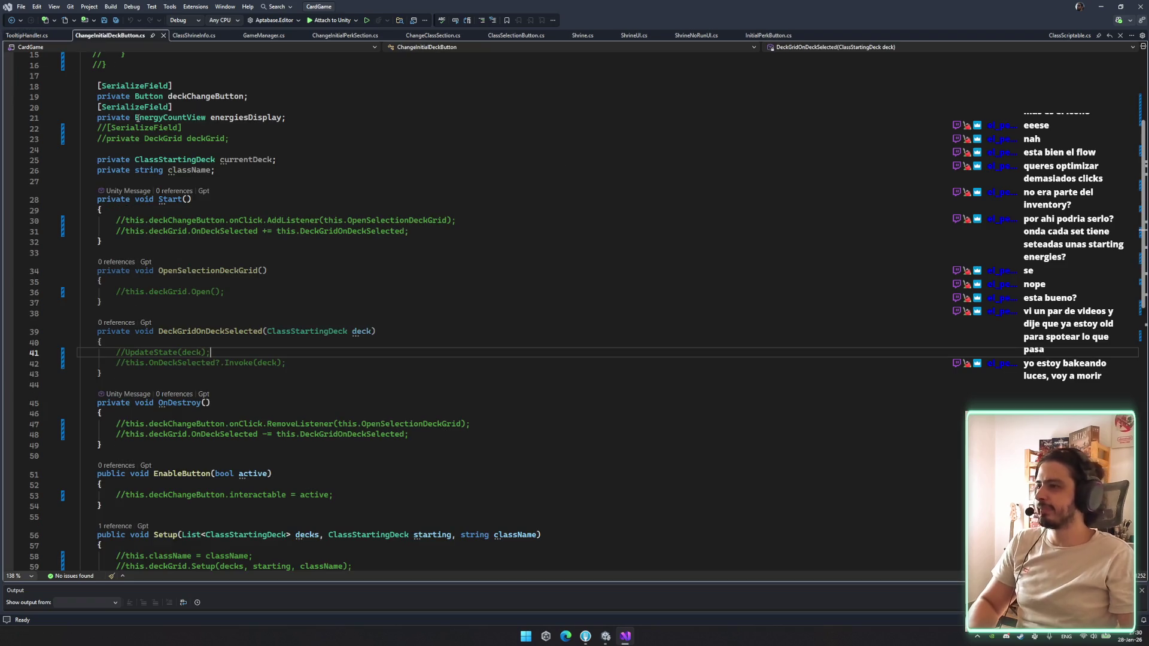
left_click(183, 36)
left_click(252, 36)
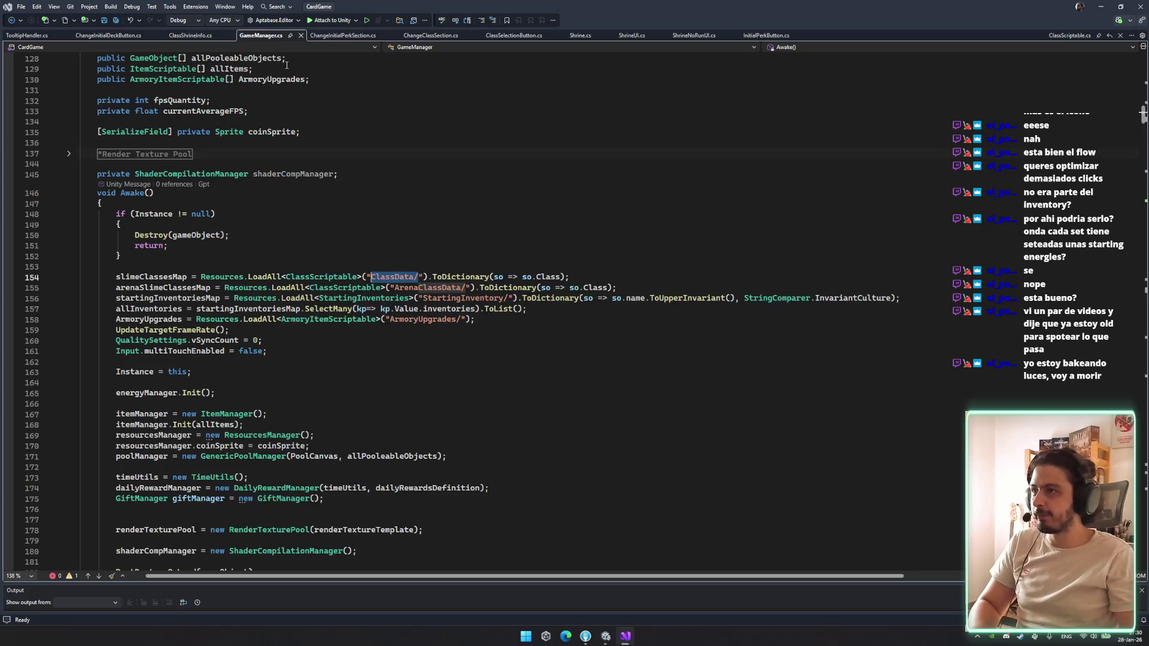
left_click(332, 36)
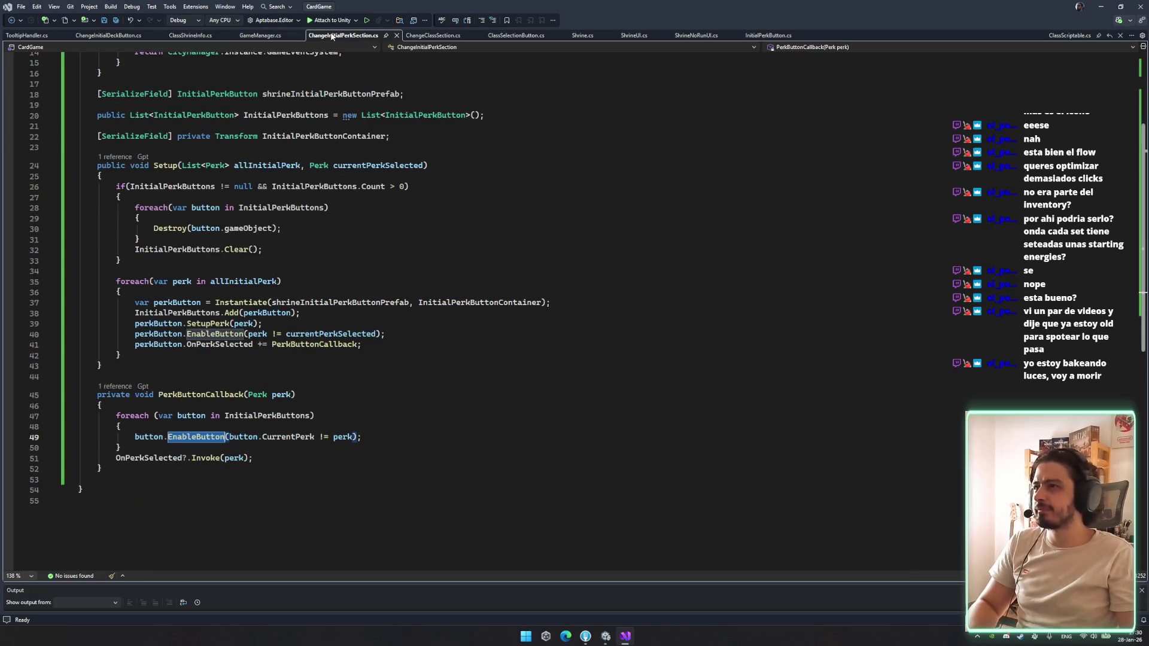
scroll(369, 262, "up", 5)
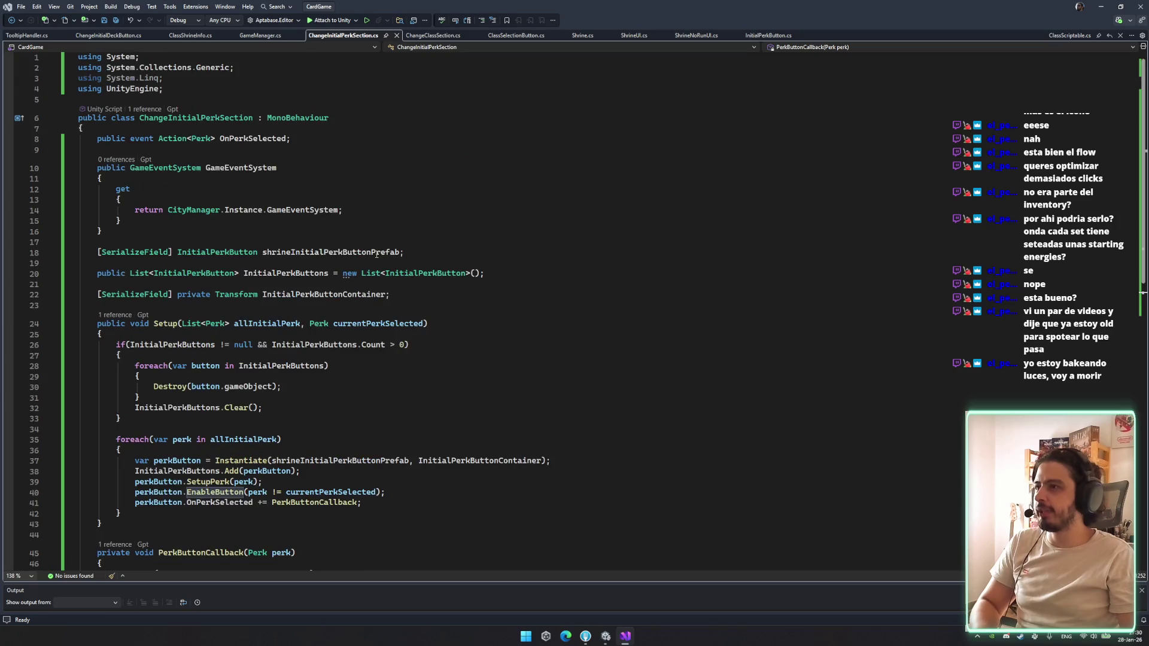
left_click(241, 122)
key("Down")
key("Down")
key("Down")
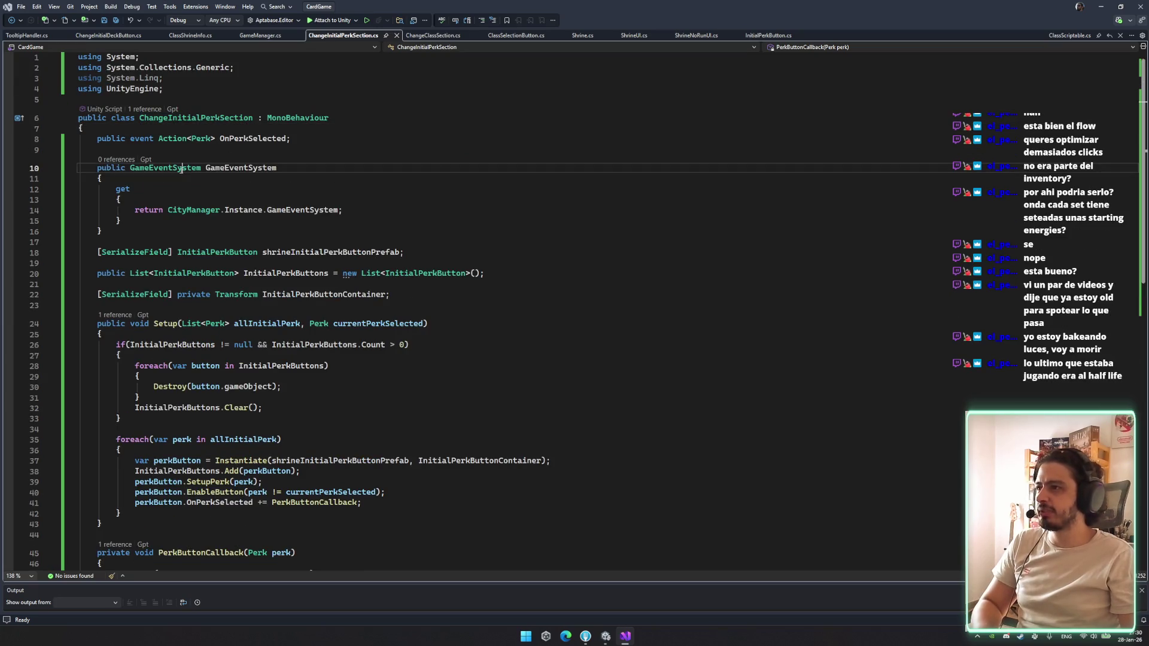
left_click(225, 252, "ctrl")
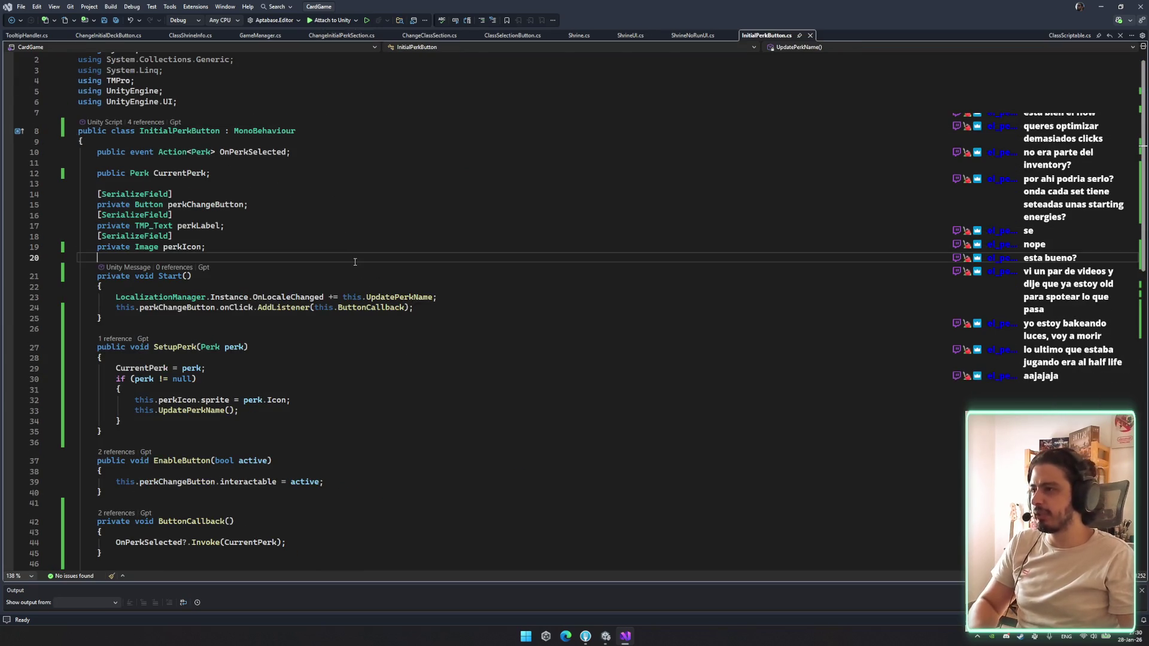
left_click(378, 248)
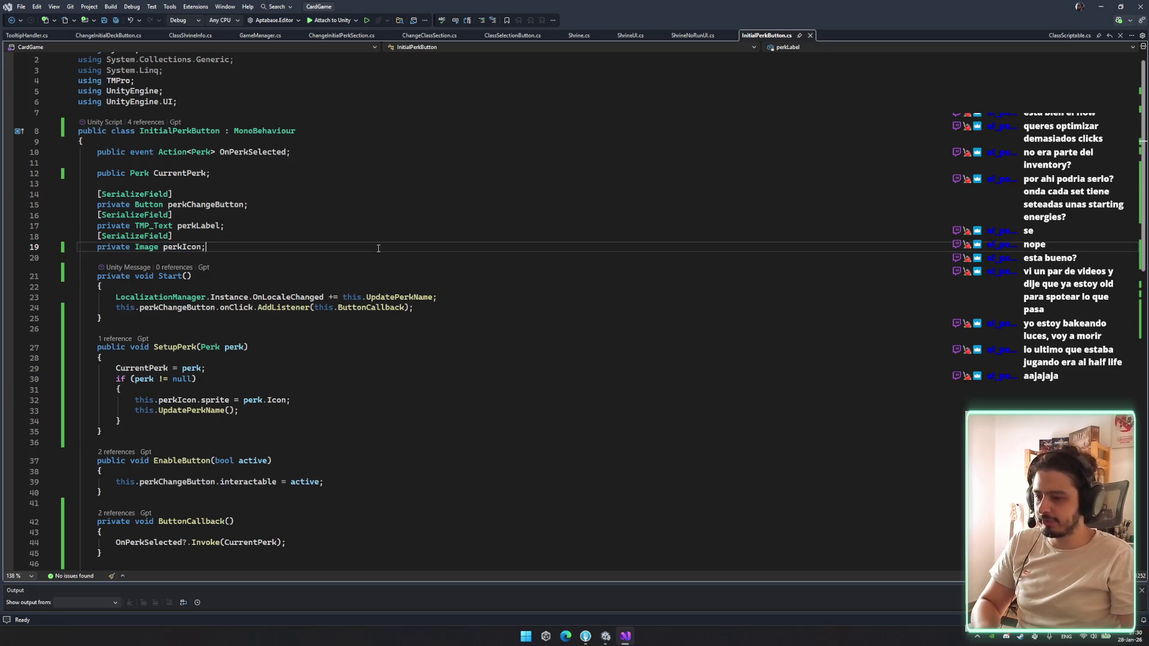